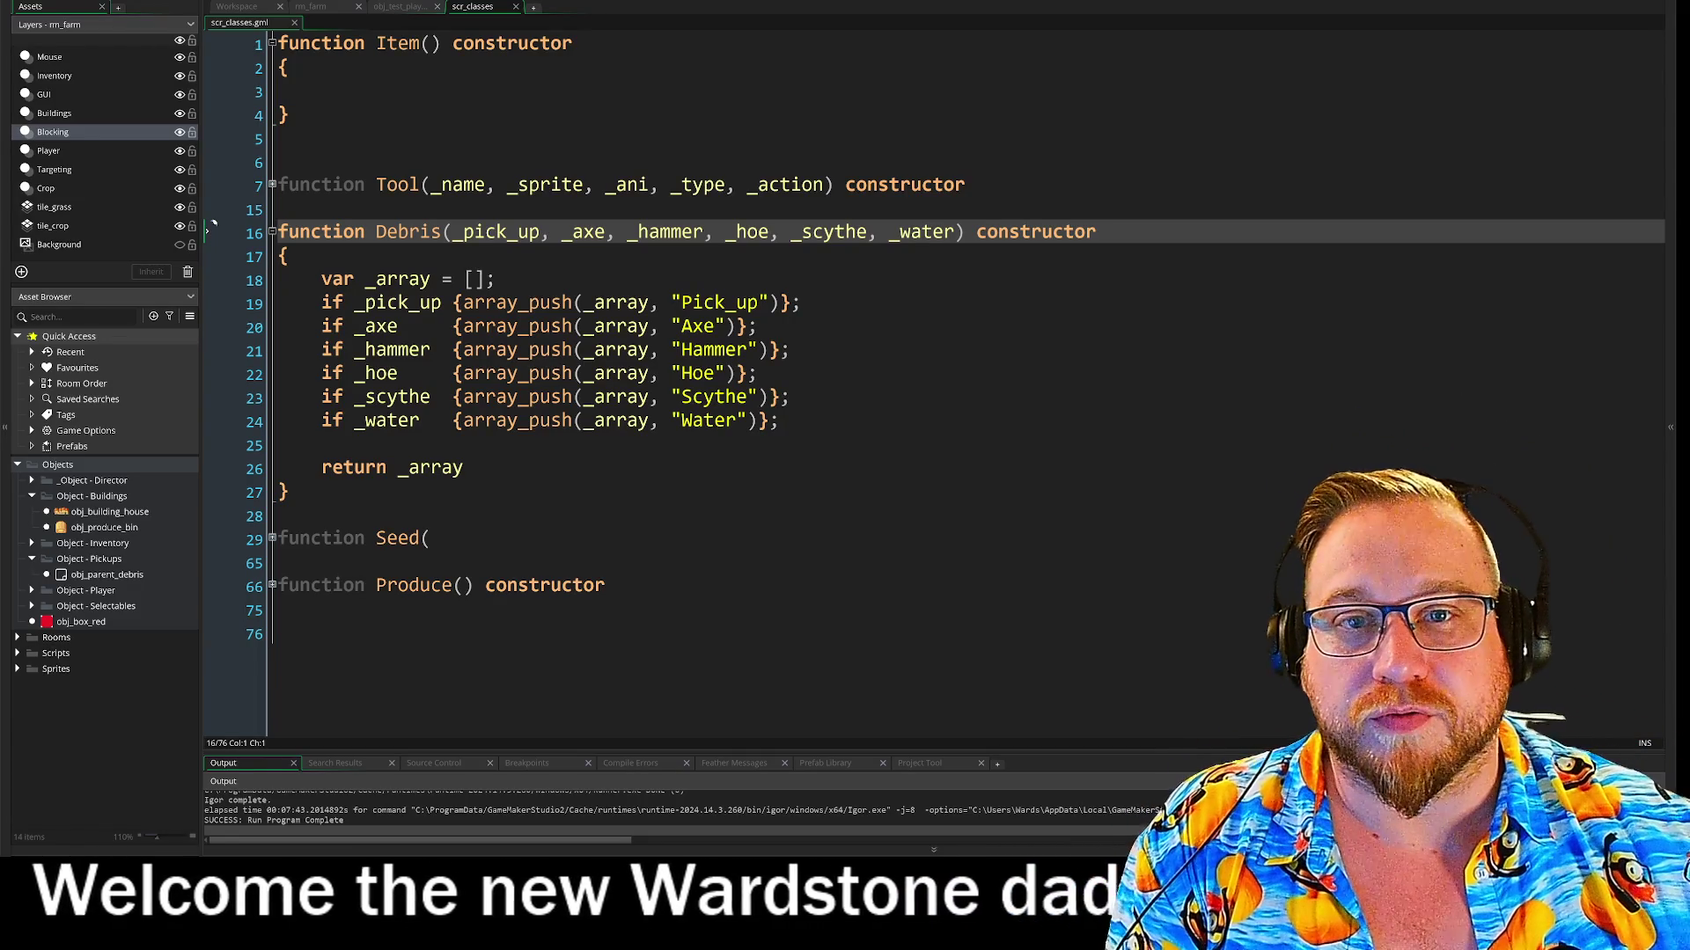
# Switch to the rm_farm room and walk the farmer back and forth across the field
pyautogui.click(321, 8)
pyautogui.moveTo(942, 561); pyautogui.dragTo(933, 456)
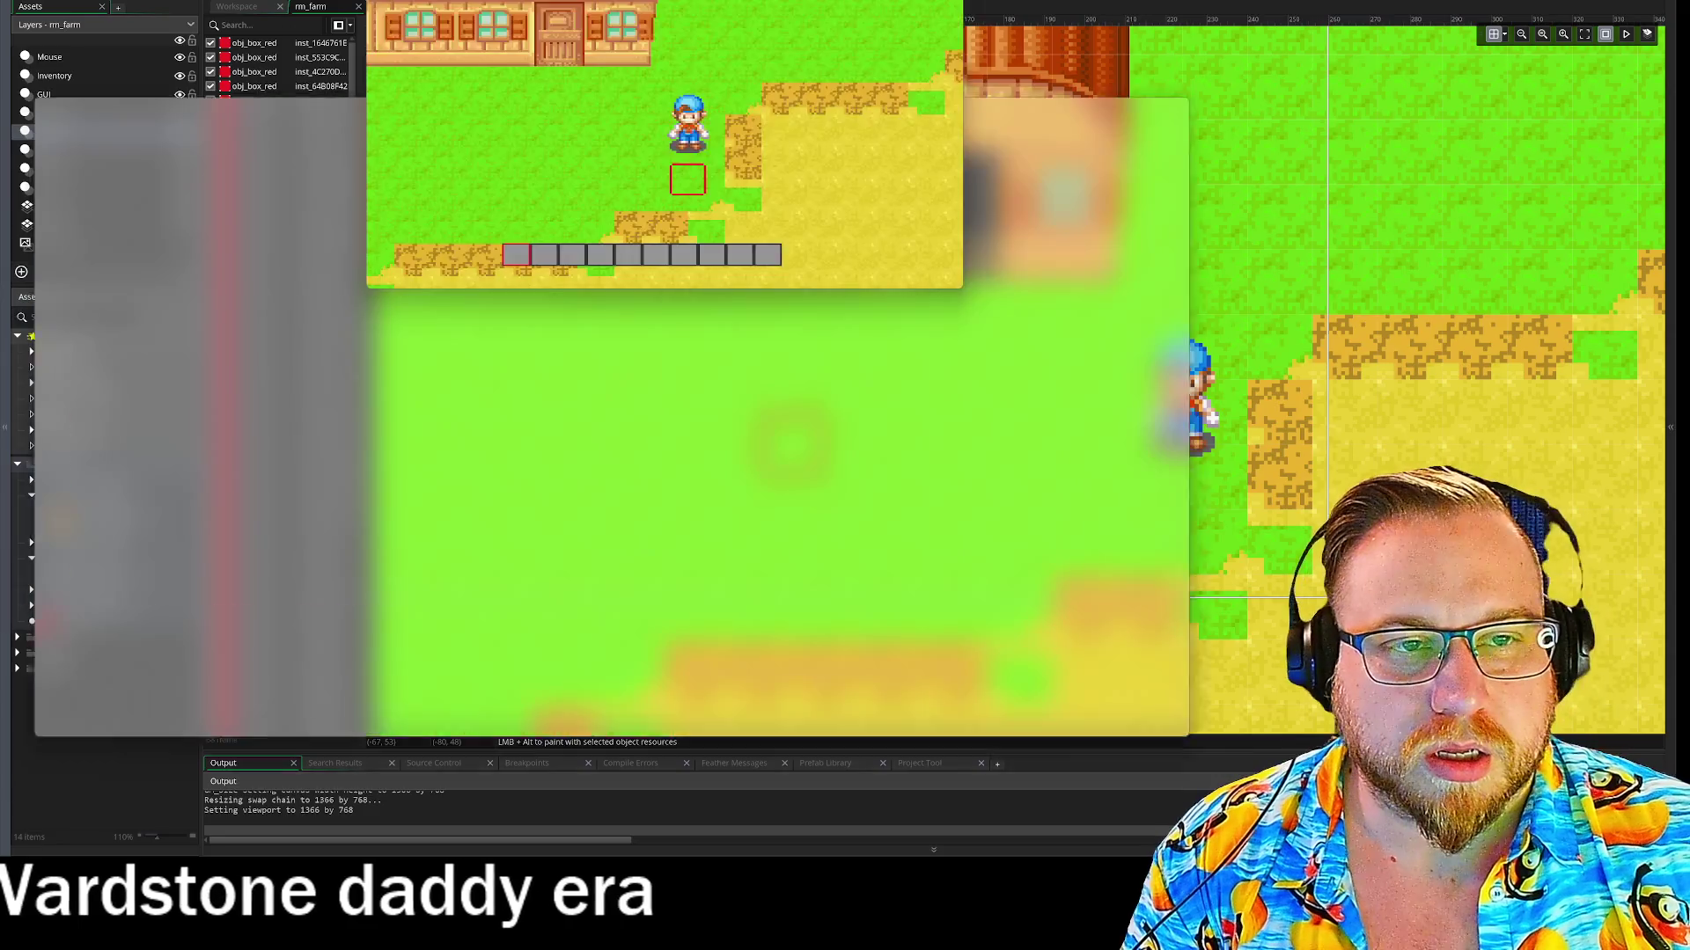
pyautogui.press('s')
pyautogui.press('a')
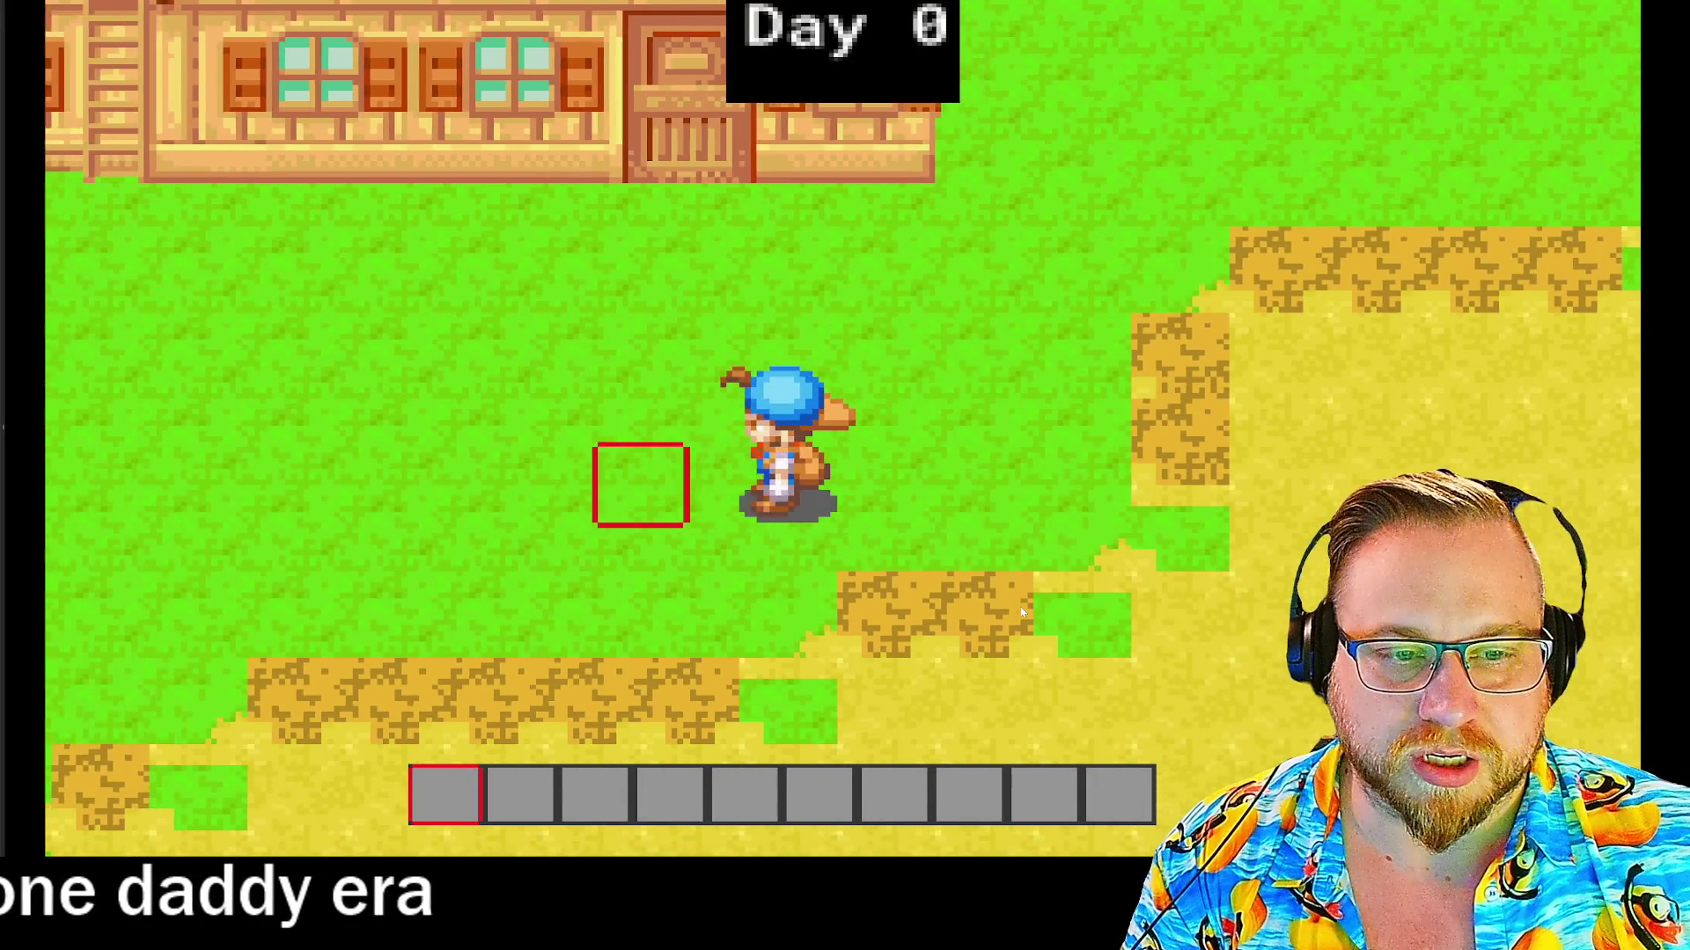
pyautogui.press('s')
pyautogui.press('w')
pyautogui.press('d')
pyautogui.press('w')
pyautogui.press('s')
pyautogui.press('a')
pyautogui.press('s')
pyautogui.press('w')
pyautogui.press('a')
pyautogui.press('d')
pyautogui.press('w')
pyautogui.press('d')
pyautogui.press('s')
pyautogui.press('w')
pyautogui.press('a')
pyautogui.press('w')
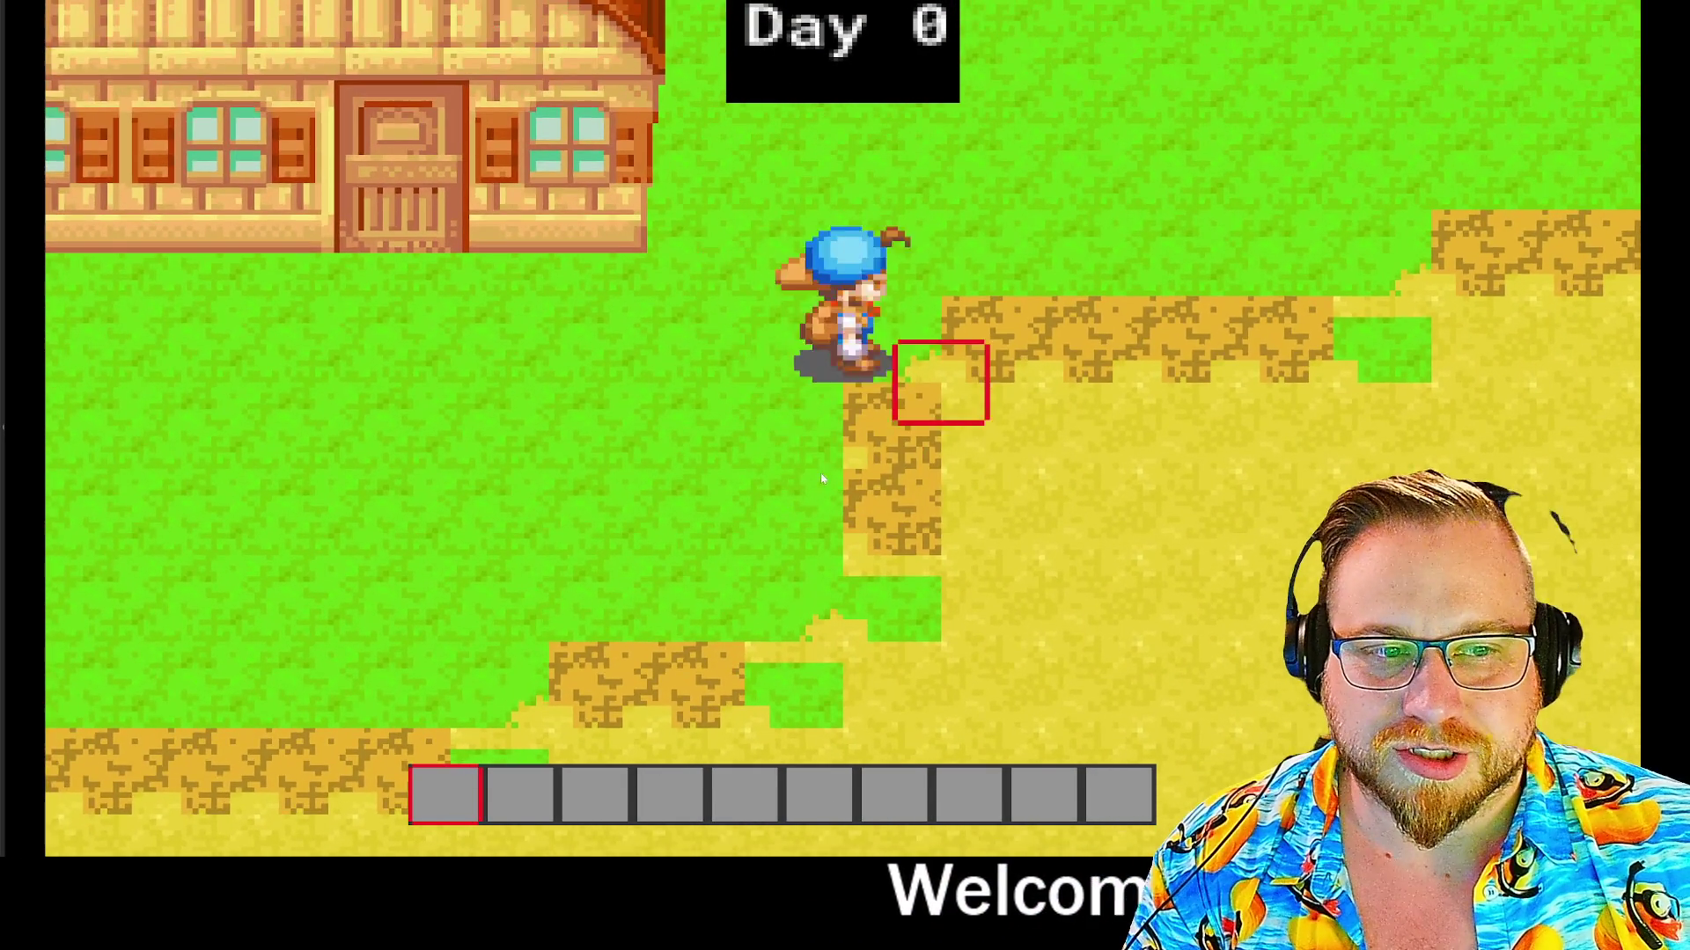
pyautogui.press('d')
pyautogui.press('s')
# Walk the farmer up toward the house and back, aiming the target tile lower right
pyautogui.press('d')
pyautogui.press('s')
pyautogui.press('a')
pyautogui.press('w')
pyautogui.press('s')
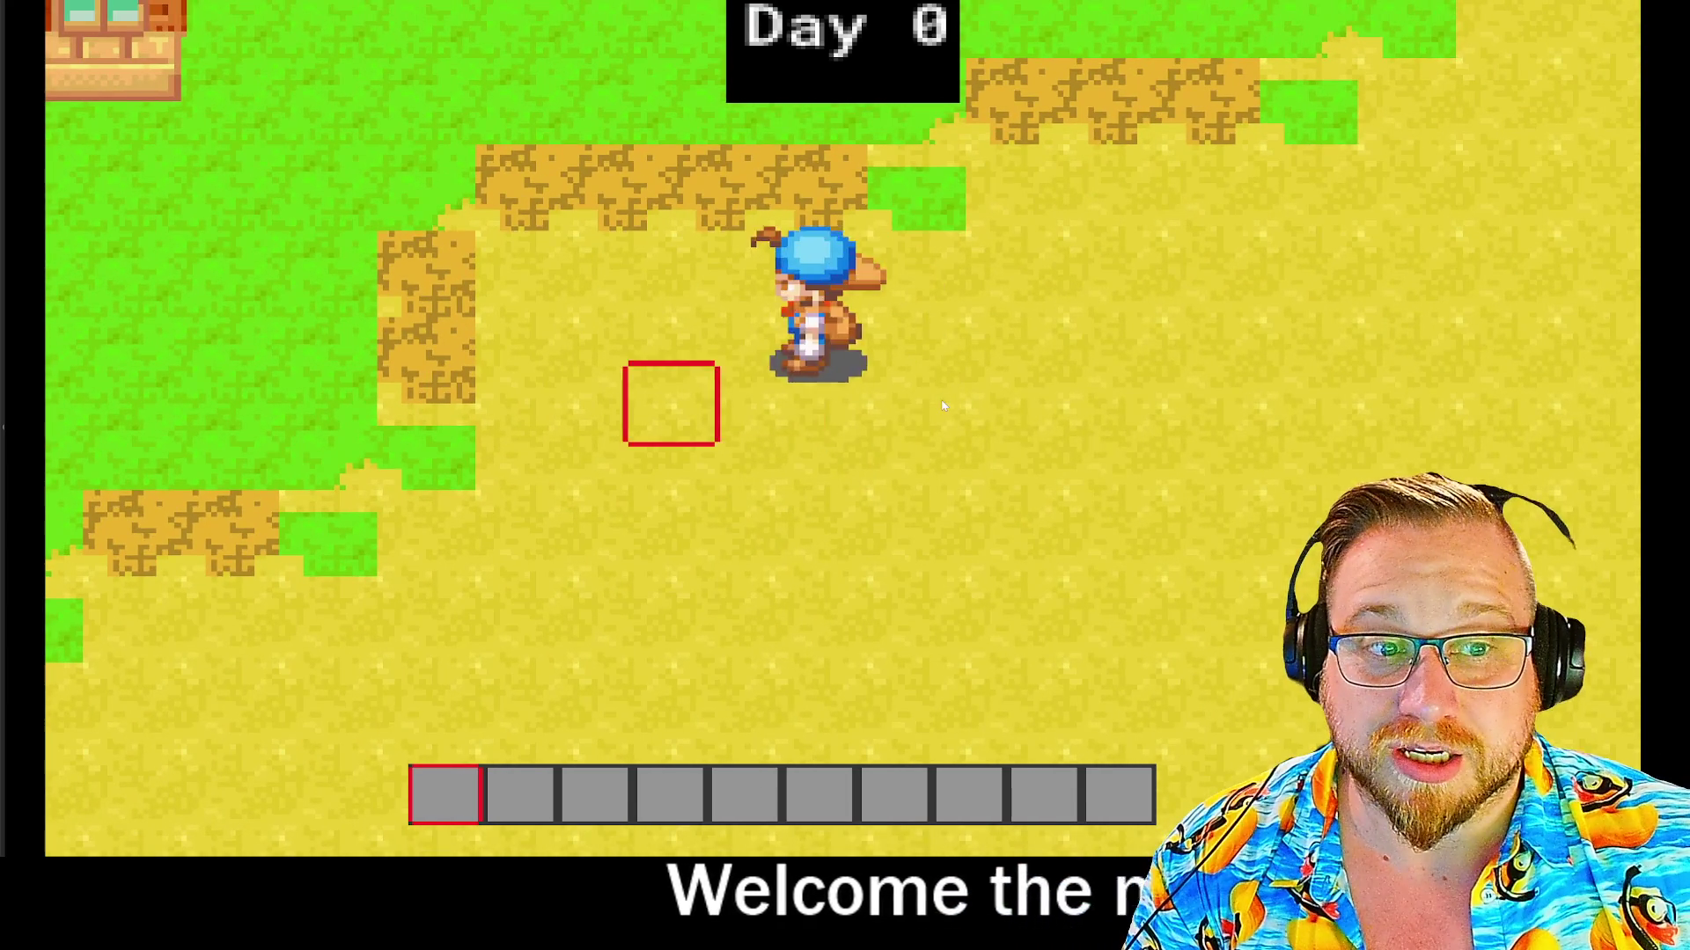
pyautogui.press('a')
pyautogui.press('w')
pyautogui.press('a')
pyautogui.press('d')
pyautogui.press('s')
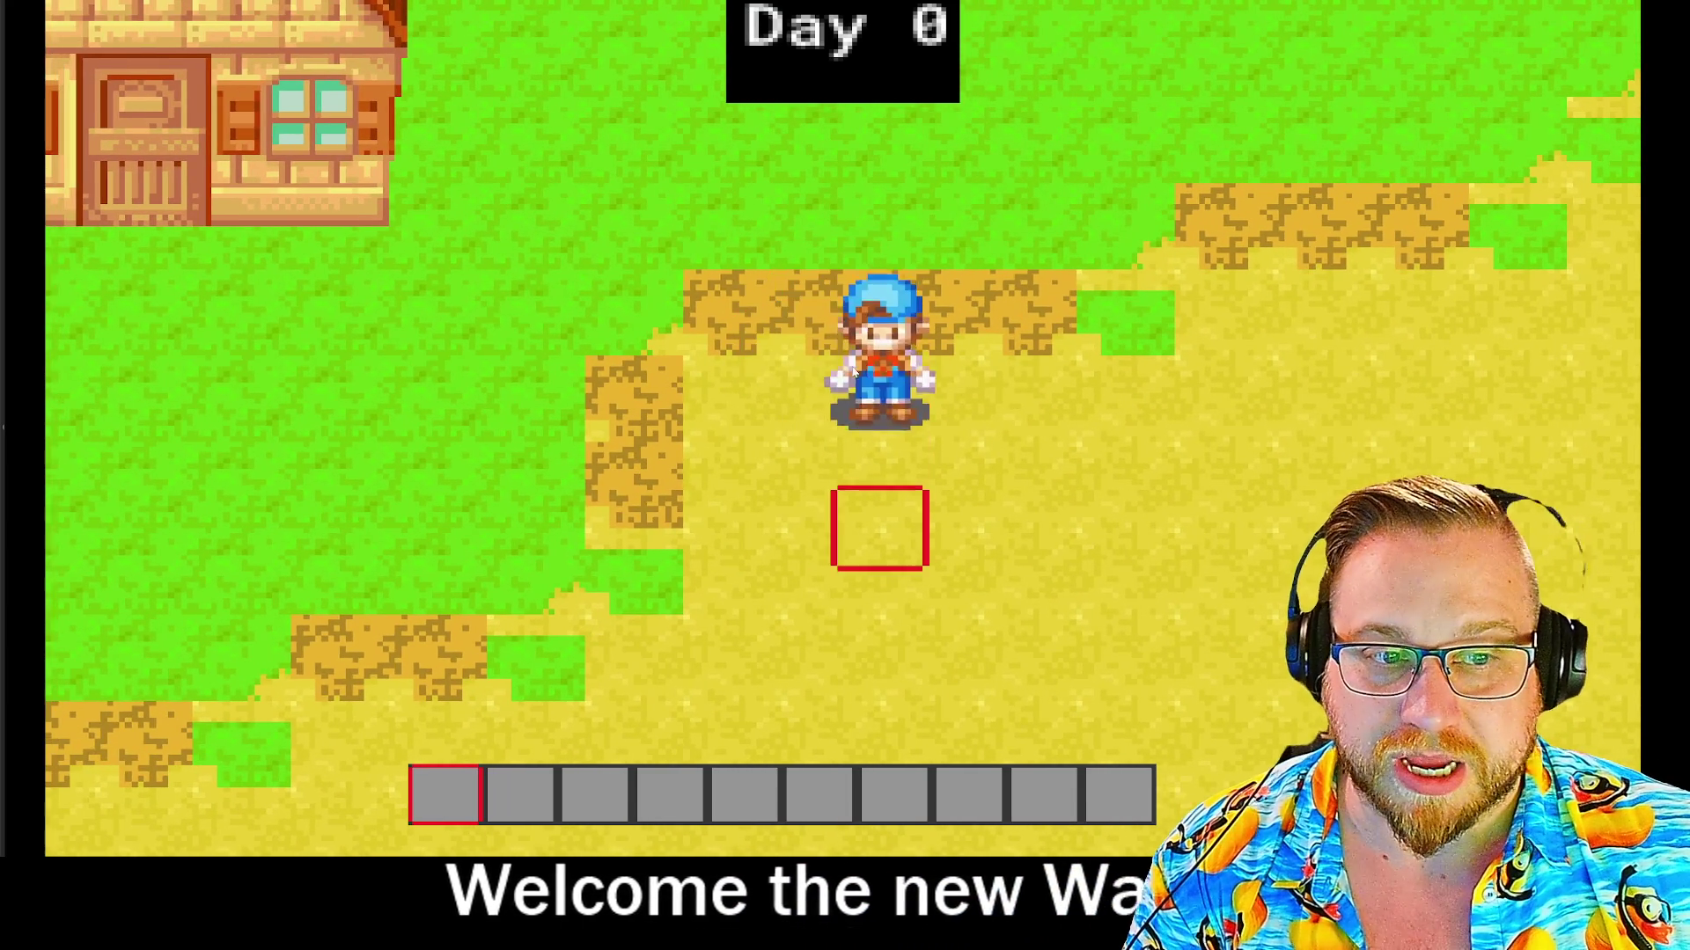
pyautogui.press('a')
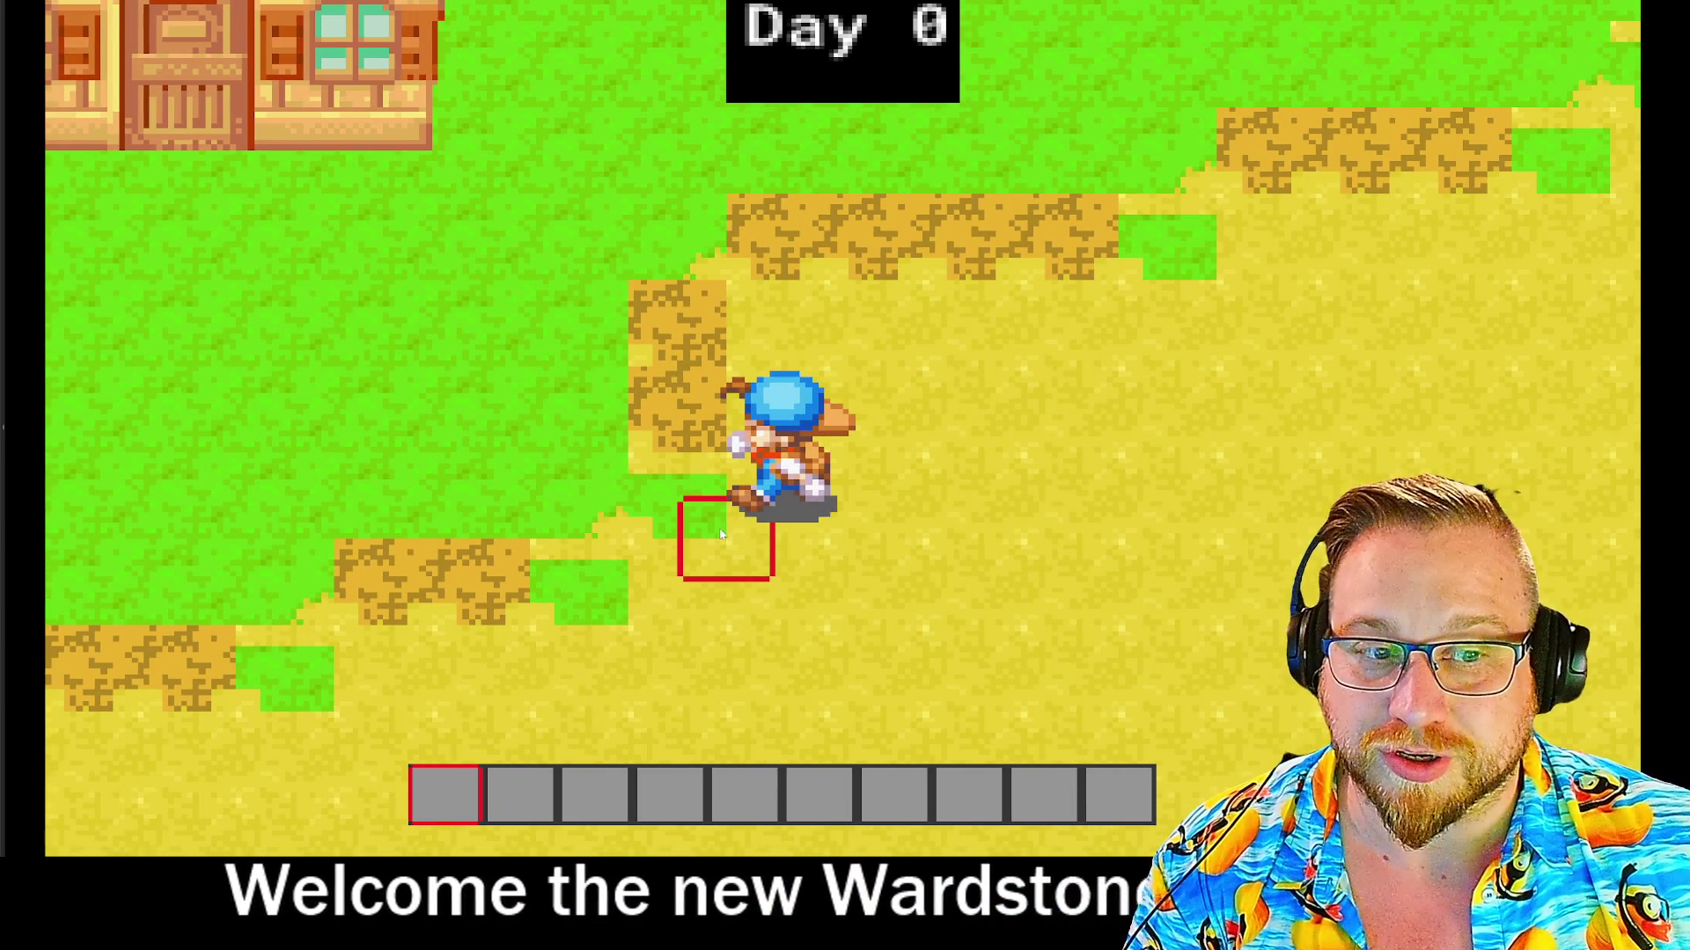
pyautogui.press('w')
pyautogui.press('d')
pyautogui.press('a')
pyautogui.press('d')
pyautogui.press('w')
pyautogui.press('a')
pyautogui.press('s')
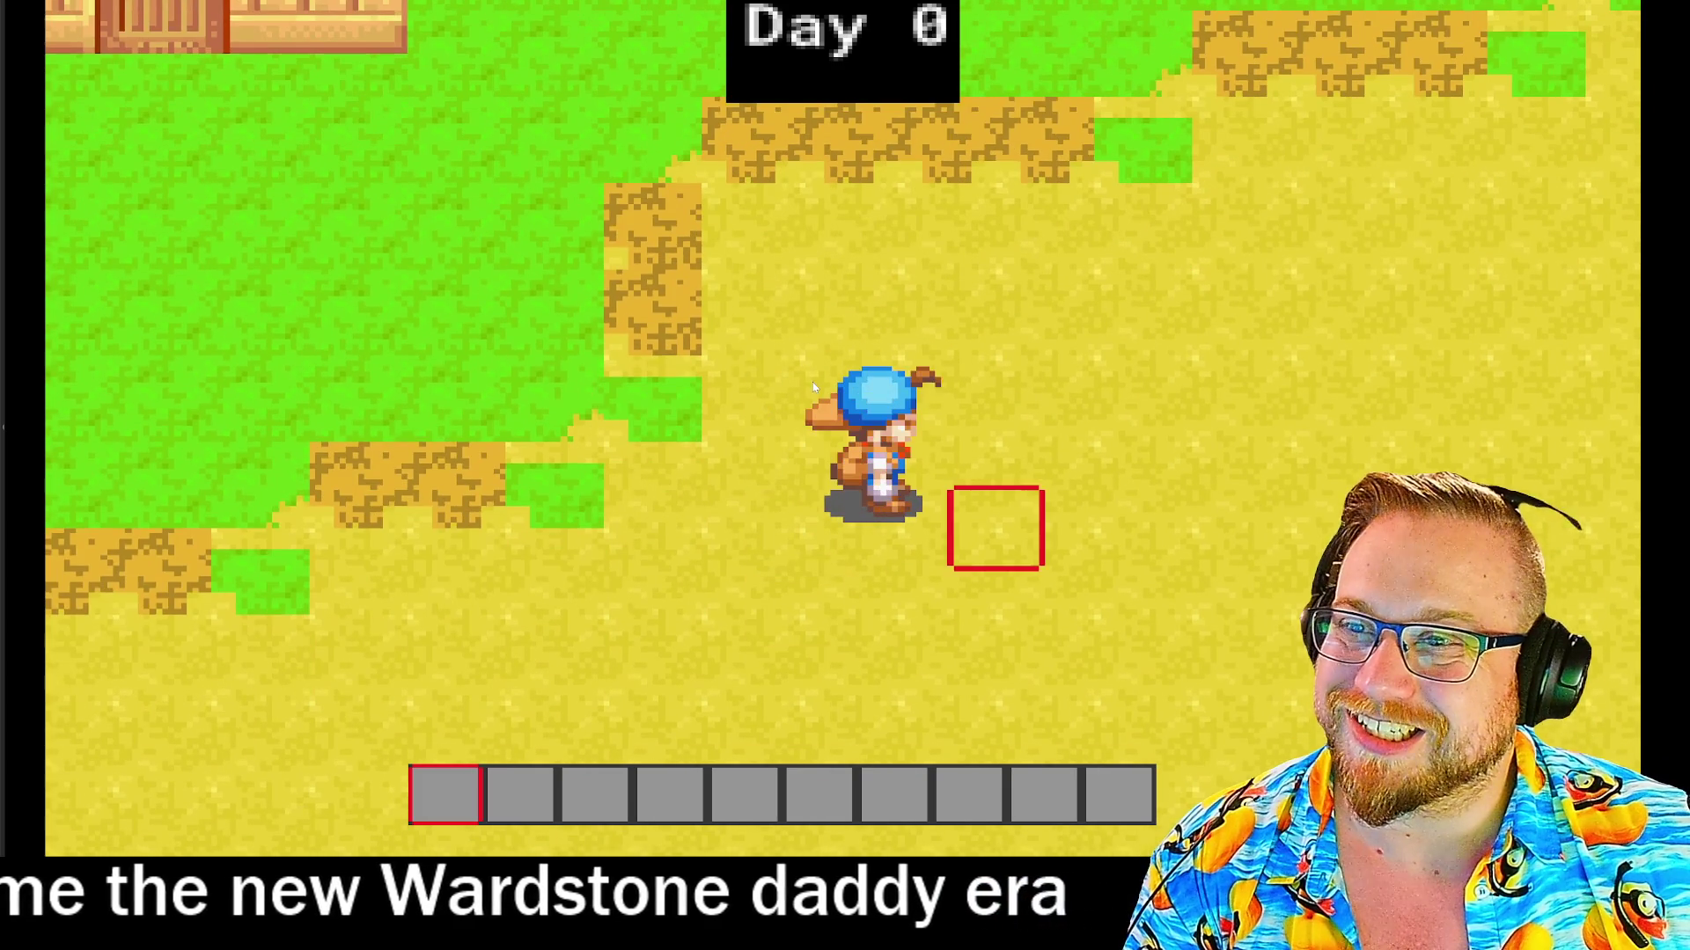
pyautogui.press('d')
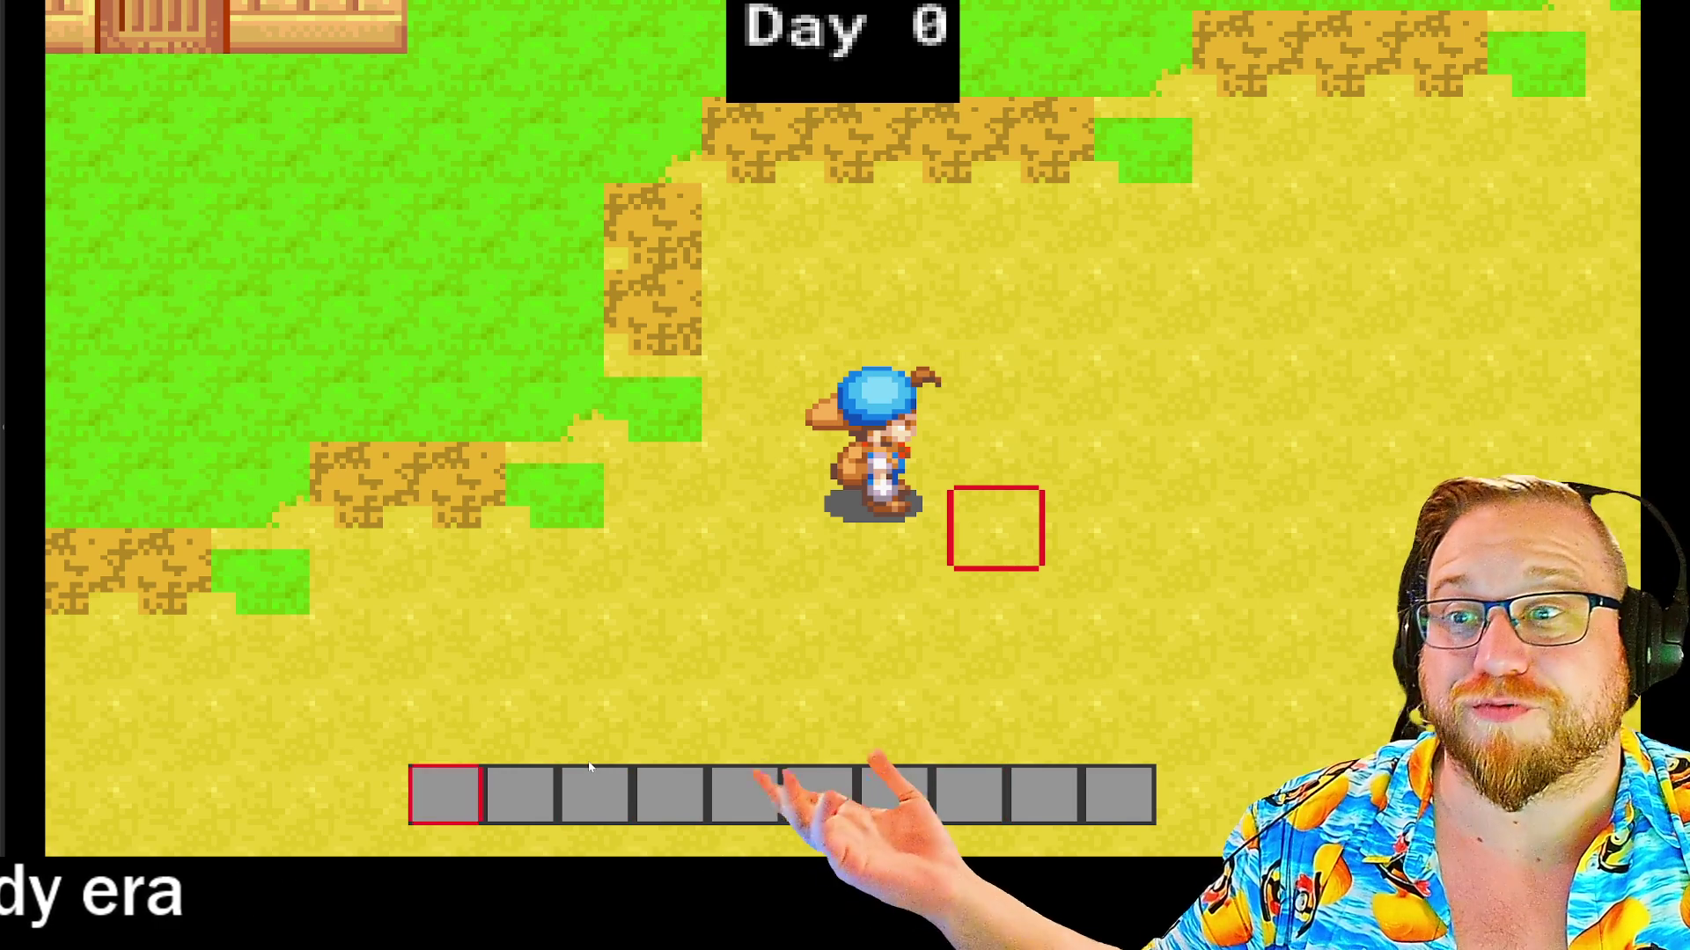
# Switch the held item to hotbar slot 2 and walk the farmer up
pyautogui.press('2')
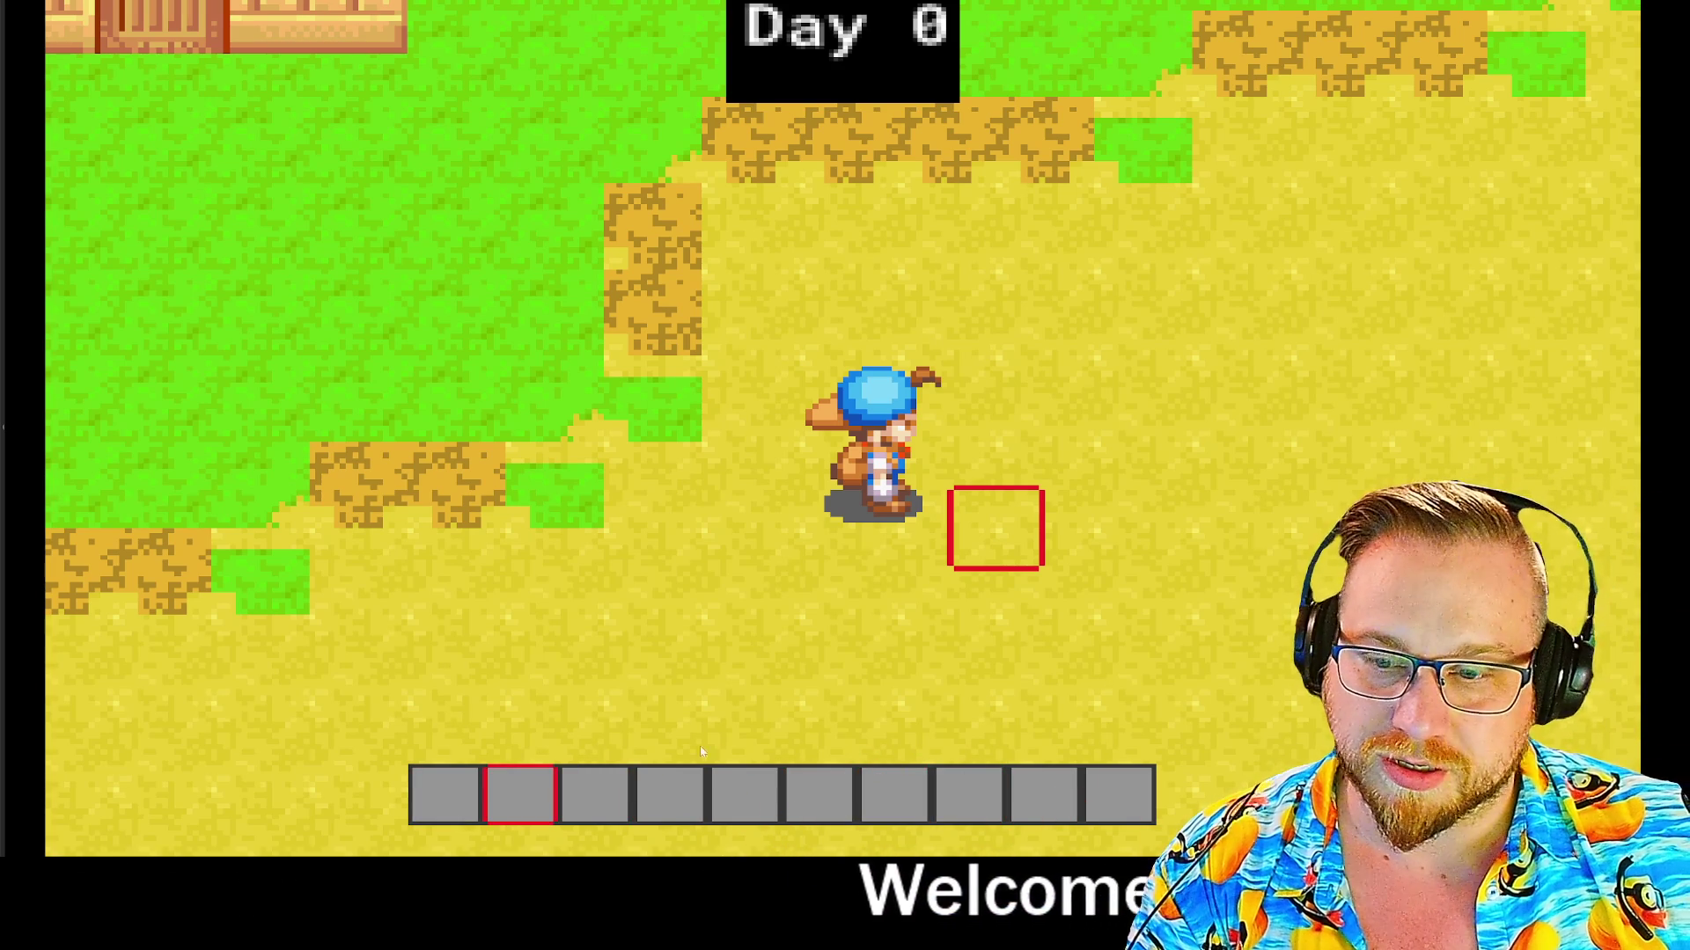
pyautogui.press('a')
pyautogui.press('w')
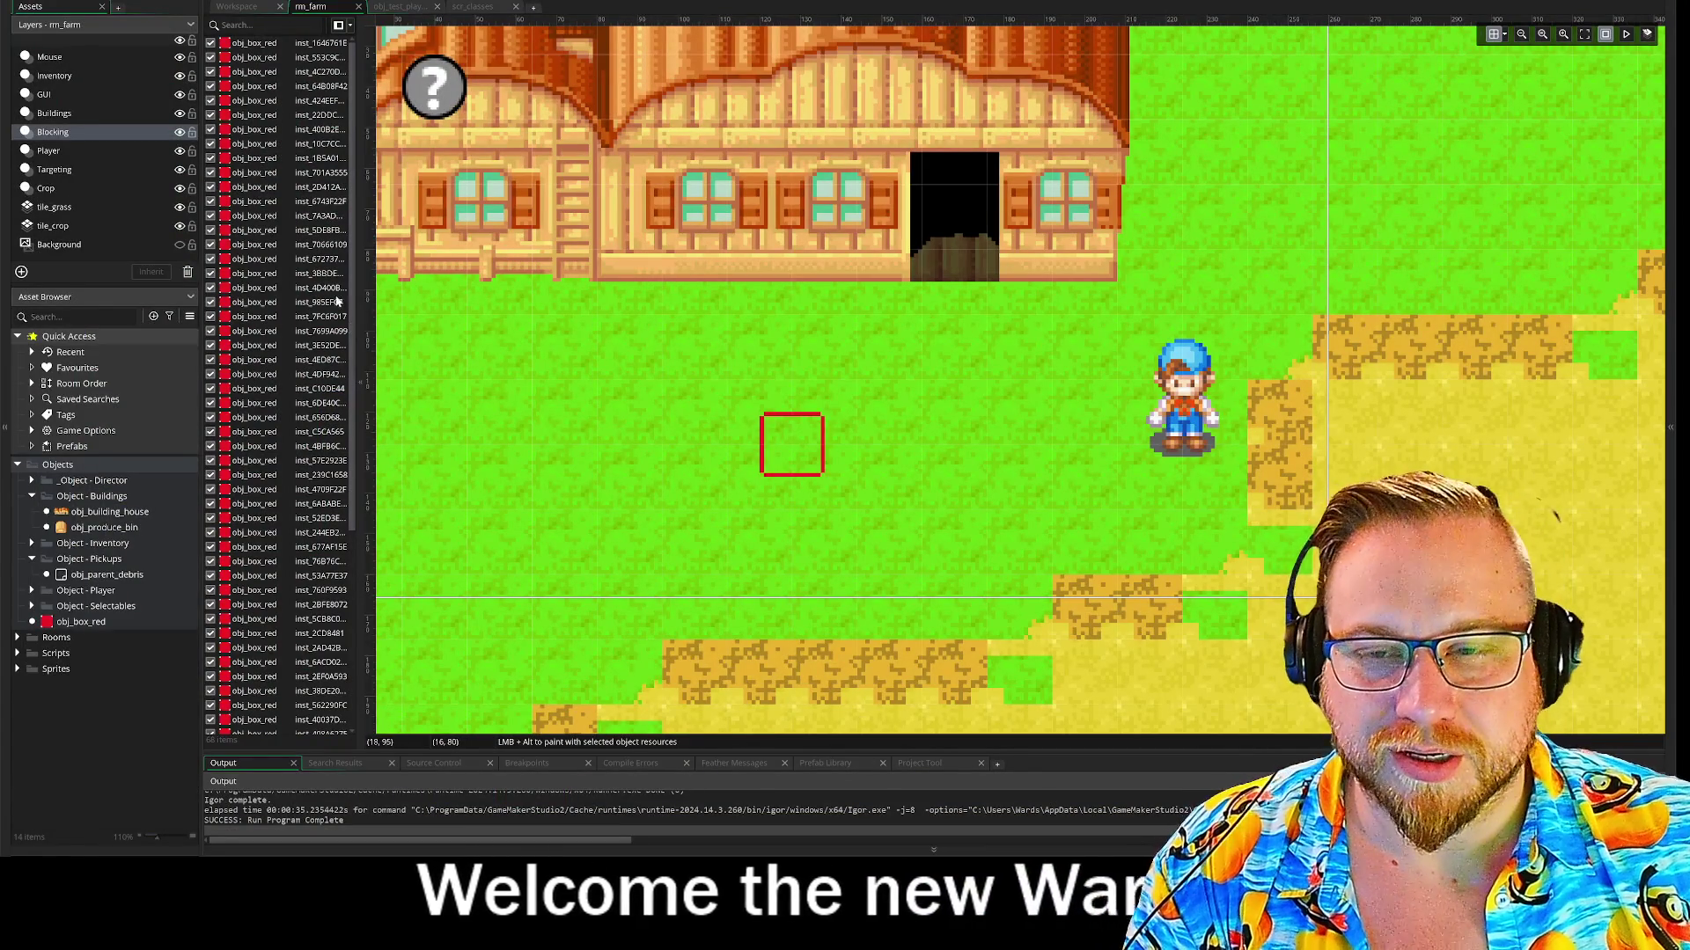
# Show the workspace and open obj_parent_debris from the Object - Pickups folder
pyautogui.click(255, 7)
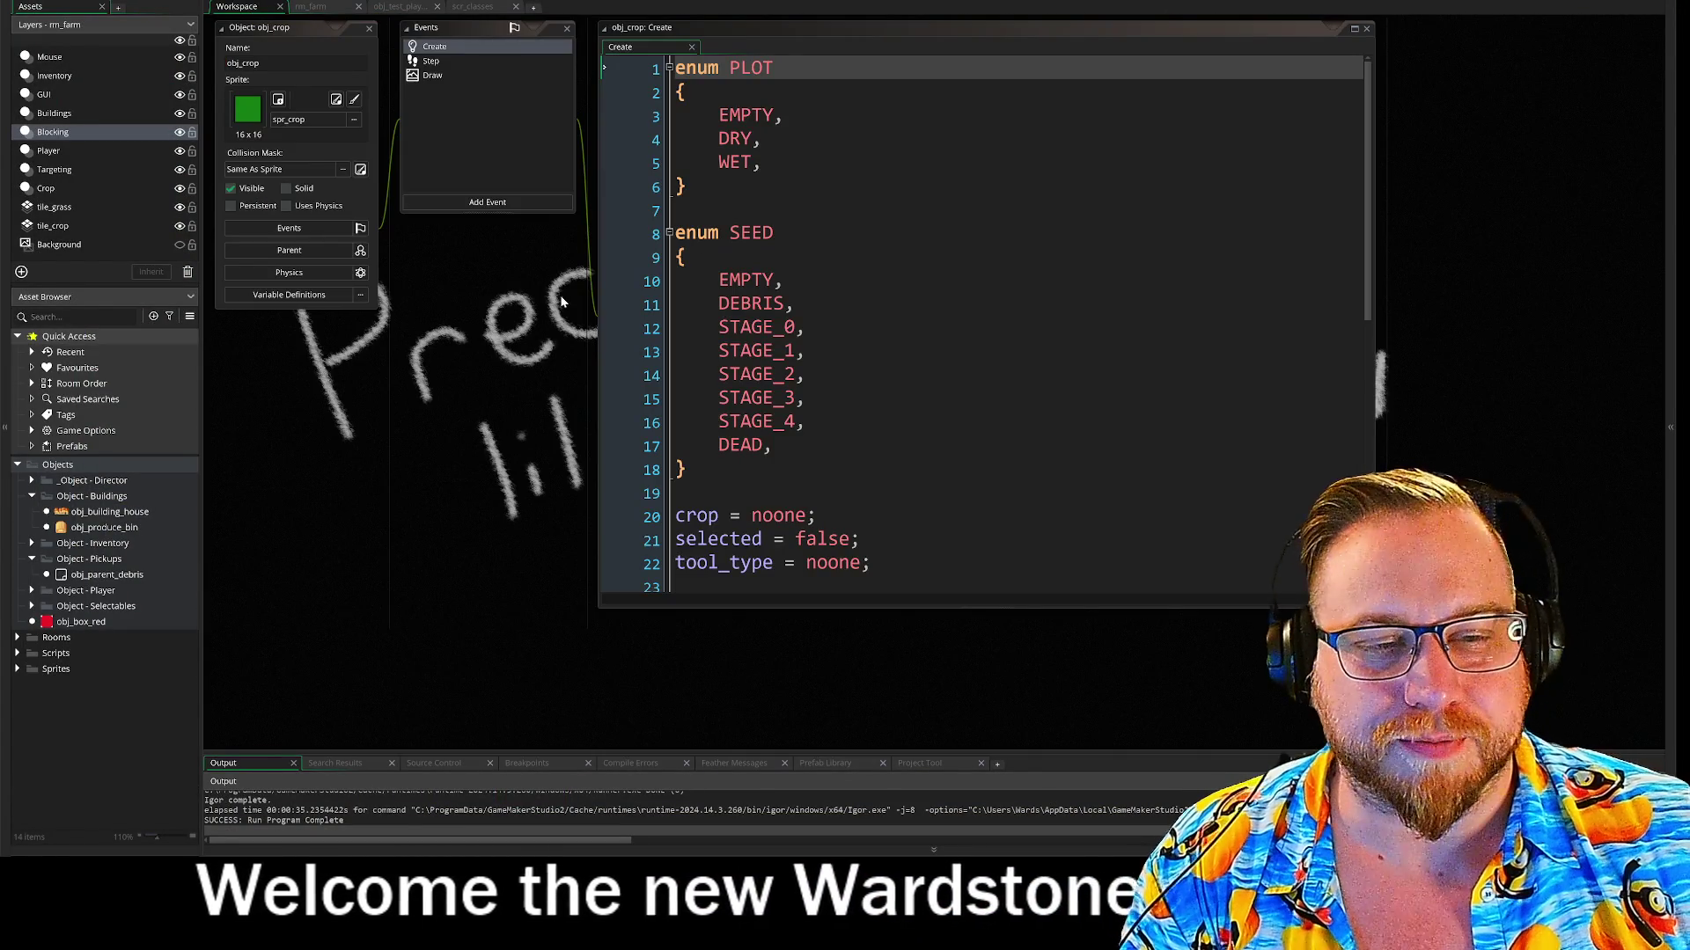
pyautogui.moveTo(588, 390); pyautogui.dragTo(561, 344)
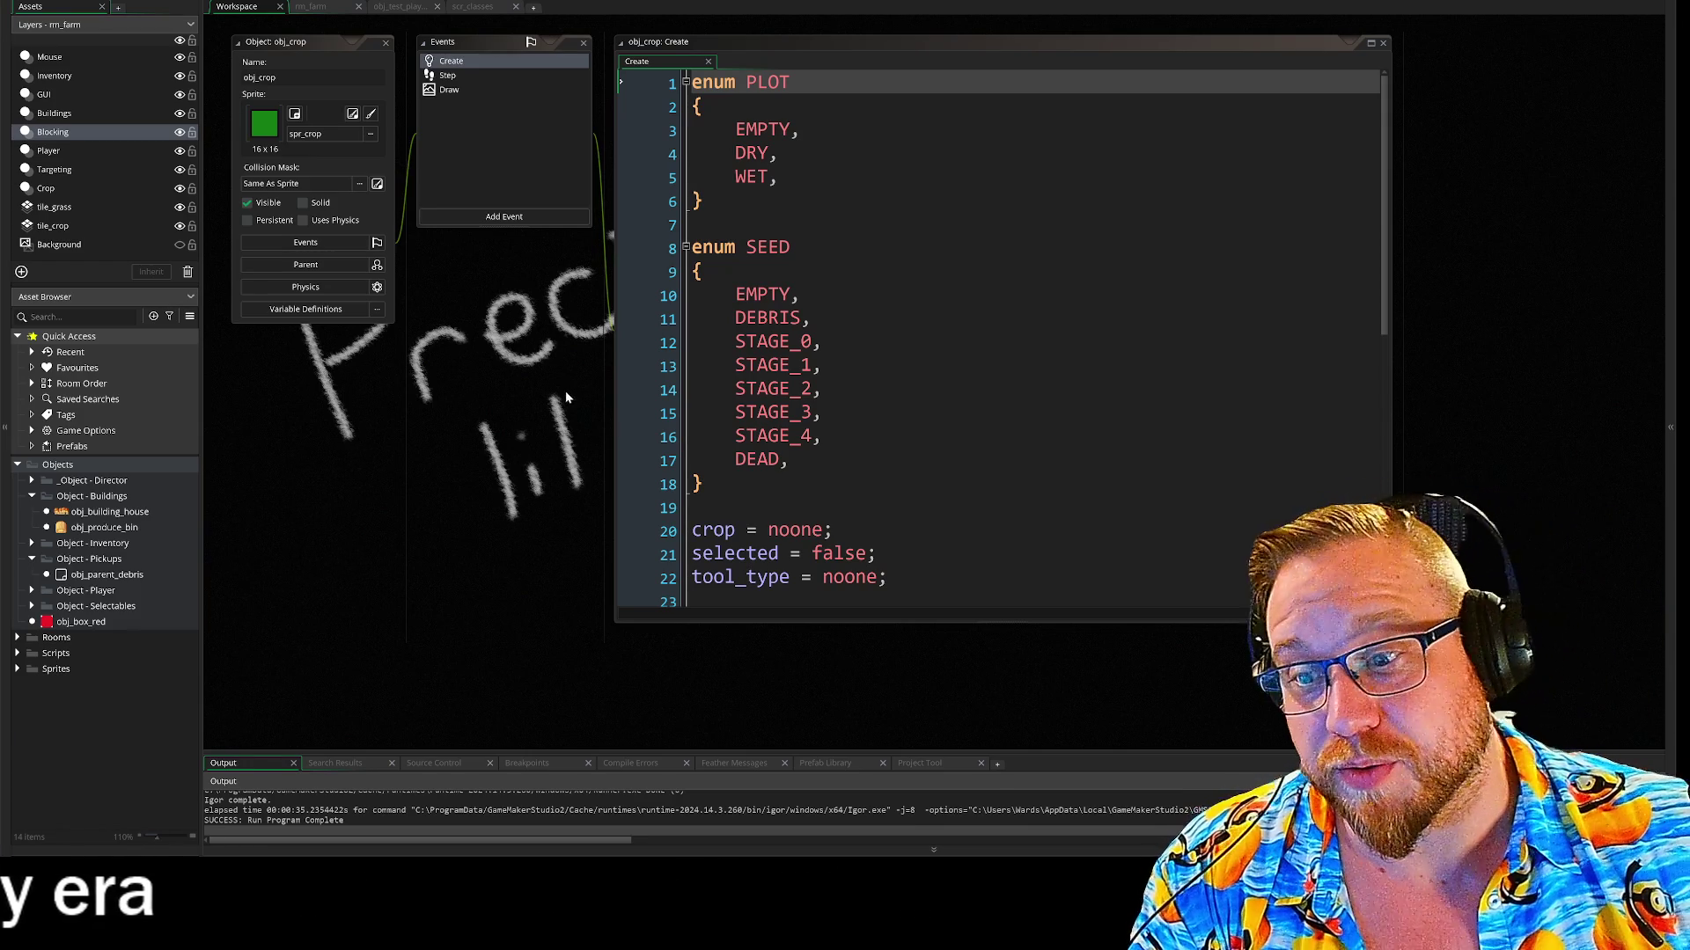
pyautogui.scroll(3, 534, 404)
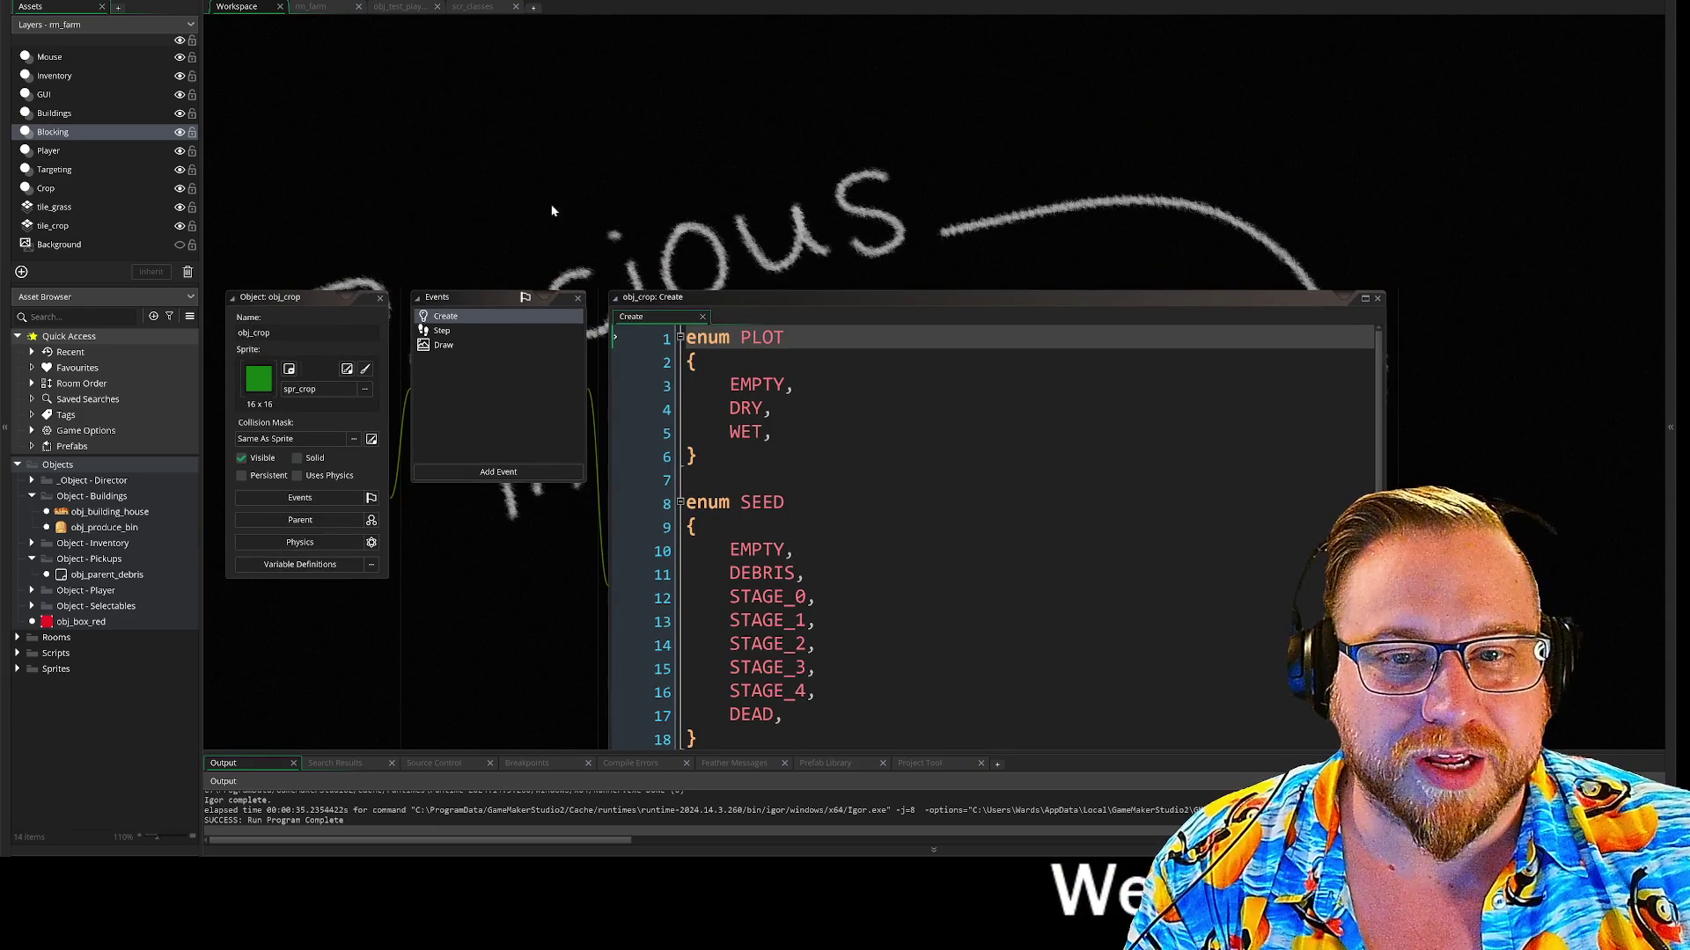
pyautogui.scroll(-6, 547, 220)
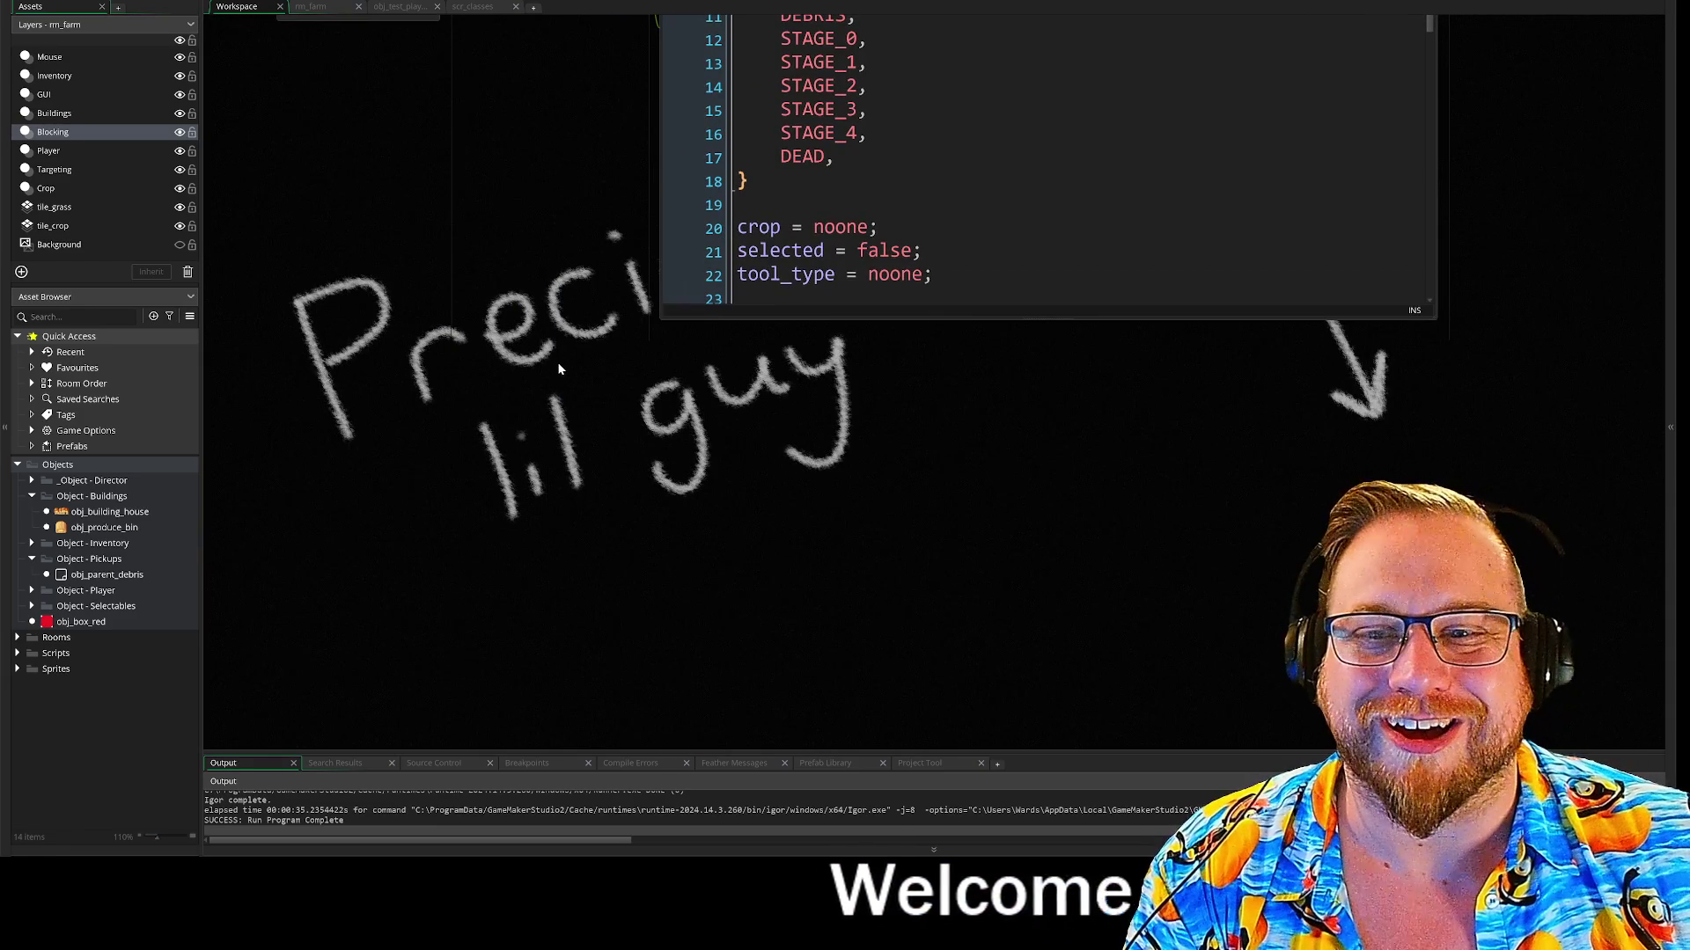
pyautogui.doubleClick(106, 575)
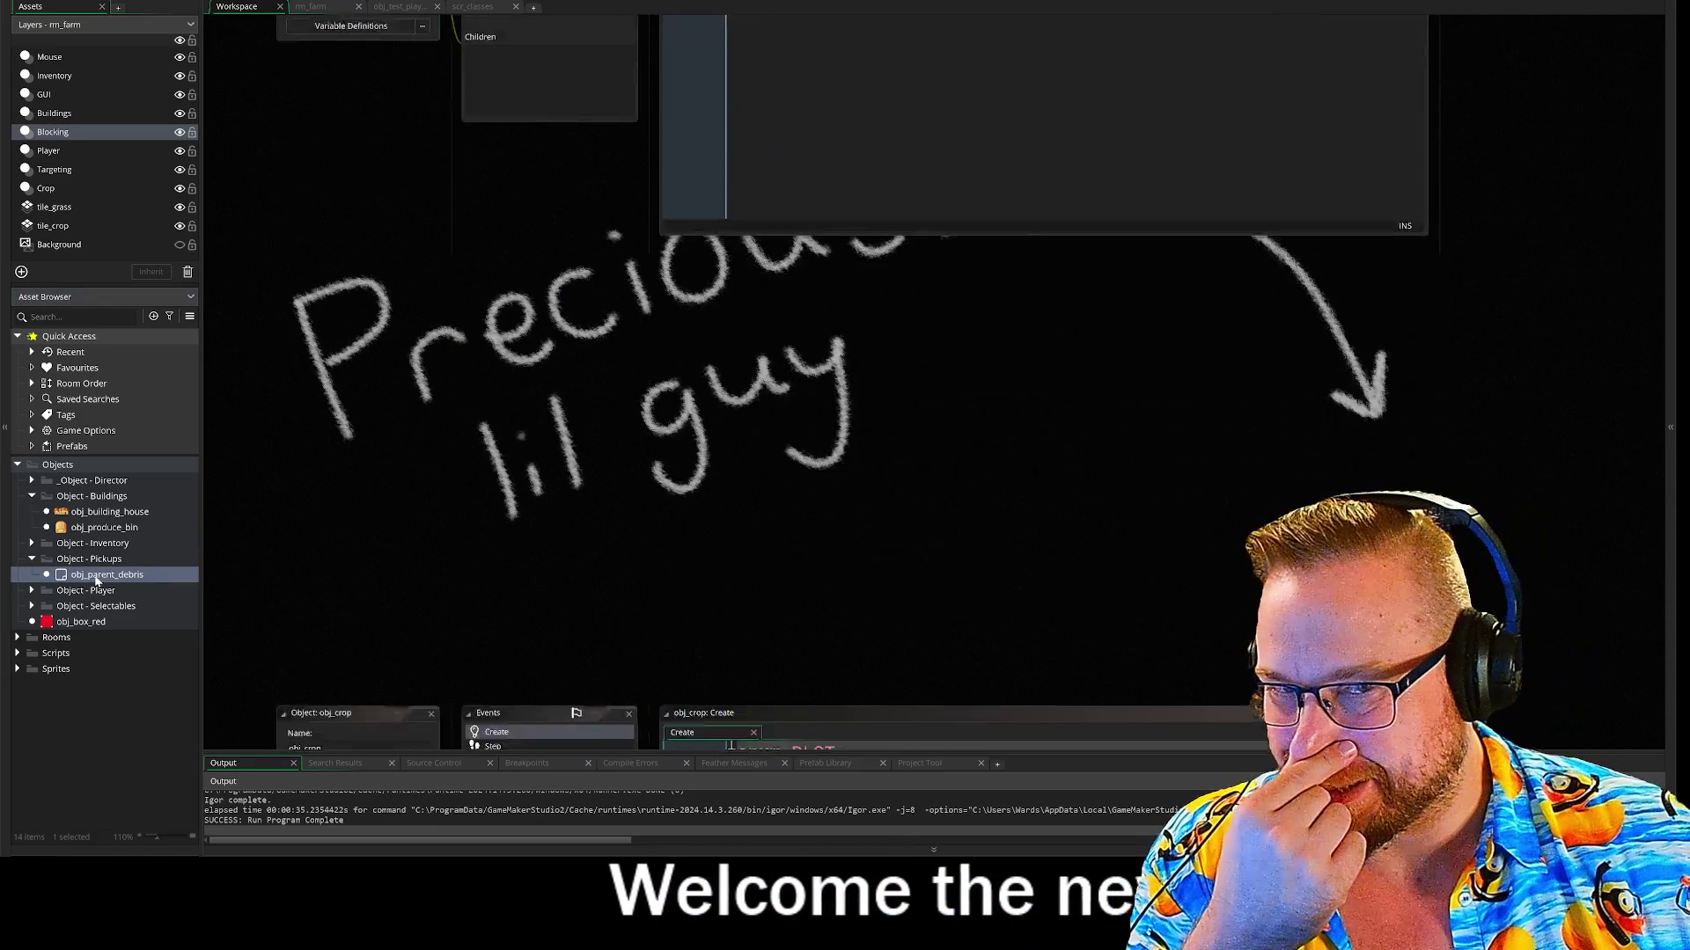
pyautogui.scroll(10, 546, 483)
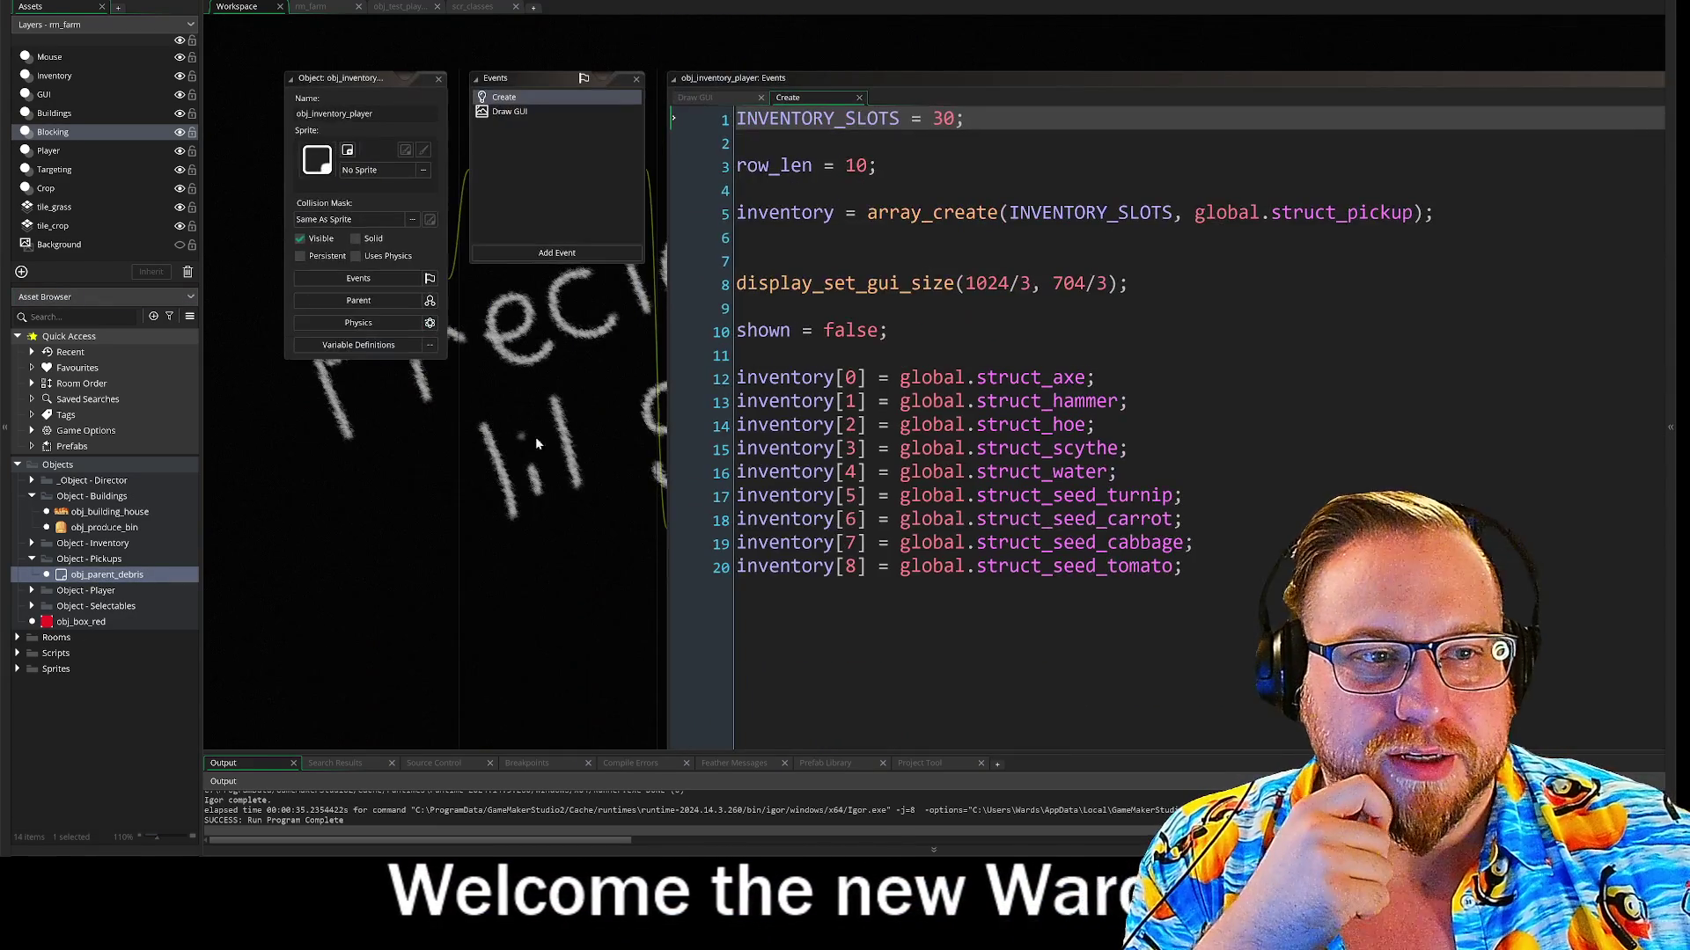
# Close all workspace windows and reopen obj_parent_debris
pyautogui.rightClick(543, 444)
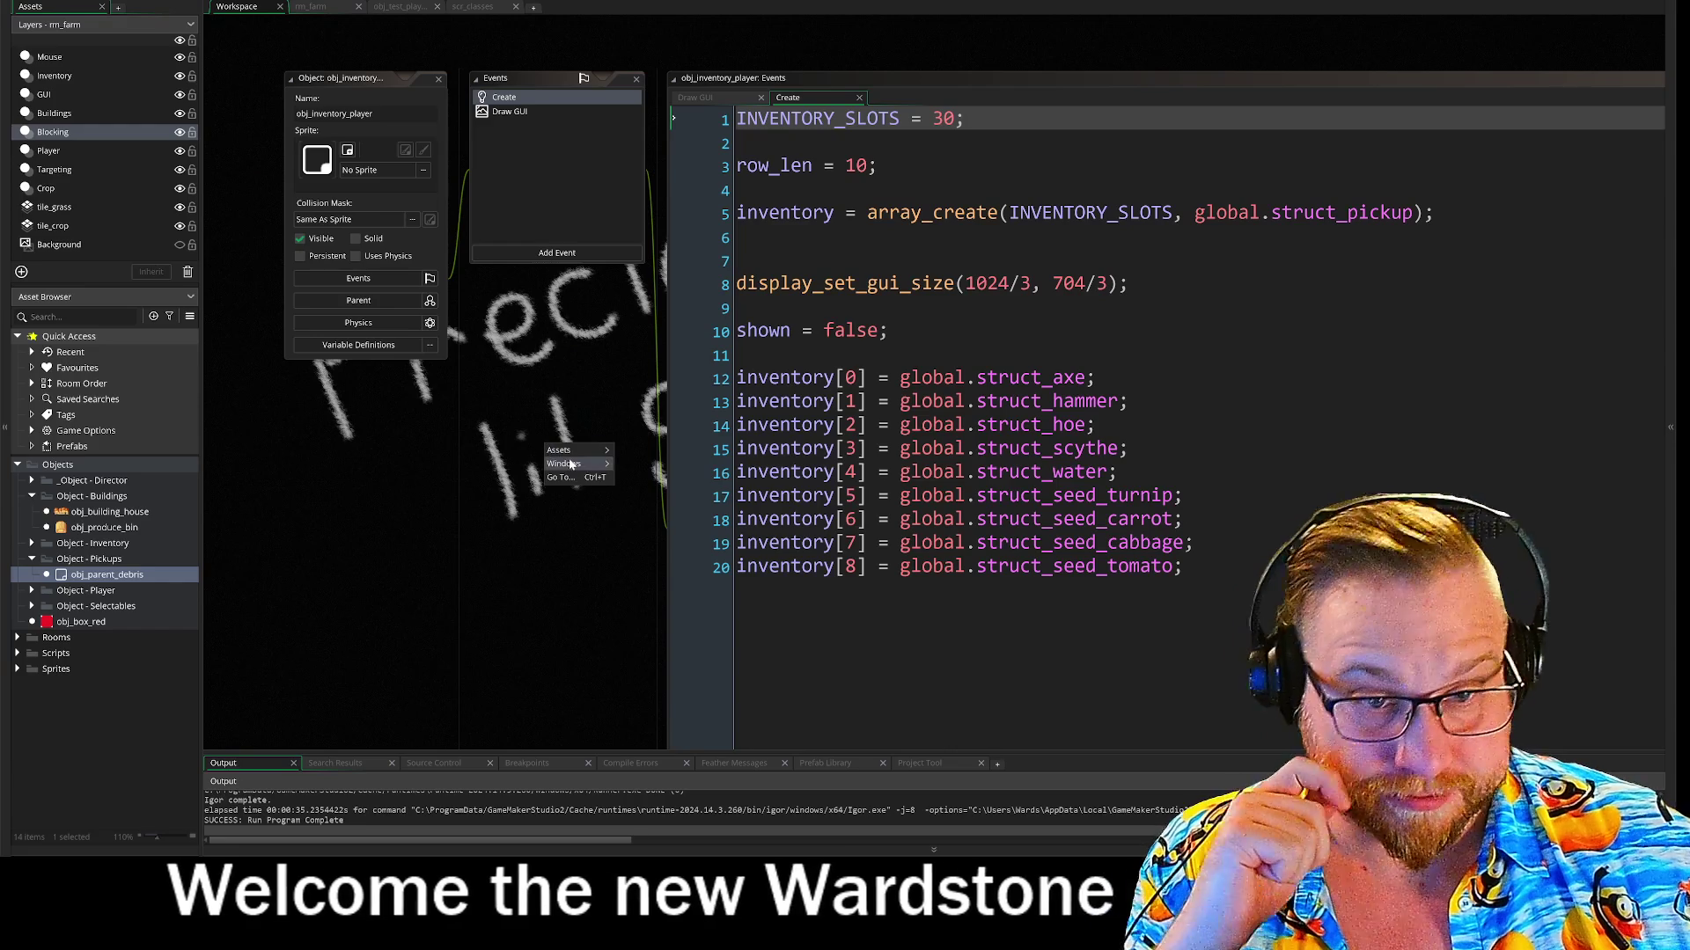
pyautogui.moveTo(567, 463)
pyautogui.click(630, 549)
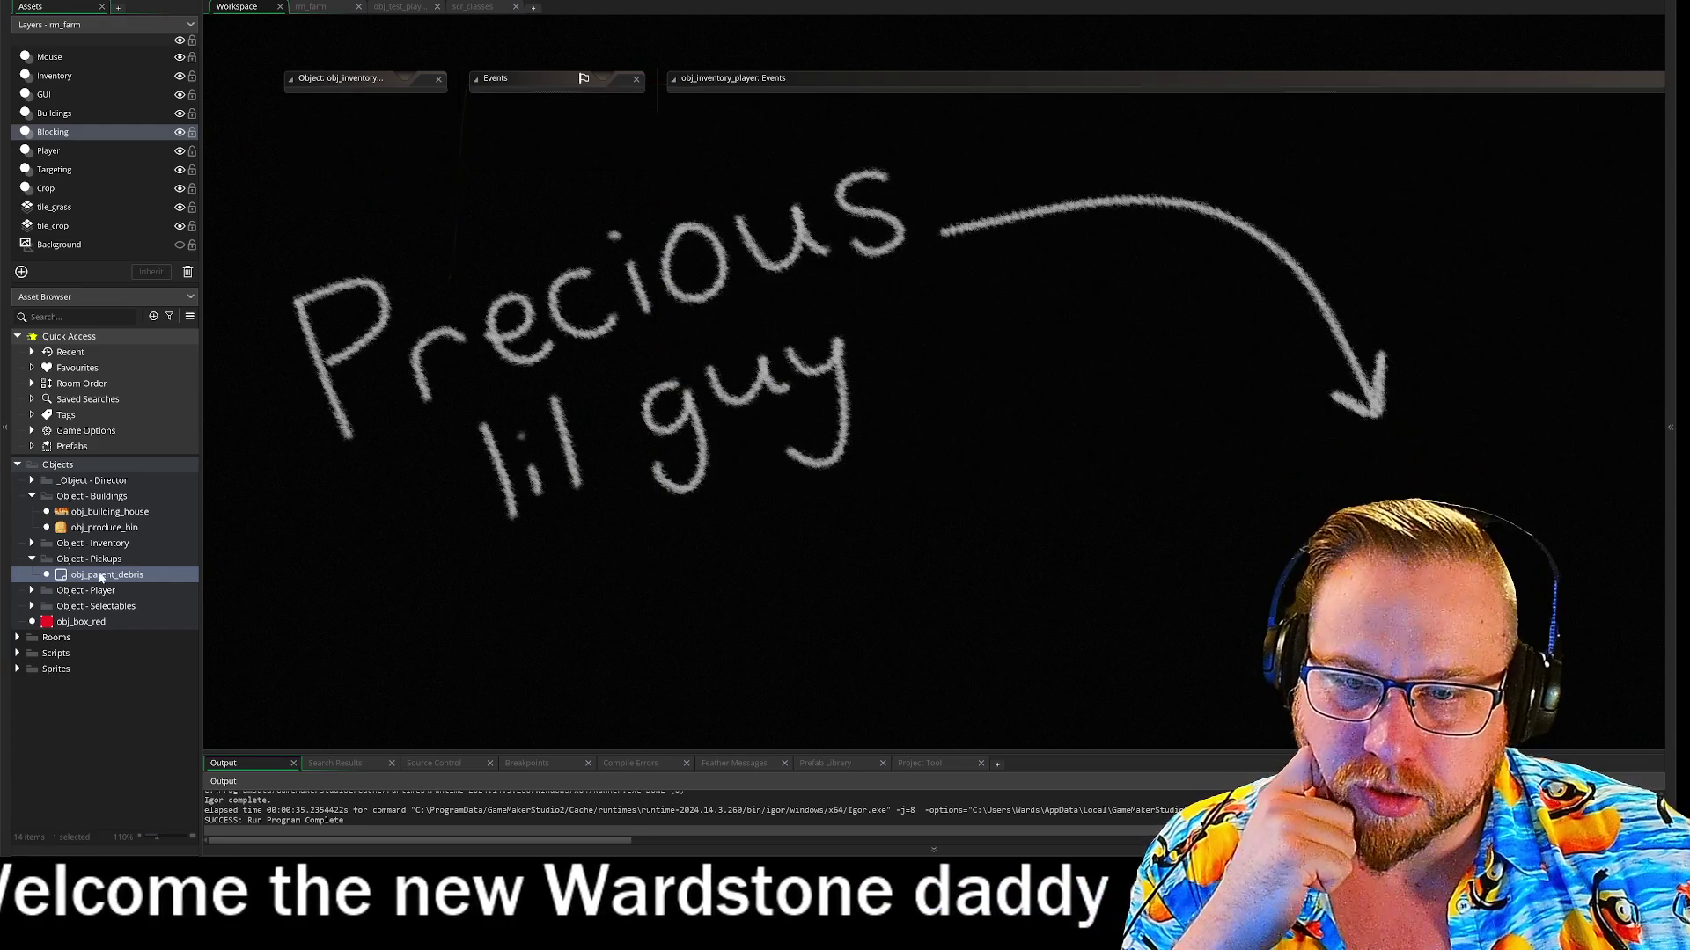
pyautogui.doubleClick(98, 577)
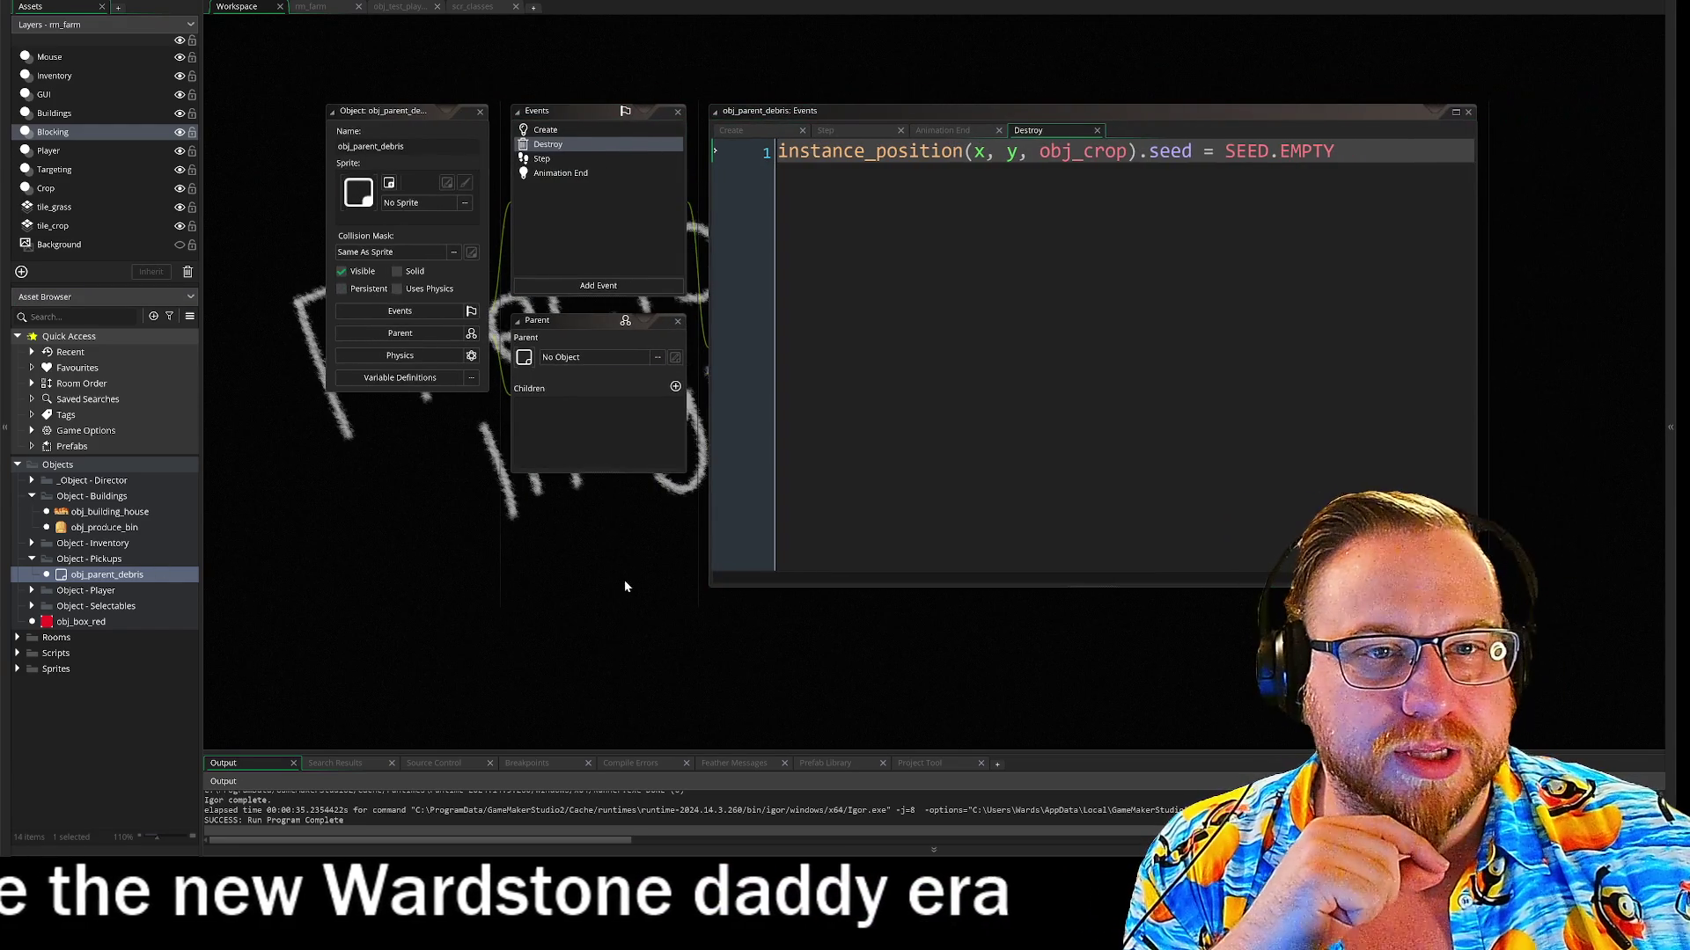
# Review obj_parent_debris's Create, Step, Animation End and Destroy event code
pyautogui.click(572, 128)
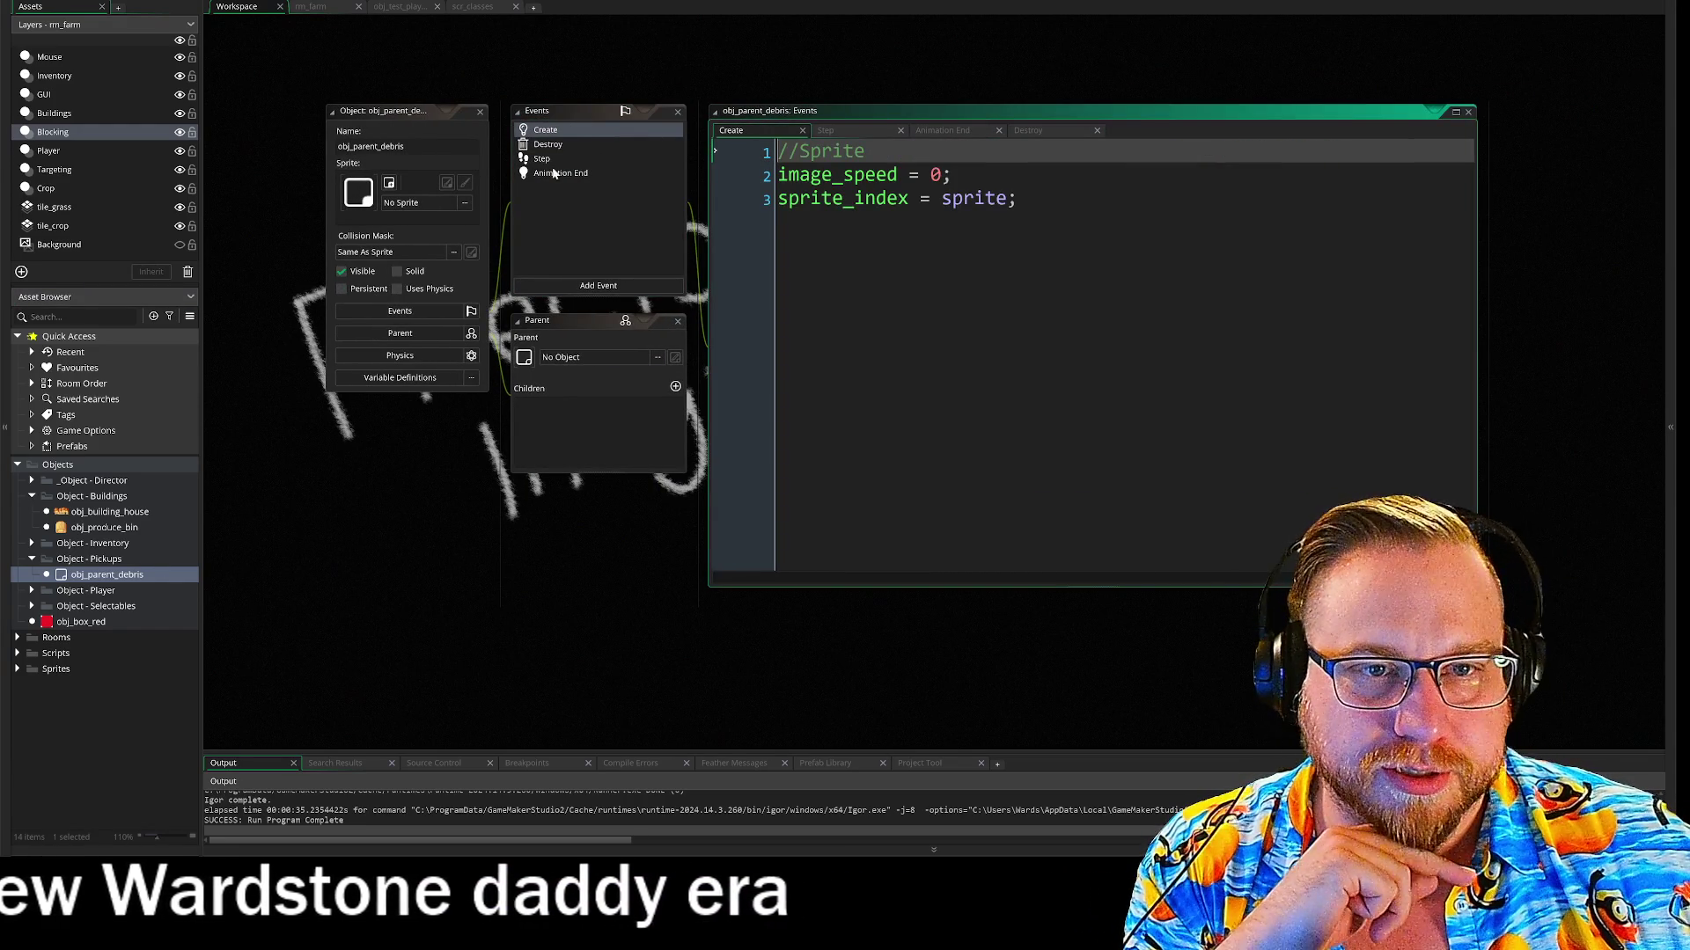
pyautogui.click(554, 159)
pyautogui.click(561, 173)
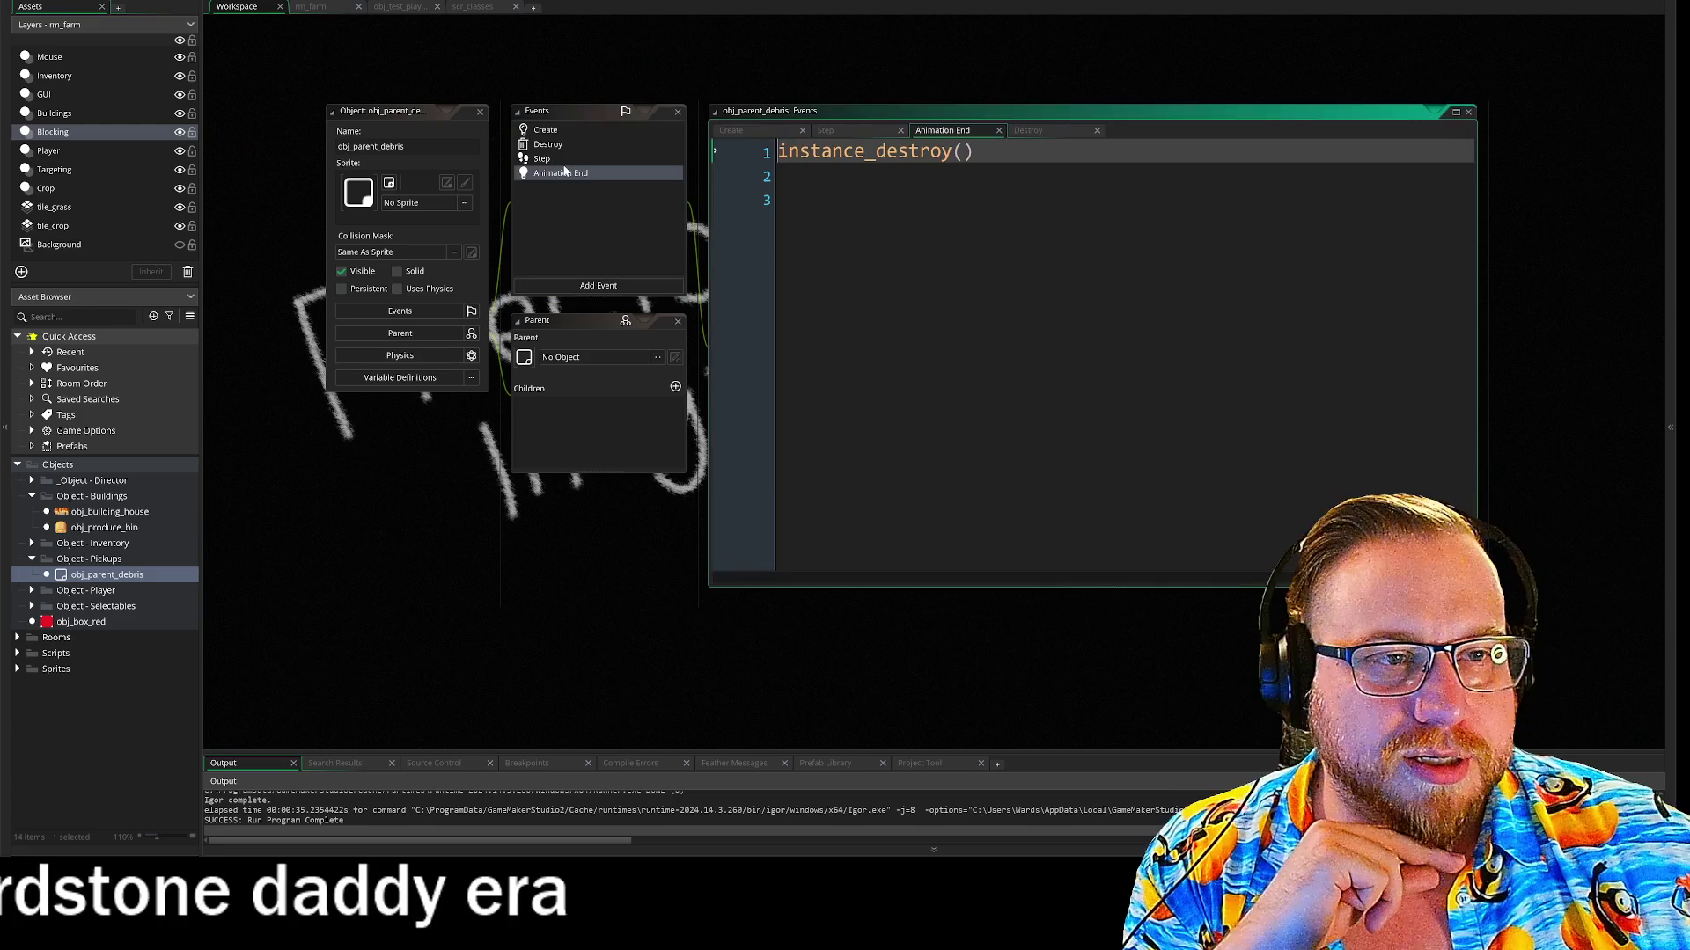
pyautogui.click(567, 159)
pyautogui.click(570, 148)
pyautogui.click(578, 135)
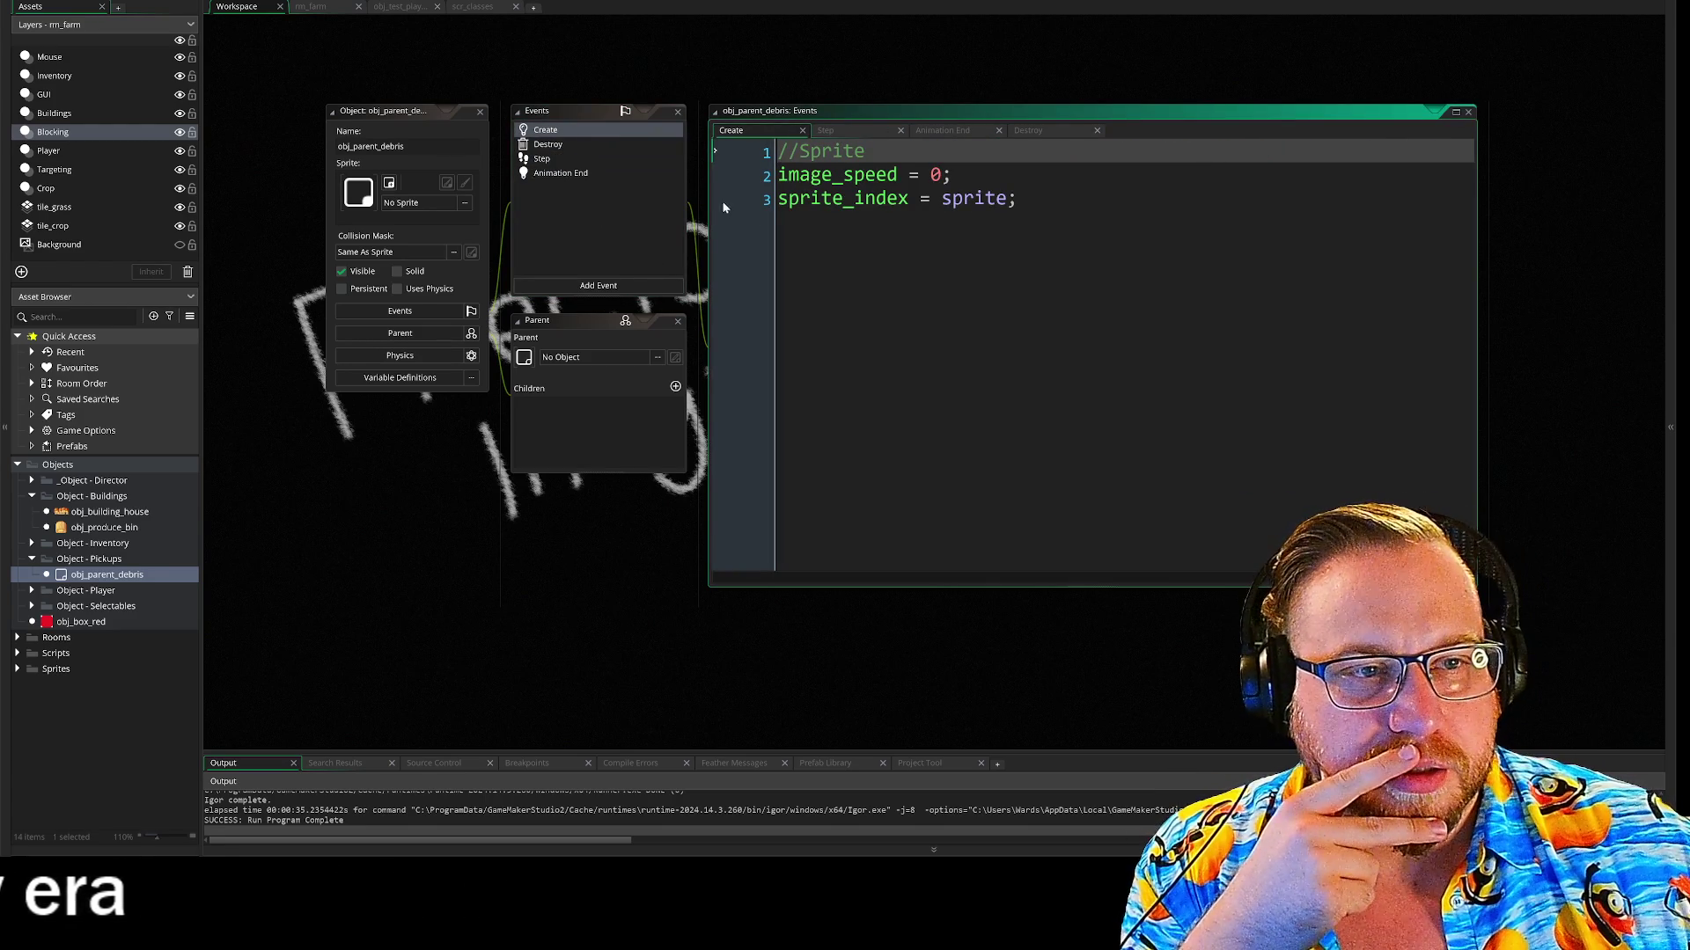
pyautogui.click(627, 233)
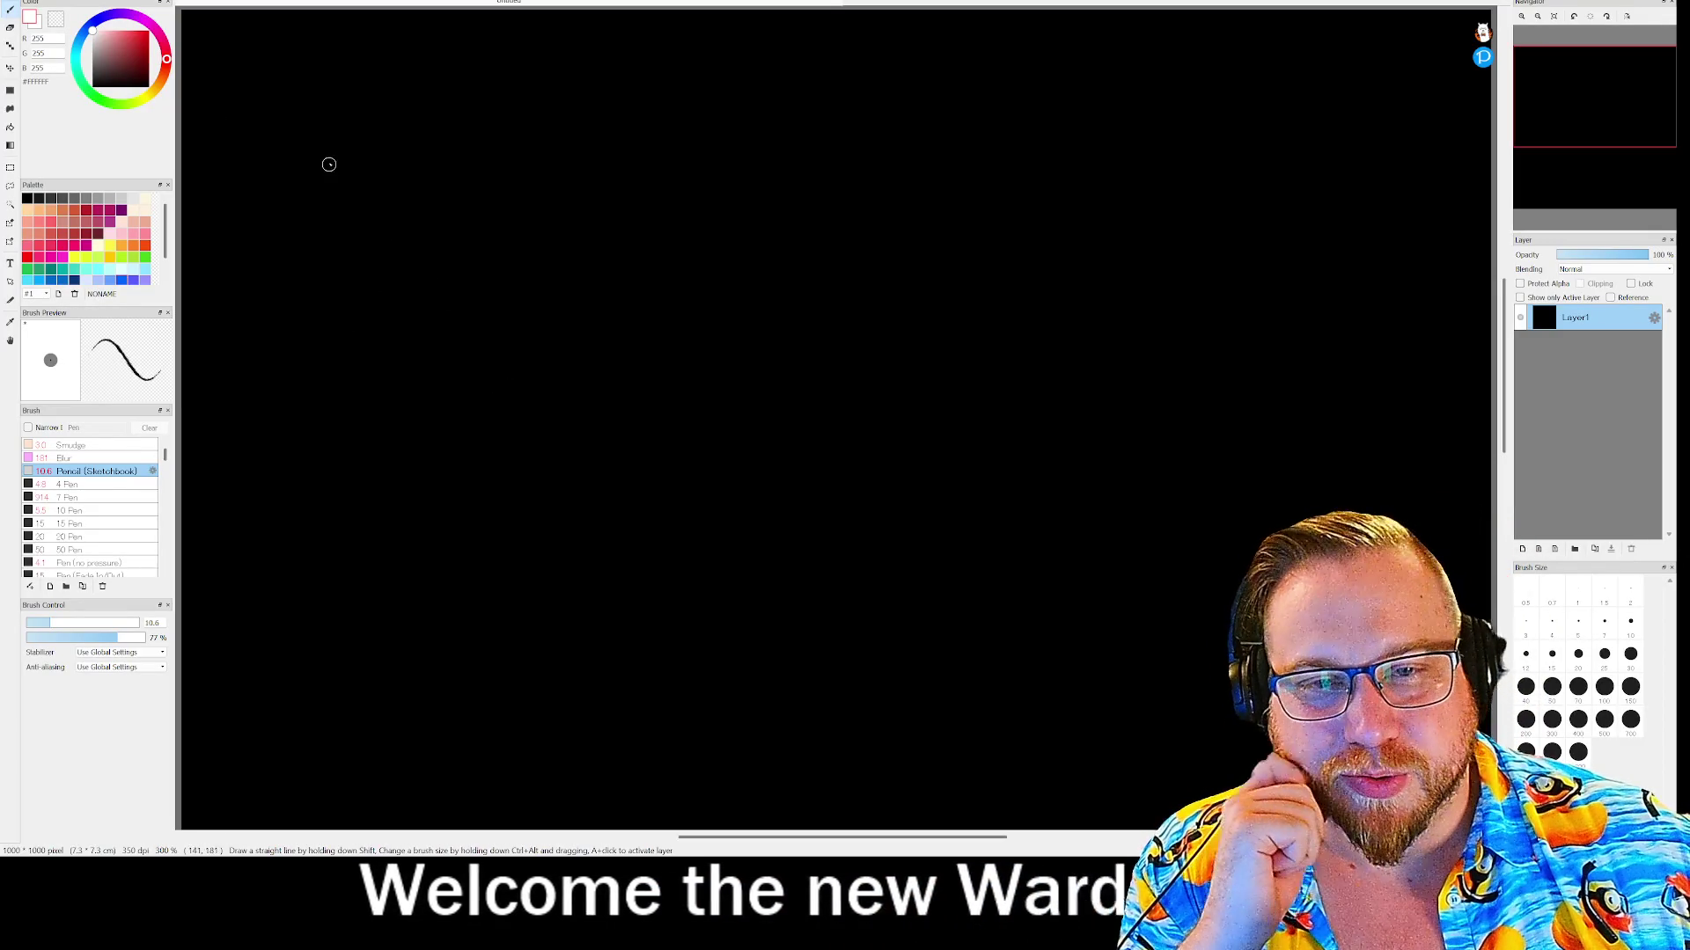
# Draw a white Player box and an underlined Tools label linked back toward the T box
pyautogui.moveTo(336, 143)
pyautogui.mouseDown()
pyautogui.moveTo(335, 176)
pyautogui.moveTo(516, 226)
pyautogui.moveTo(354, 116)
pyautogui.moveTo(376, 192)
pyautogui.mouseUp()
pyautogui.moveTo(370, 154)
pyautogui.mouseDown()
pyautogui.moveTo(429, 187)
pyautogui.moveTo(504, 191)
pyautogui.mouseUp()
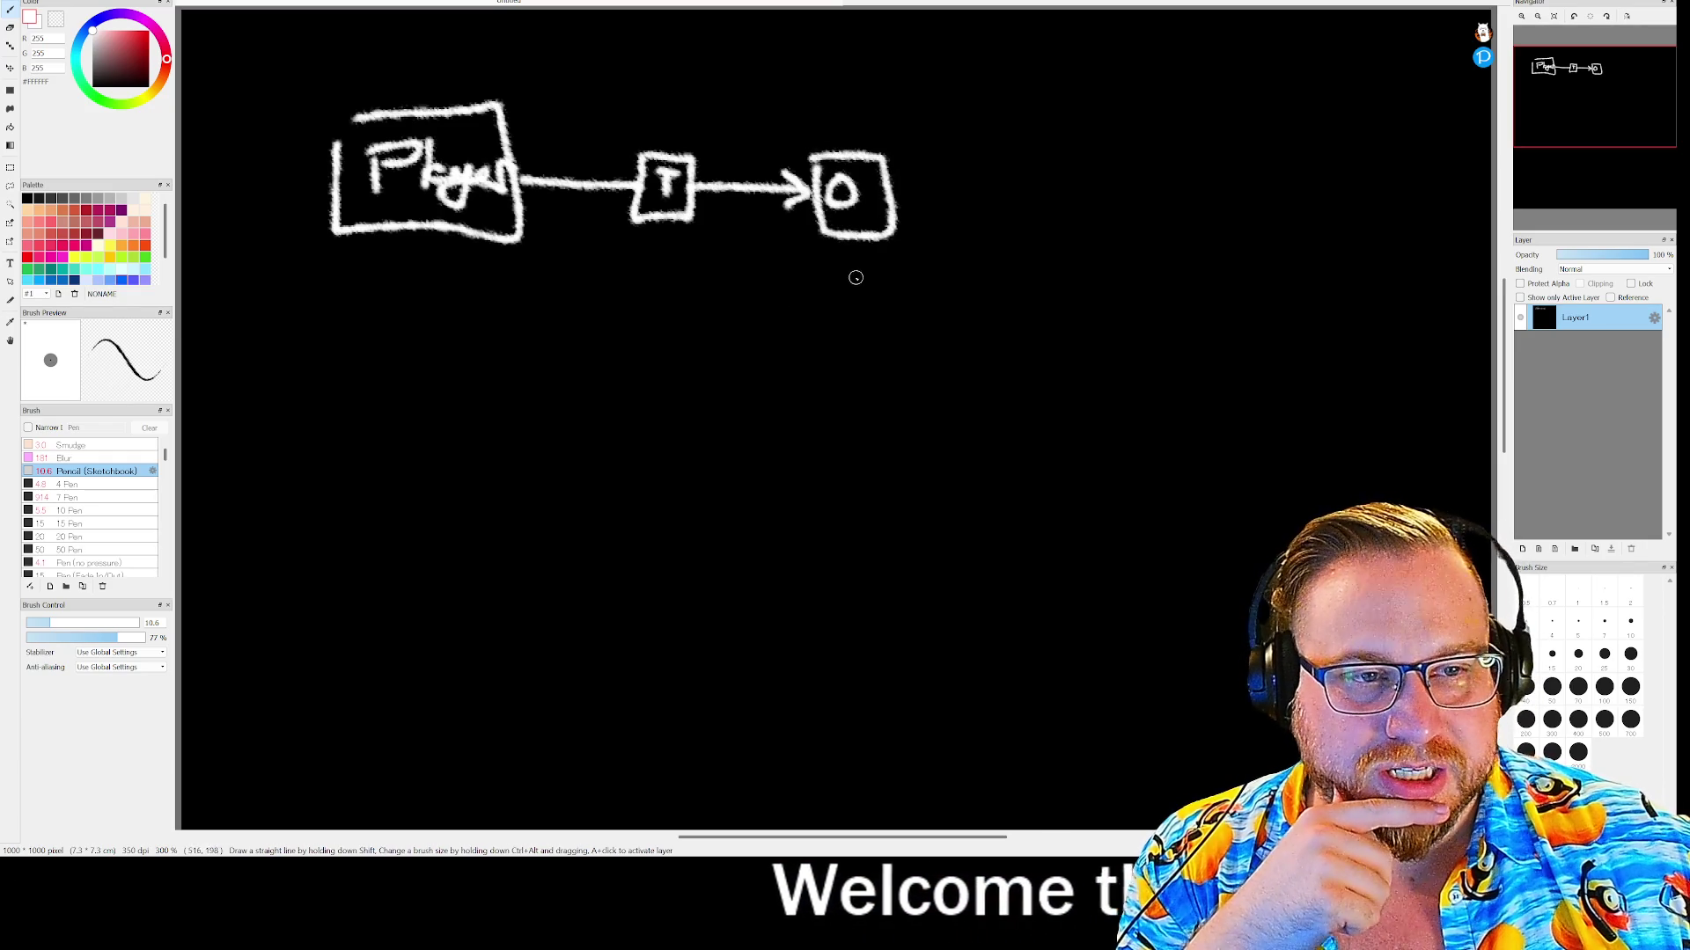
pyautogui.moveTo(824, 255)
pyautogui.mouseDown()
pyautogui.moveTo(825, 314)
pyautogui.moveTo(871, 255)
pyautogui.moveTo(871, 291)
pyautogui.moveTo(904, 276)
pyautogui.moveTo(928, 299)
pyautogui.mouseUp()
pyautogui.moveTo(808, 333)
pyautogui.mouseDown()
pyautogui.moveTo(944, 326)
pyautogui.moveTo(920, 353)
pyautogui.moveTo(933, 404)
pyautogui.mouseUp()
pyautogui.moveTo(814, 360)
pyautogui.mouseDown()
pyautogui.moveTo(686, 361)
pyautogui.moveTo(656, 239)
pyautogui.mouseUp()
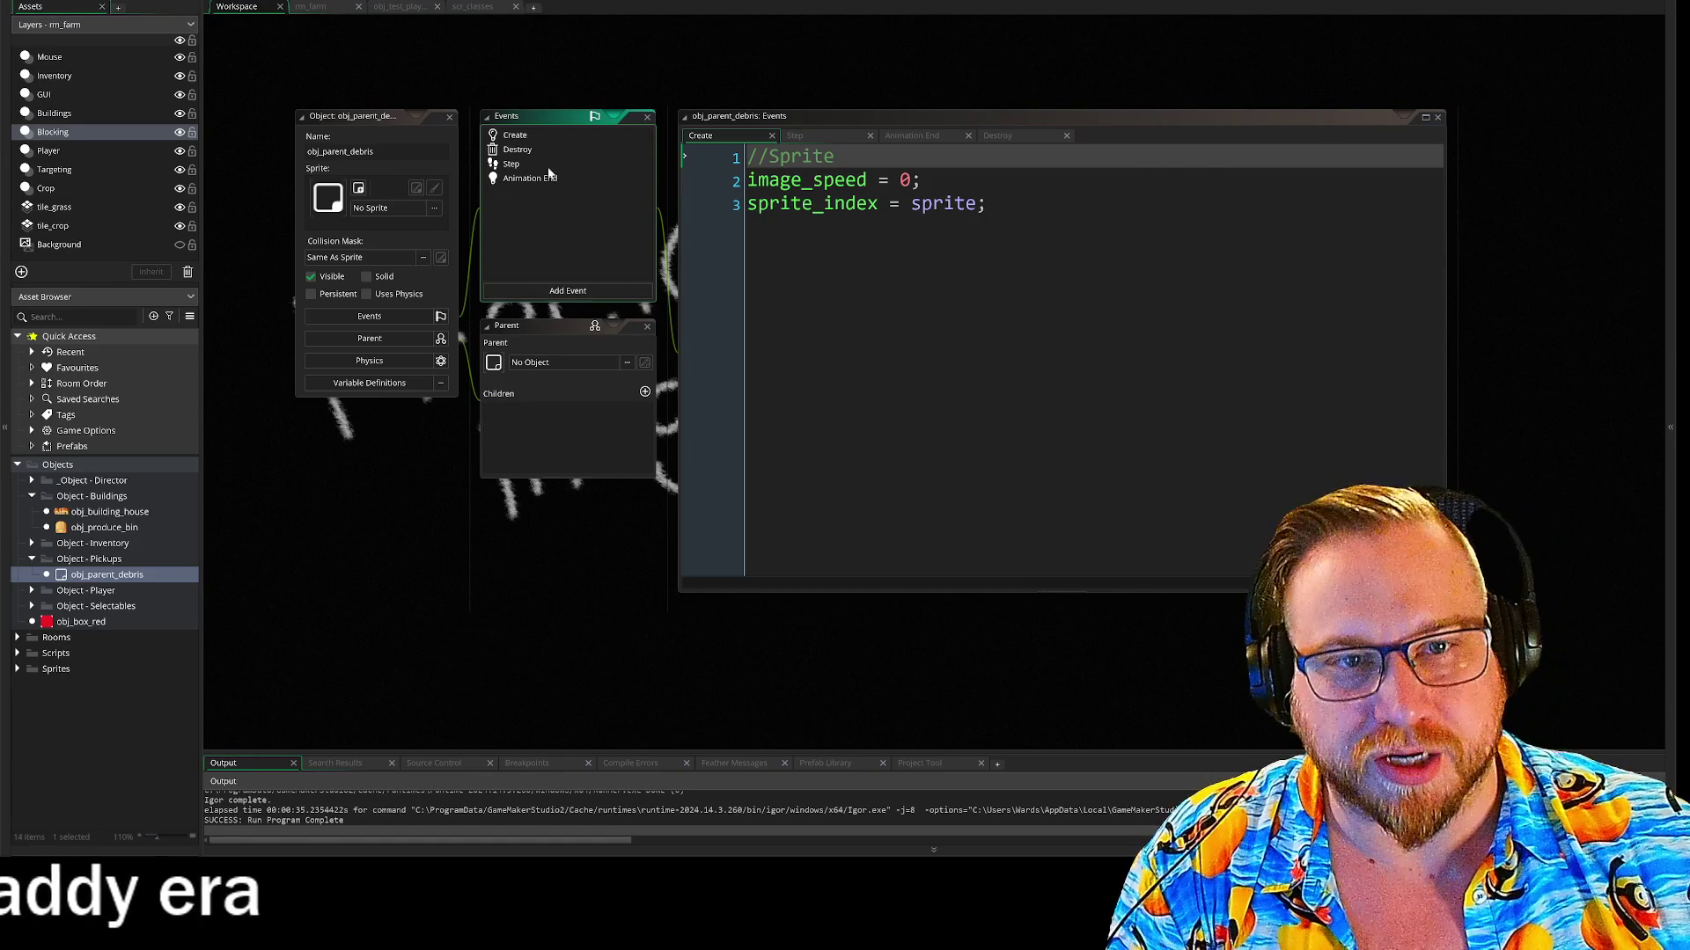
# View obj_parent_debris's Step code and widen the editor to show full lines
pyautogui.click(539, 166)
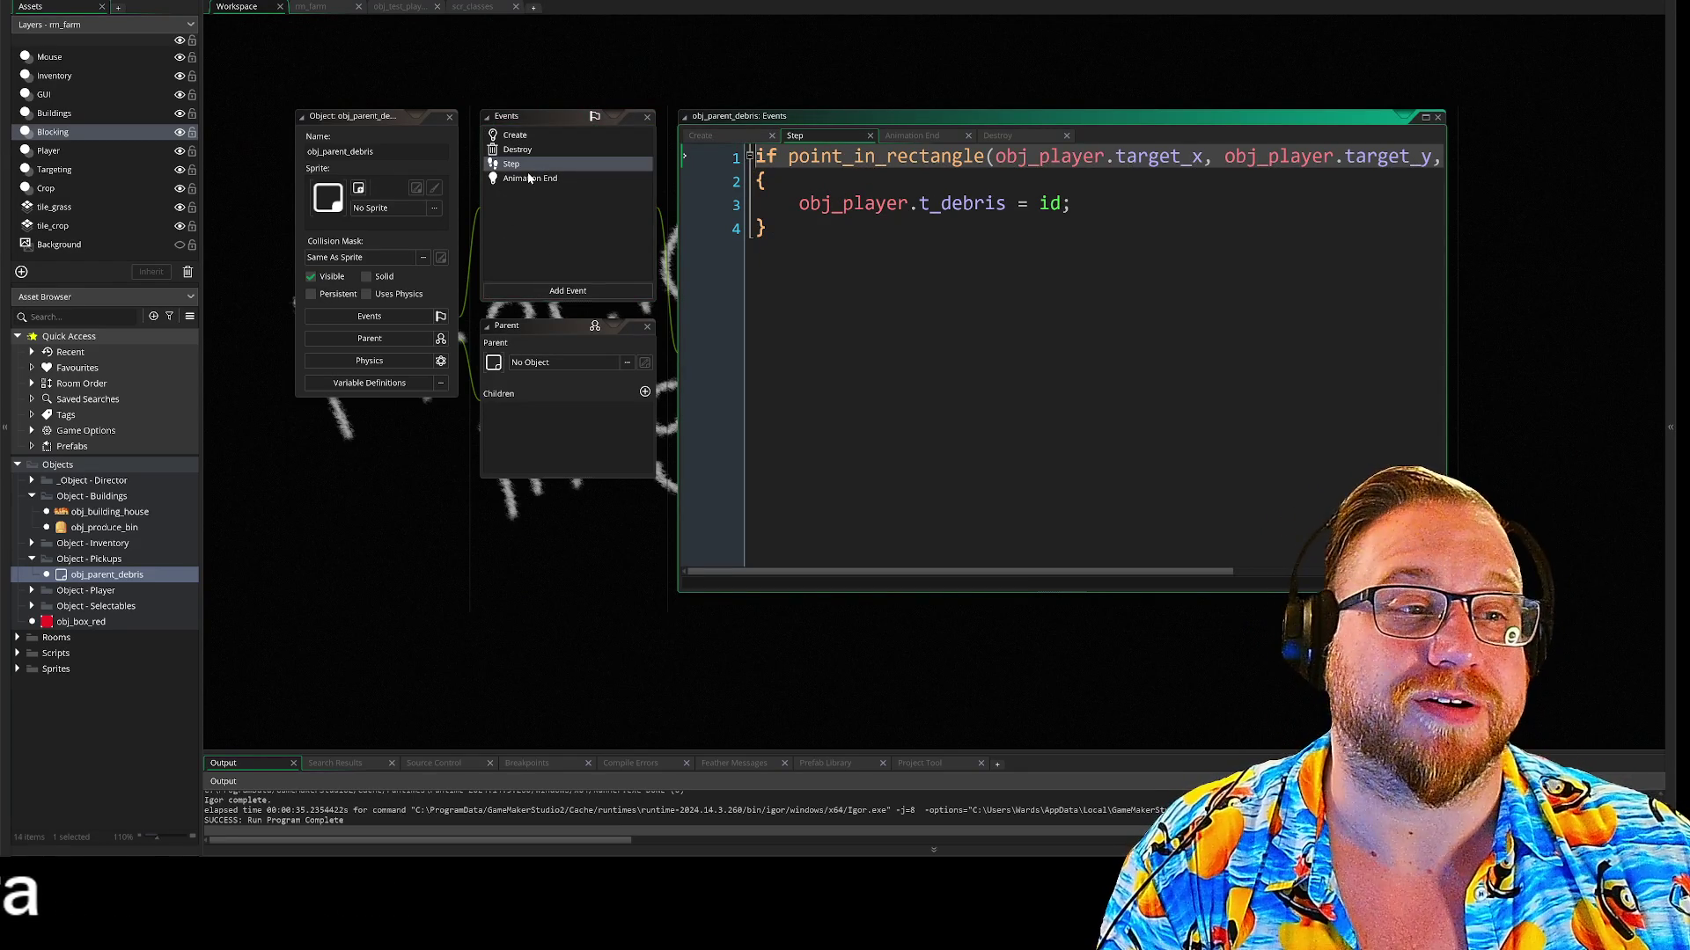
pyautogui.moveTo(1477, 365); pyautogui.dragTo(1411, 335)
pyautogui.moveTo(1378, 559)
pyautogui.mouseDown()
pyautogui.moveTo(1672, 660)
pyautogui.moveTo(1672, 450)
pyautogui.moveTo(1580, 506)
pyautogui.mouseUp()
pyautogui.moveTo(951, 592); pyautogui.dragTo(1059, 601)
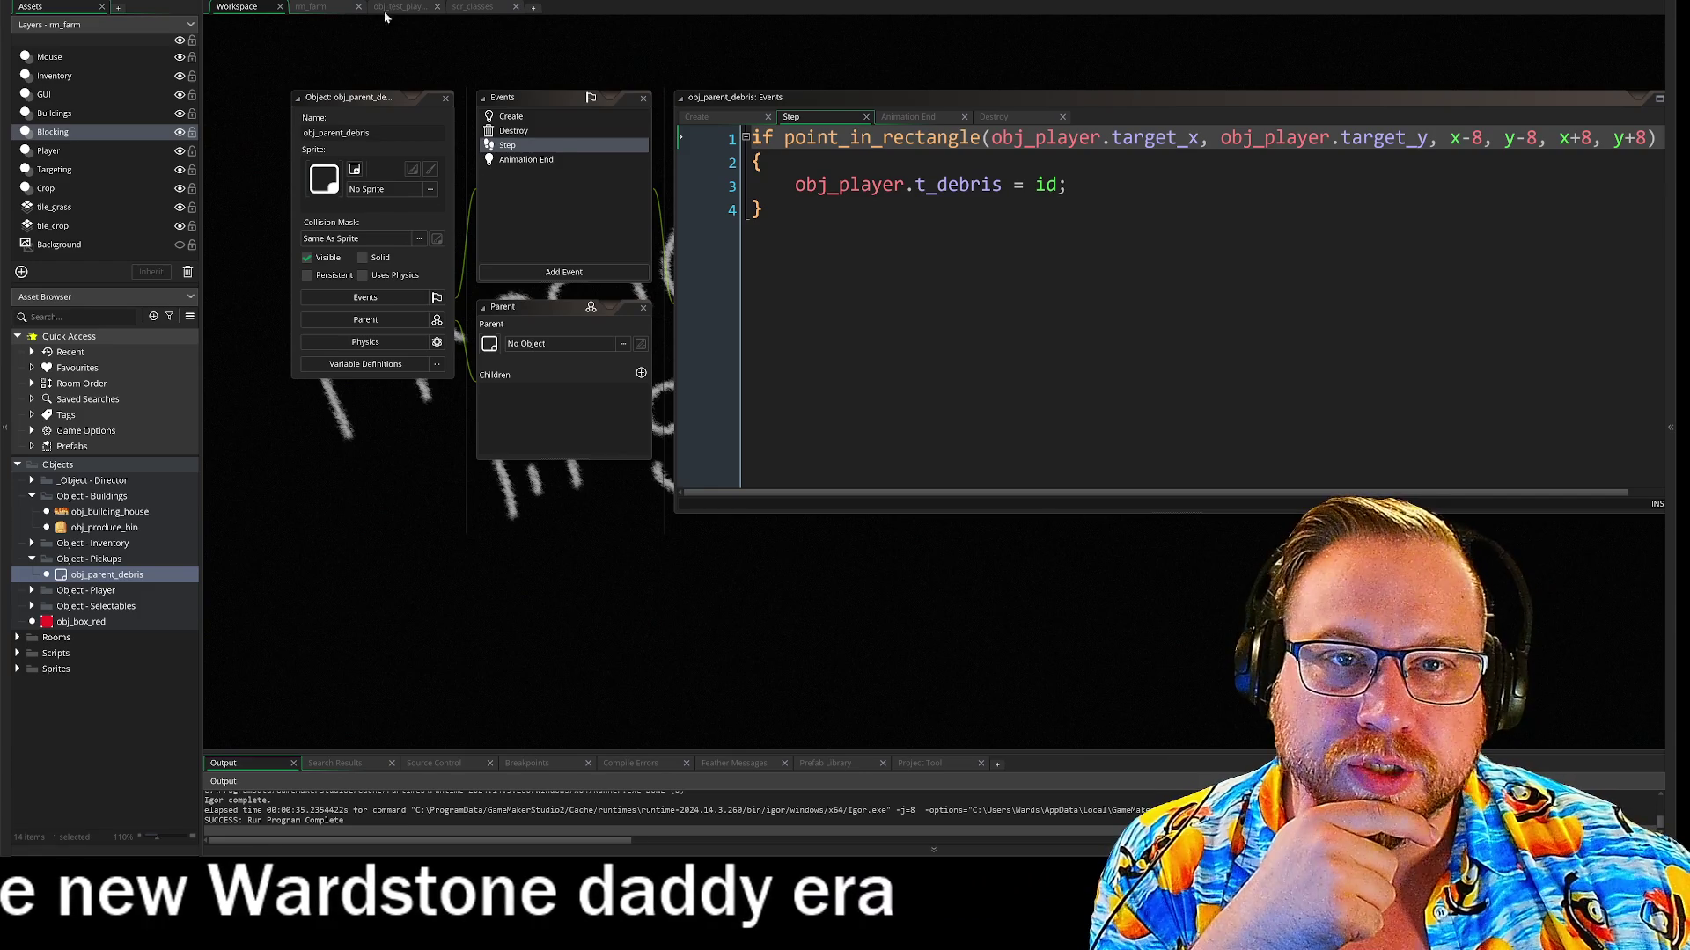
# Close the rm_farm room tab and bring up obj_test_player's Step code
pyautogui.click(309, 6)
pyautogui.click(359, 6)
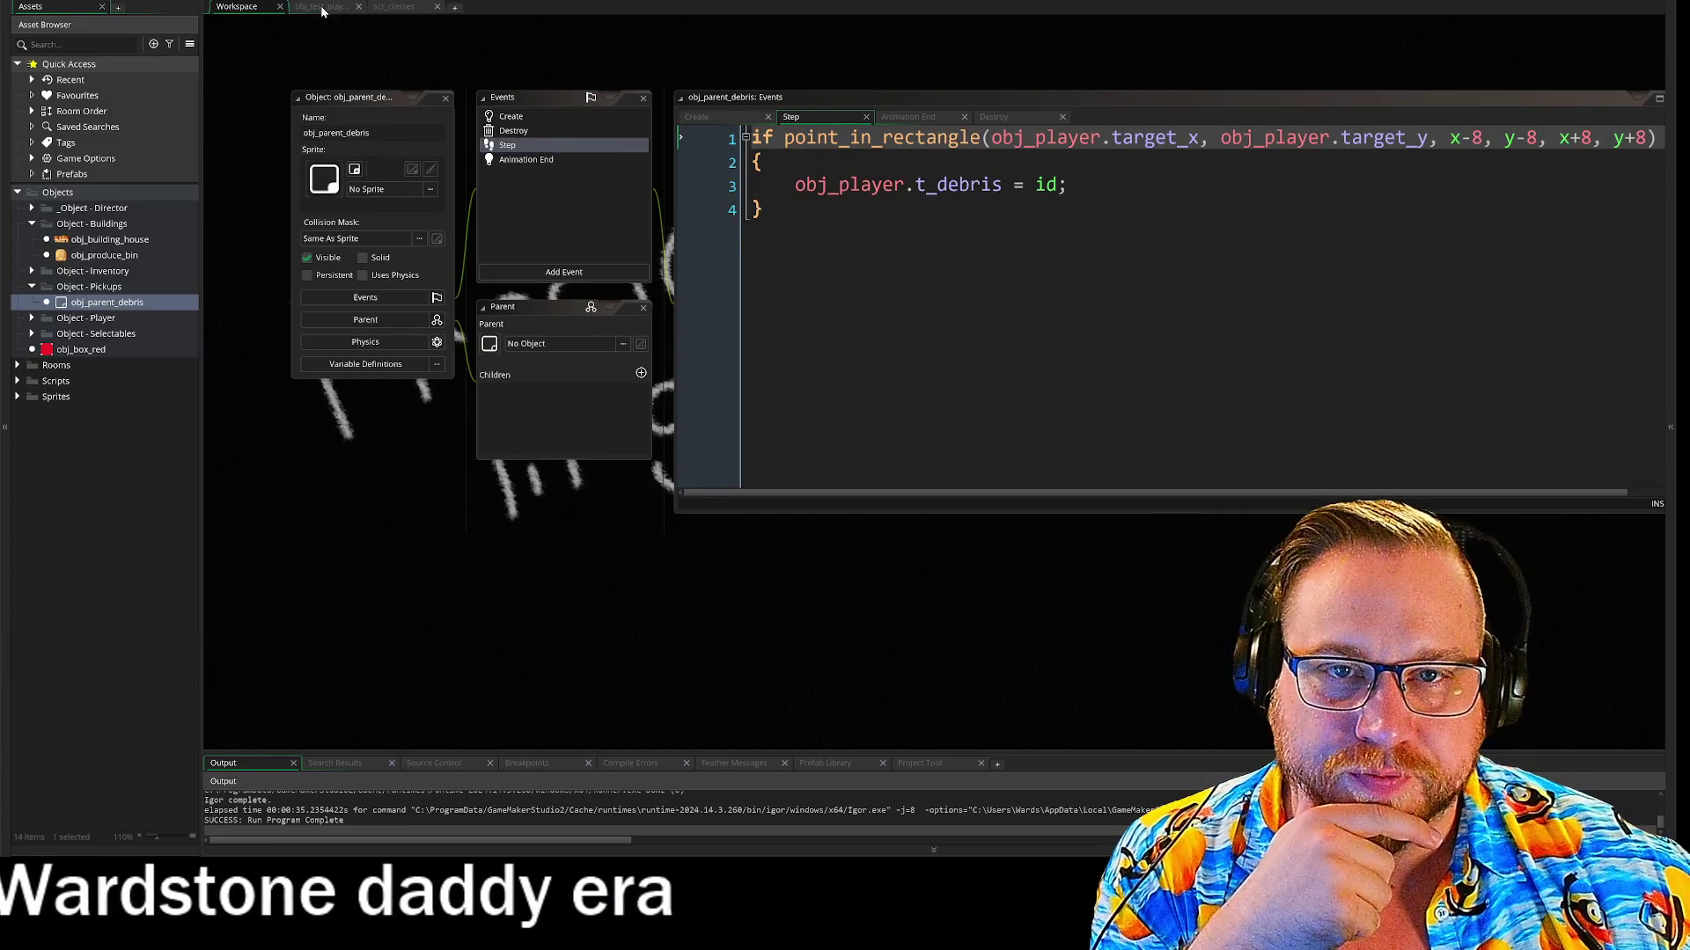
pyautogui.click(320, 6)
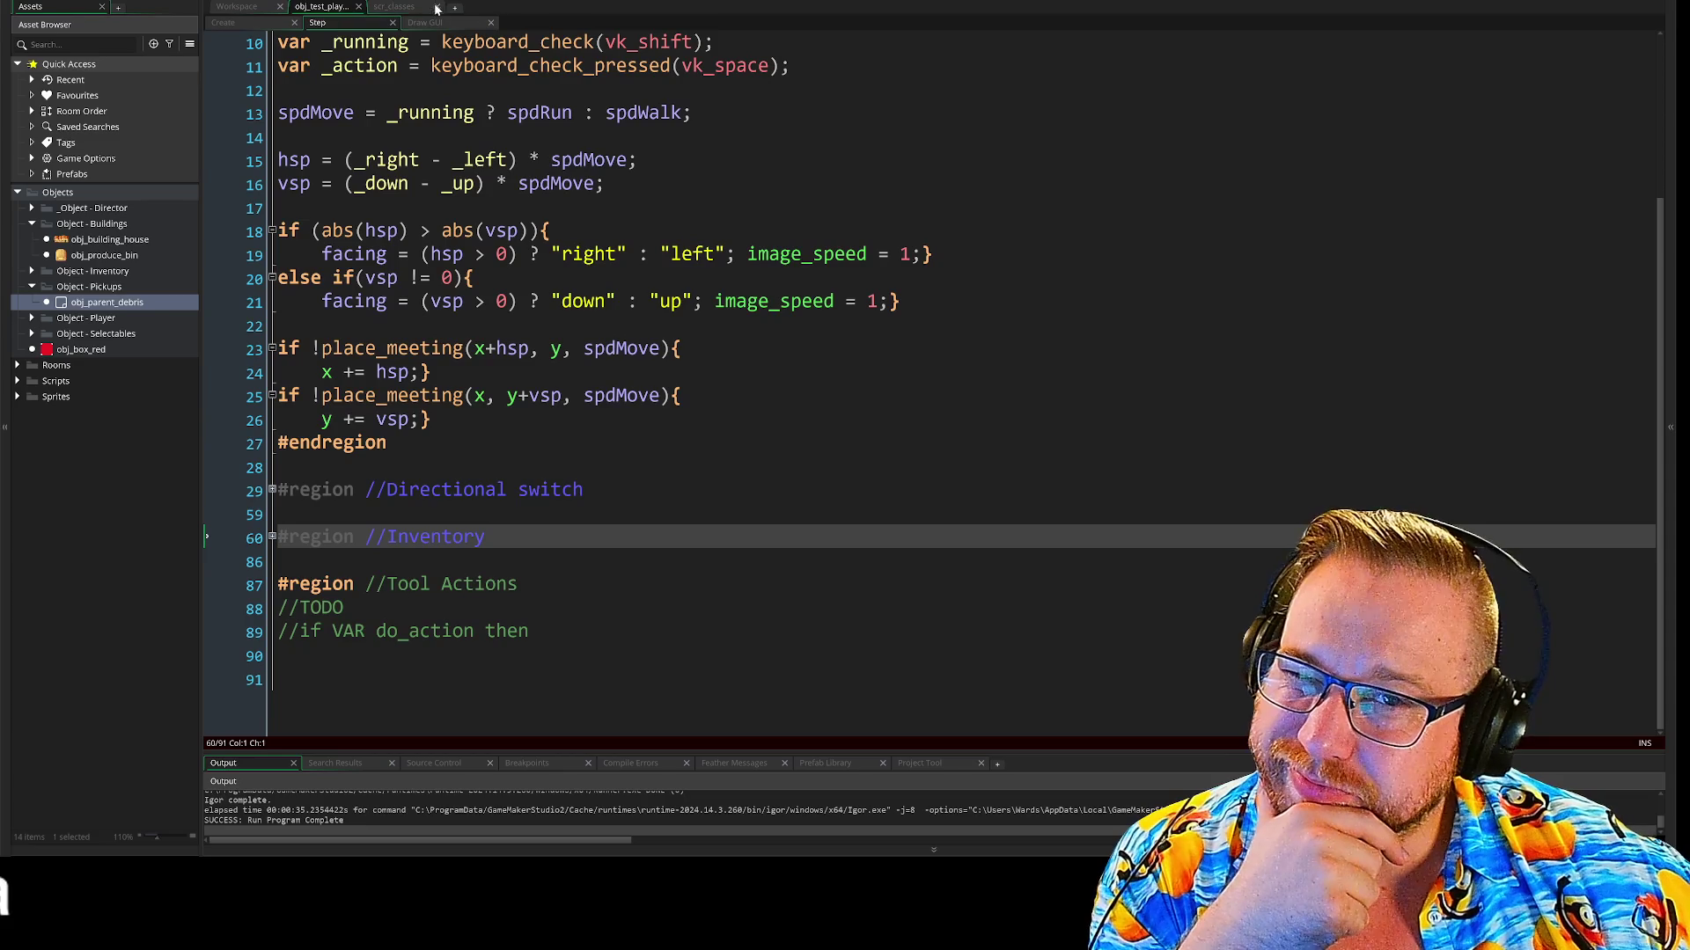
# Open scr_classes and select the Debris constructor's parameters, including _pick_up
pyautogui.click(406, 9)
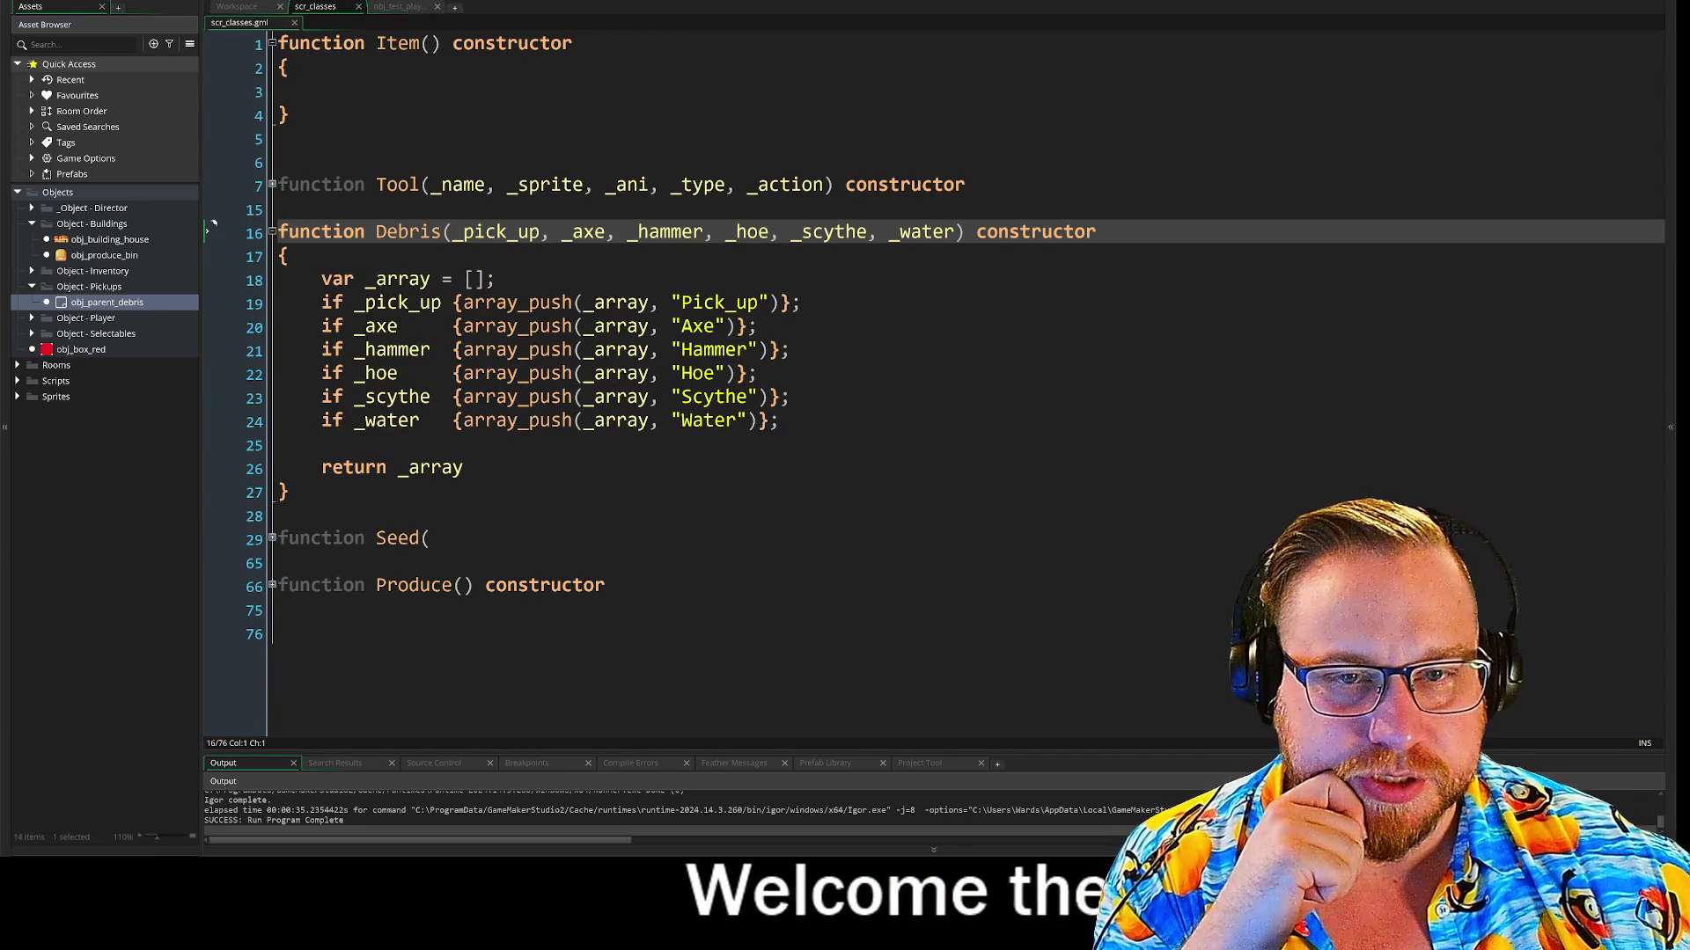
pyautogui.click(452, 232)
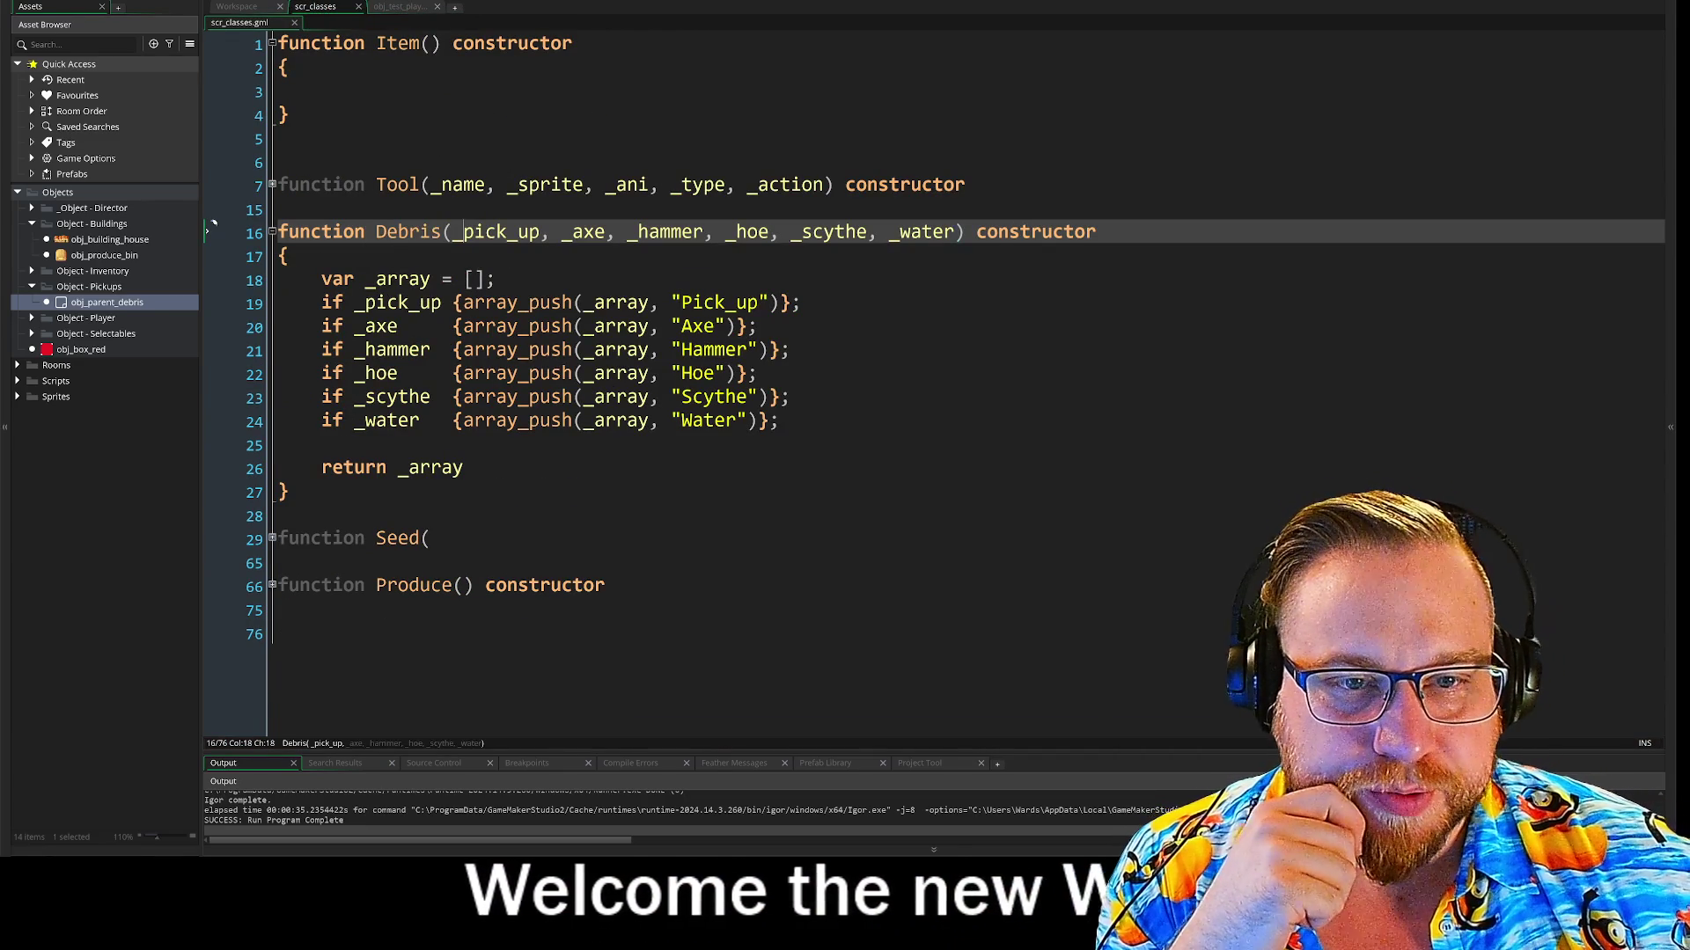
pyautogui.moveTo(452, 231); pyautogui.dragTo(948, 234)
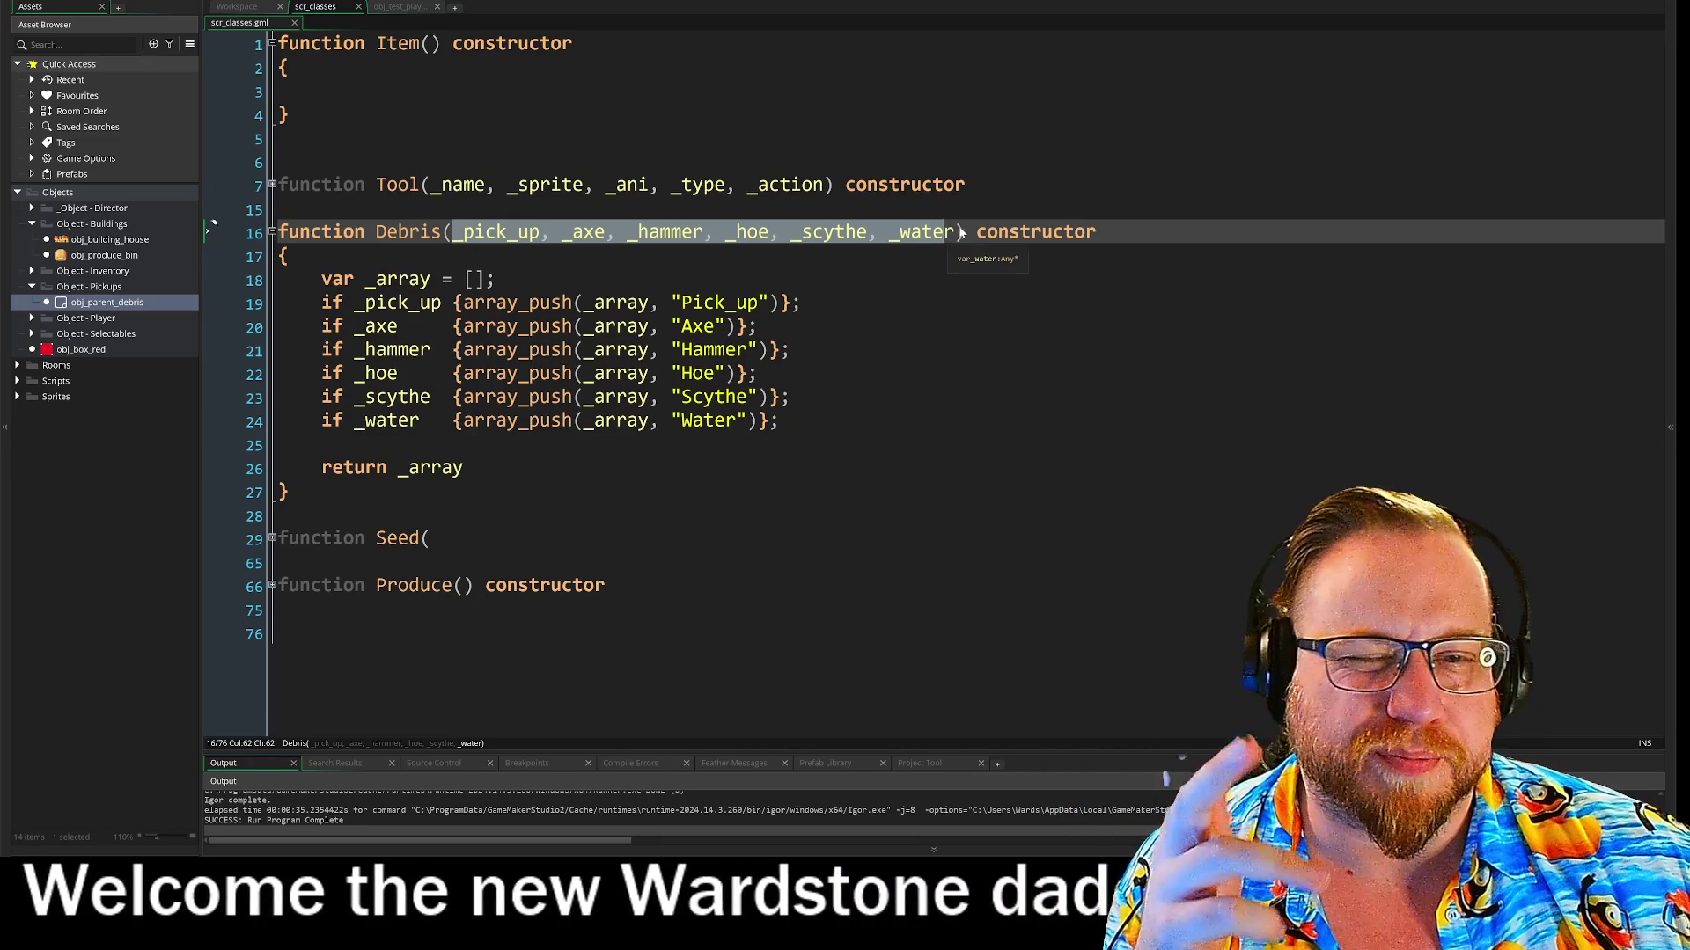
pyautogui.click(1096, 232)
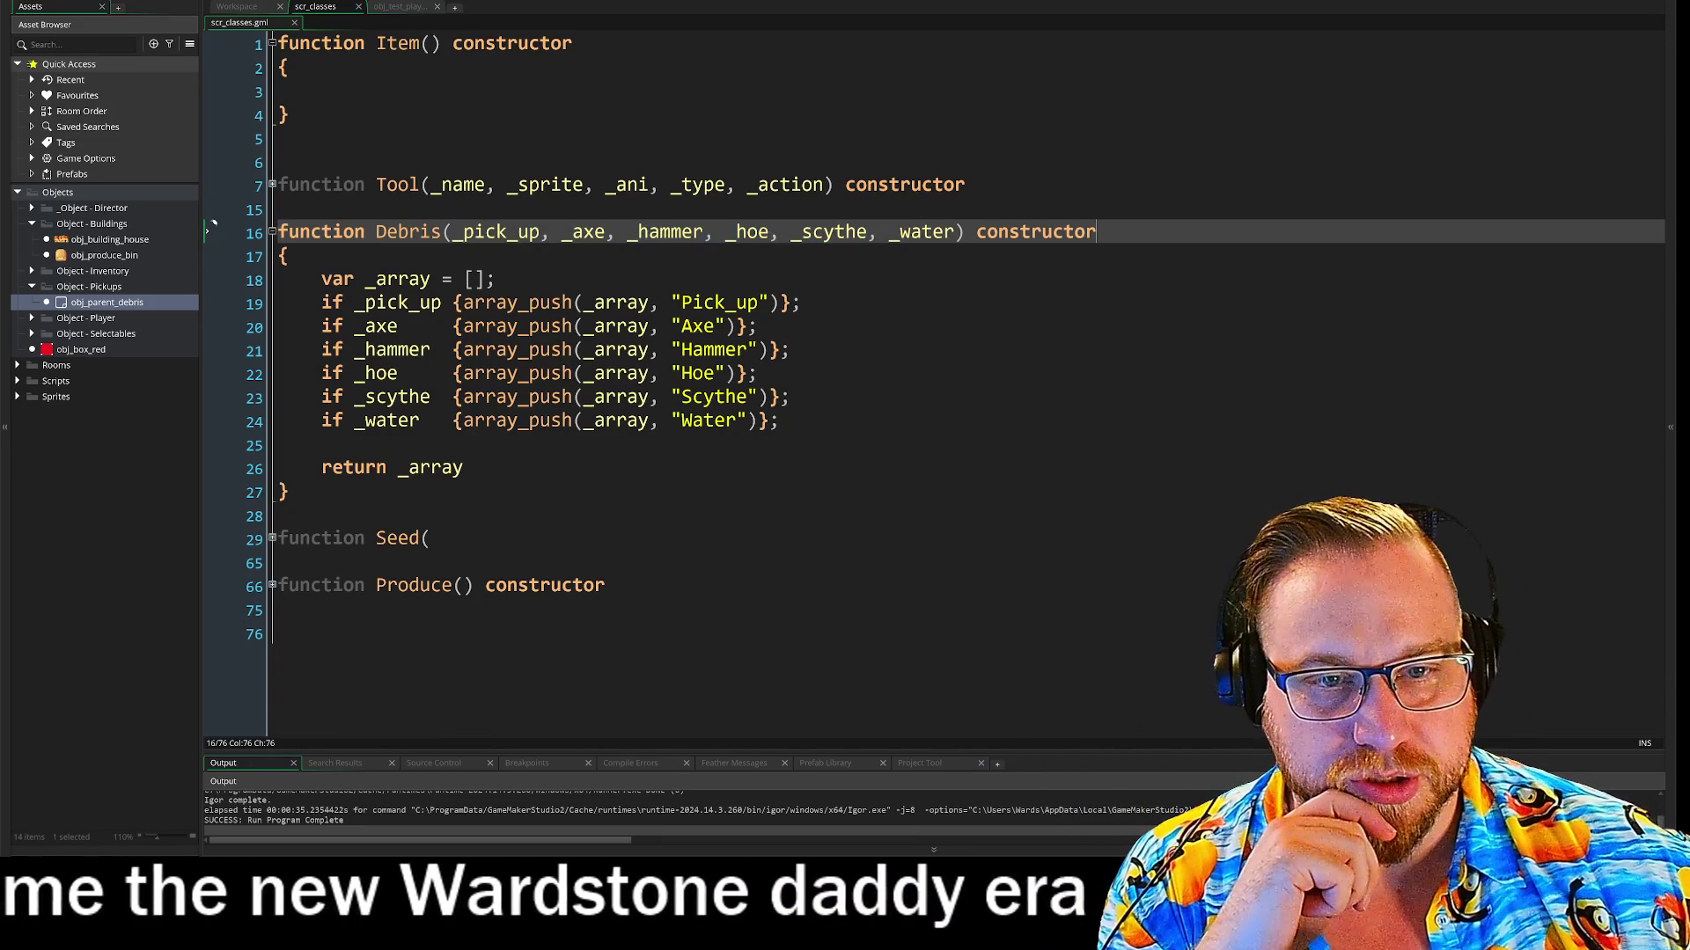
pyautogui.moveTo(455, 234); pyautogui.dragTo(533, 238)
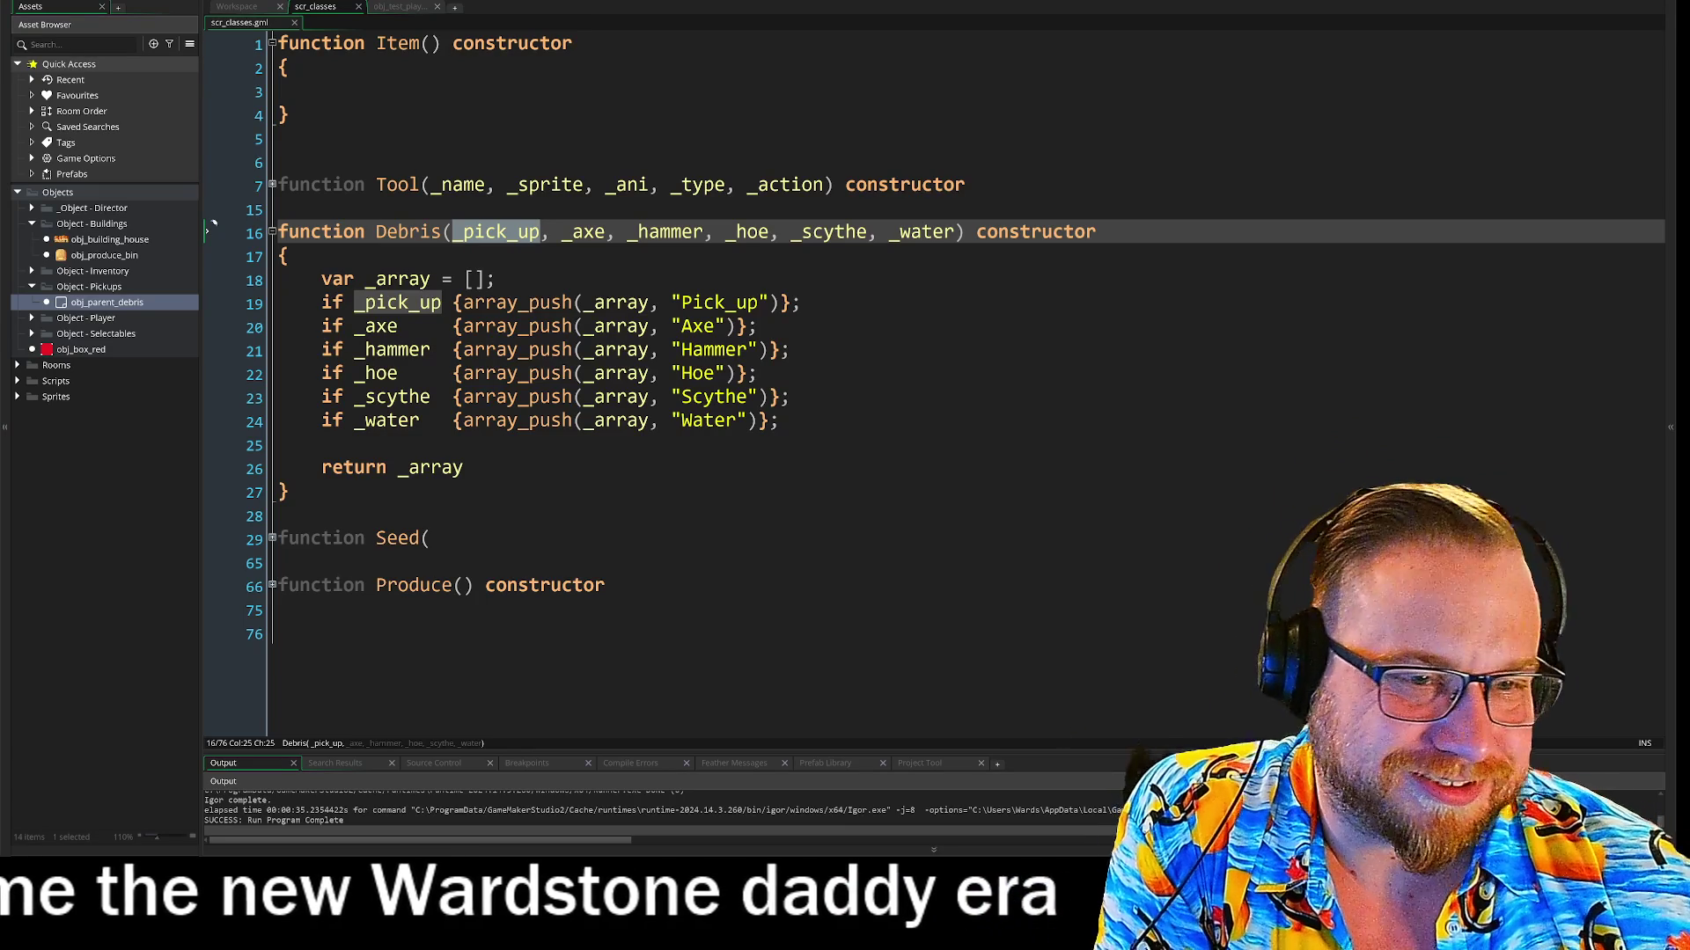
# Step through the tool list from Pick_up to Scythe, then select the Debris constructor name
pyautogui.click(704, 302)
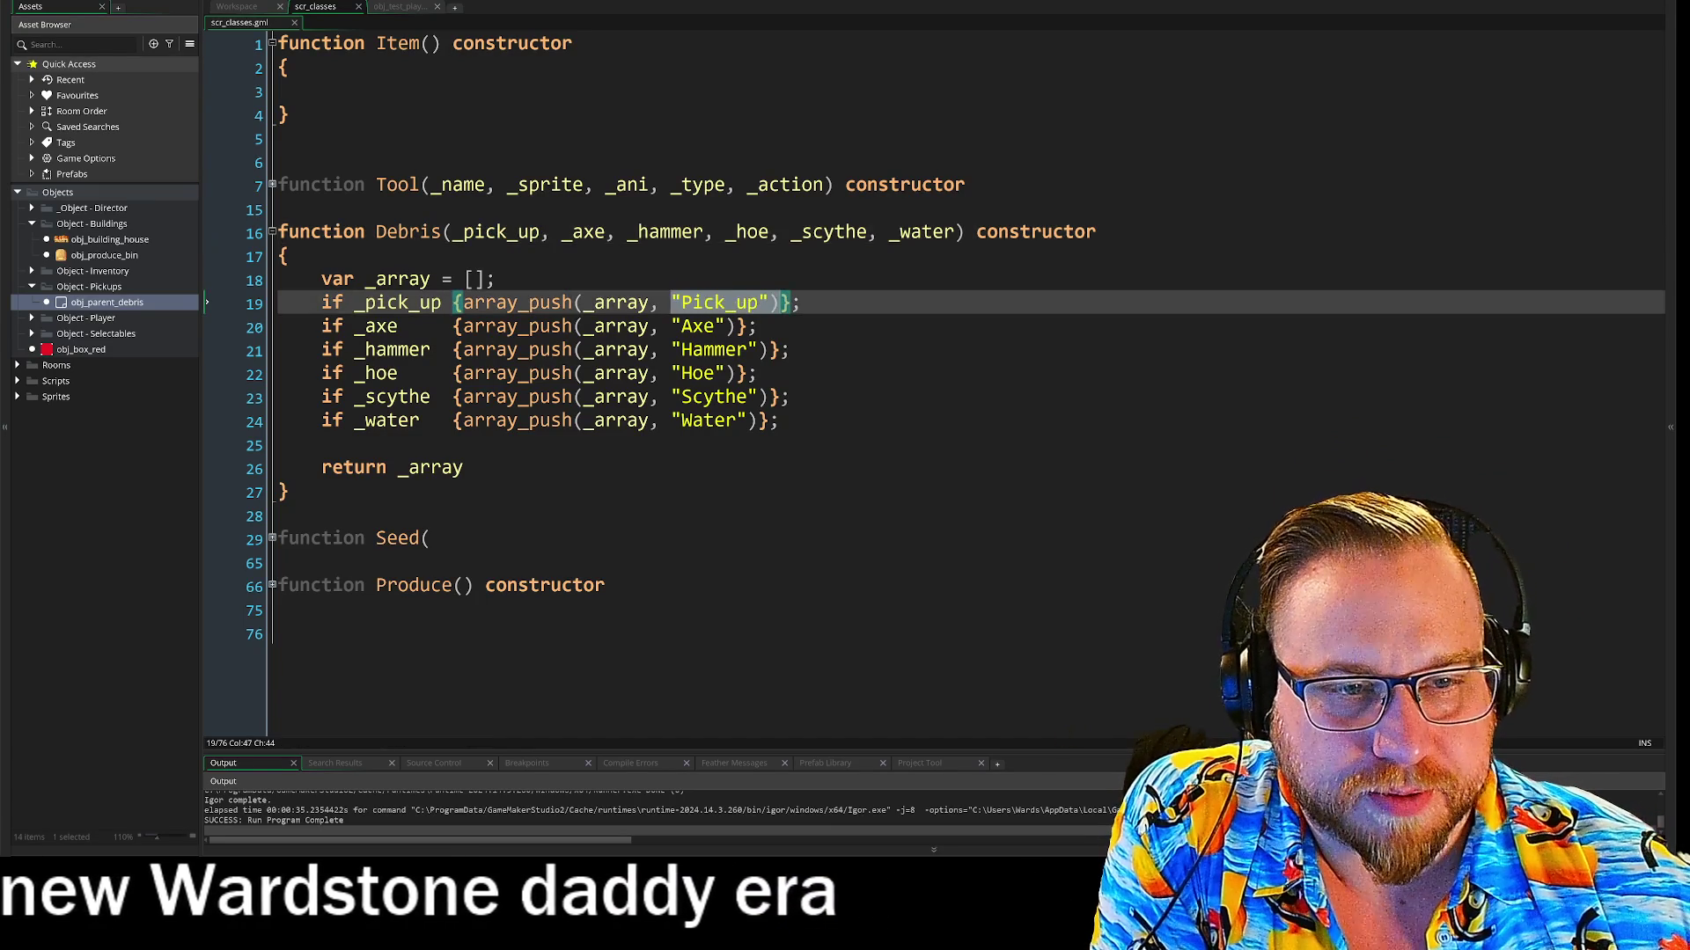
pyautogui.press('Down')
pyautogui.press('Down')
pyautogui.press('Down')
pyautogui.press('Right')
pyautogui.press('Right')
pyautogui.press('Right')
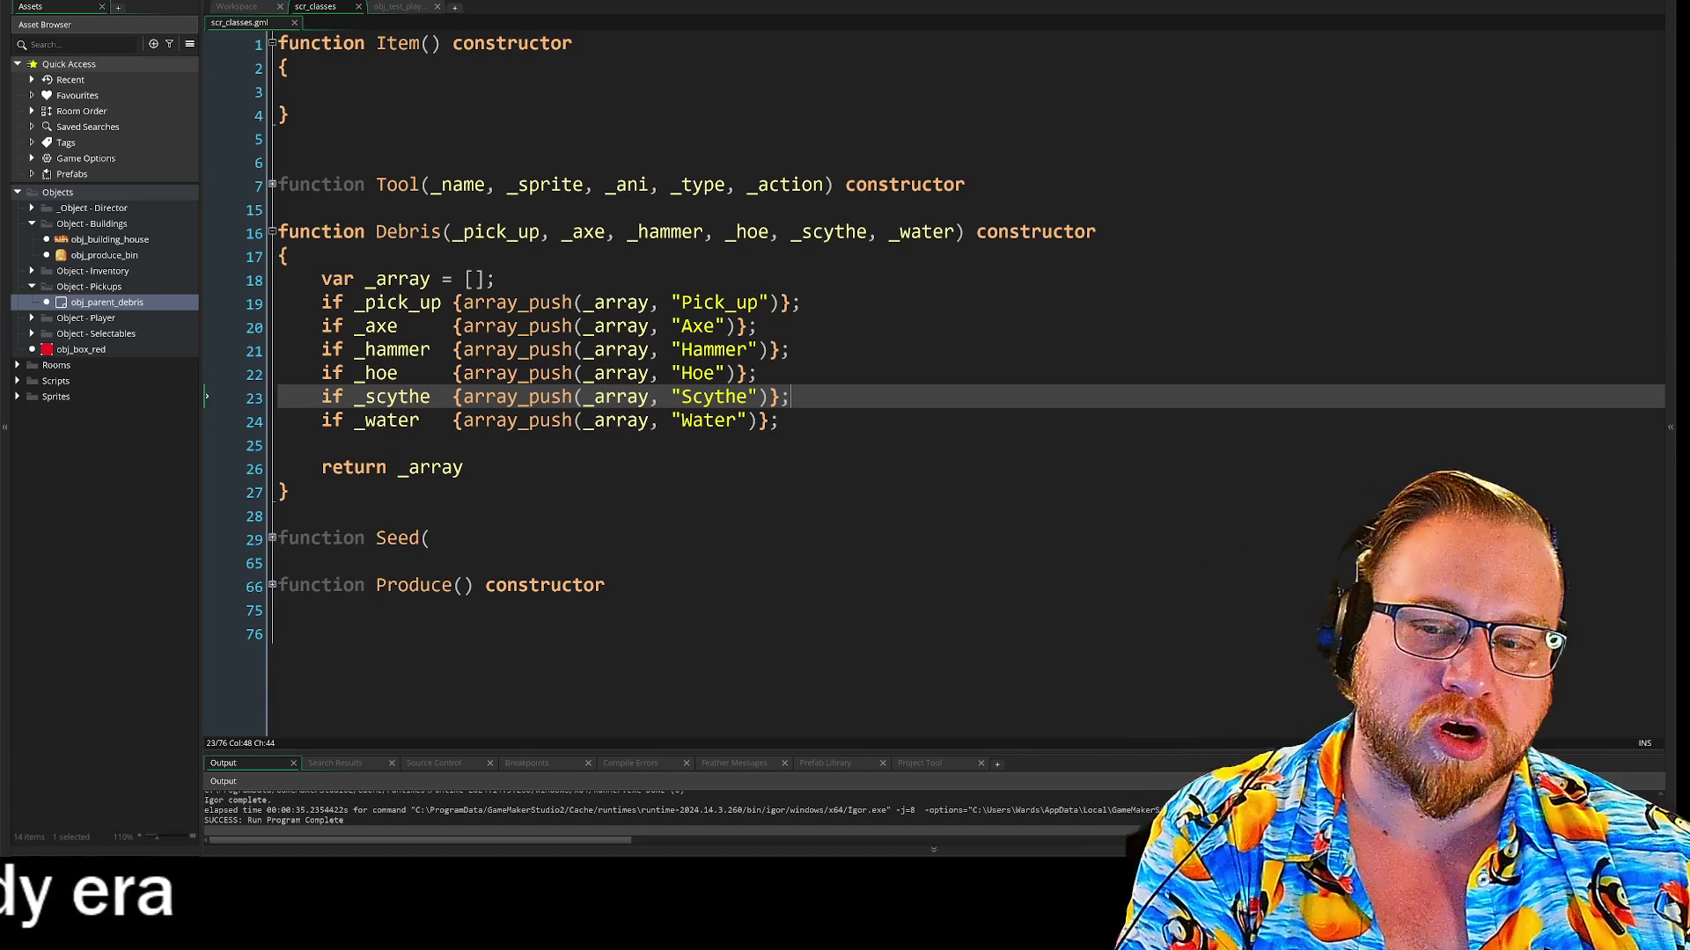
pyautogui.moveTo(376, 233); pyautogui.dragTo(421, 236)
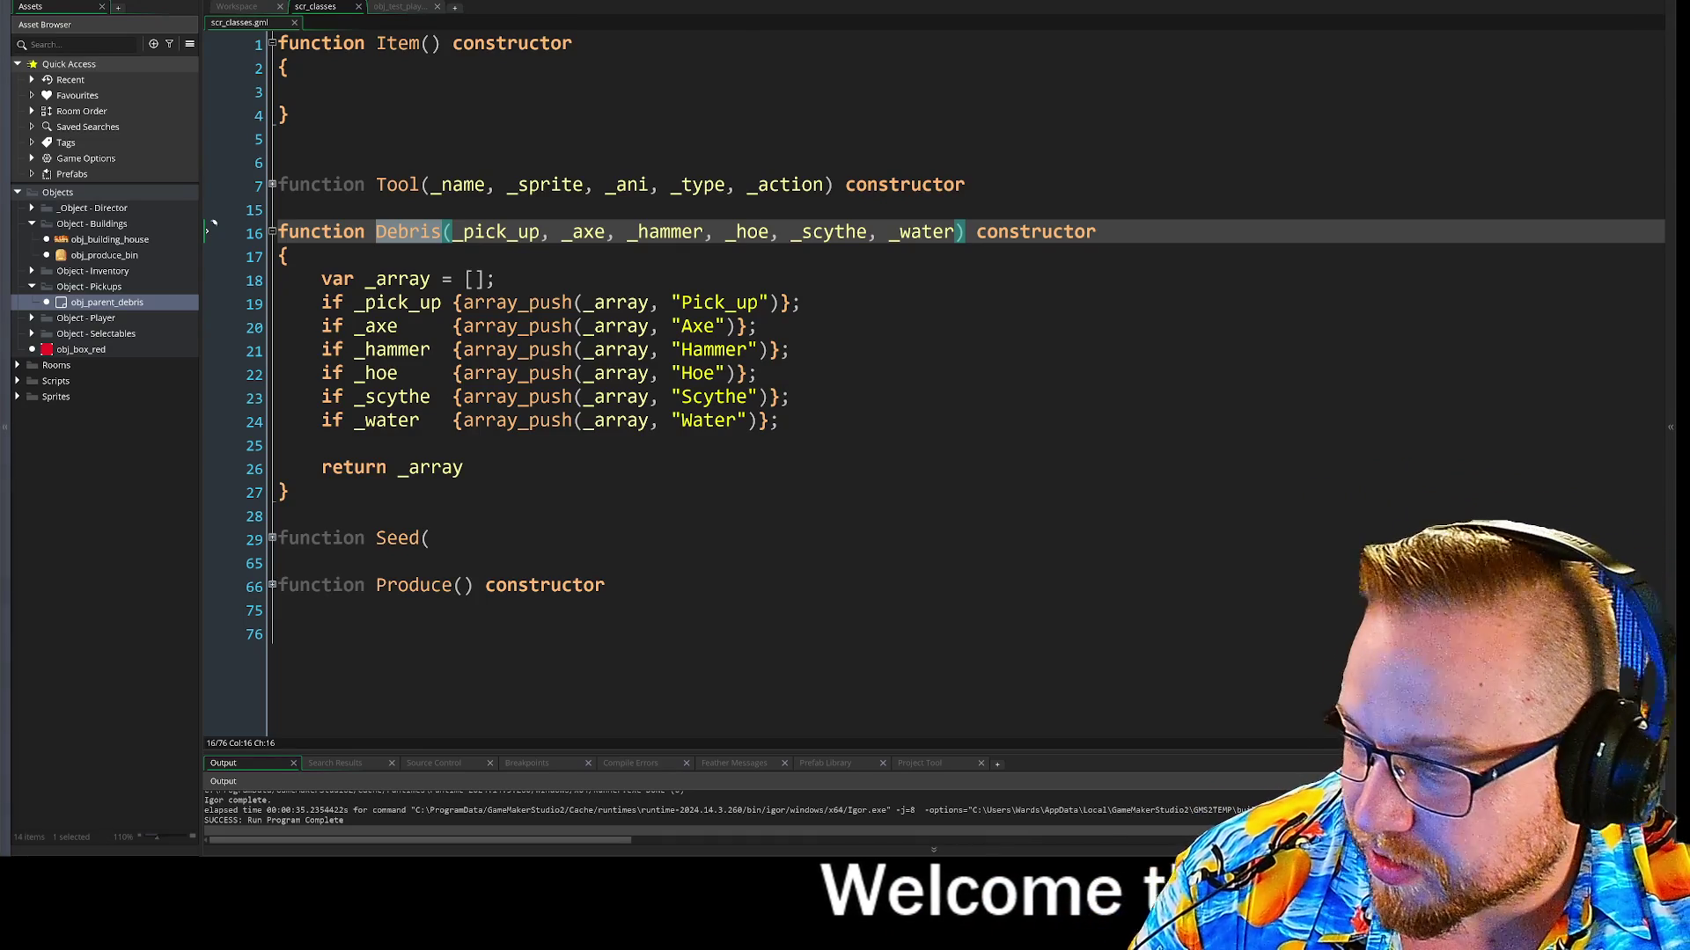
# Find Smol Survivors in the Steam library and go to its store page
pyautogui.hotkey('alt', 'Tab')
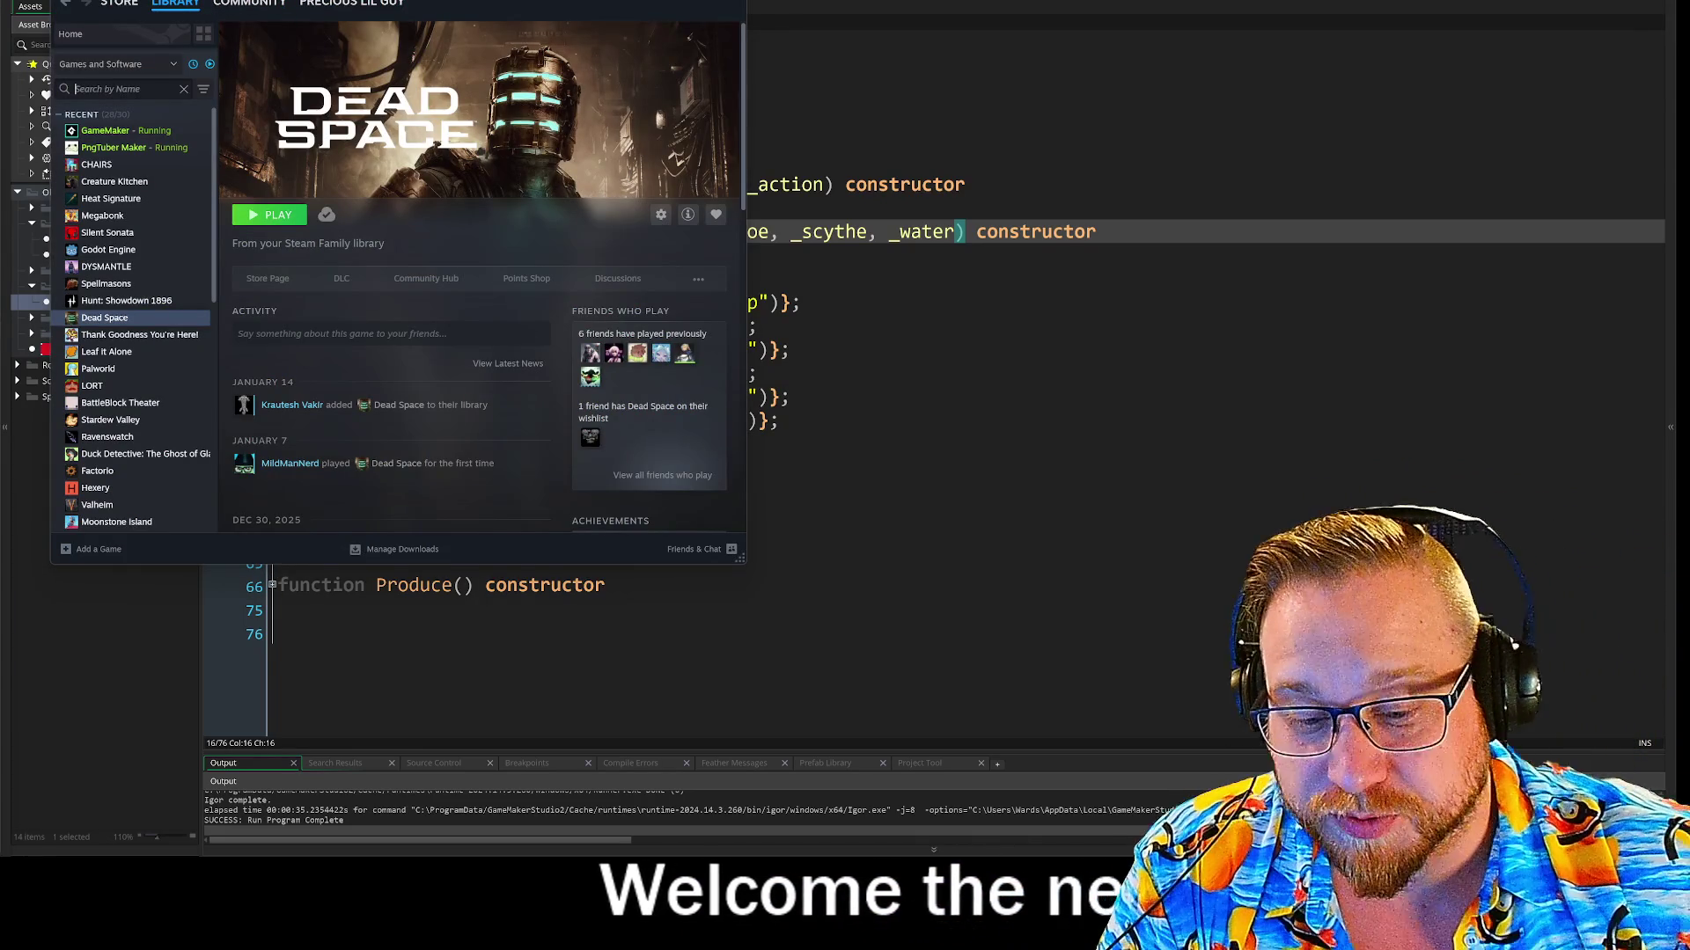
pyautogui.write('smol')
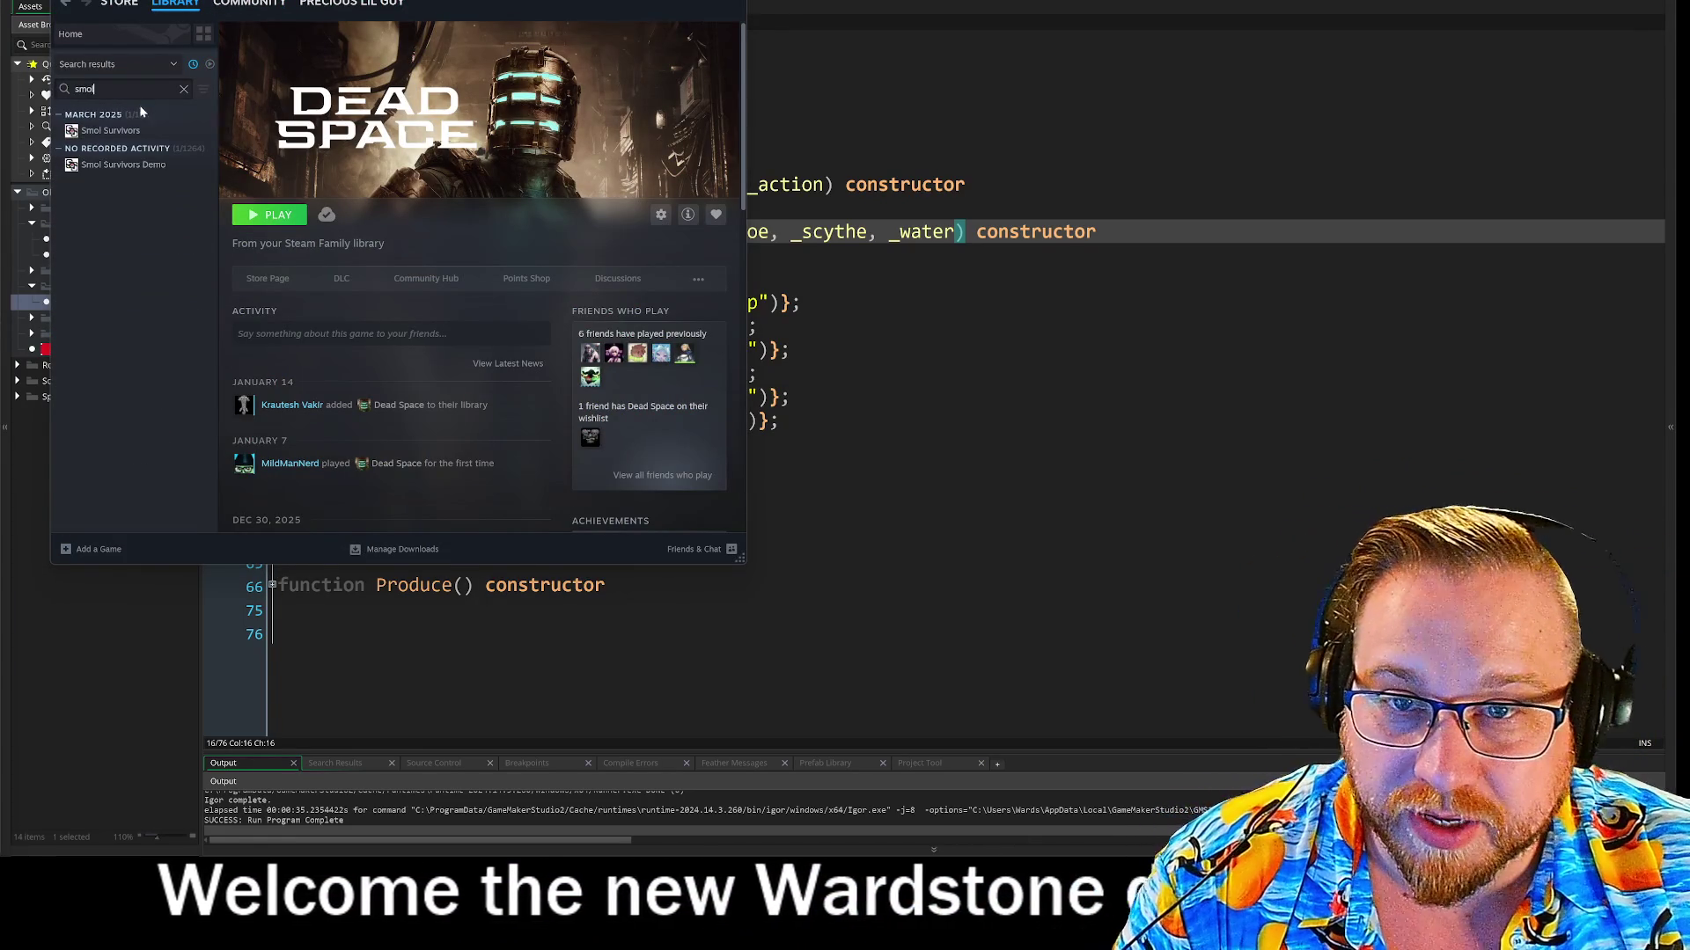
pyautogui.click(113, 130)
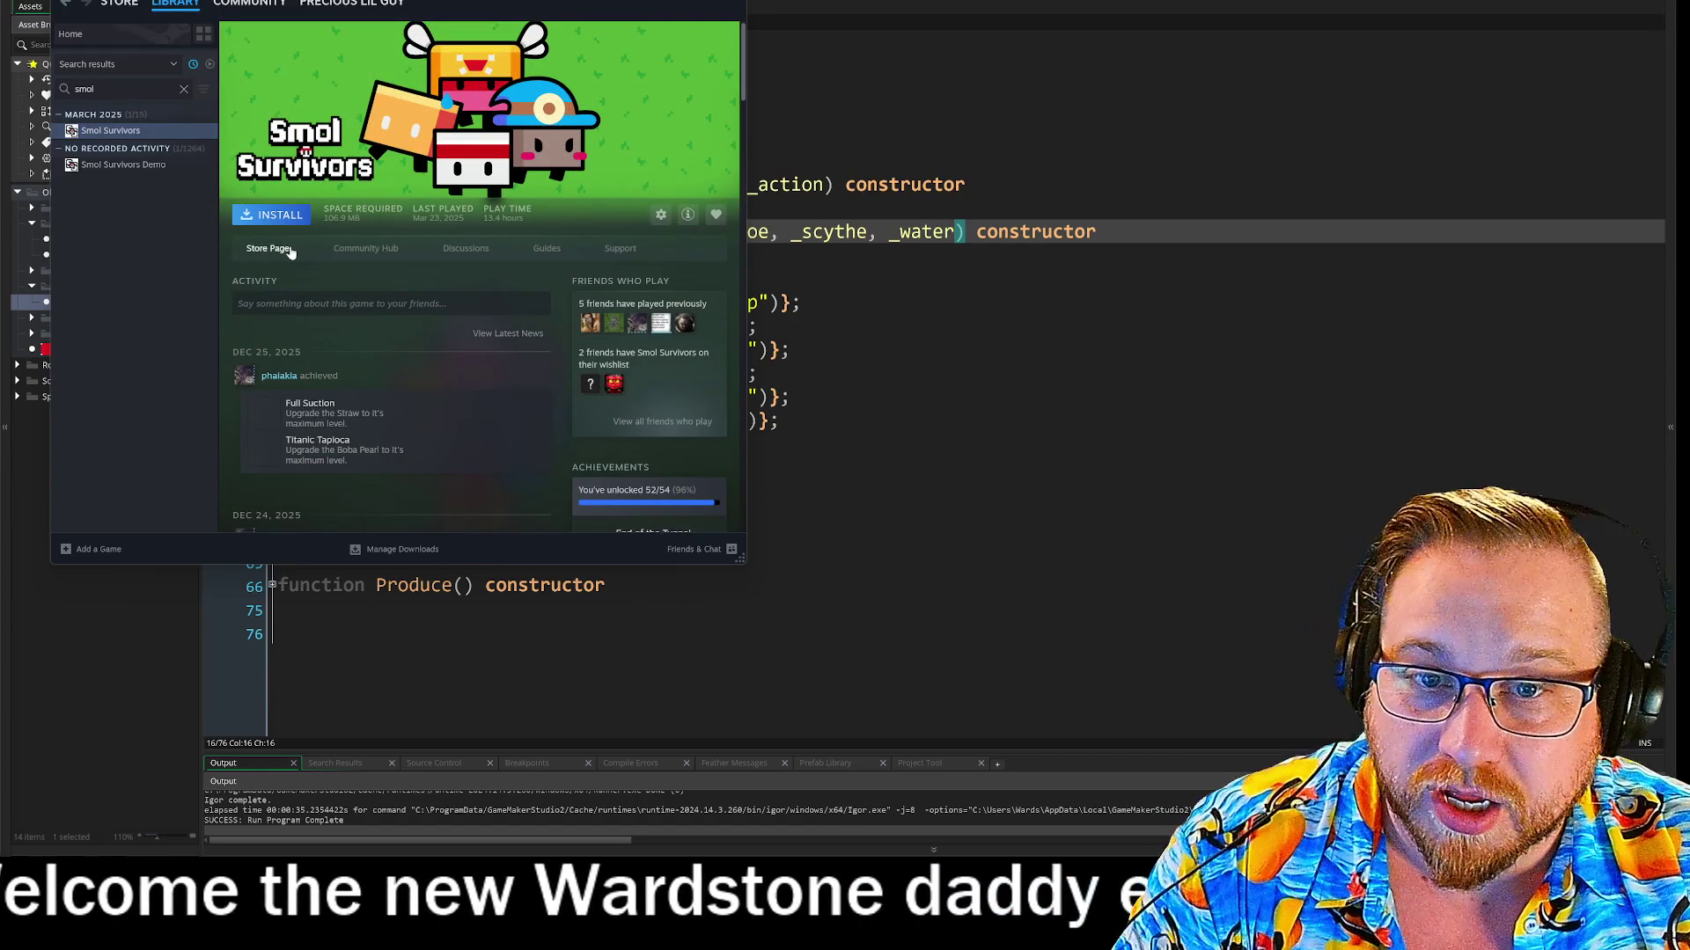
pyautogui.click(278, 249)
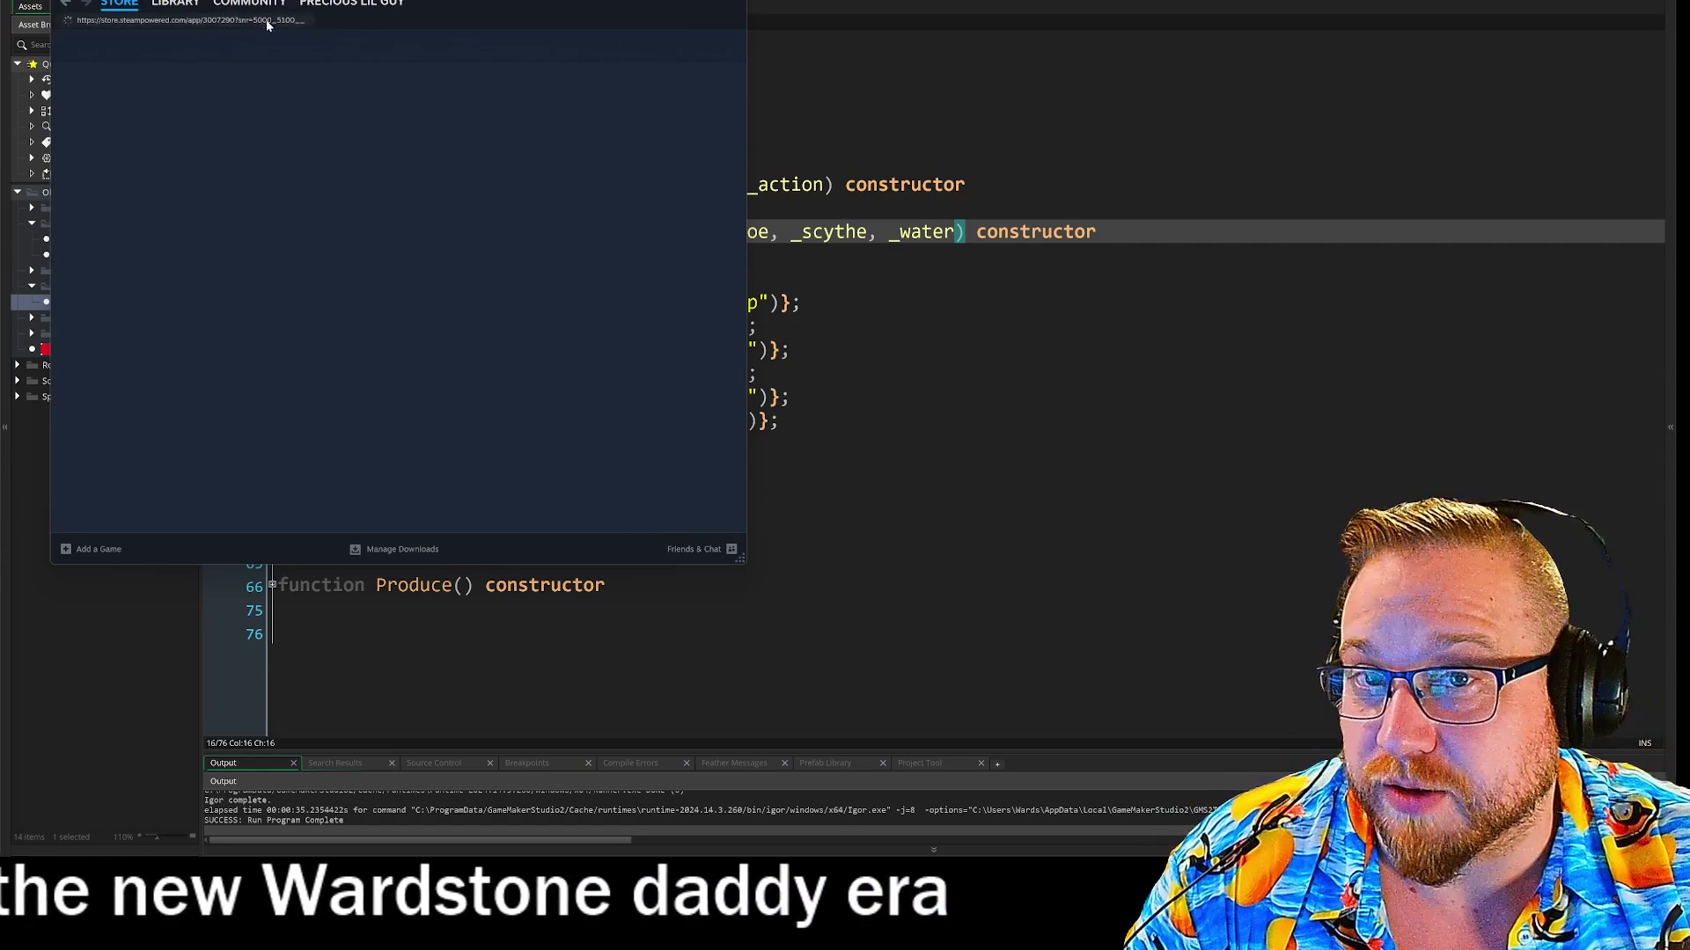
pyautogui.click(265, 19)
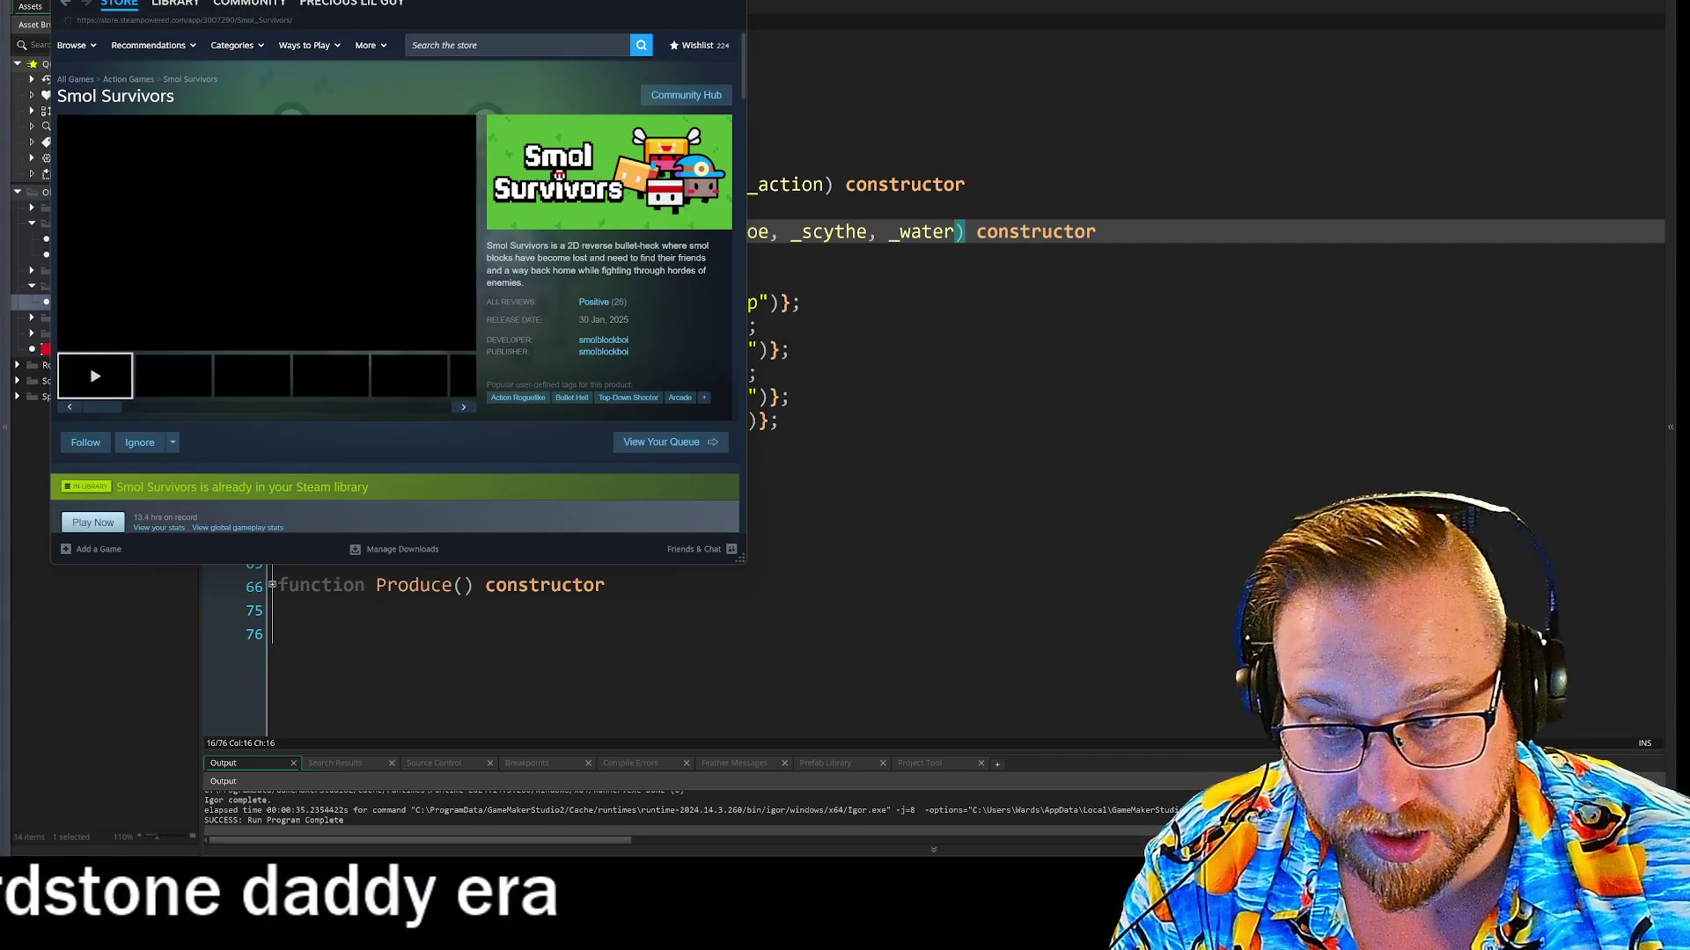
# Search the store for 'mushroomance' and pick The Smol Mushroomancer
pyautogui.click(448, 45)
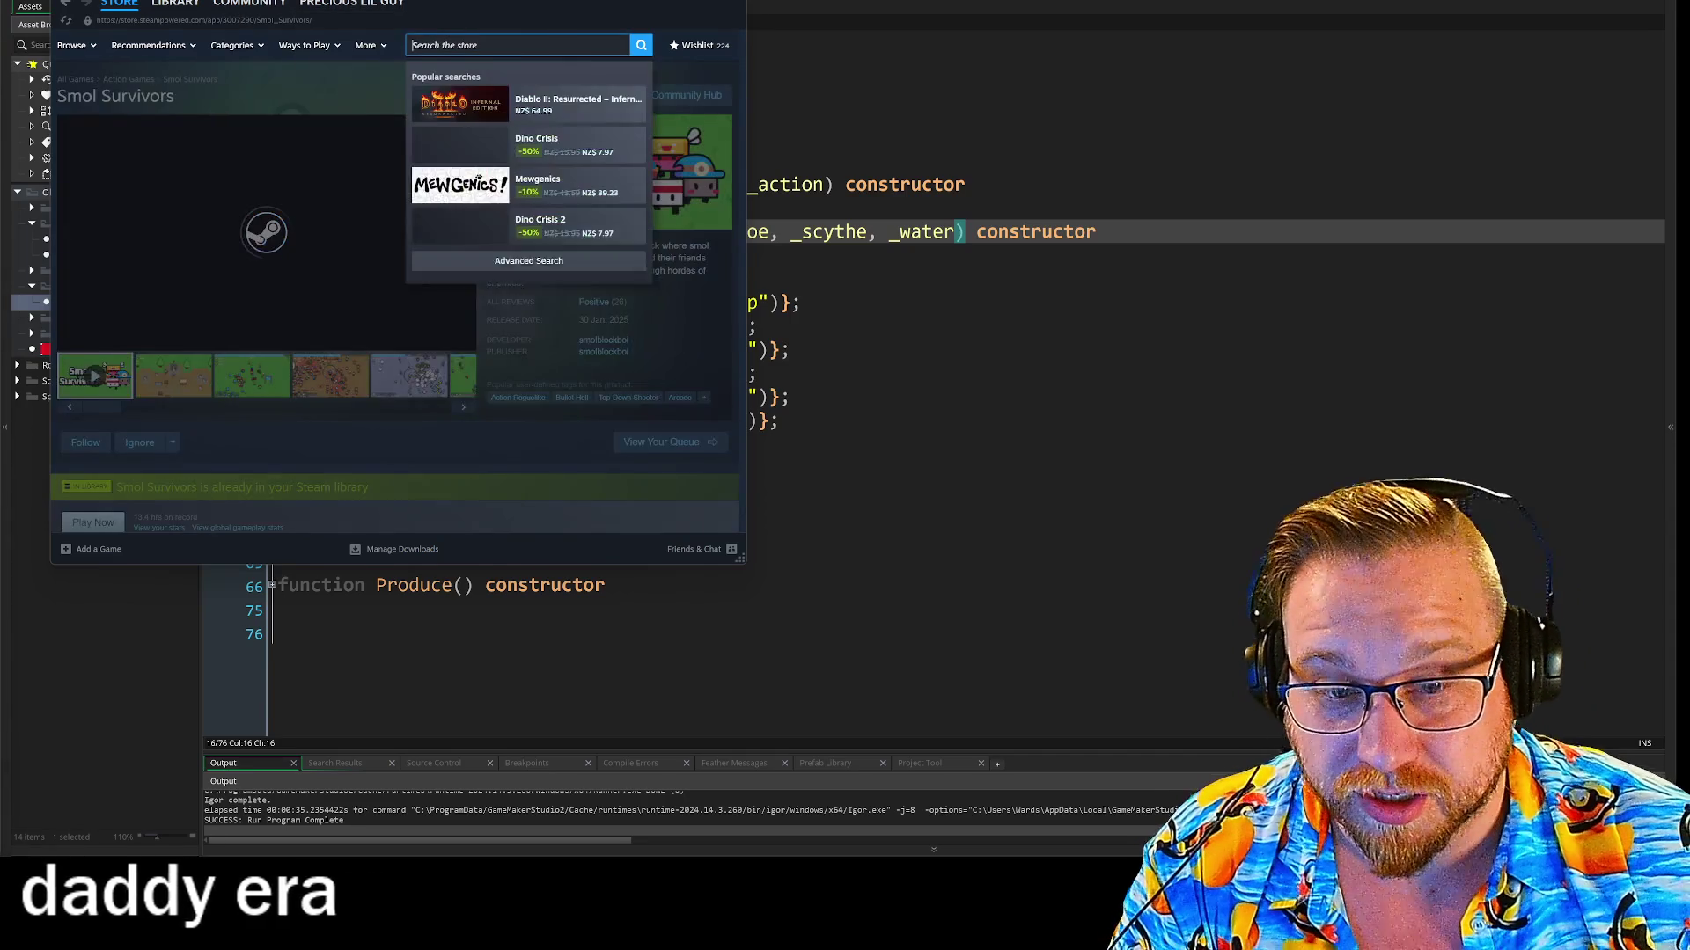
pyautogui.write('mushrom')
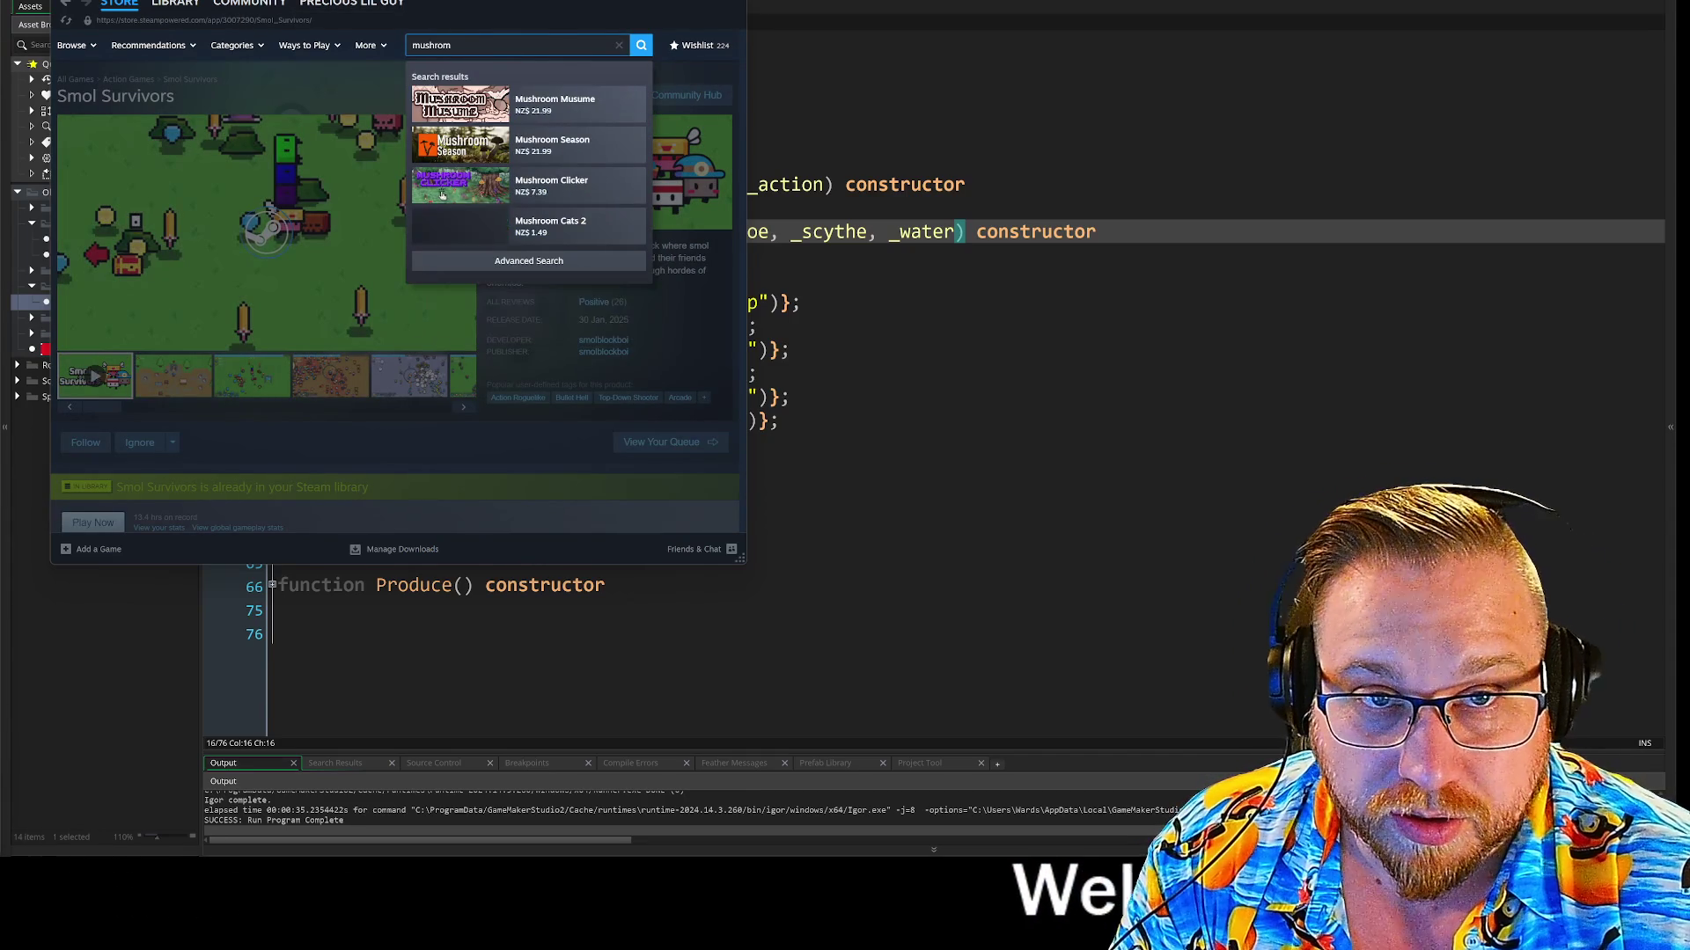
pyautogui.write('om manc')
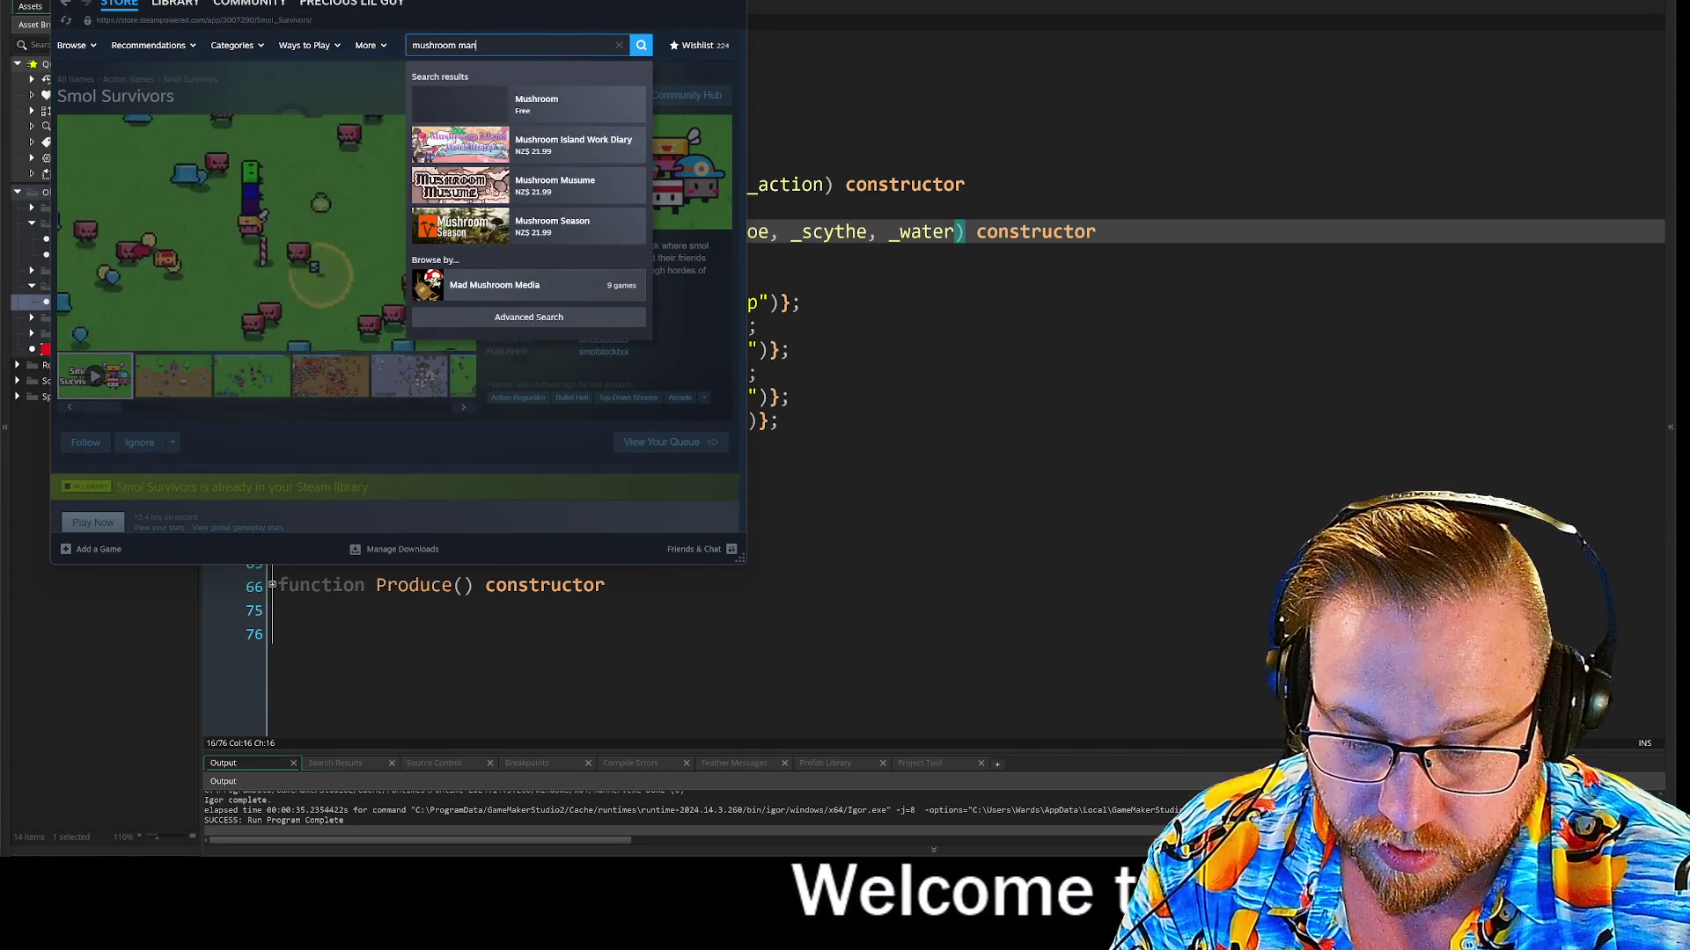
pyautogui.press('BackSpace')
pyautogui.press('BackSpace')
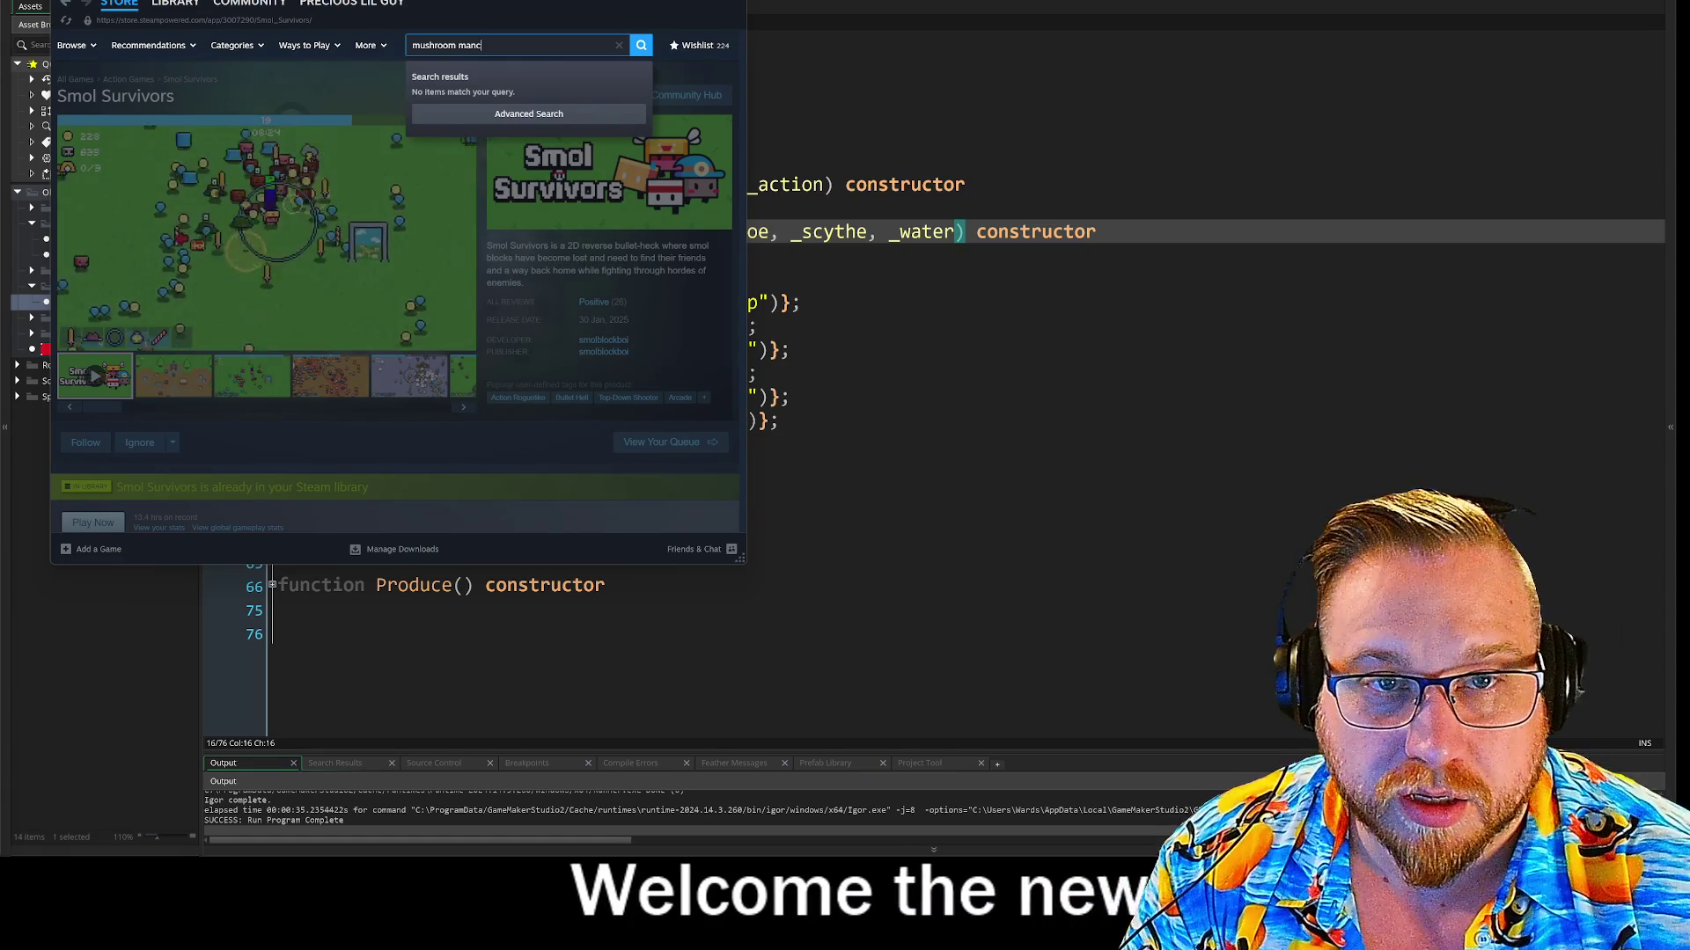
pyautogui.press('BackSpace')
pyautogui.press('BackSpace')
pyautogui.press('BackSpace')
pyautogui.write('ance')
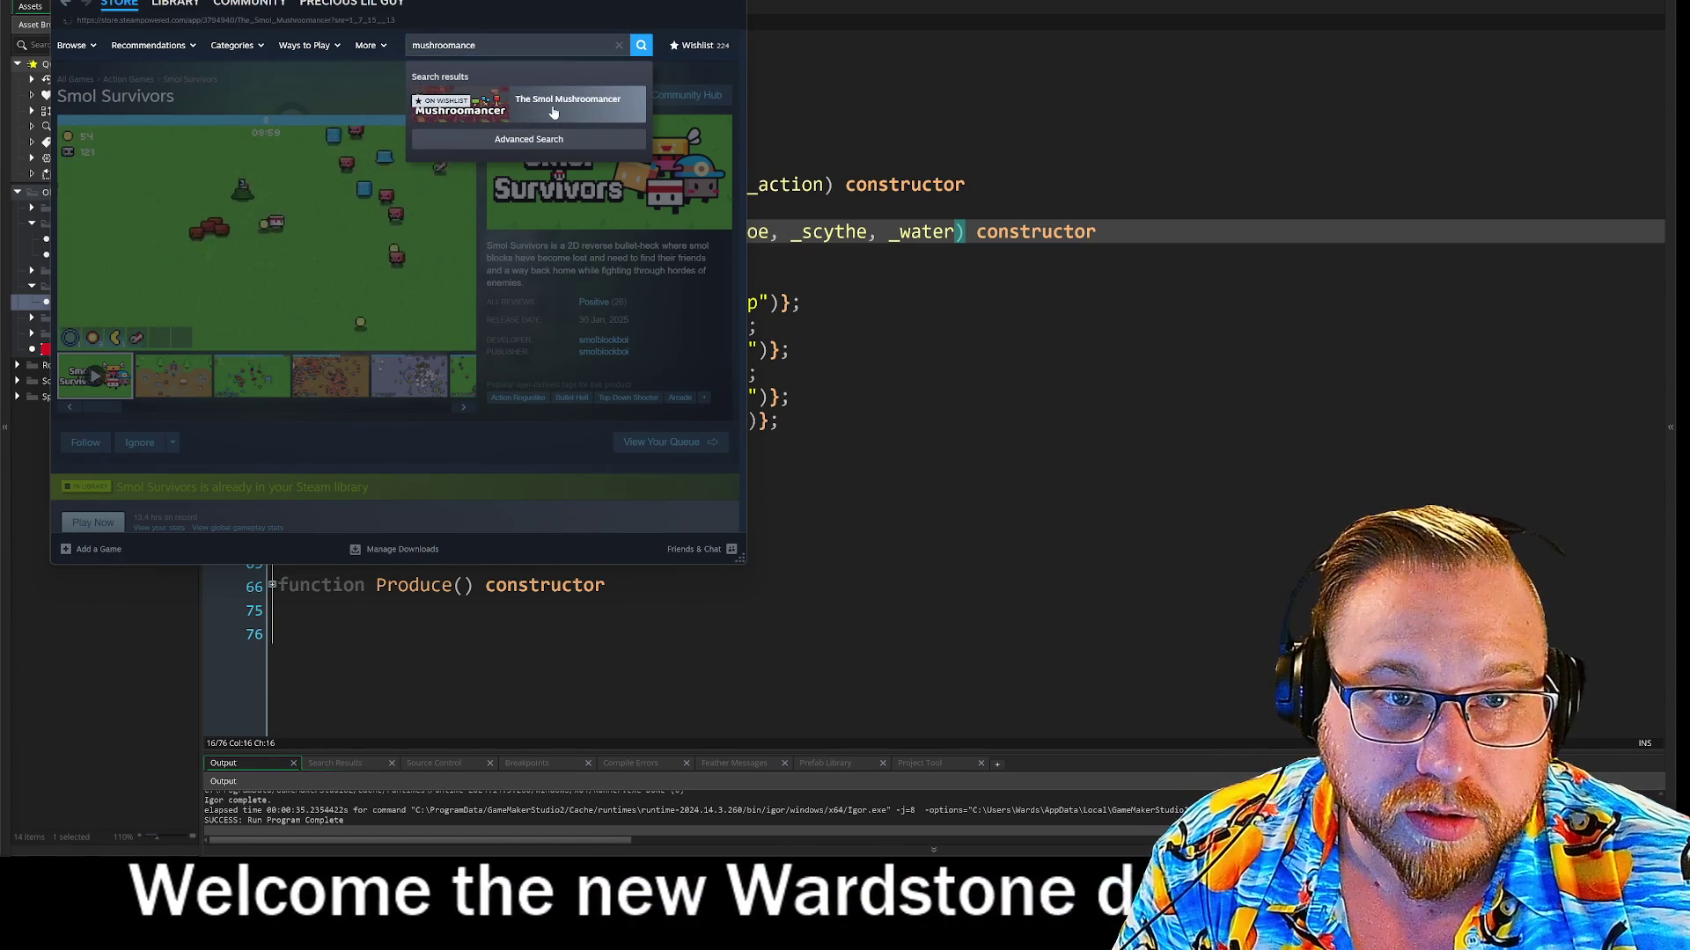
pyautogui.click(545, 109)
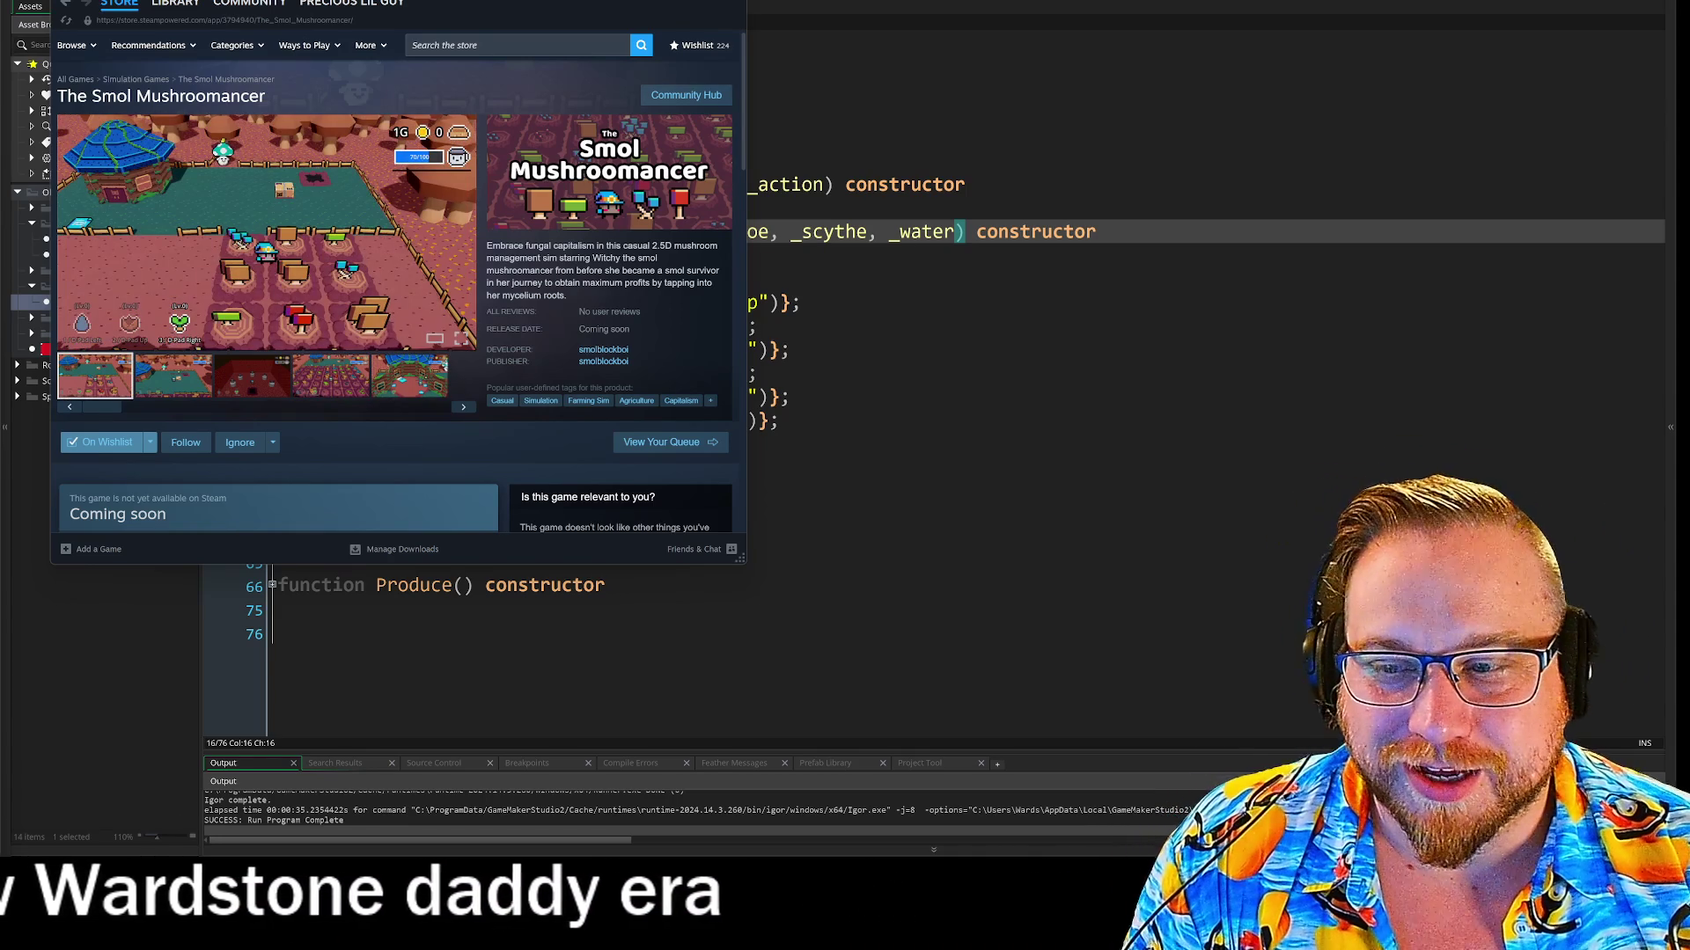
# Enlarge the Steam store window by dragging its bottom-right corner
pyautogui.moveTo(741, 559)
pyautogui.mouseDown()
pyautogui.moveTo(800, 743)
pyautogui.moveTo(928, 774)
pyautogui.mouseUp()
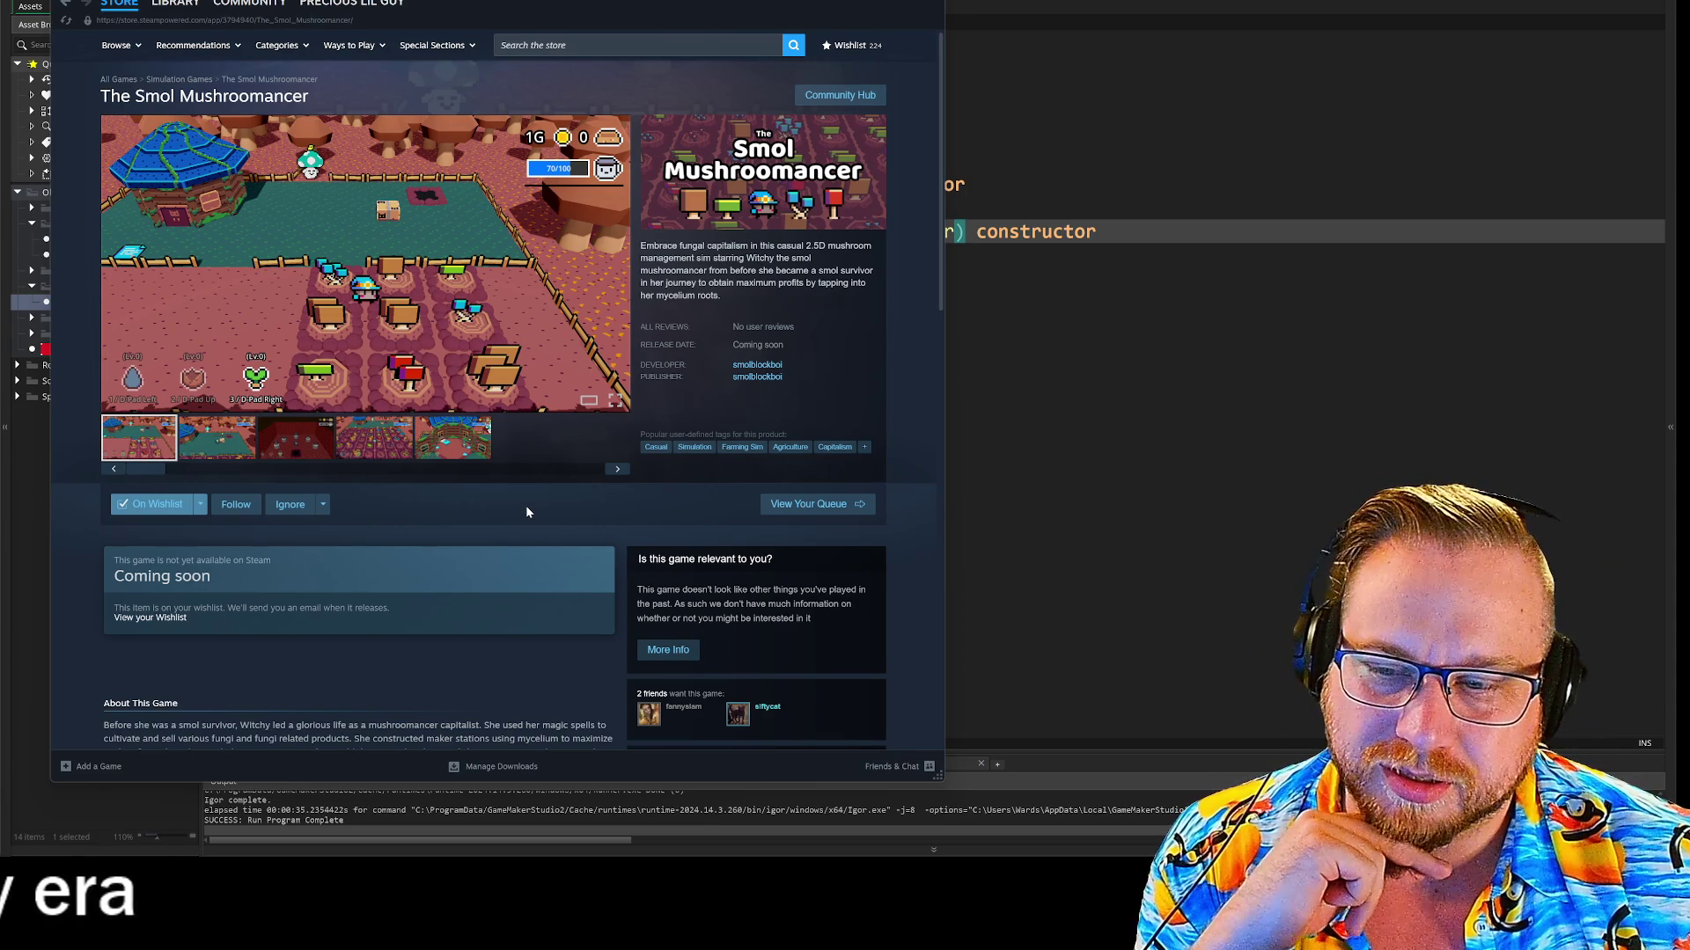
# Browse the five gameplay screenshots, finishing on the fifth showing the house interior
pyautogui.click(213, 439)
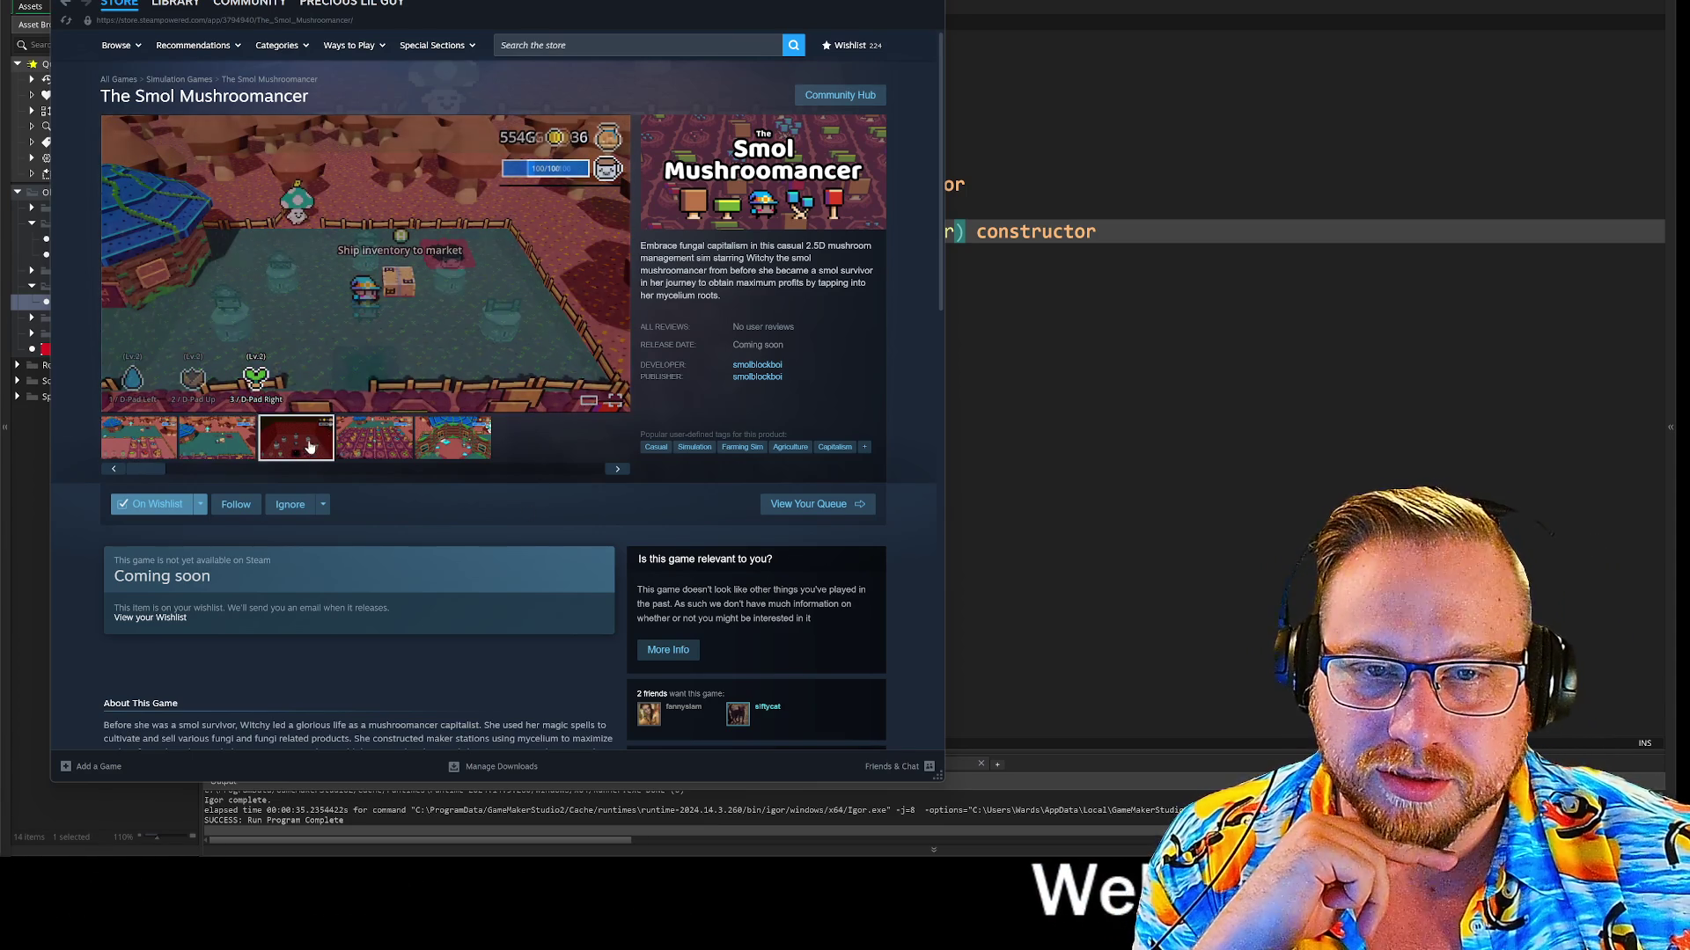
pyautogui.click(304, 445)
pyautogui.click(369, 440)
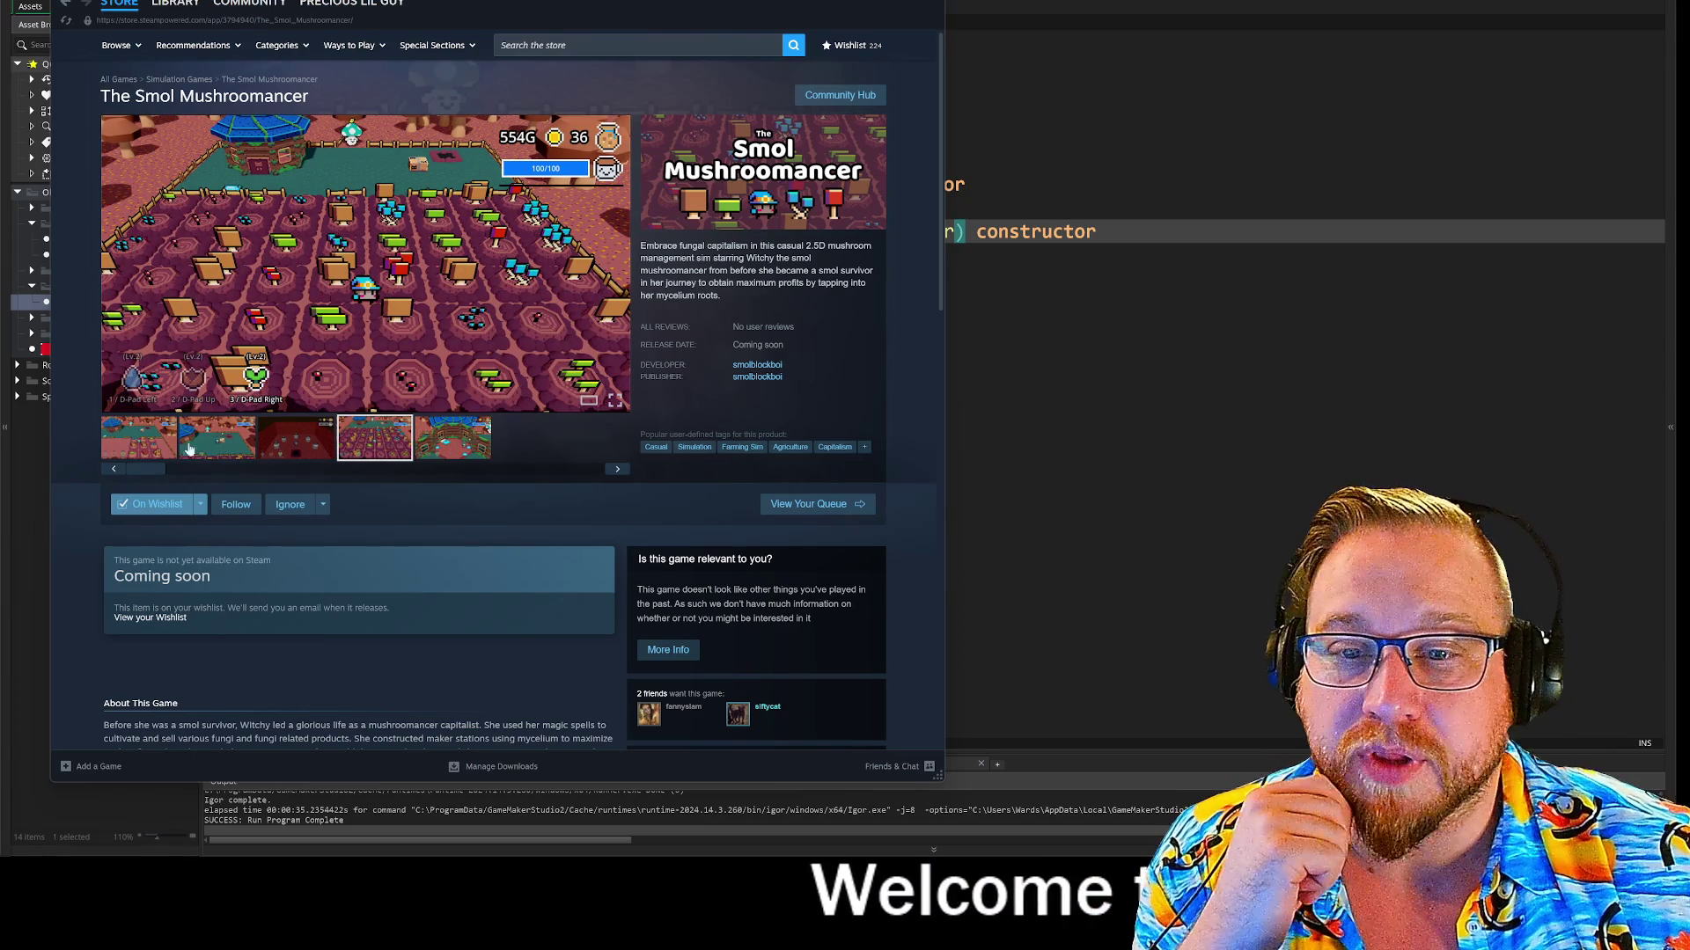
pyautogui.click(162, 442)
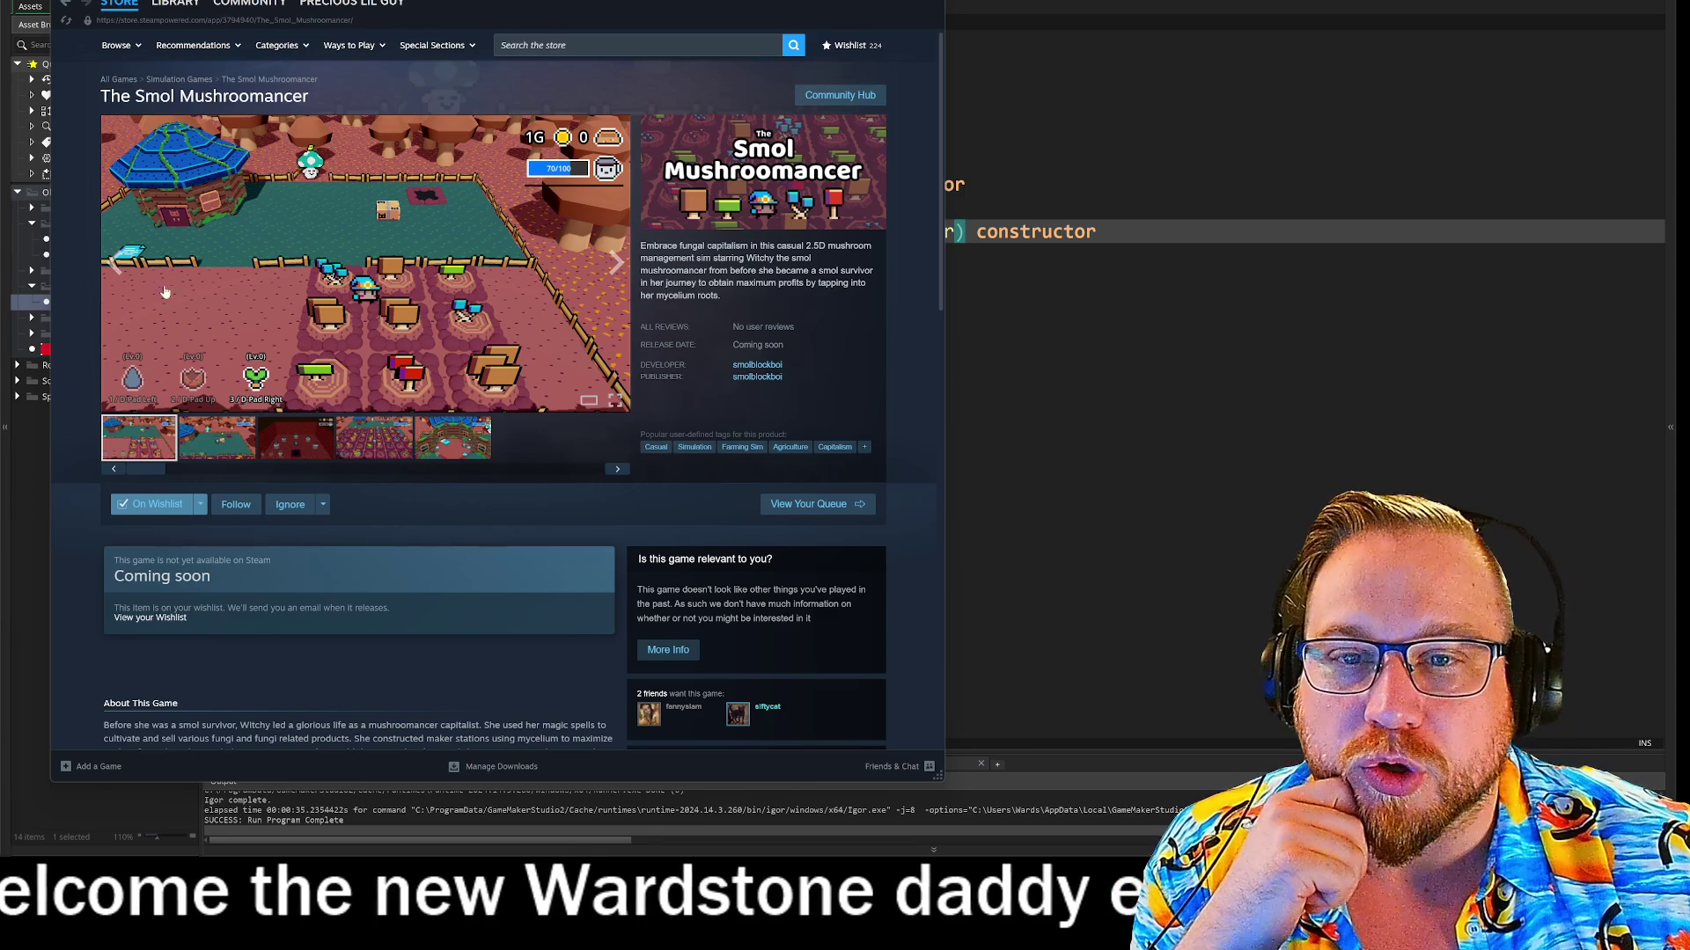
pyautogui.click(453, 437)
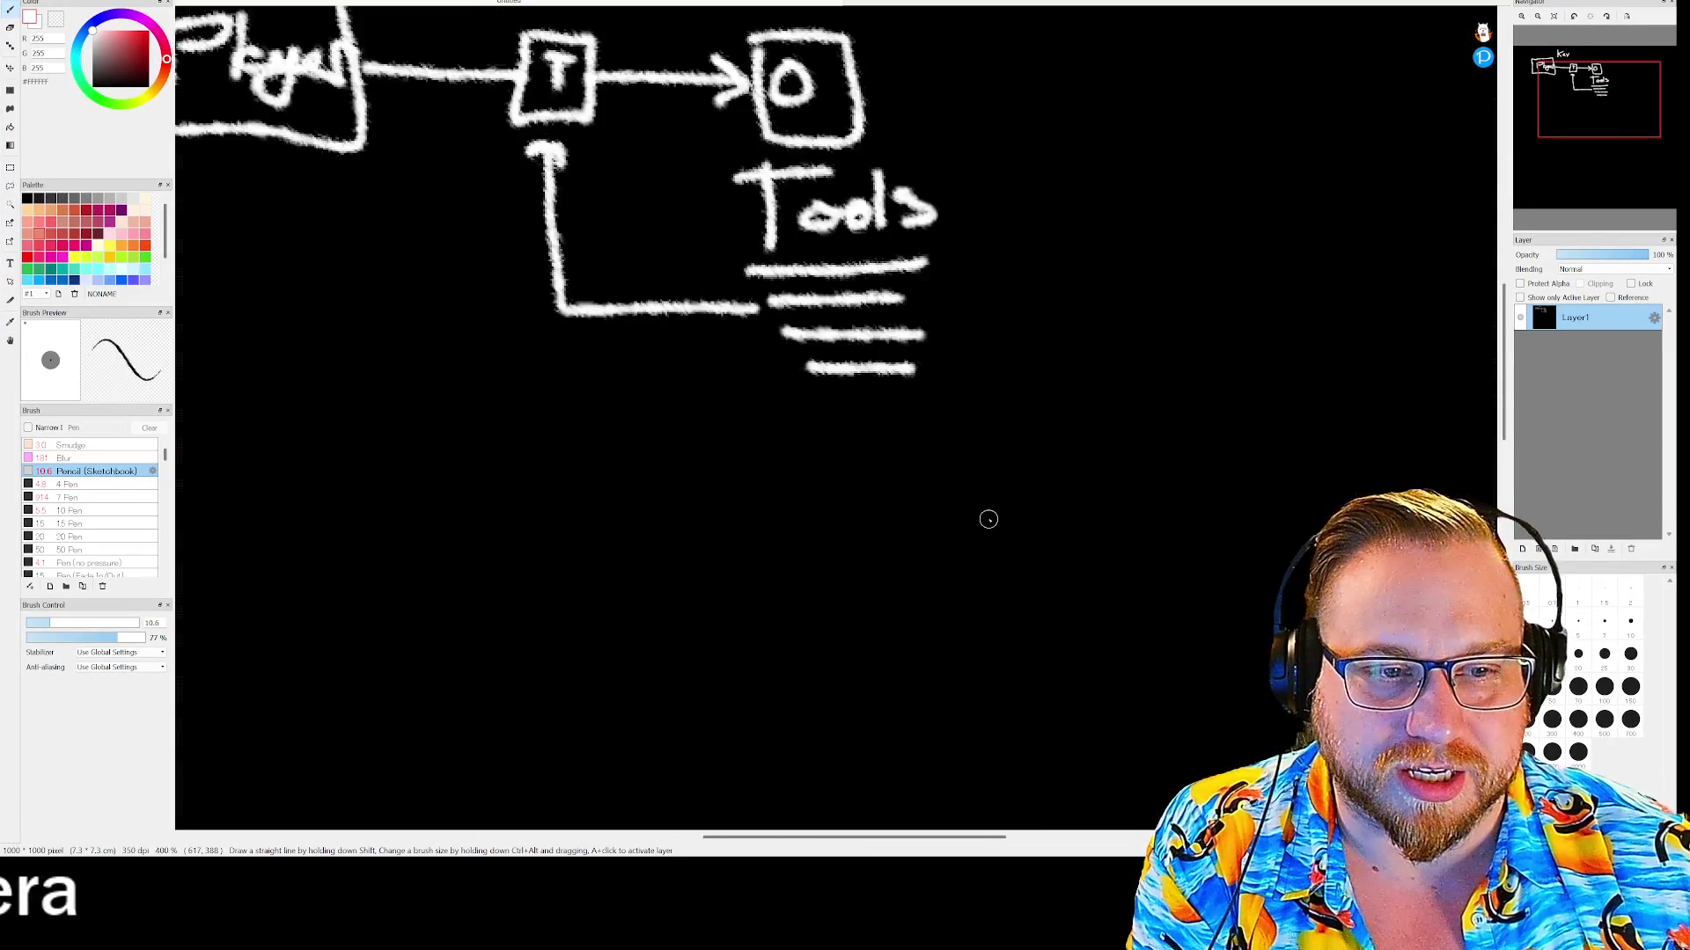
# Sketch a box outline, then branching downward strokes inside its upper right
pyautogui.scroll(-5, 1341, 204)
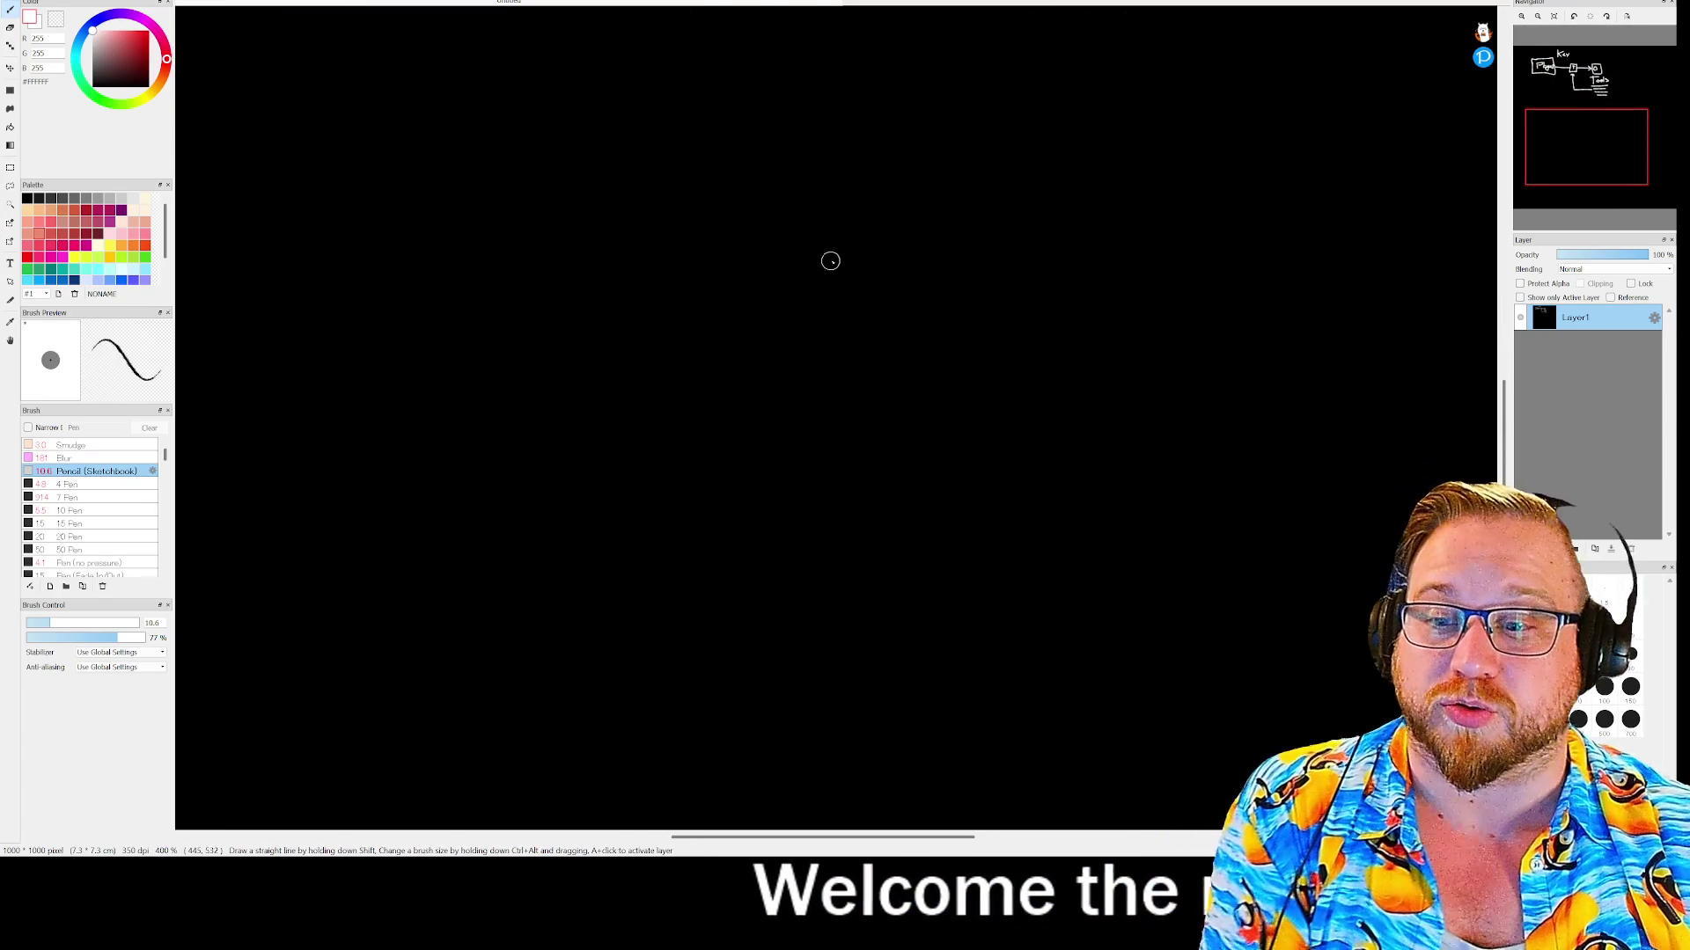
pyautogui.moveTo(334, 246)
pyautogui.mouseDown()
pyautogui.moveTo(332, 584)
pyautogui.moveTo(859, 581)
pyautogui.moveTo(947, 170)
pyautogui.moveTo(680, 82)
pyautogui.moveTo(350, 78)
pyautogui.moveTo(339, 114)
pyautogui.mouseUp()
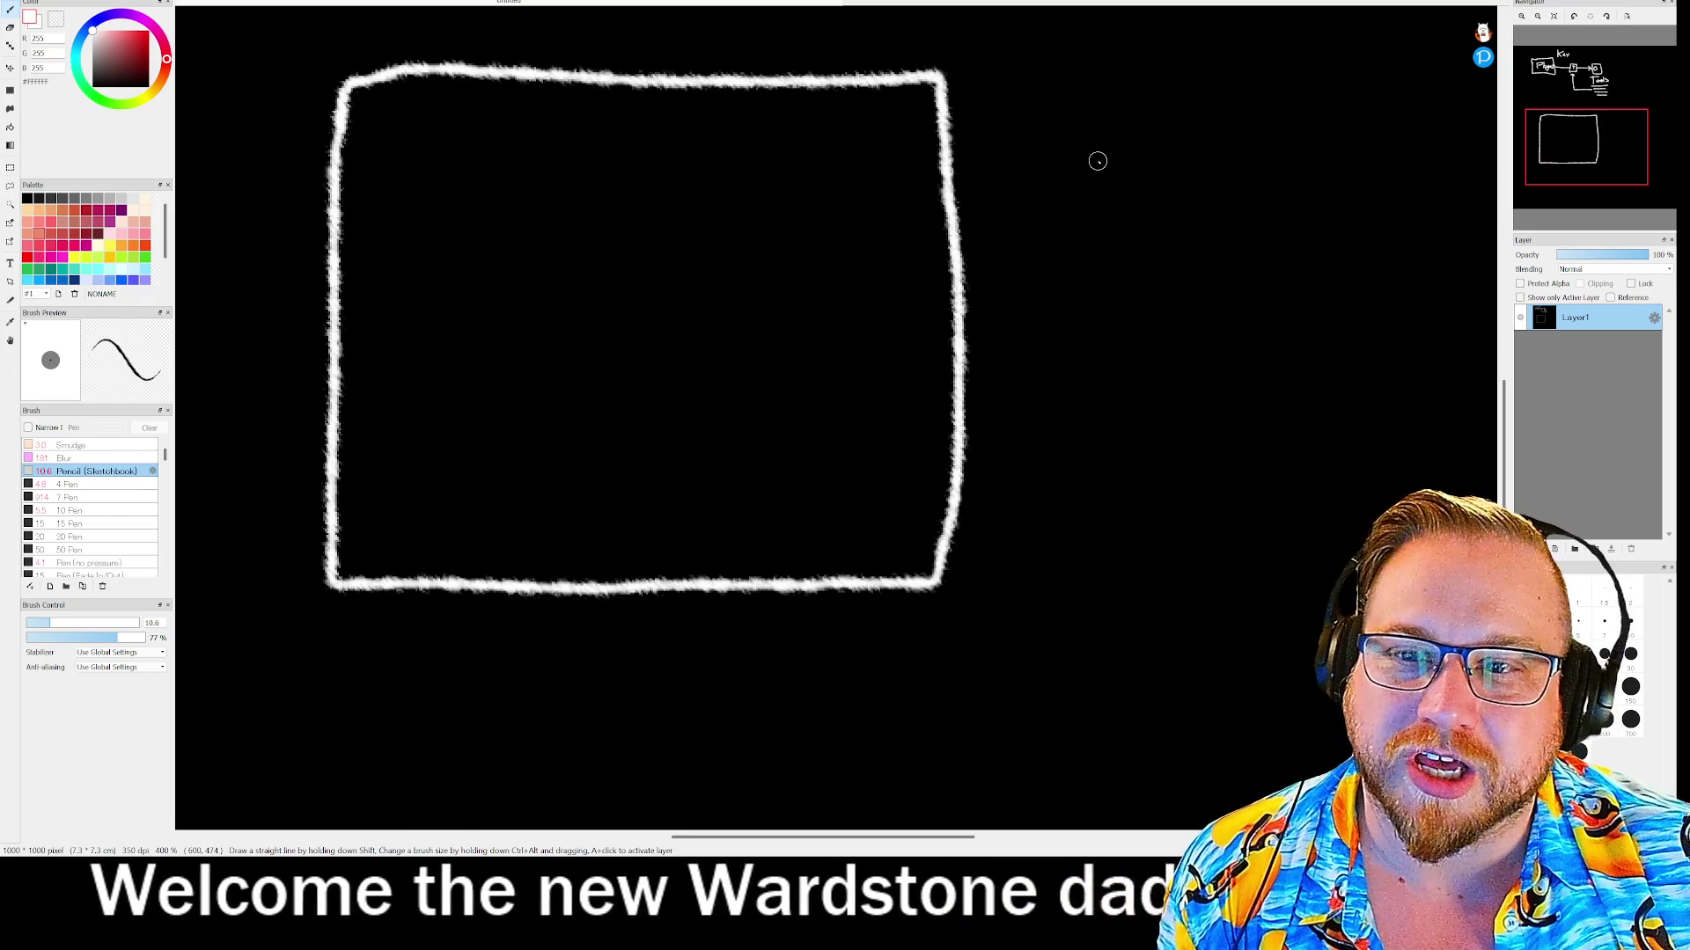
pyautogui.moveTo(821, 165)
pyautogui.mouseDown()
pyautogui.moveTo(837, 158)
pyautogui.moveTo(735, 143)
pyautogui.moveTo(828, 350)
pyautogui.mouseUp()
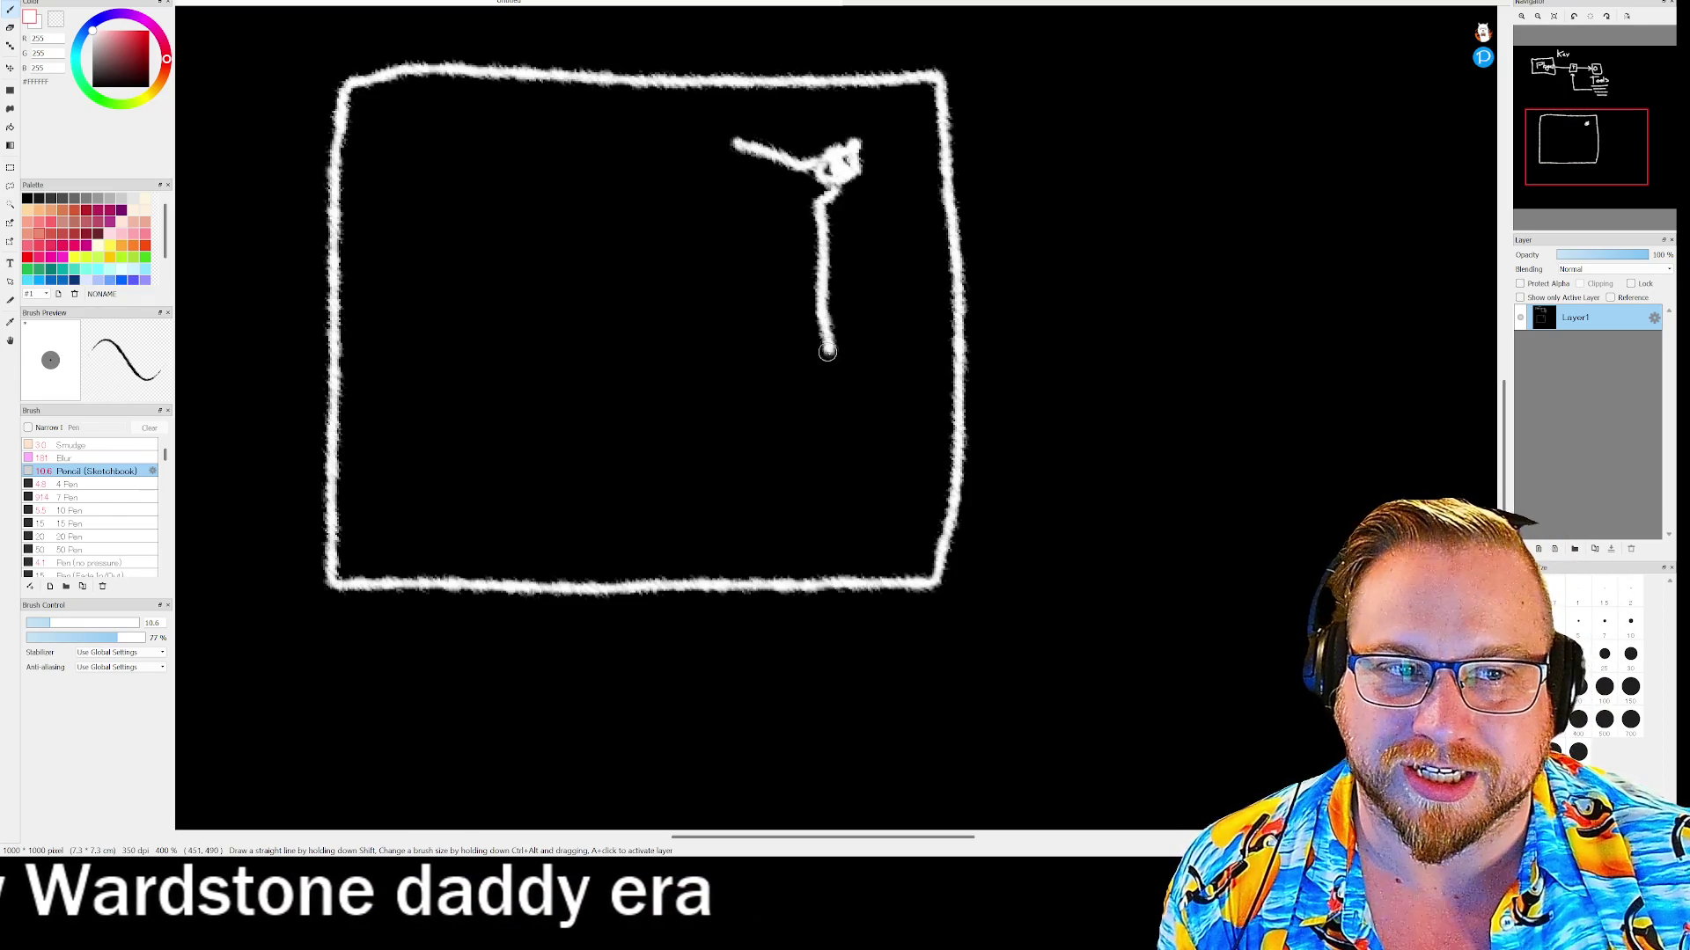
pyautogui.moveTo(820, 231); pyautogui.dragTo(739, 343)
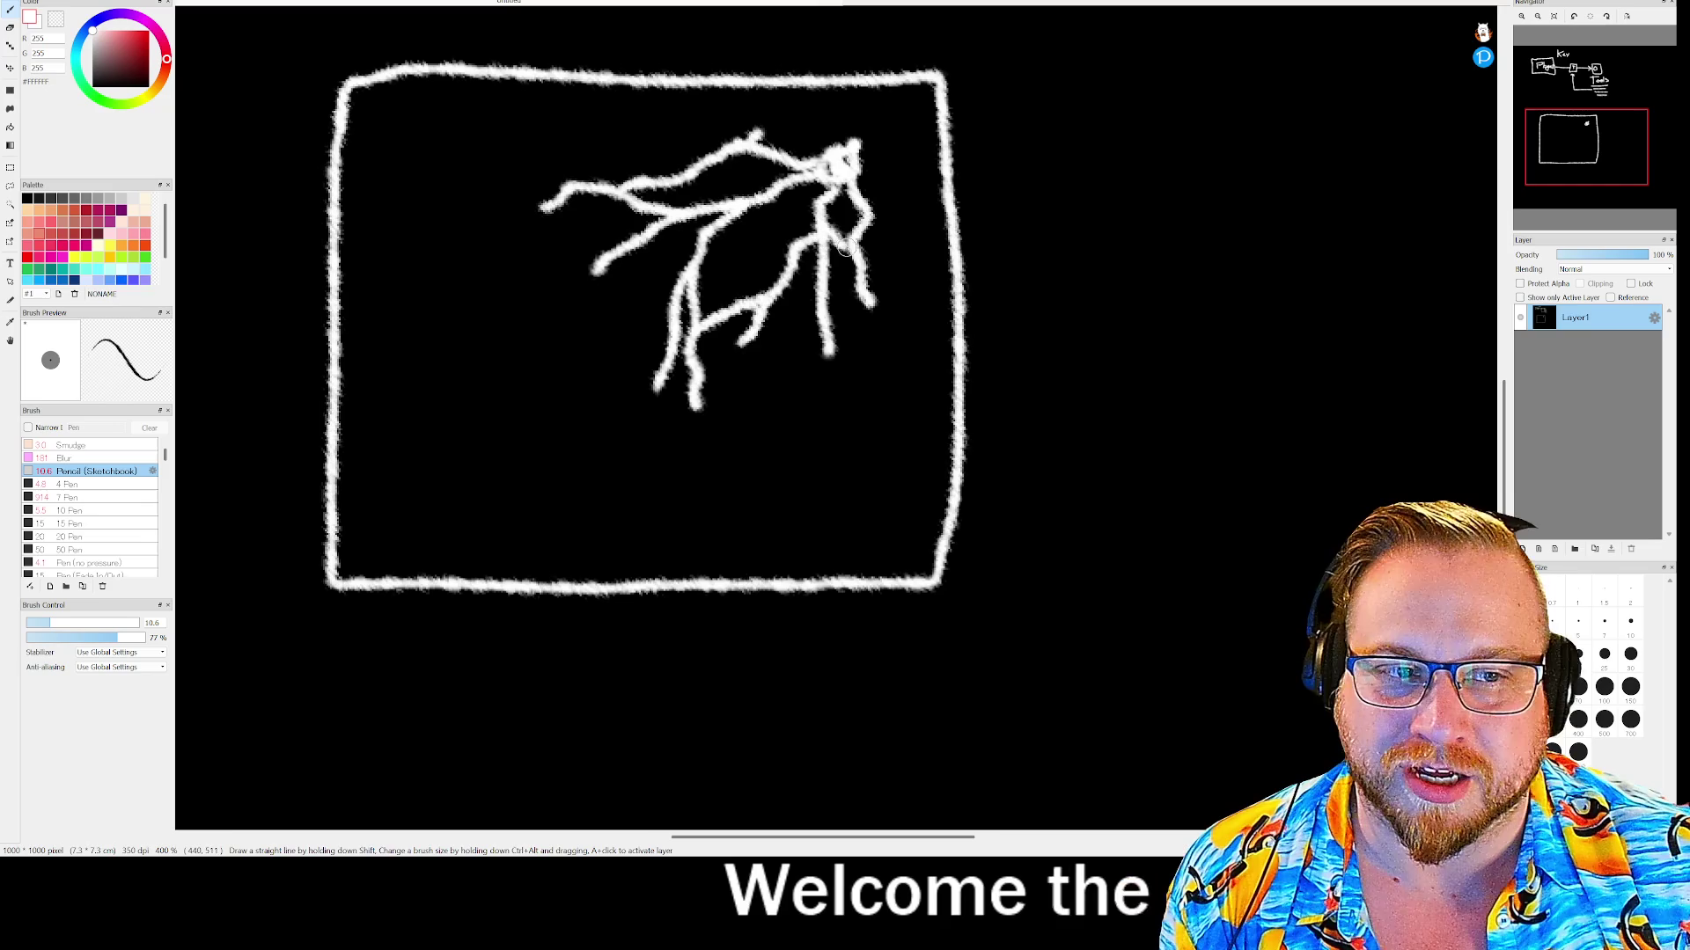
pyautogui.moveTo(854, 283)
pyautogui.mouseDown()
pyautogui.moveTo(920, 308)
pyautogui.moveTo(931, 385)
pyautogui.mouseUp()
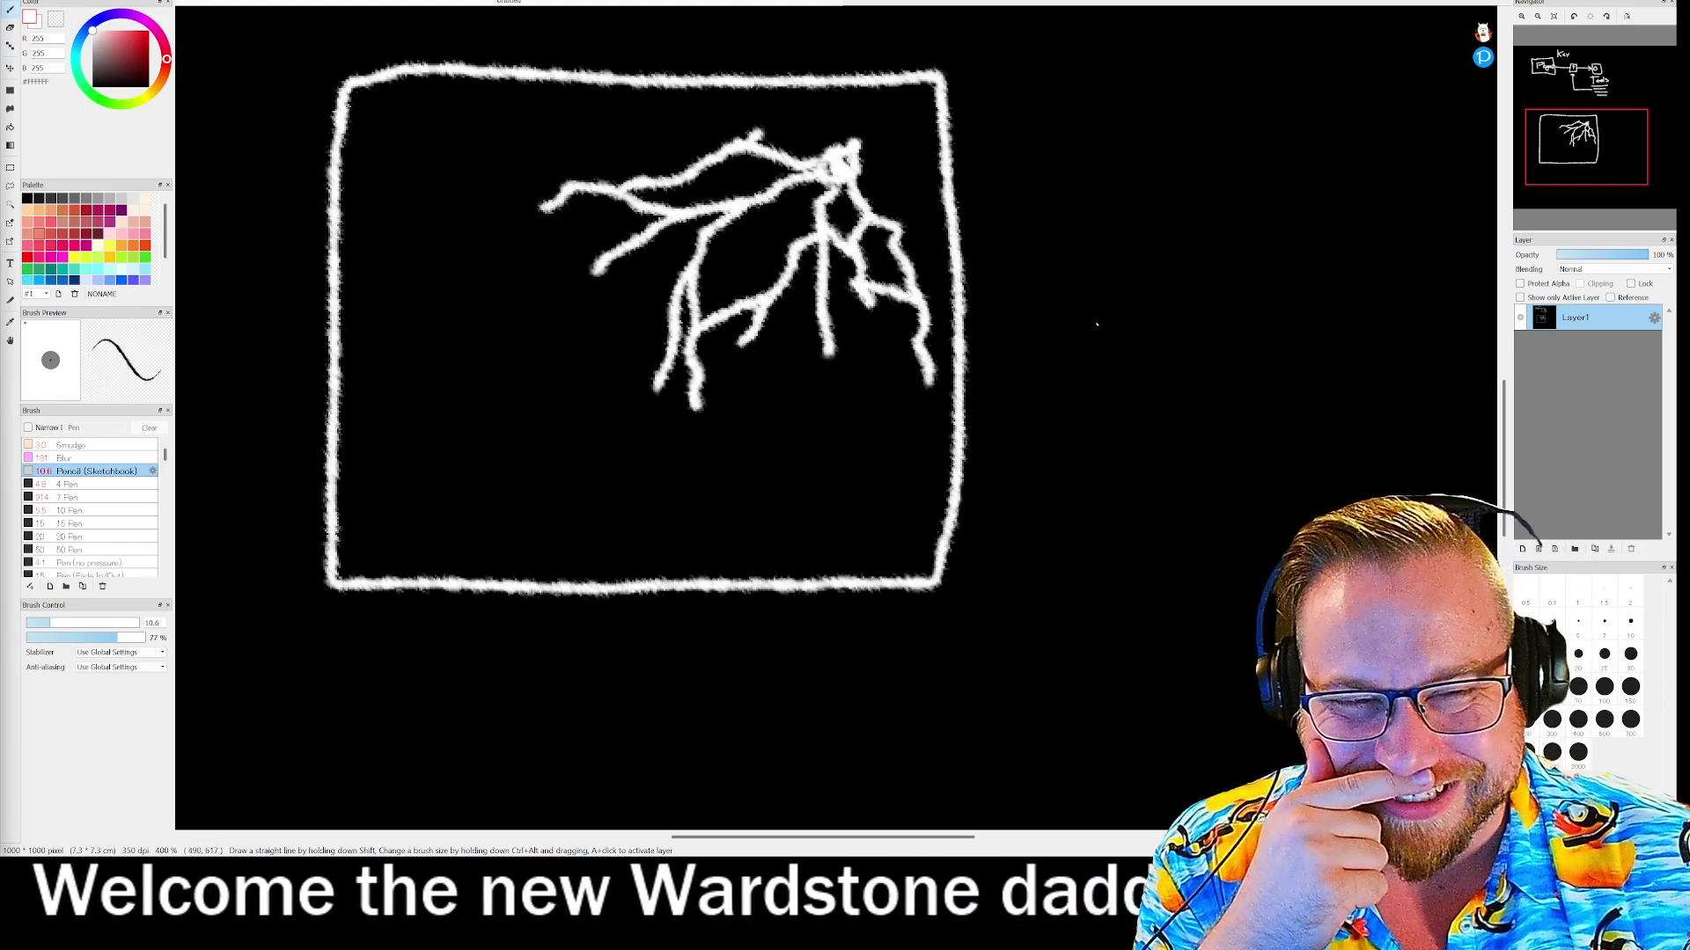
# Draw a loop and spike at the figure's top junction, then extend the second box's left side upward
pyautogui.moveTo(843, 185); pyautogui.dragTo(852, 180)
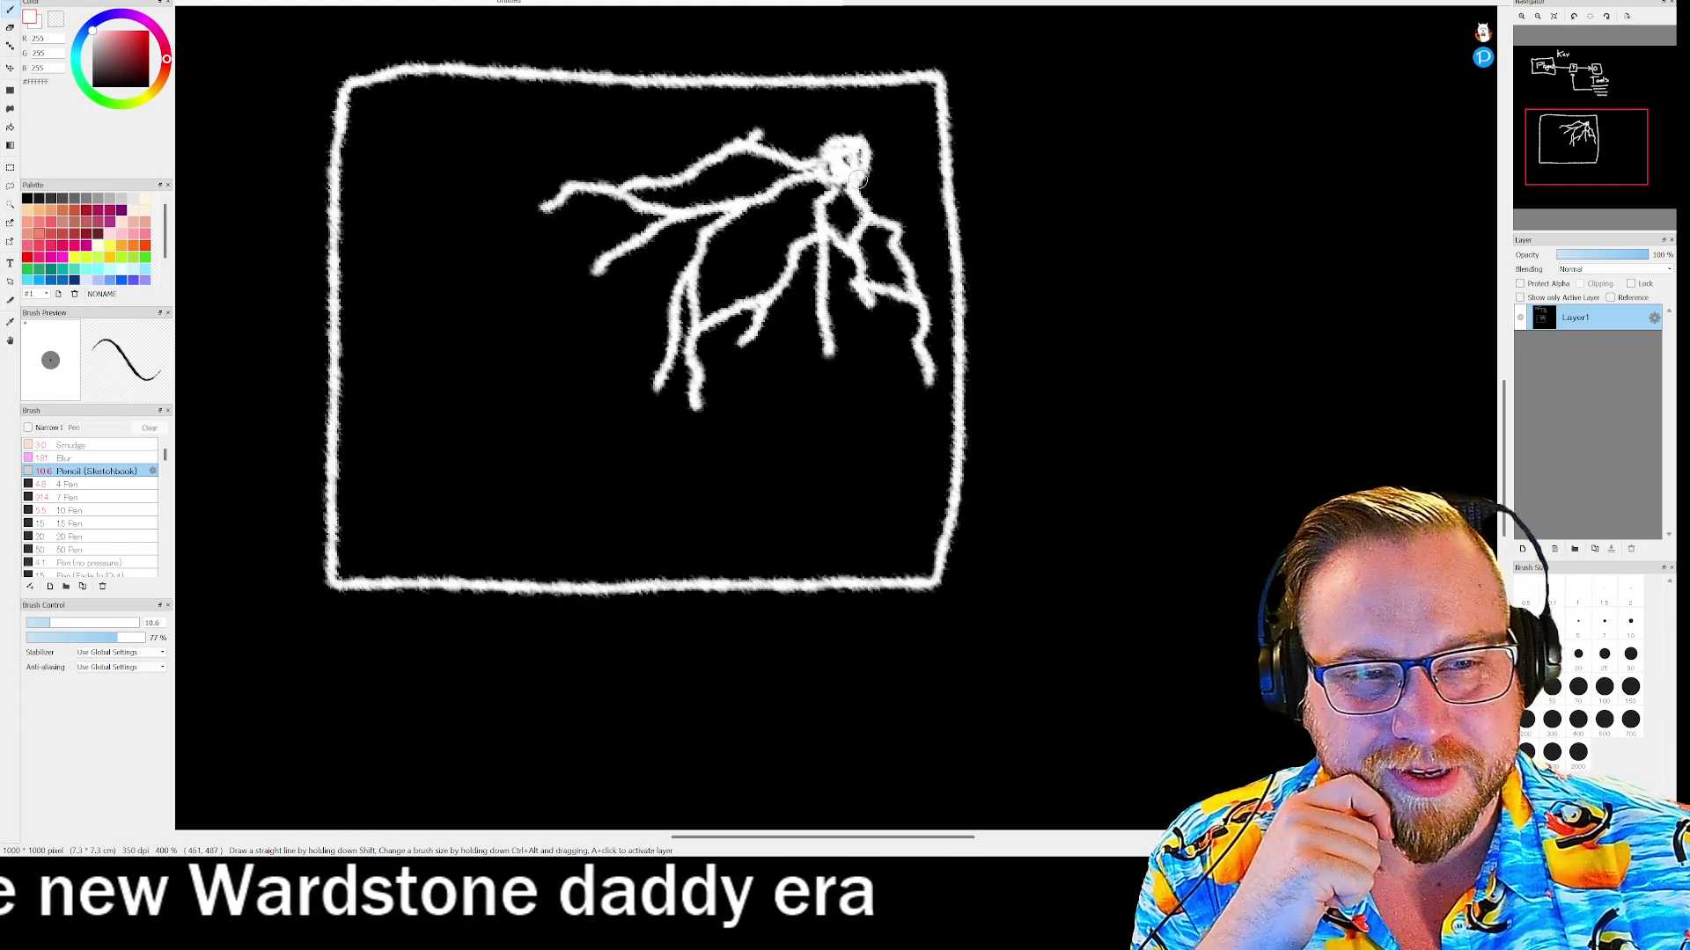
pyautogui.moveTo(846, 169)
pyautogui.mouseDown()
pyautogui.moveTo(878, 132)
pyautogui.moveTo(805, 160)
pyautogui.mouseUp()
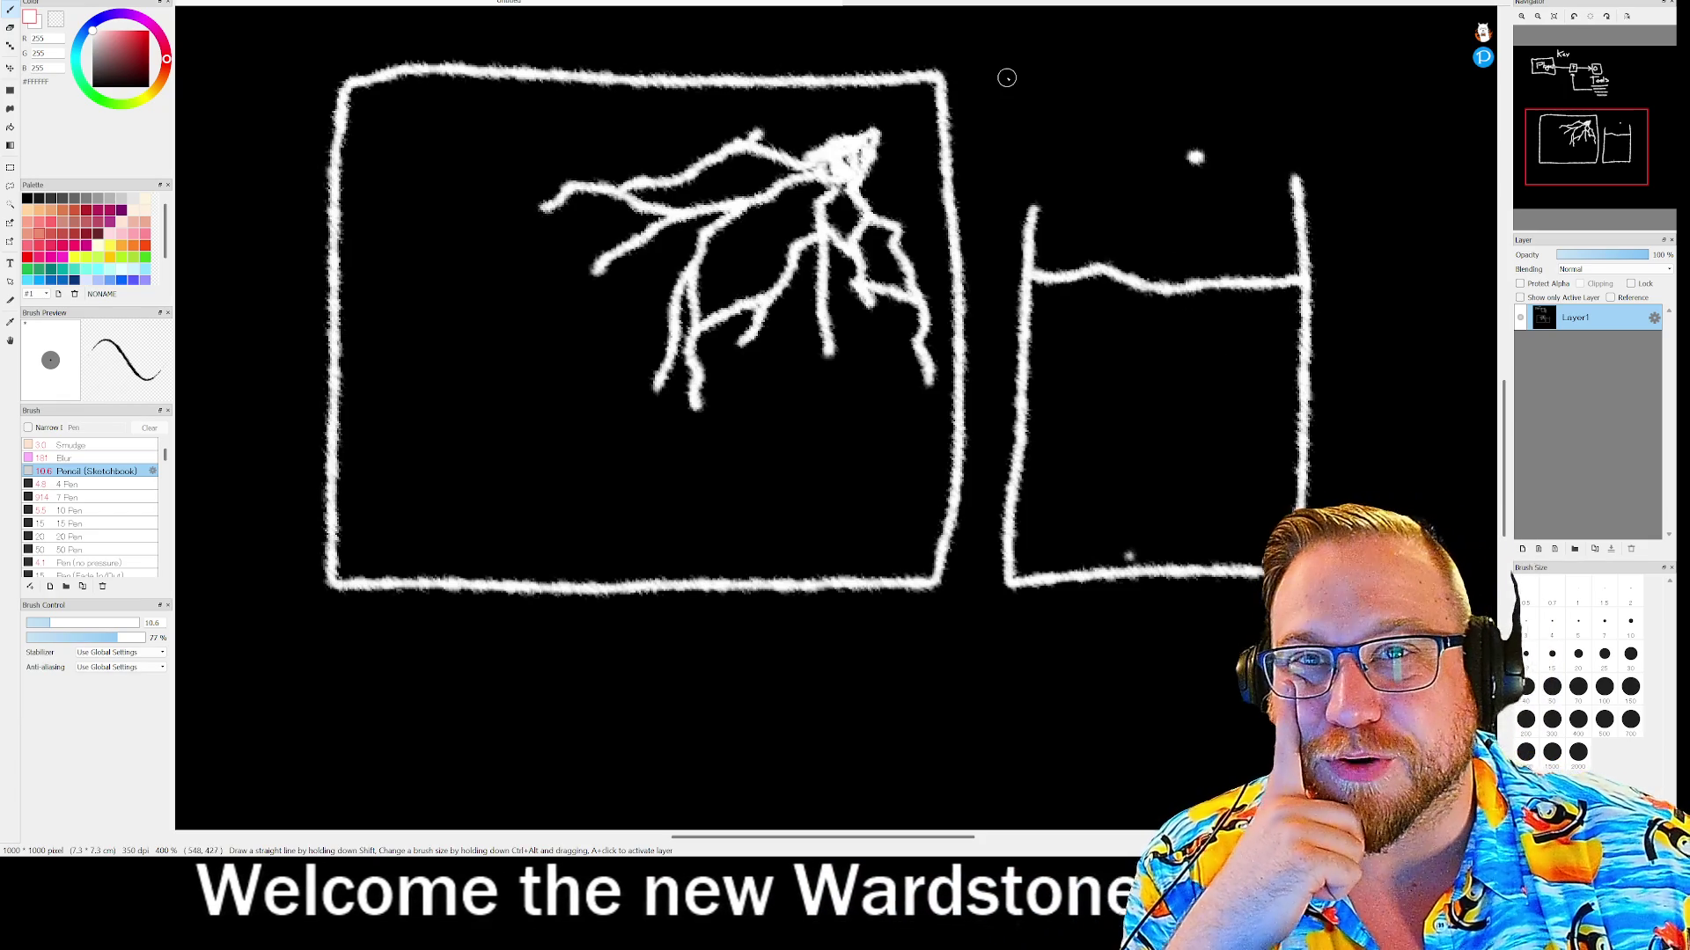
pyautogui.moveTo(1031, 207); pyautogui.dragTo(1028, 180)
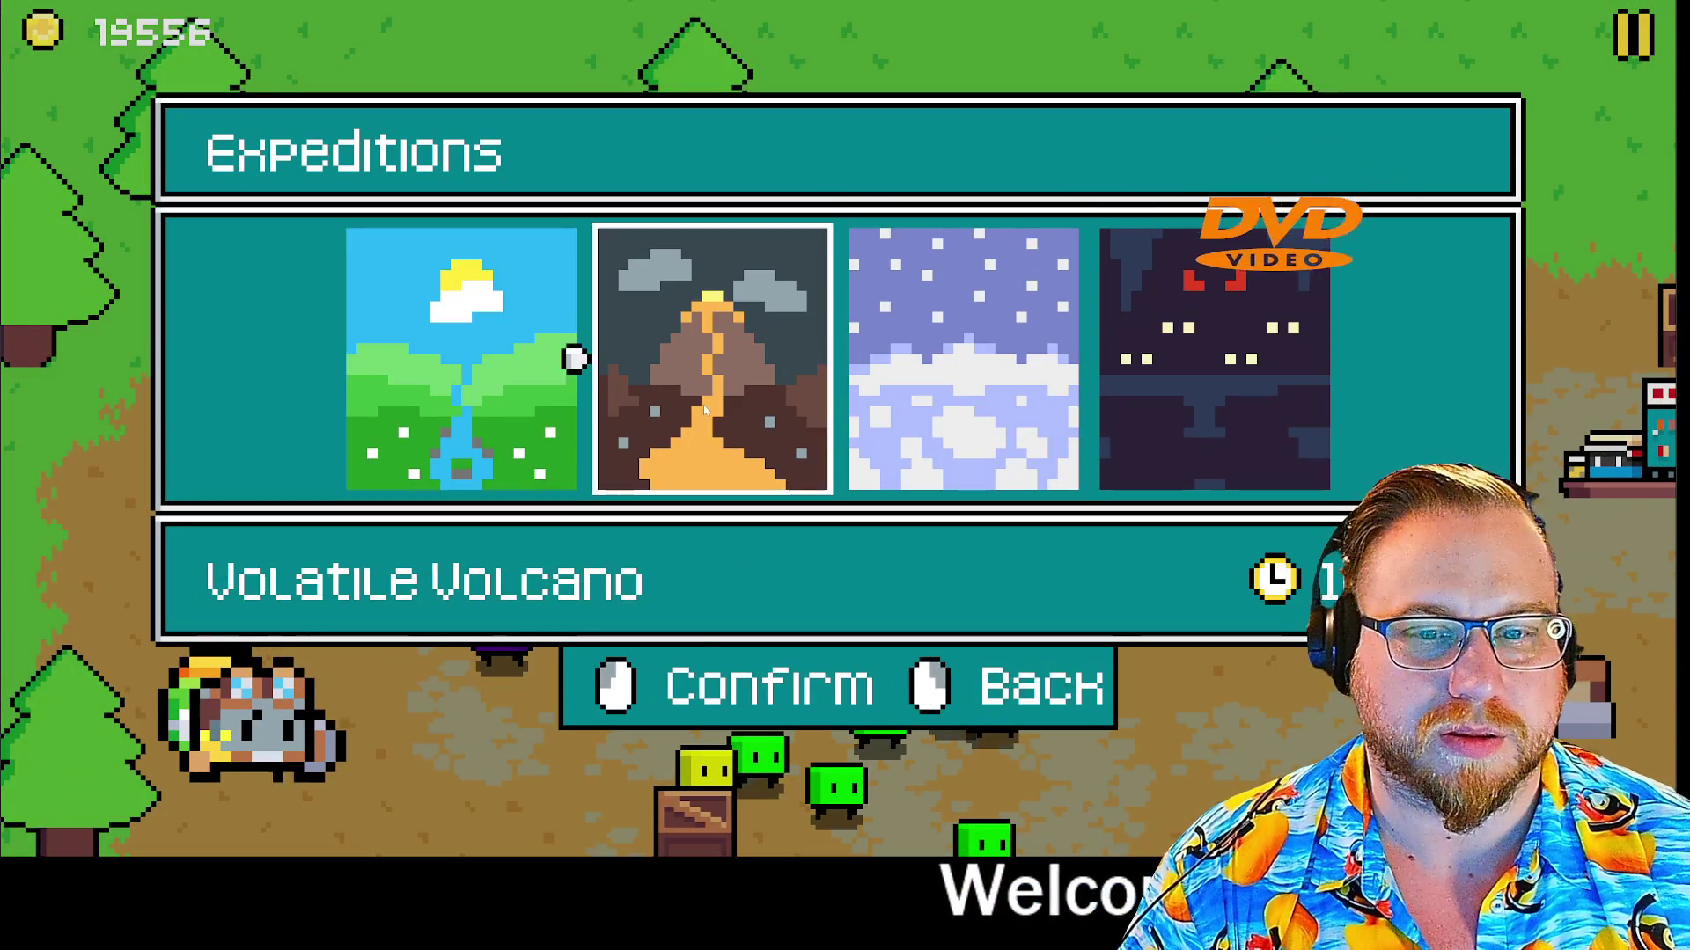
# Confirm the chosen expedition and take Straw at the first two level-ups
pyautogui.click(464, 380)
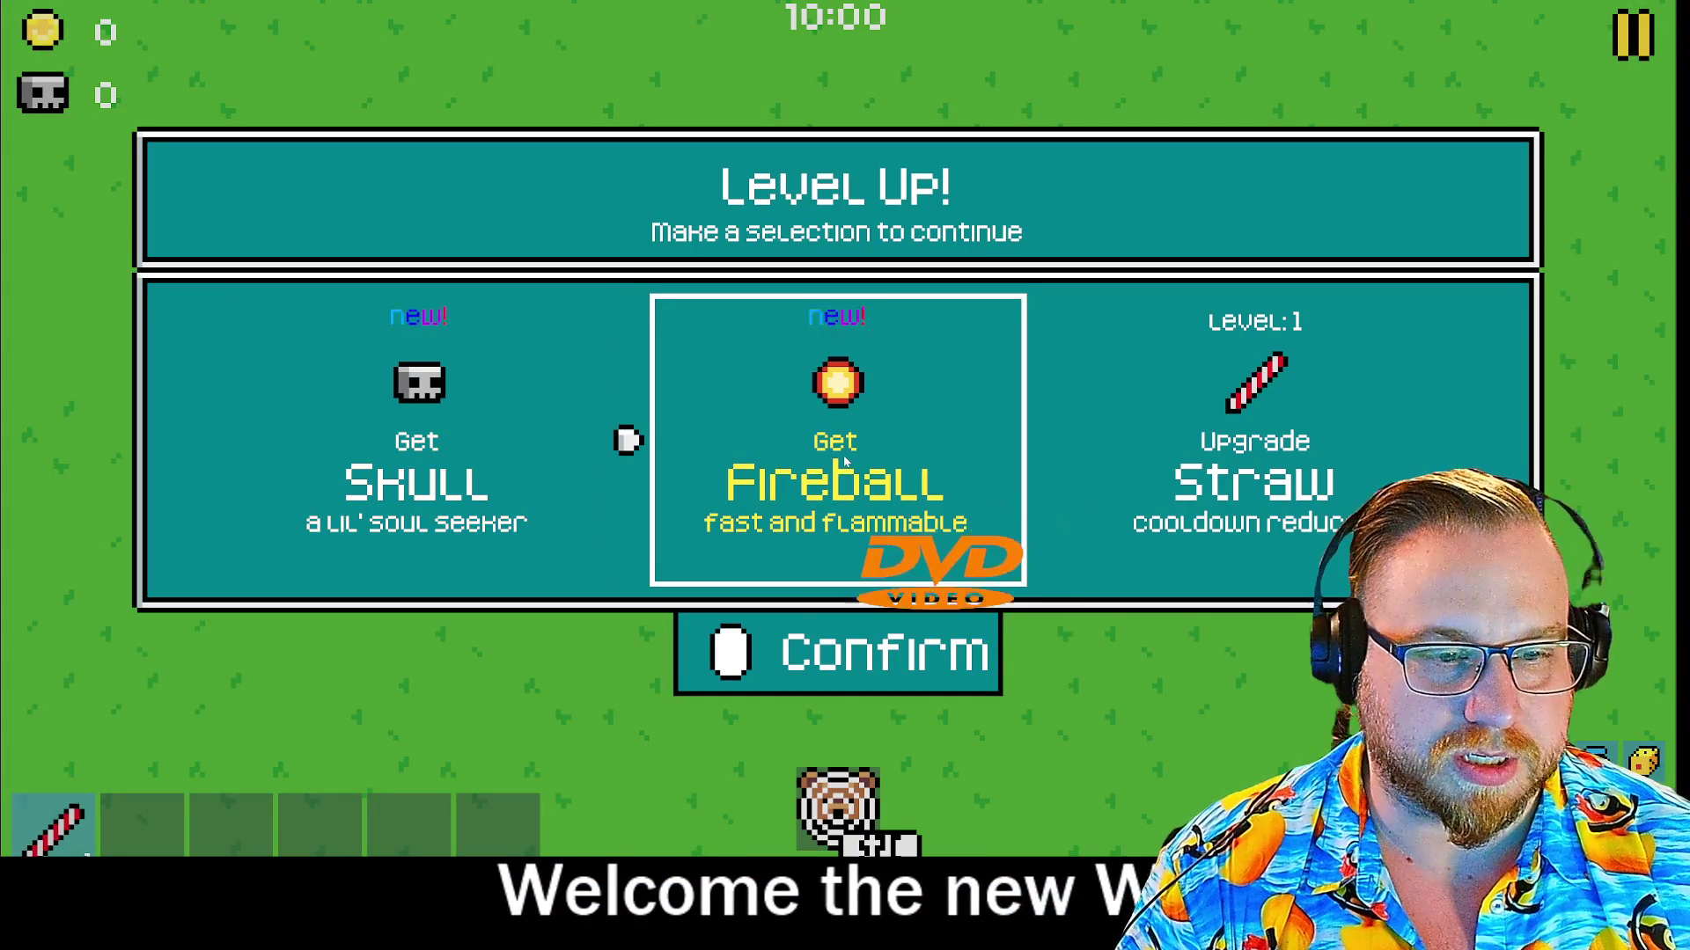
pyautogui.click(1100, 392)
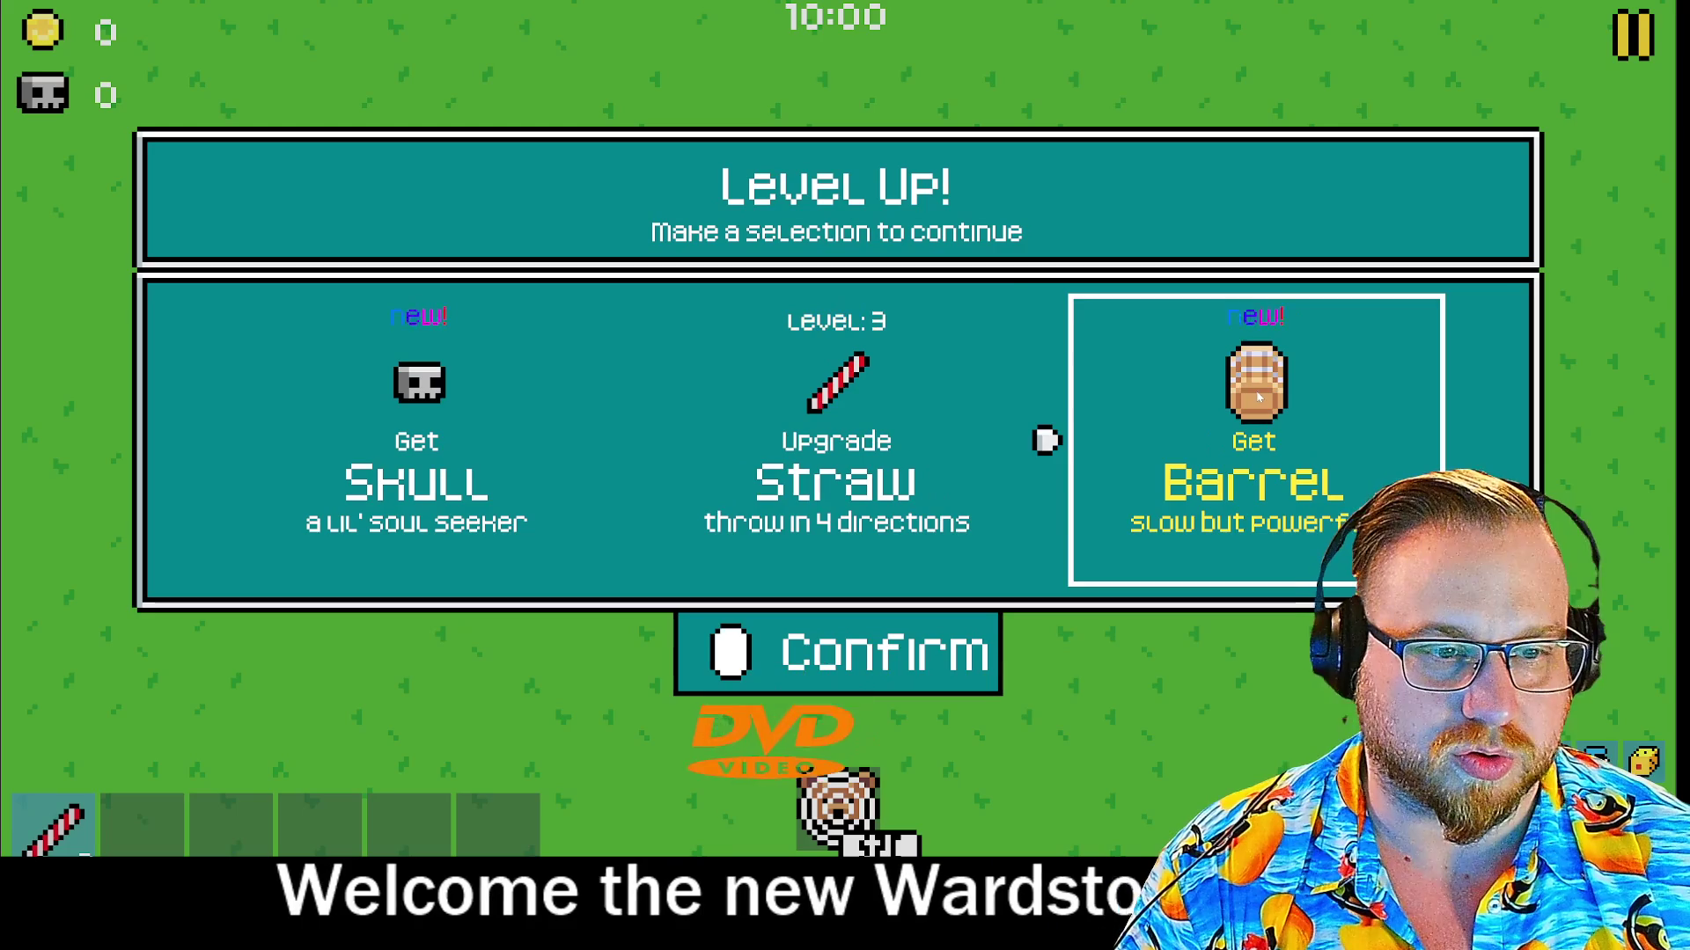
pyautogui.click(852, 400)
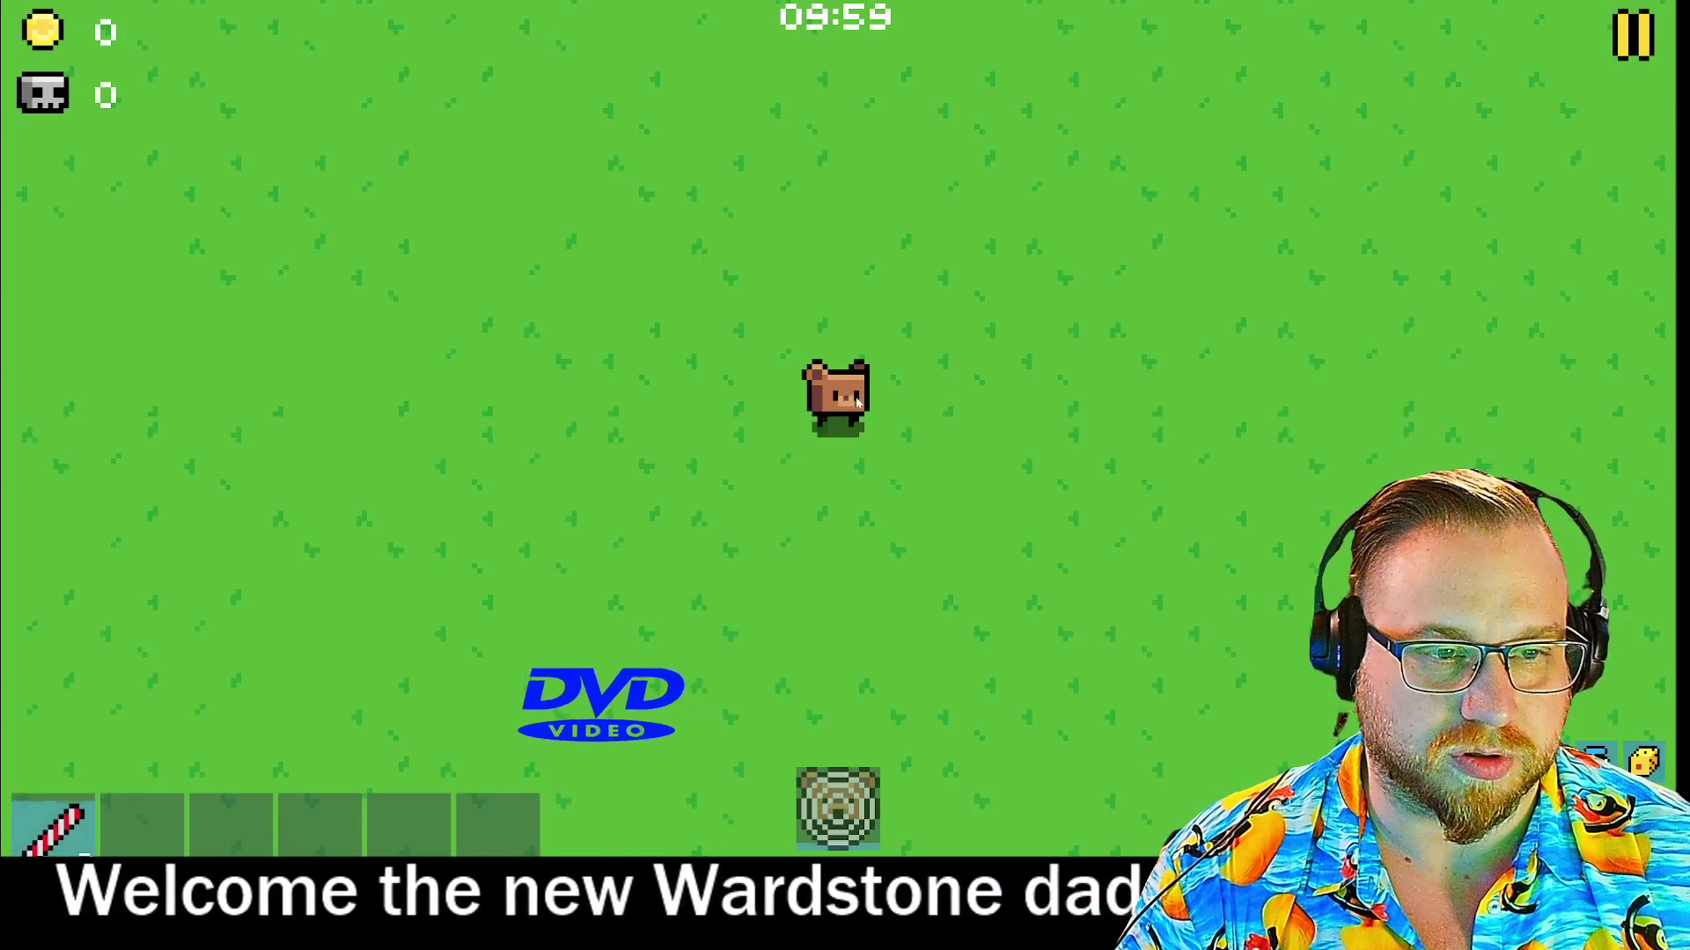
# Steer the bear around the meadow with WASD, dodging the chasing enemies
pyautogui.press('a')
pyautogui.press('d')
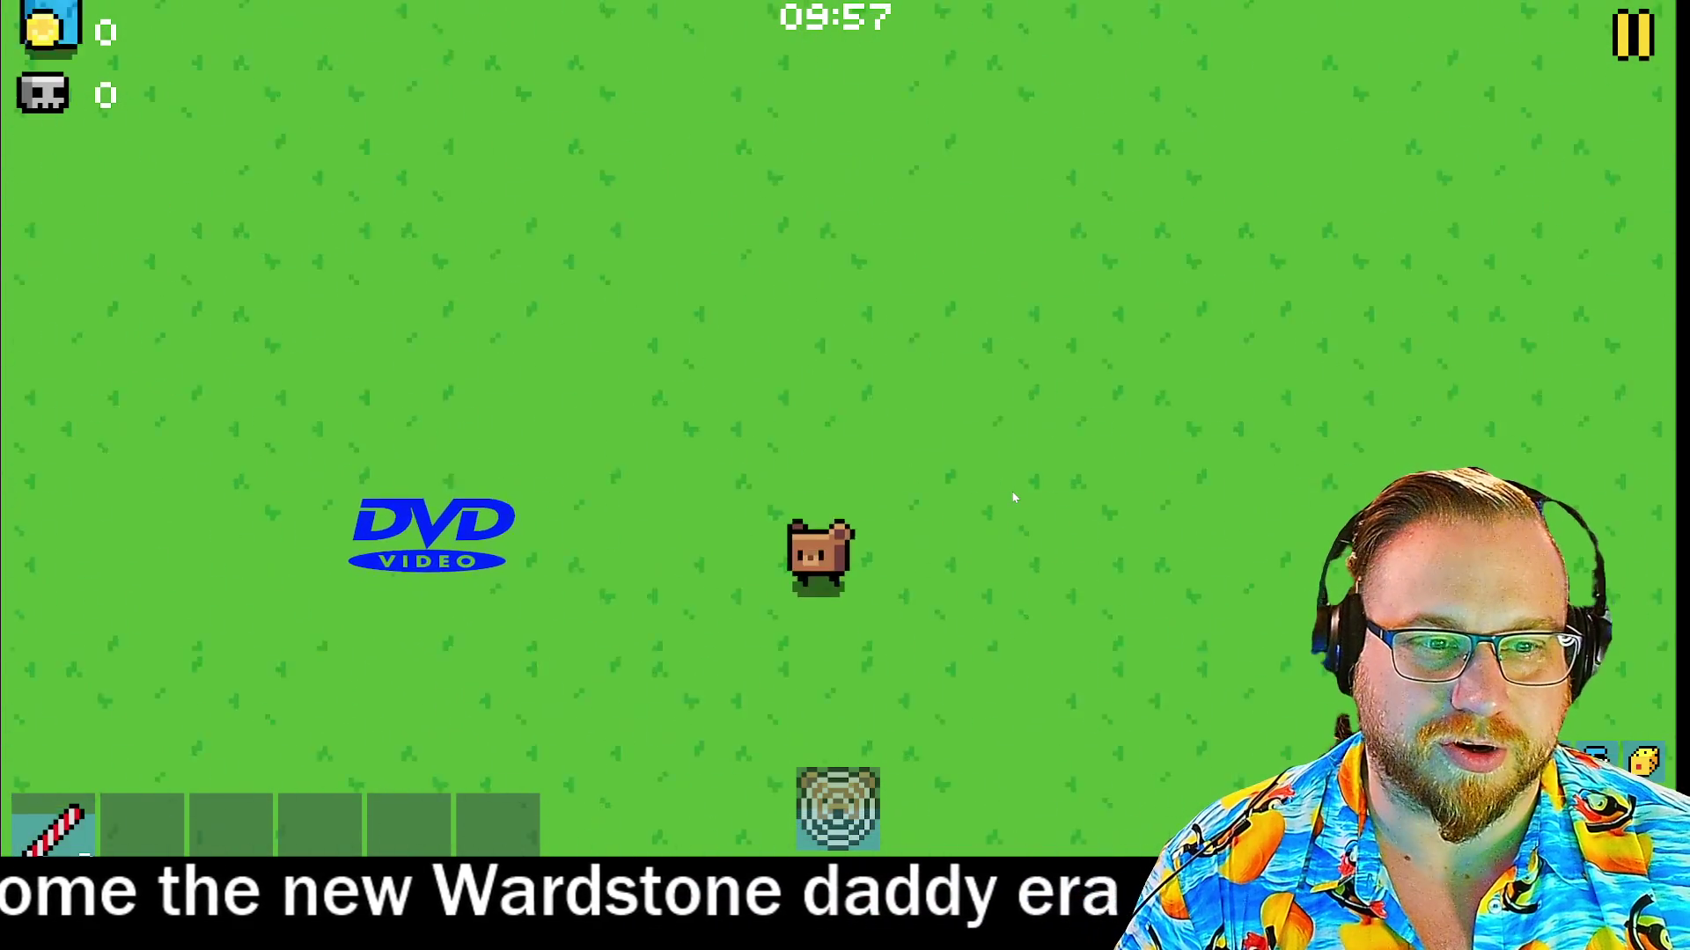
pyautogui.press('w')
pyautogui.press('d')
pyautogui.press('s')
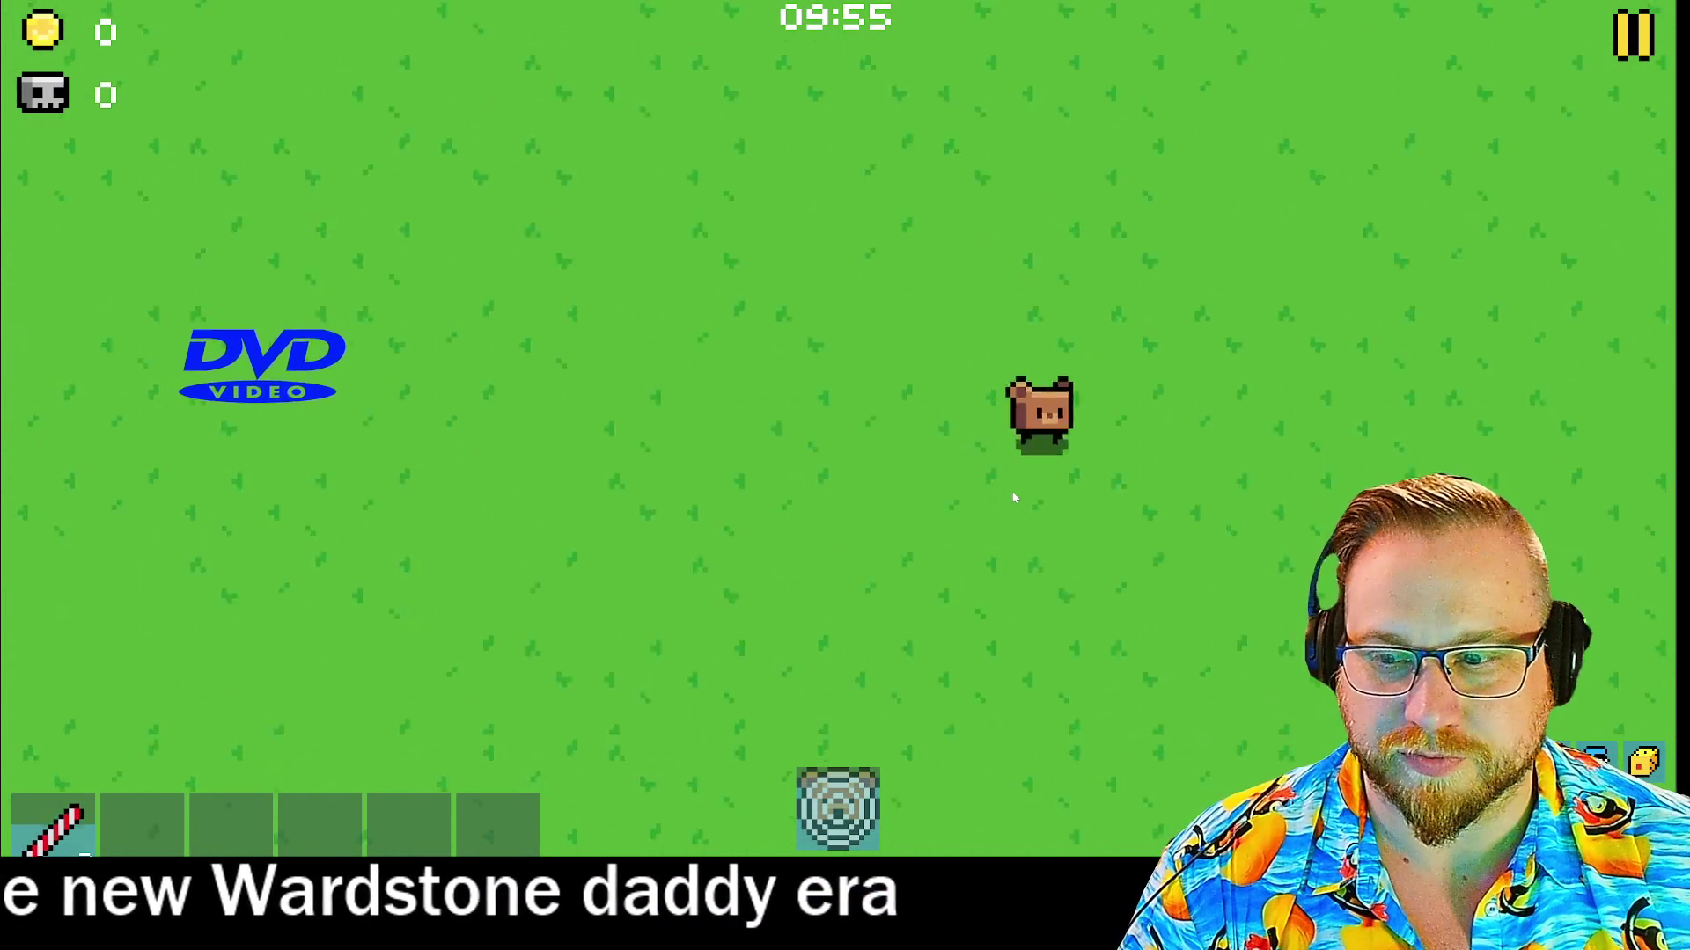
pyautogui.press('a')
pyautogui.press('w')
pyautogui.press('d')
pyautogui.press('a')
pyautogui.press('d')
pyautogui.press('s')
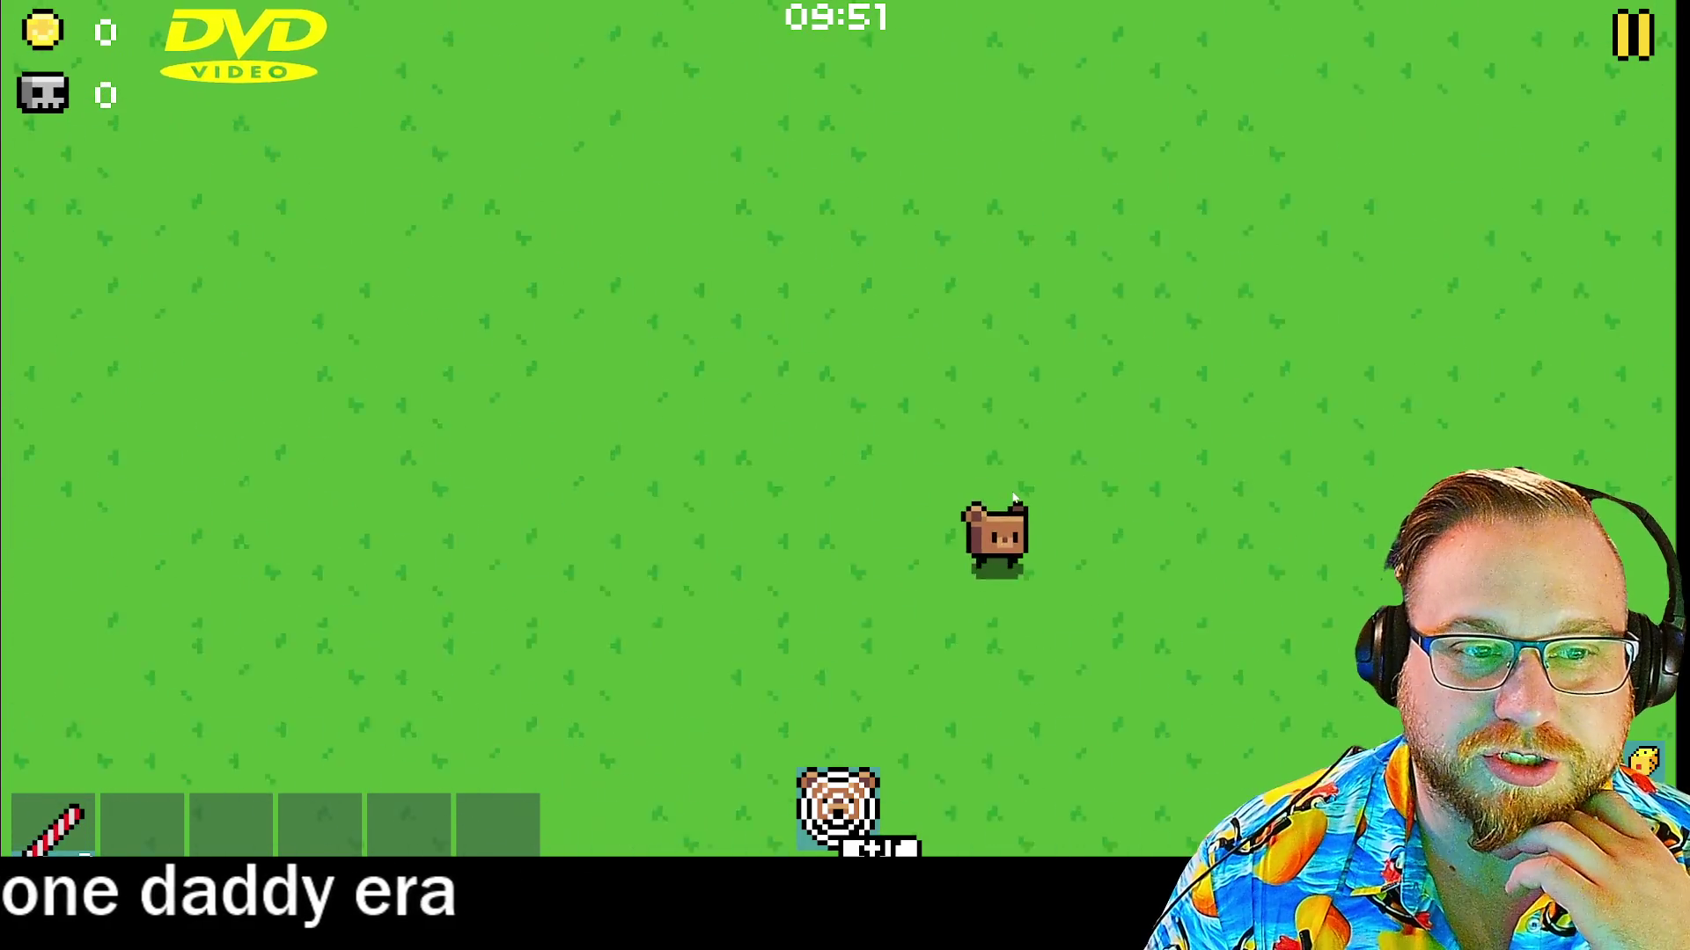
pyautogui.press('a')
pyautogui.press('w')
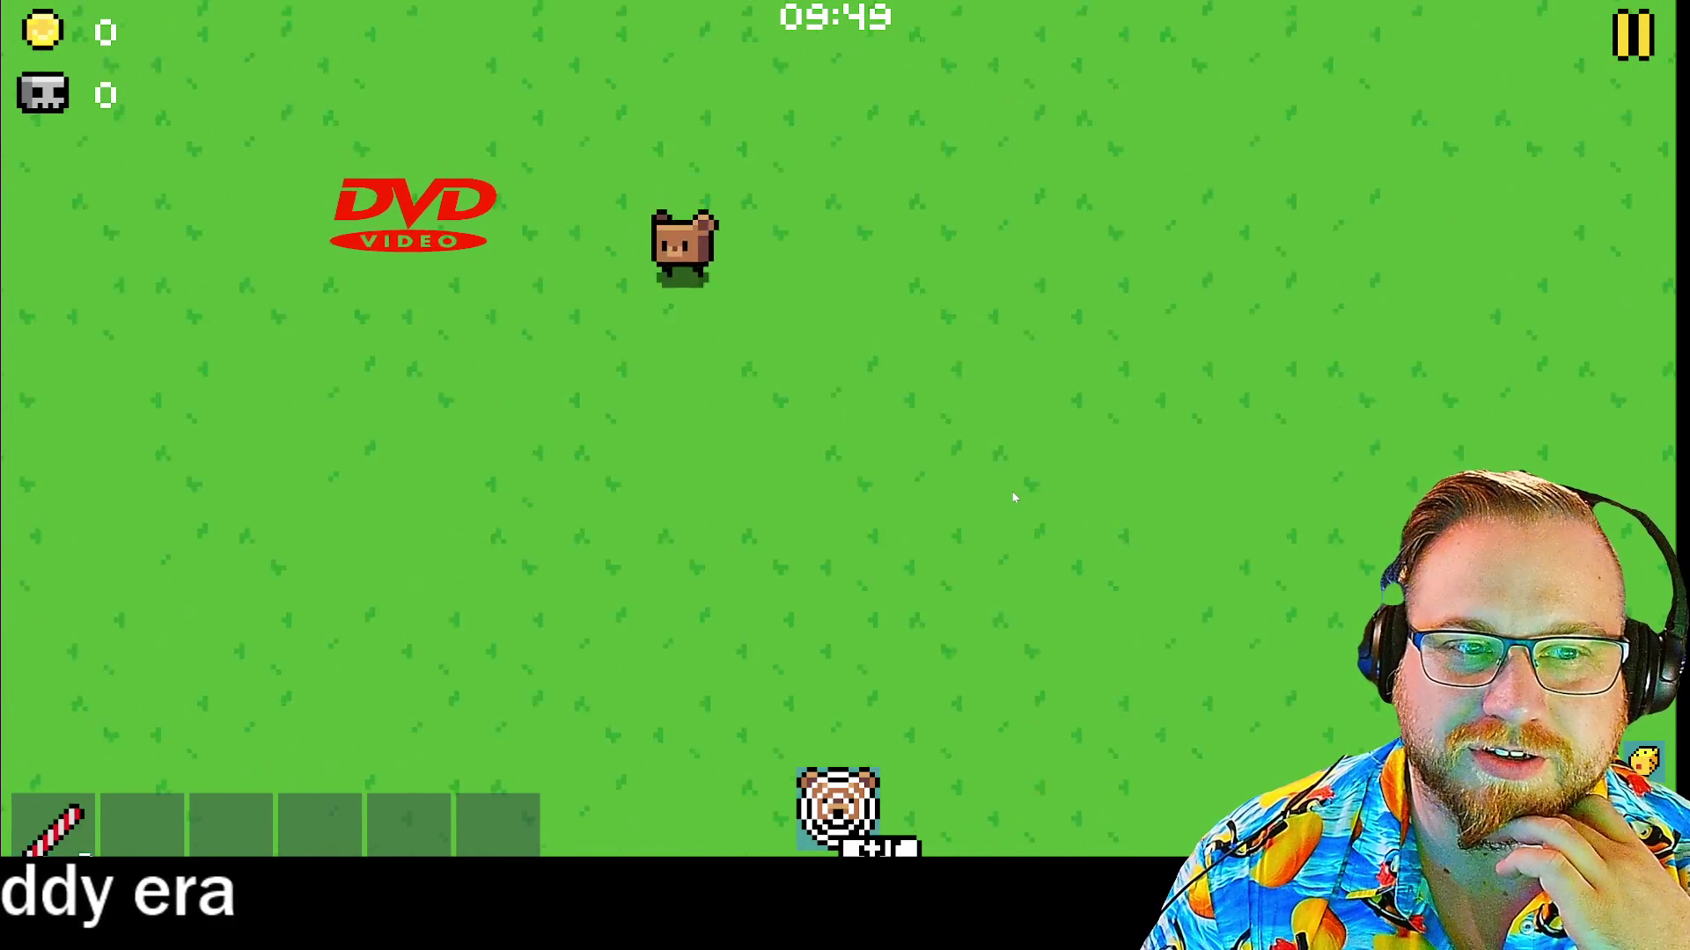
pyautogui.press('d')
pyautogui.press('a')
pyautogui.press('d')
pyautogui.press('s')
pyautogui.press('a')
pyautogui.press('w')
pyautogui.press('s')
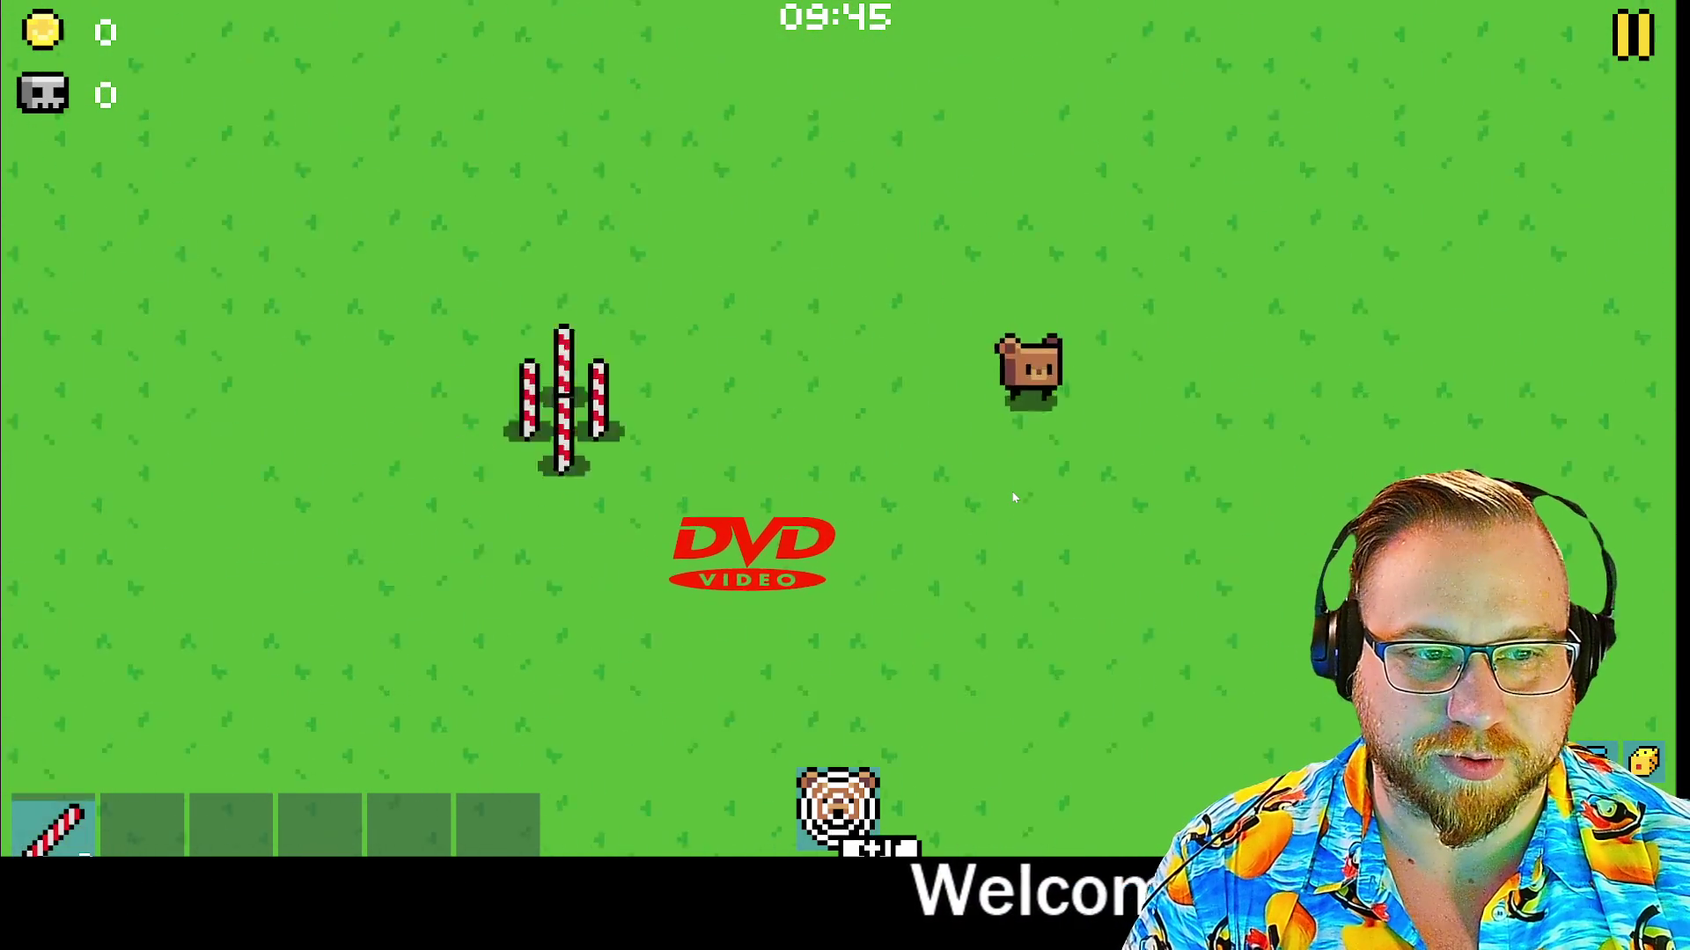
pyautogui.press('a')
pyautogui.press('w')
pyautogui.press('d')
pyautogui.press('w')
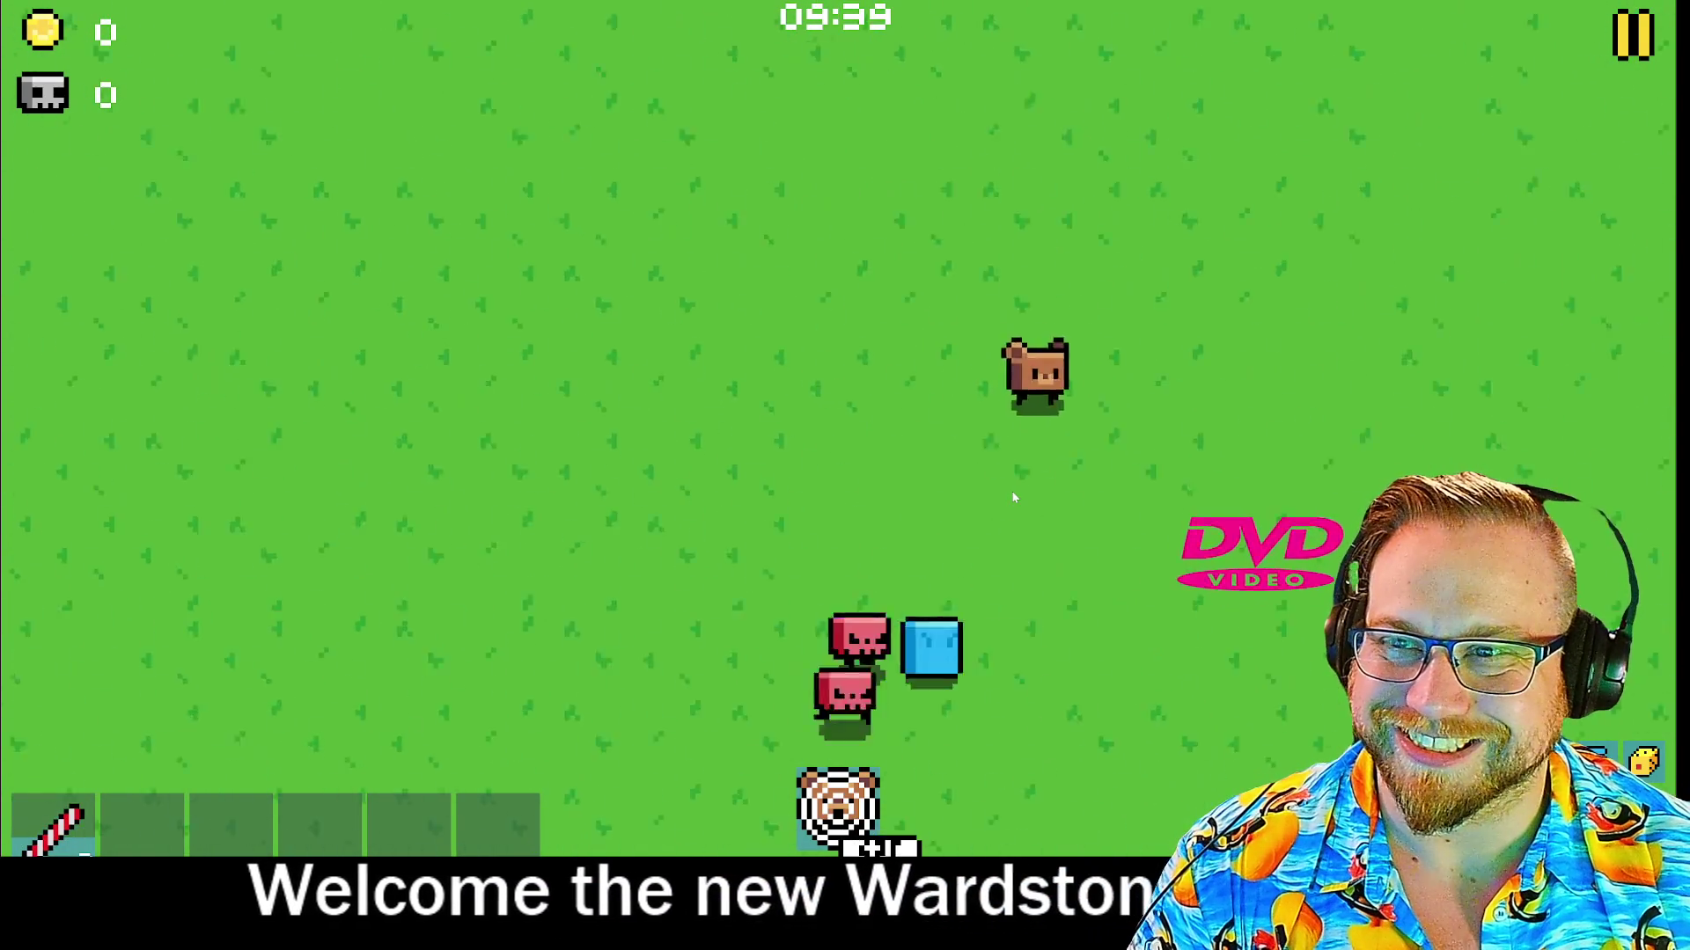
pyautogui.press('a')
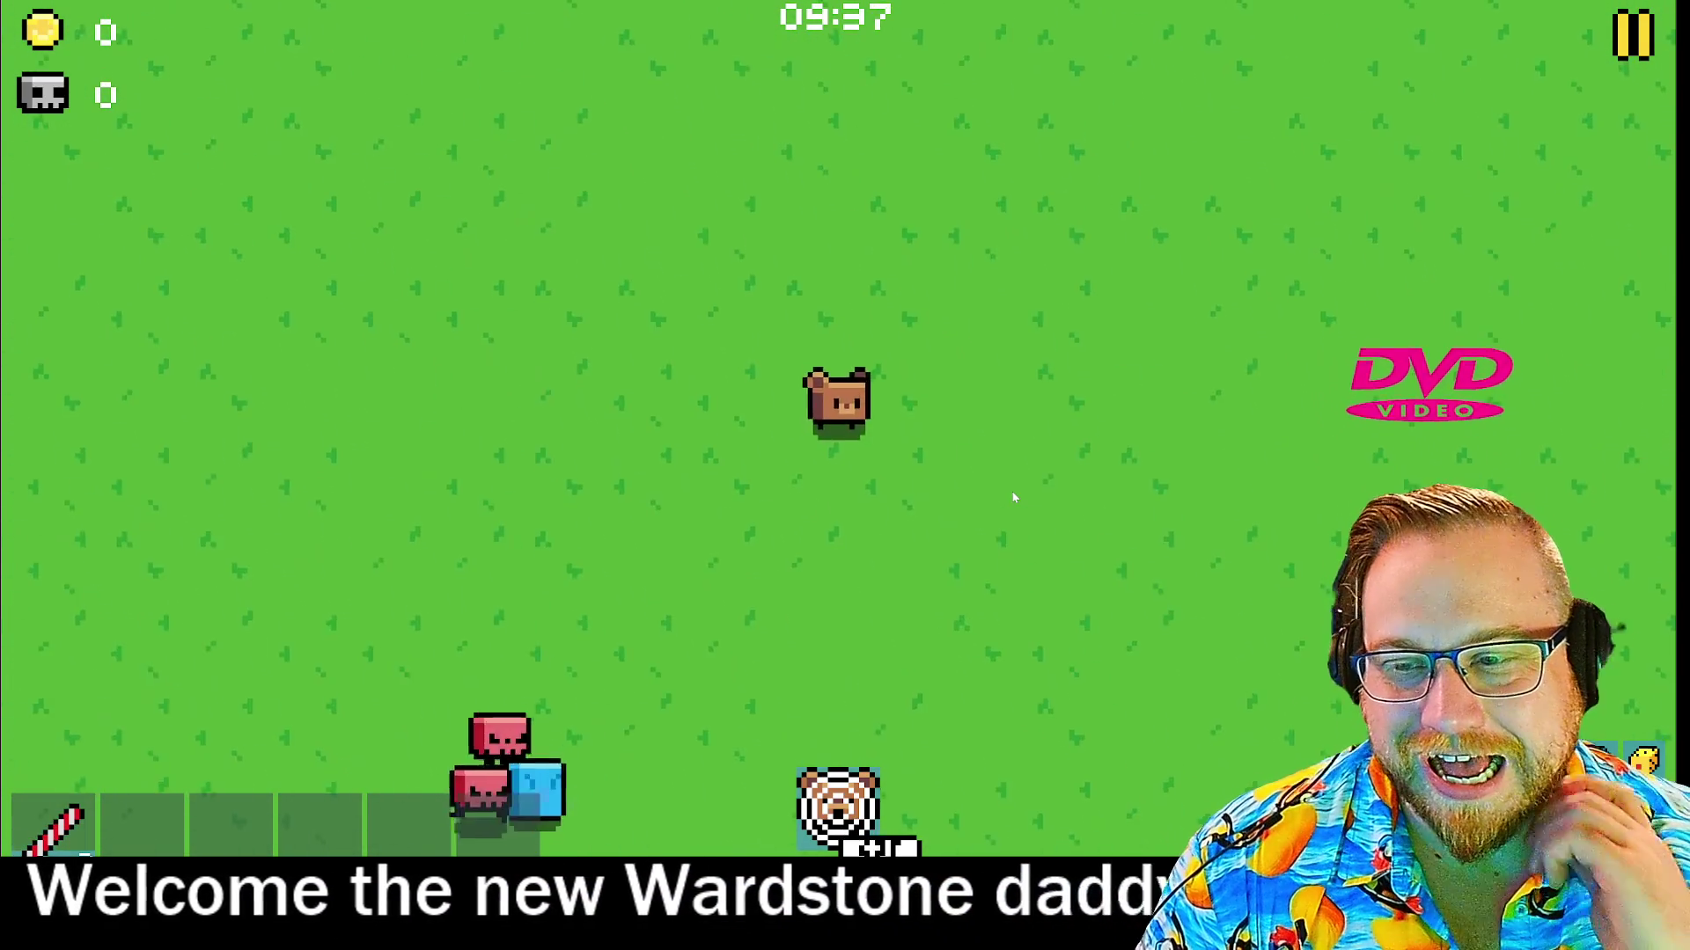
pyautogui.press('w')
pyautogui.press('d')
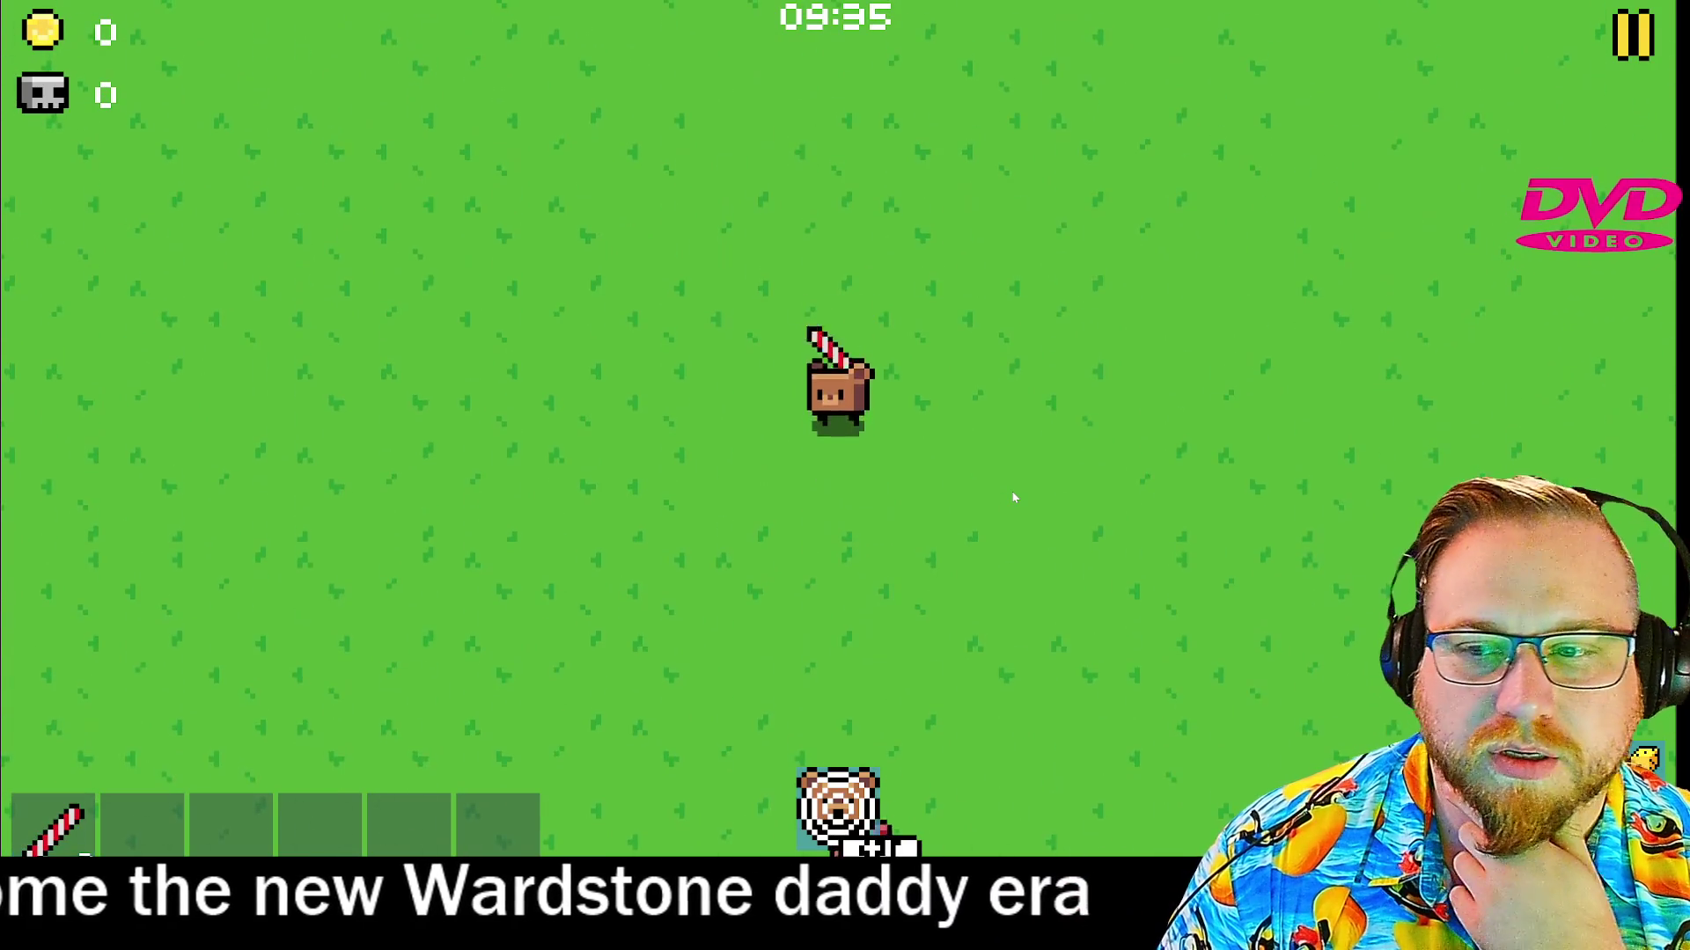
pyautogui.press('s')
pyautogui.press('w')
pyautogui.press('a')
pyautogui.press('d')
pyautogui.press('s')
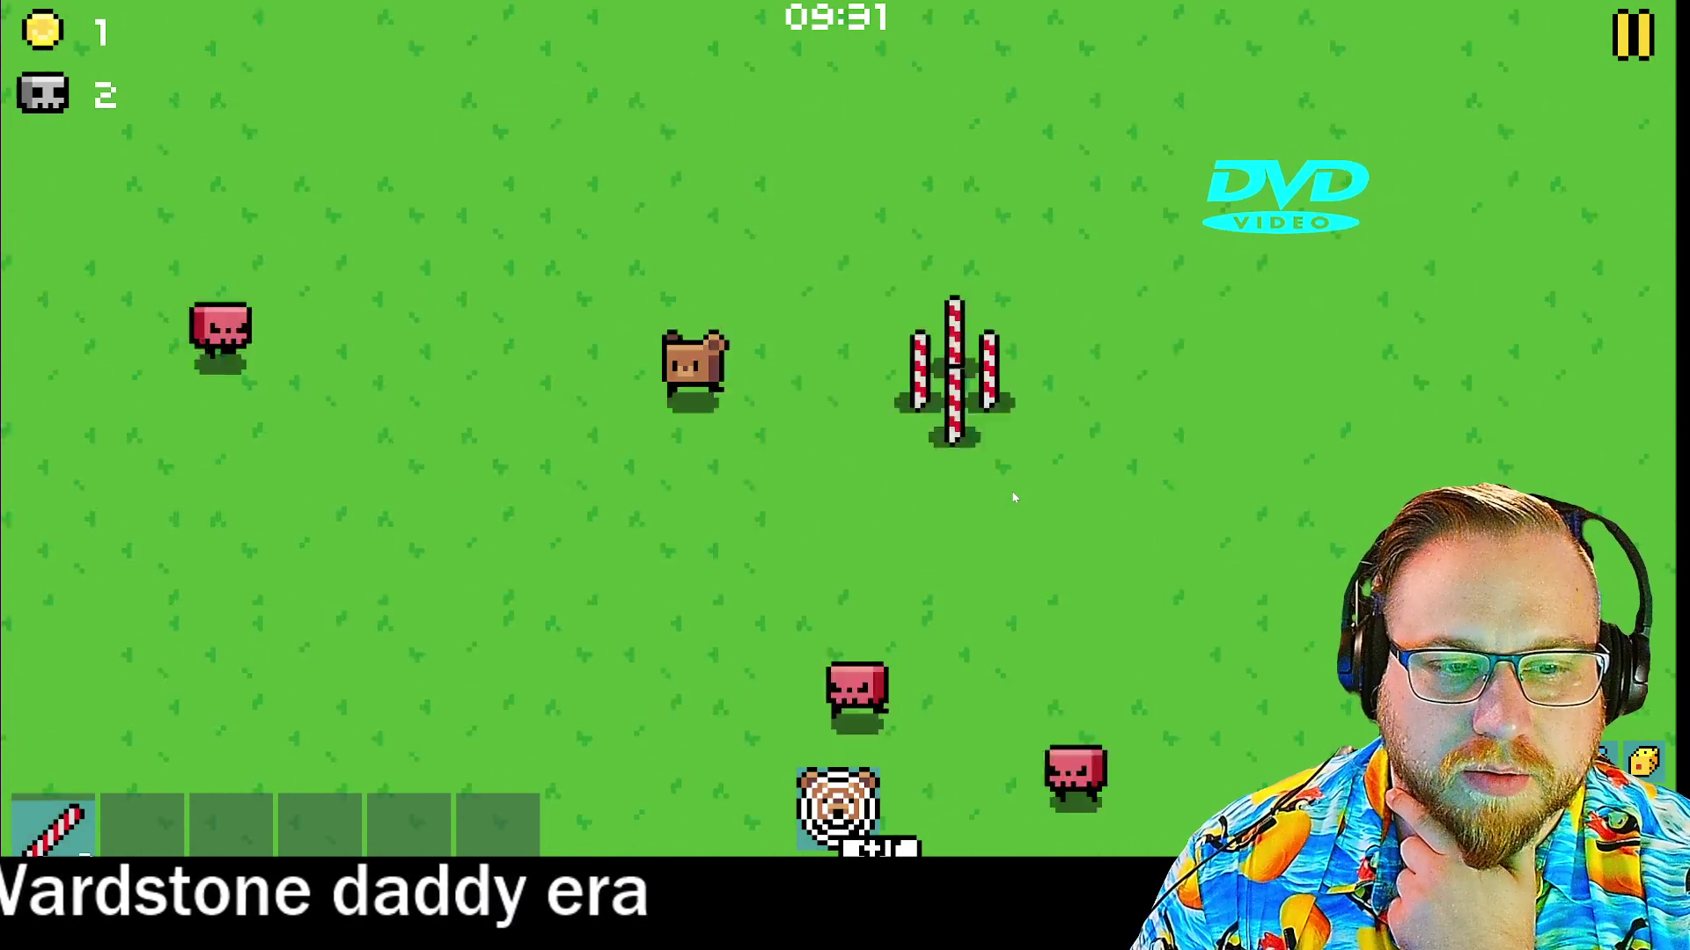
pyautogui.press('w')
pyautogui.press('d')
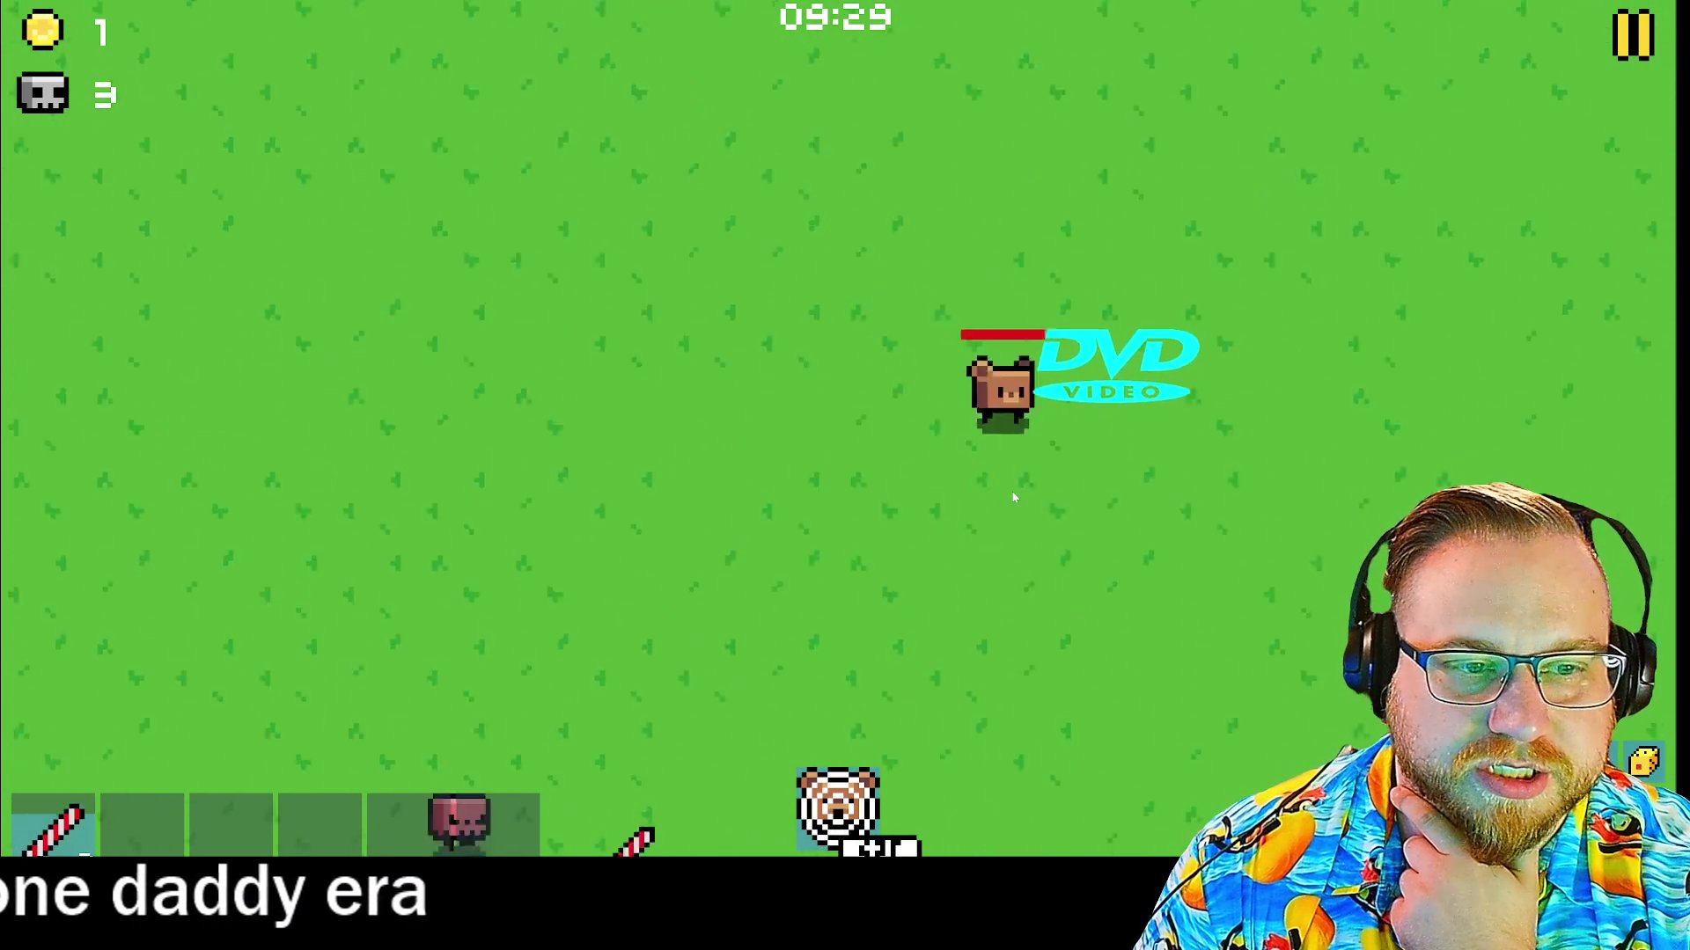
pyautogui.press('s')
pyautogui.press('w')
pyautogui.press('w')
pyautogui.press('s')
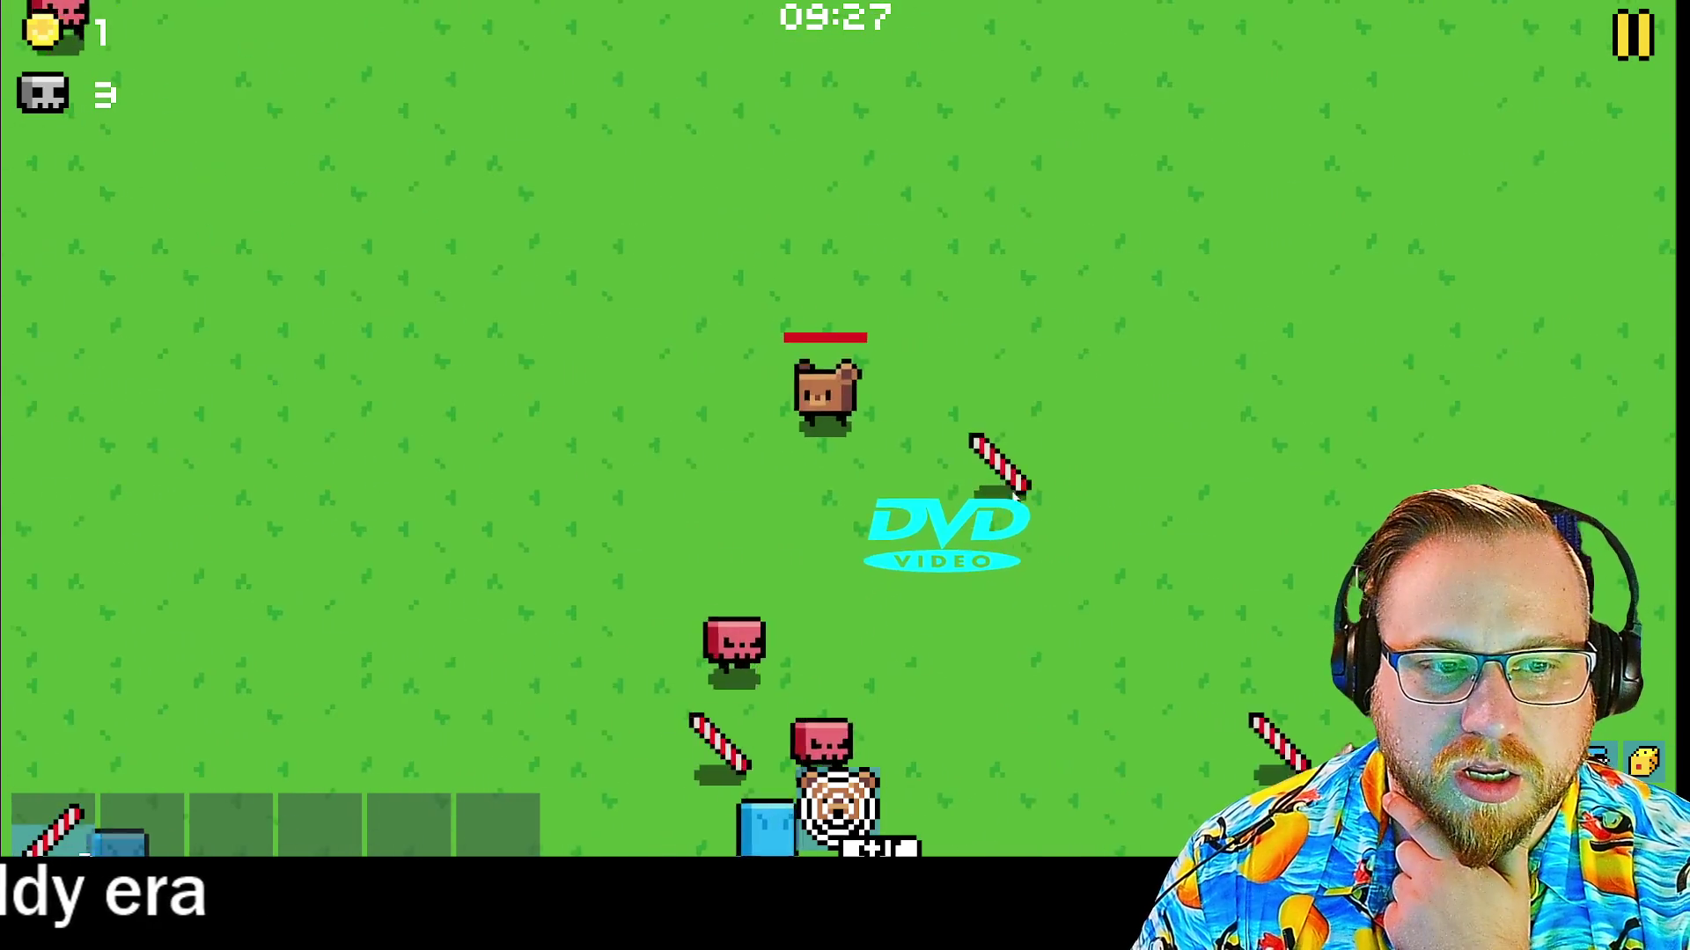
pyautogui.press('a')
pyautogui.press('d')
pyautogui.press('s')
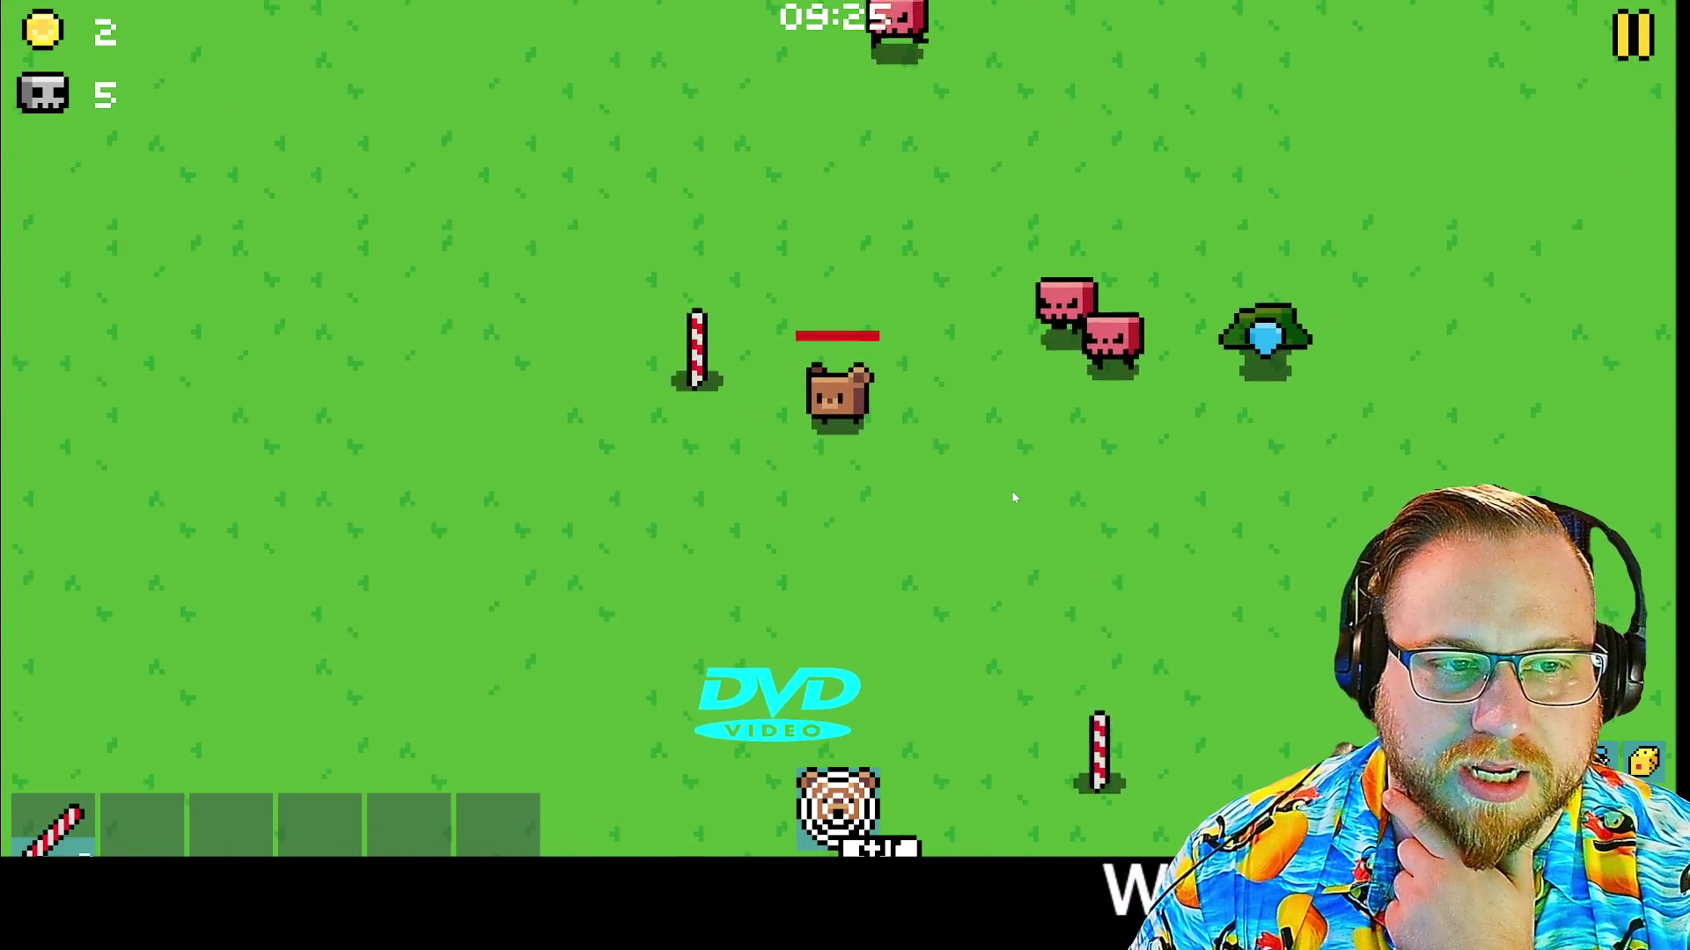
pyautogui.press('d')
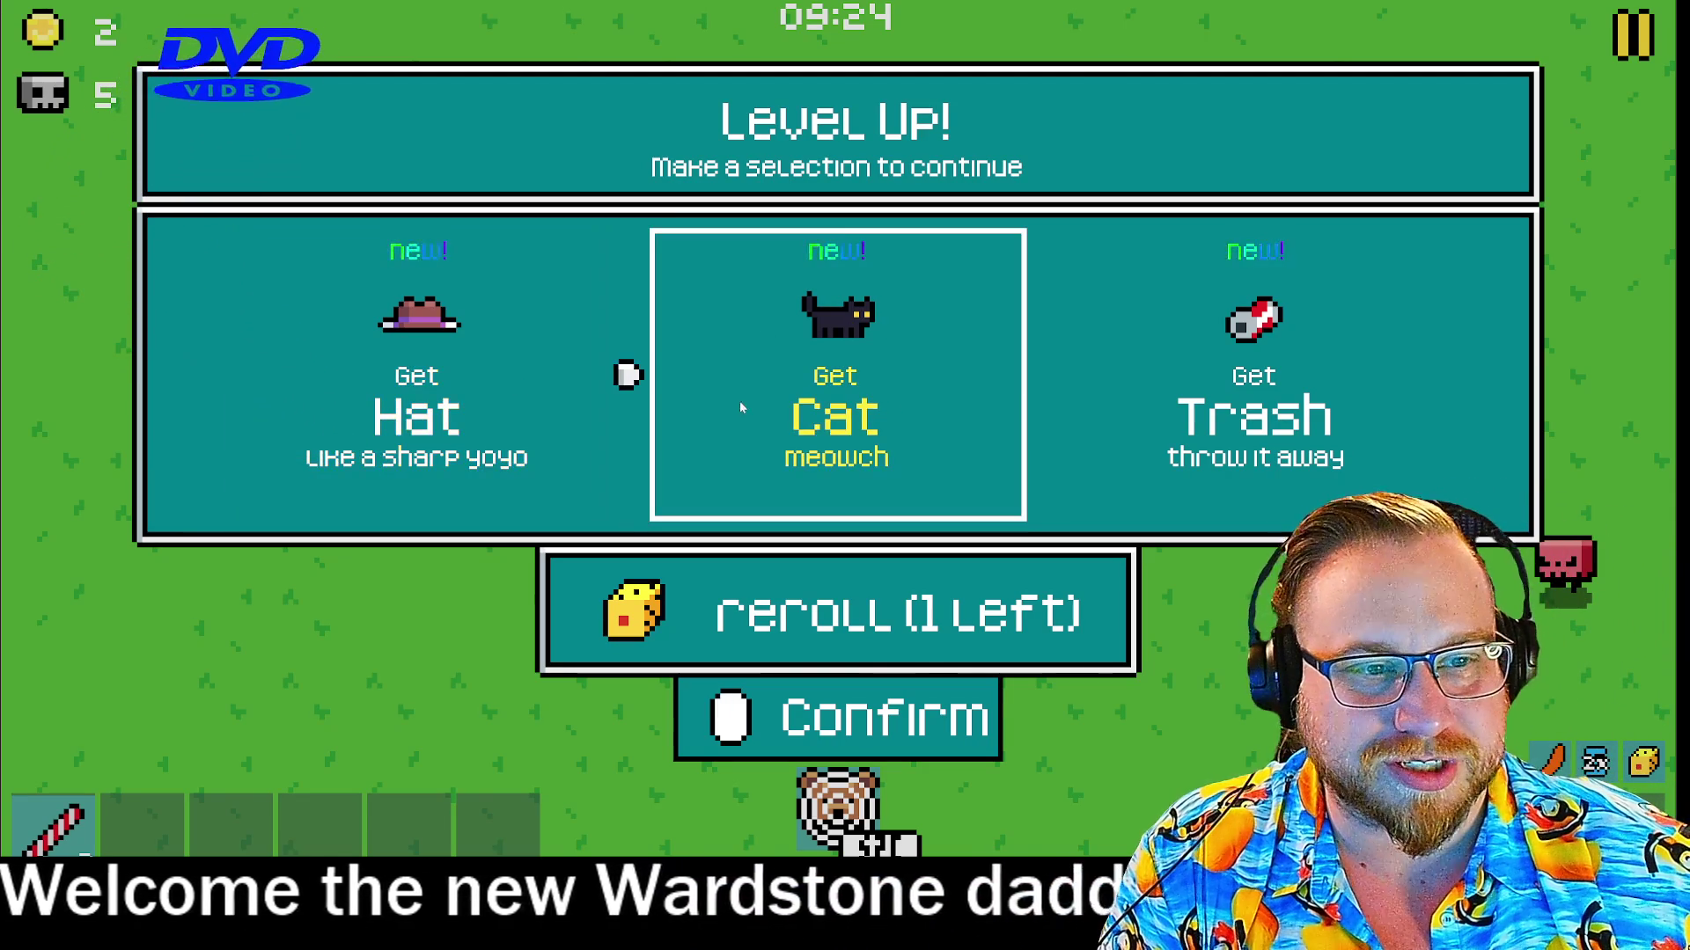
# Reroll the level-up offer, then take Sword, Straw level 4 and the Bubble weapon
pyautogui.click(871, 626)
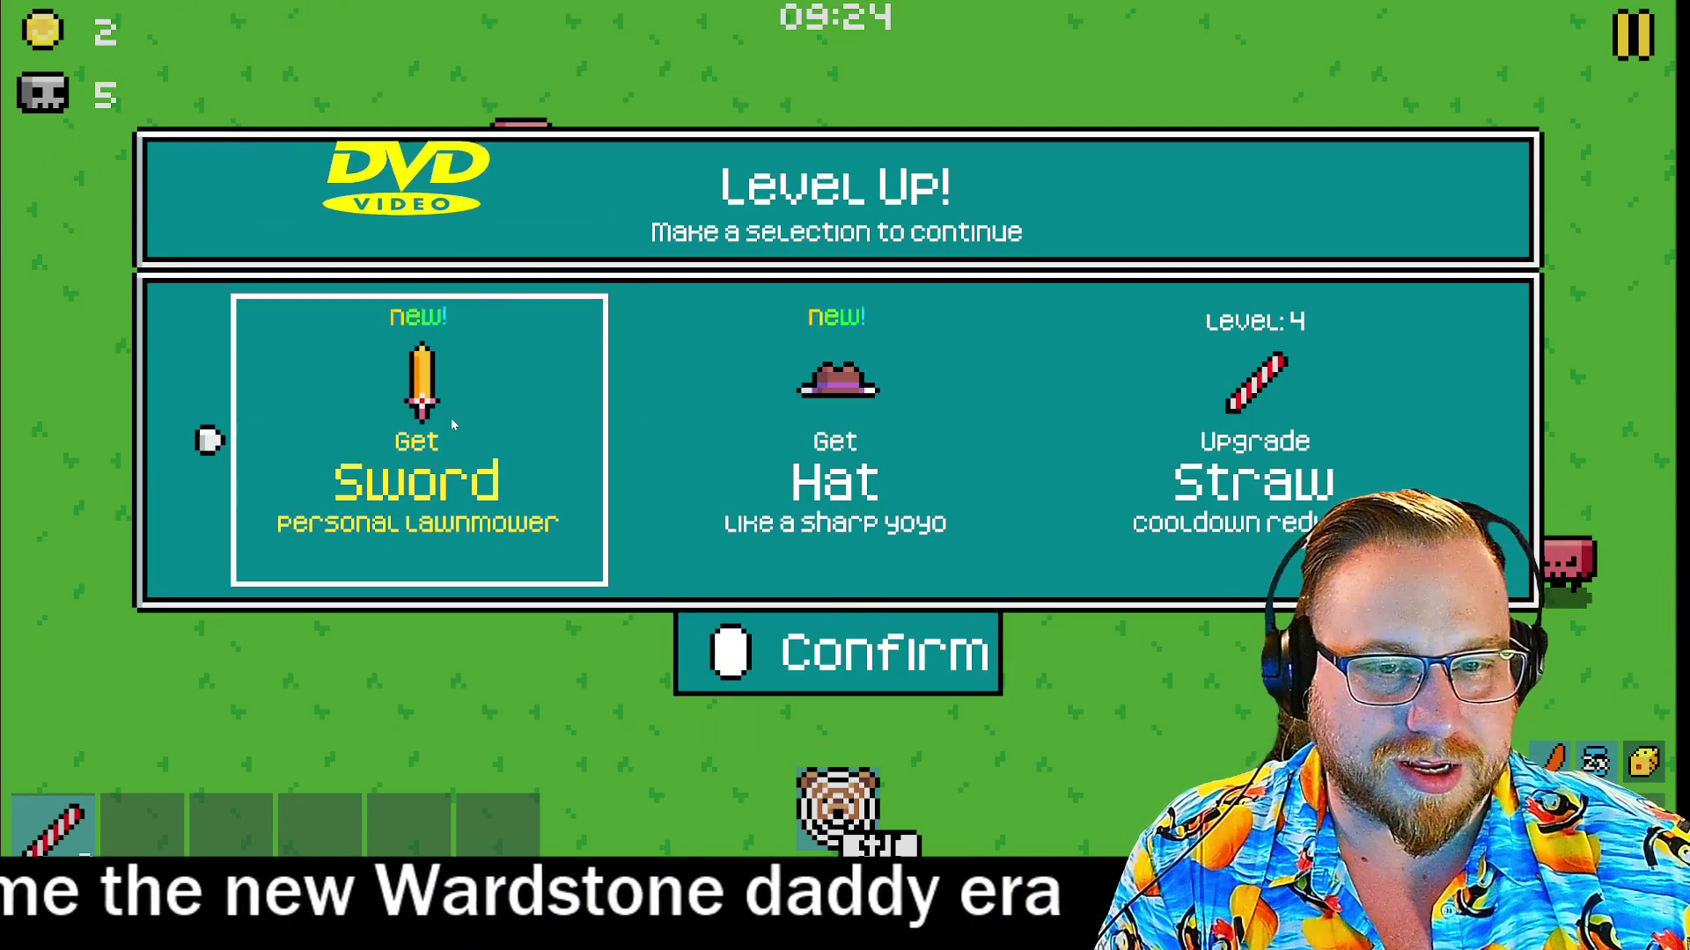
pyautogui.click(451, 424)
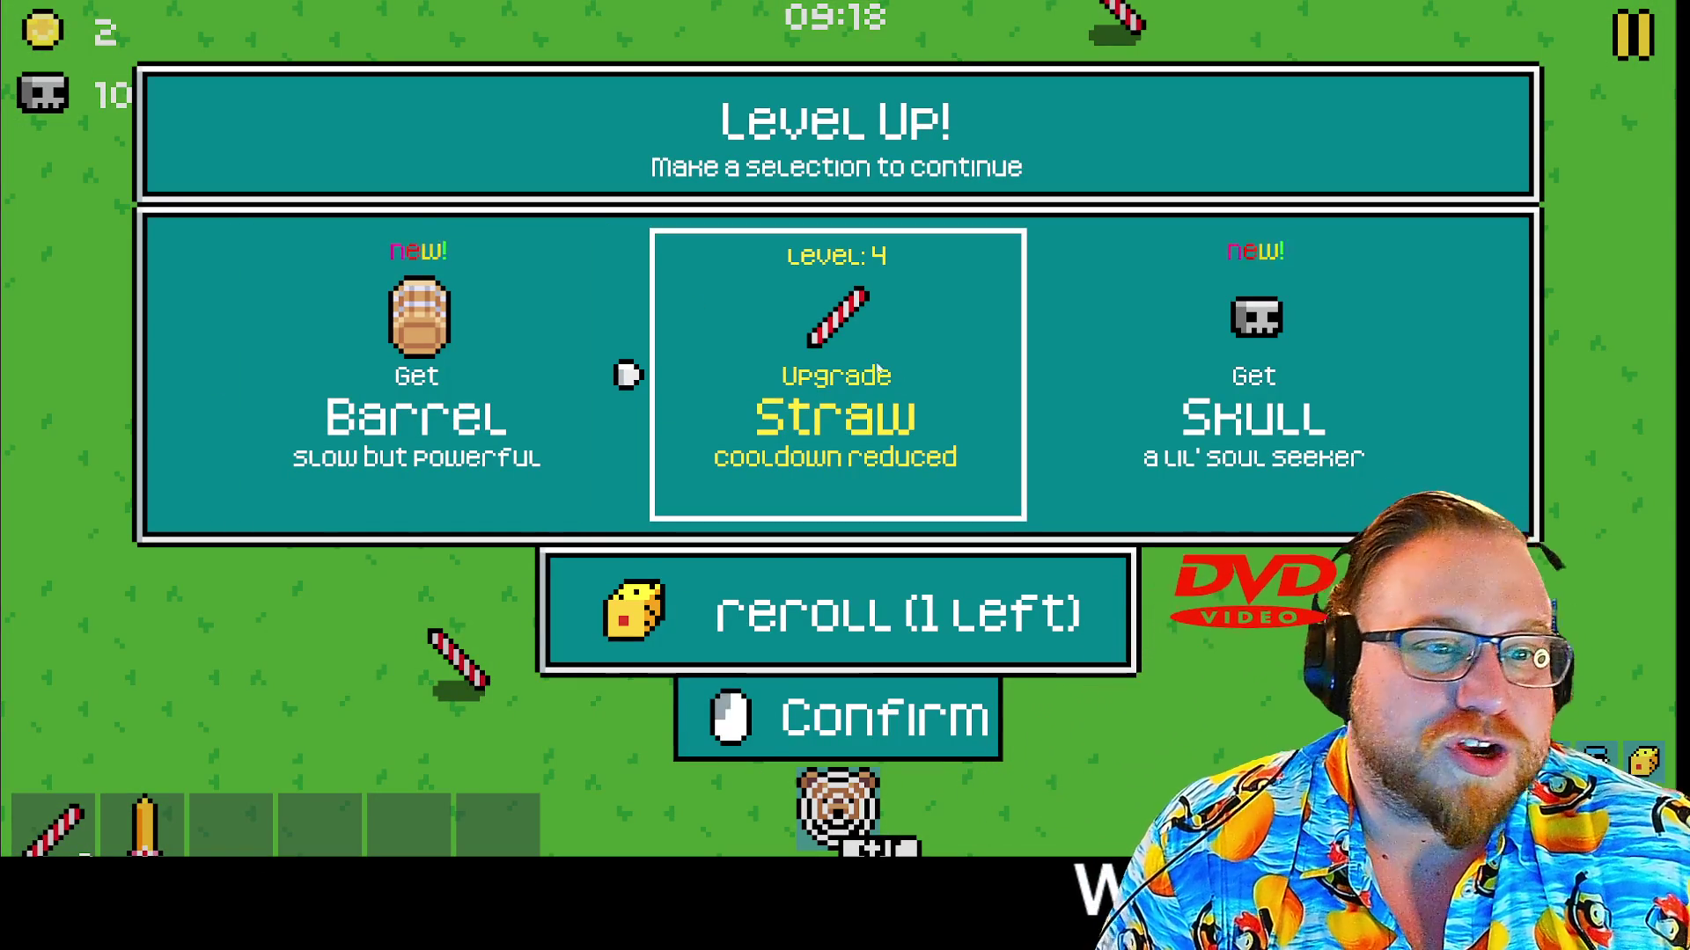
pyautogui.click(829, 365)
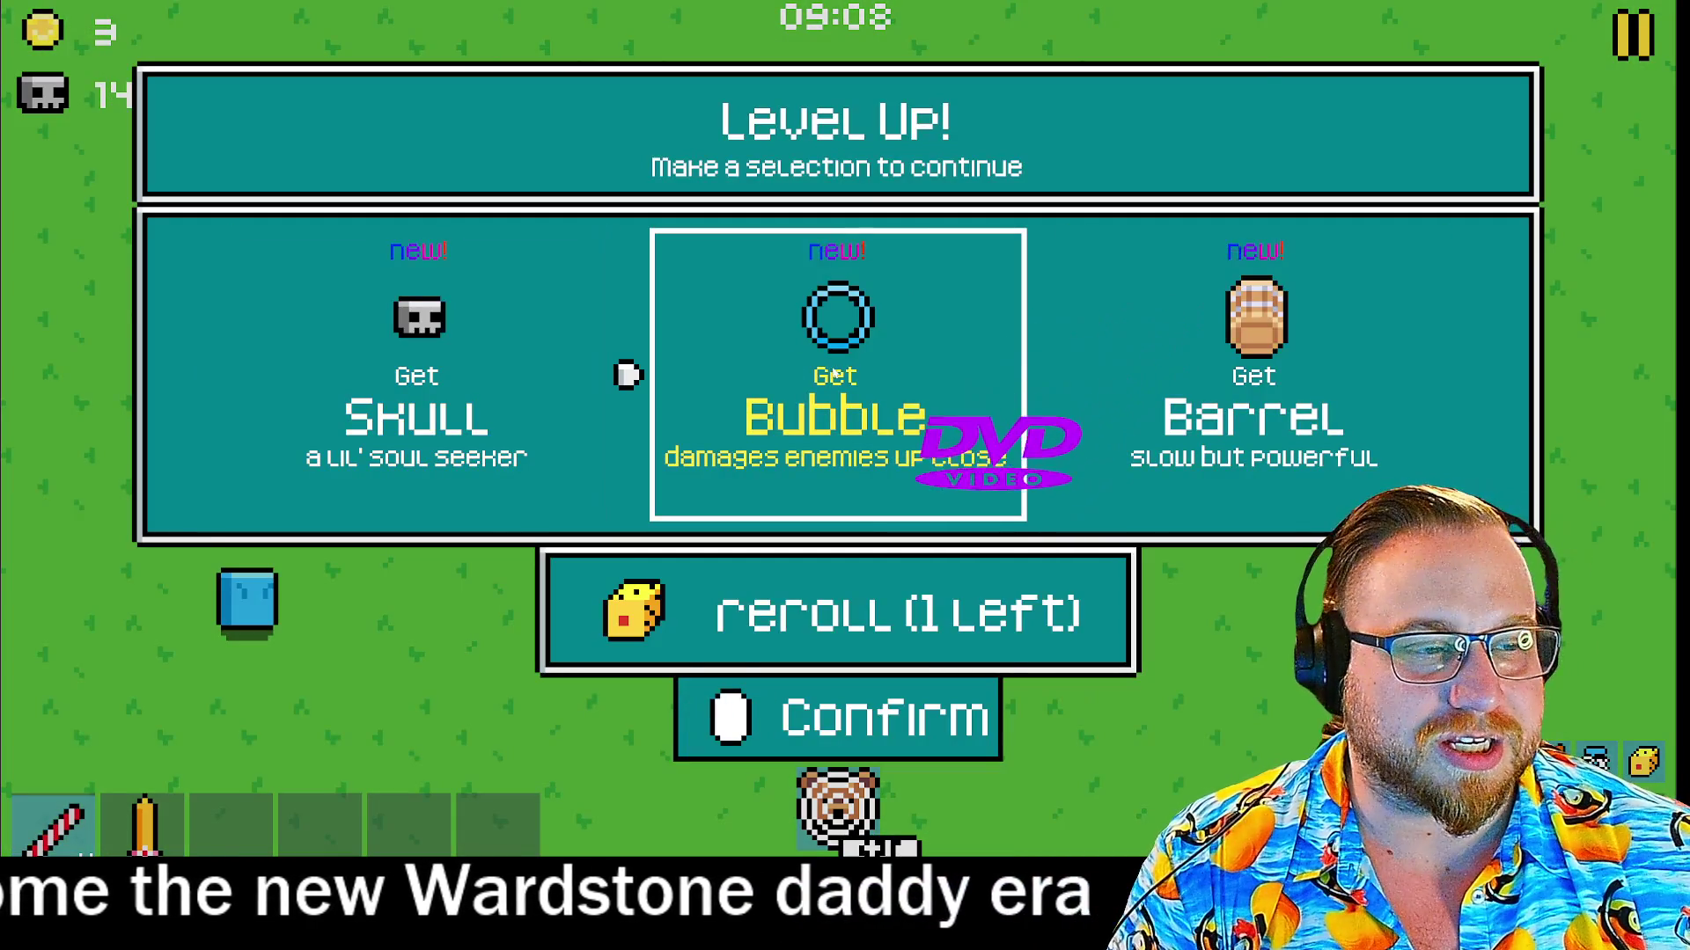
pyautogui.click(835, 374)
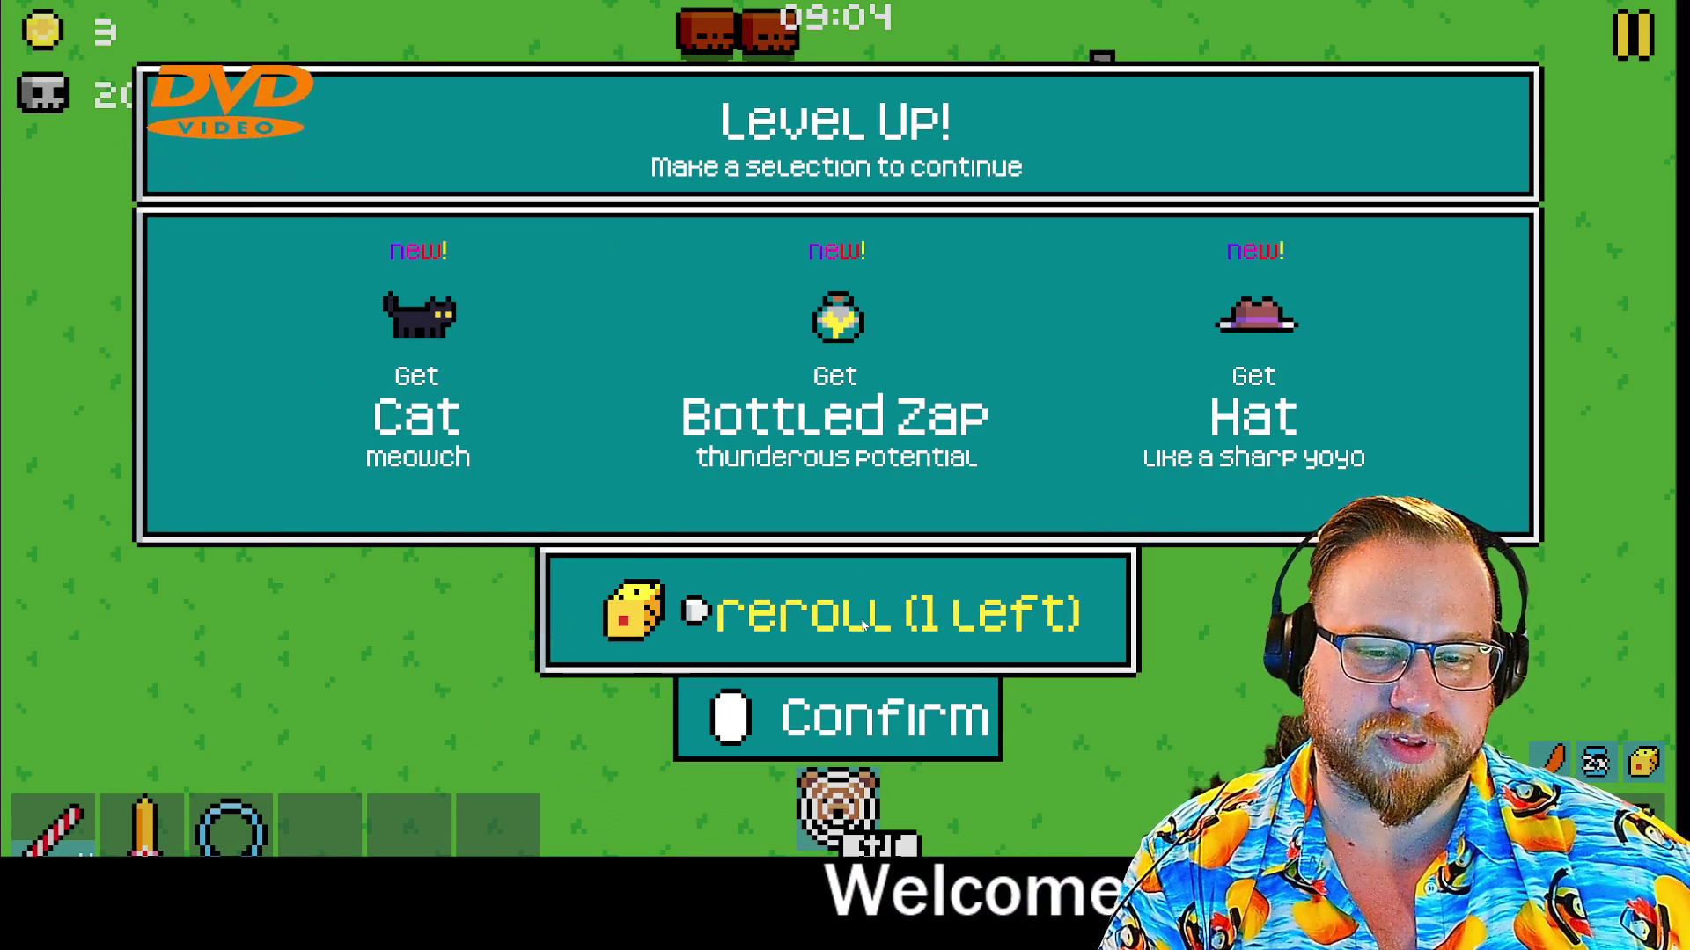
# Reroll, then take Straw level 5, a 2-sword upgrade, Bubble and Straw level 8
pyautogui.click(863, 623)
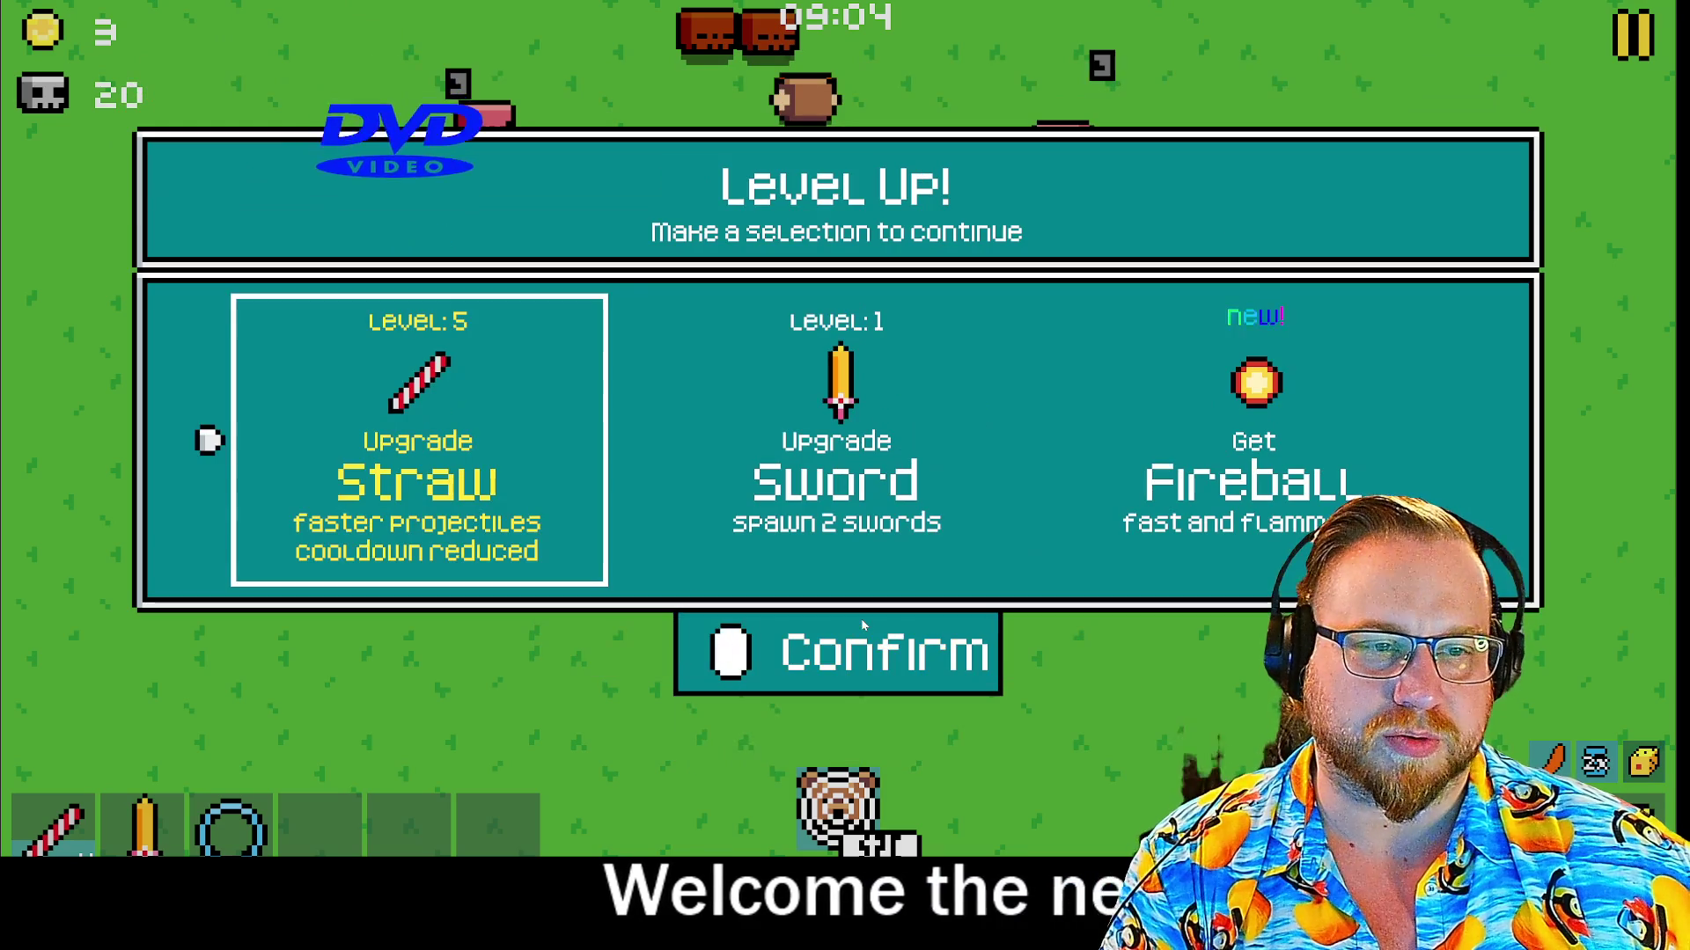
pyautogui.click(454, 400)
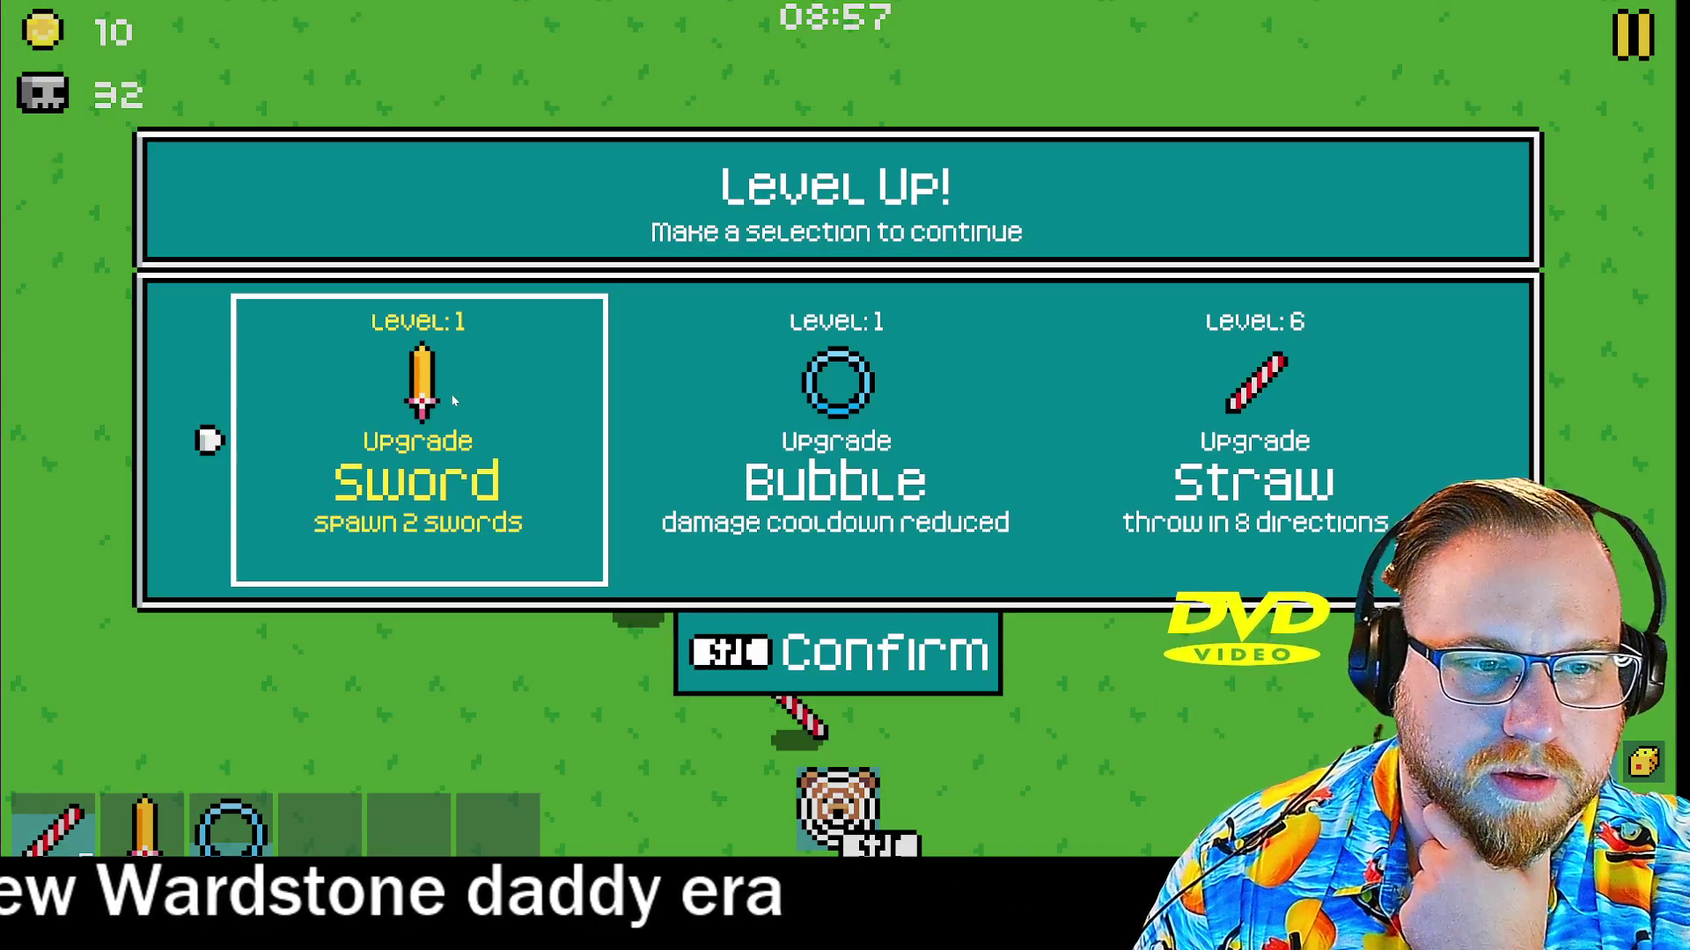
pyautogui.click(1177, 413)
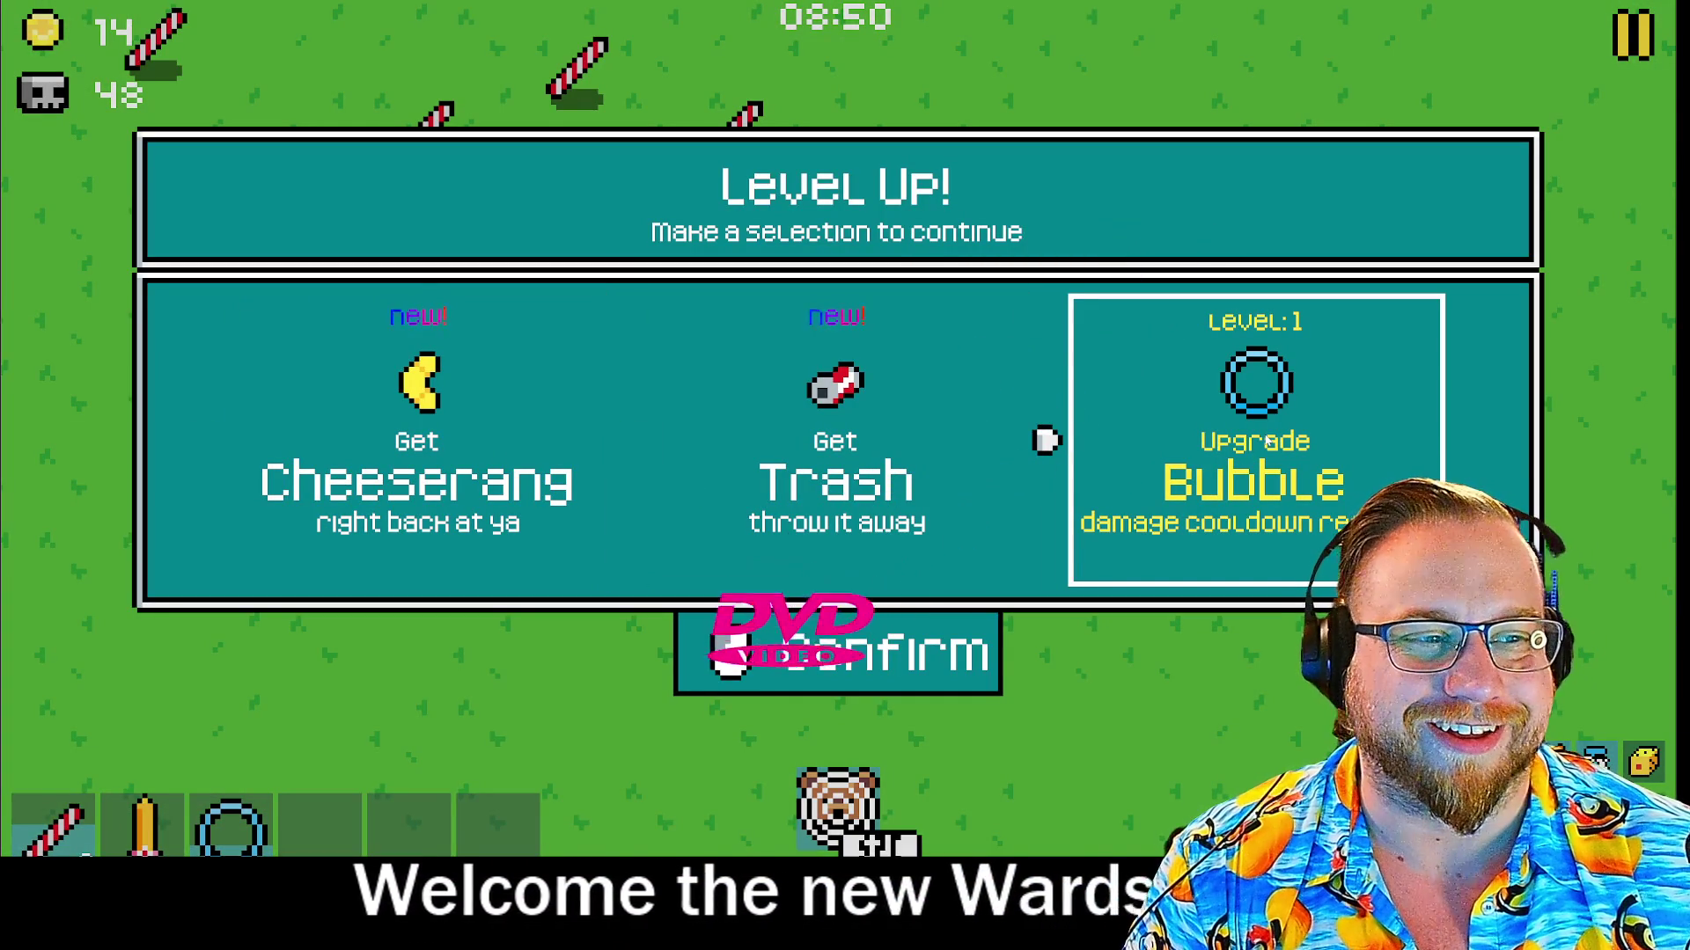
pyautogui.press('Return')
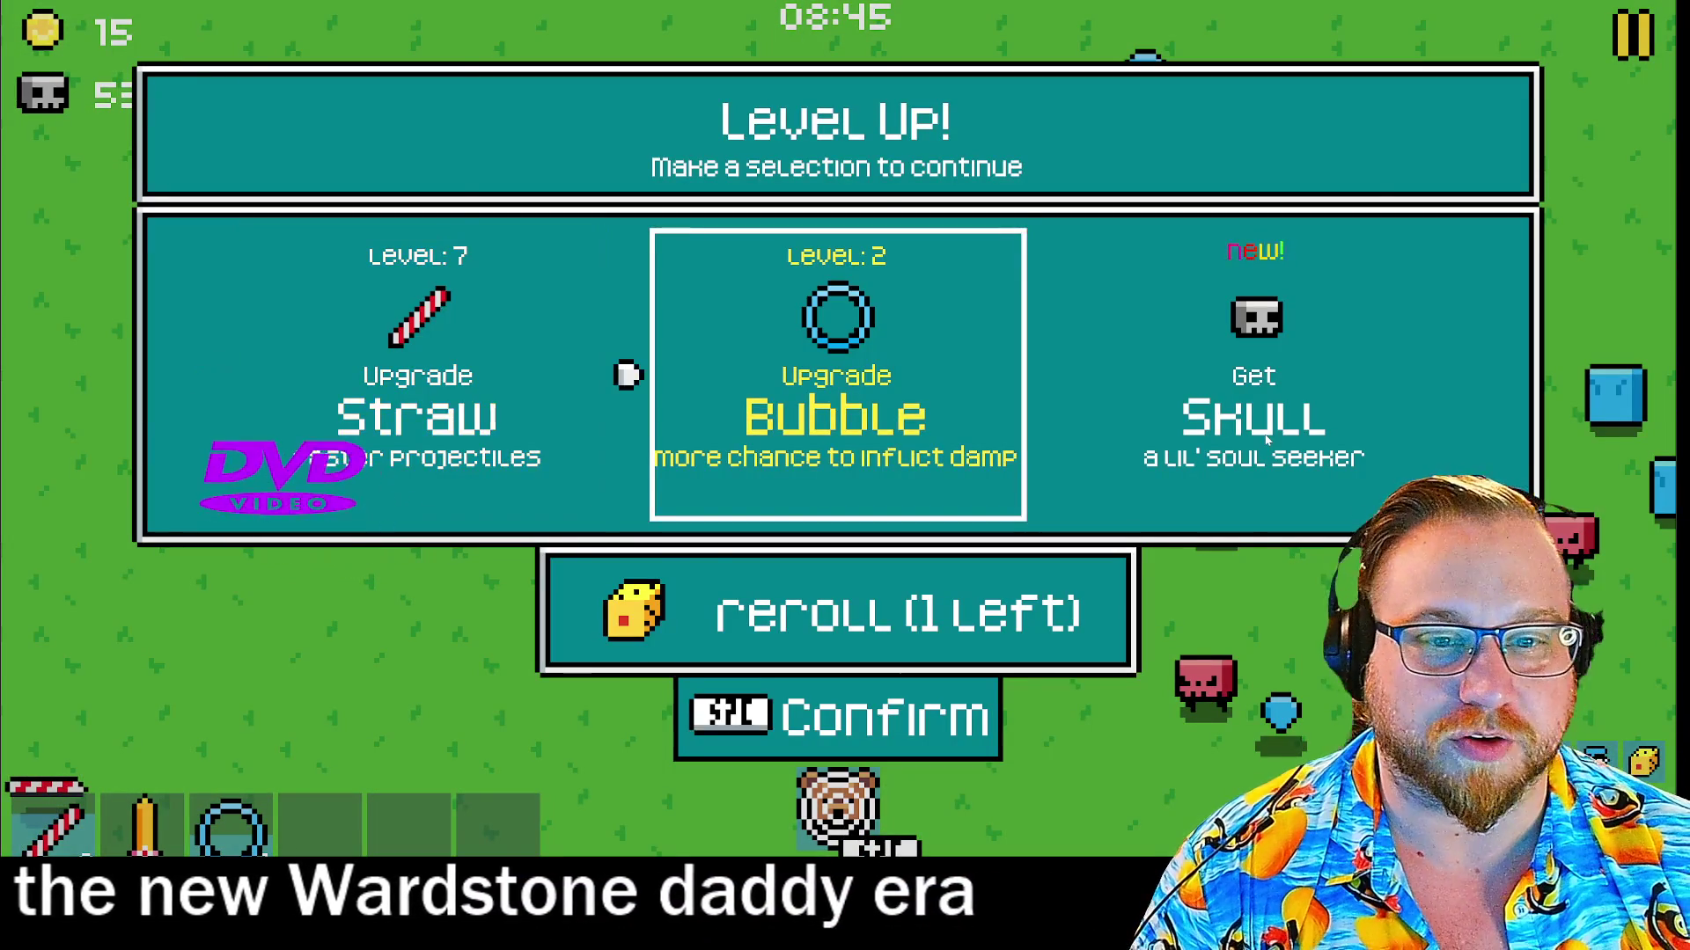
pyautogui.press('Return')
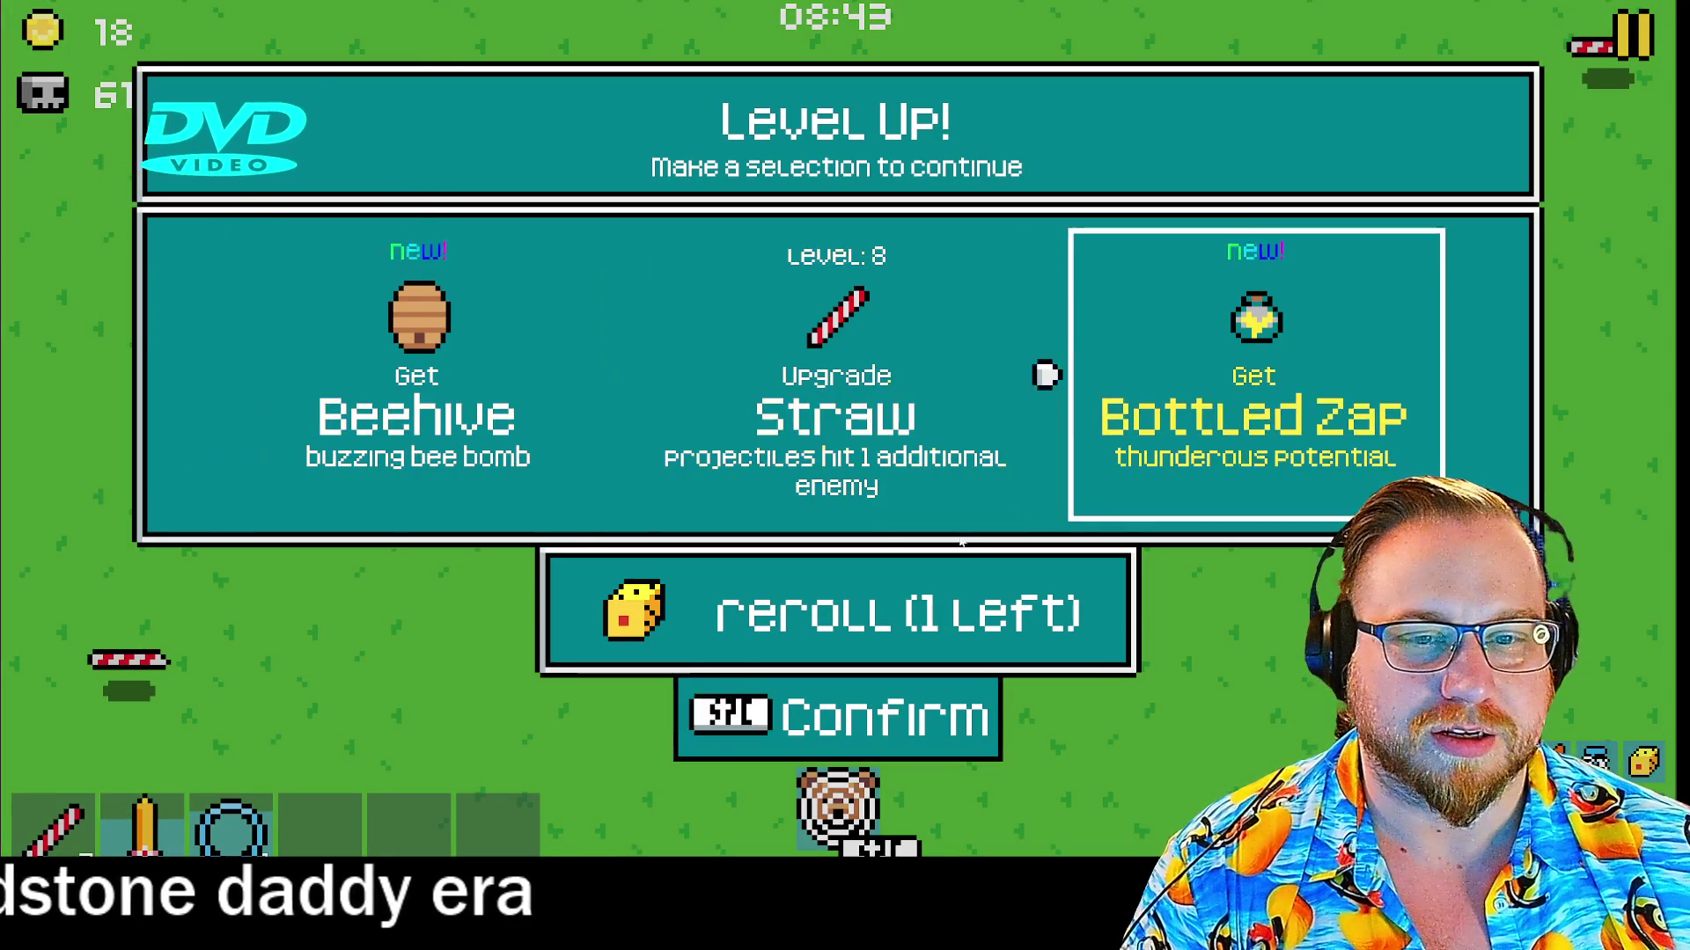
pyautogui.click(847, 412)
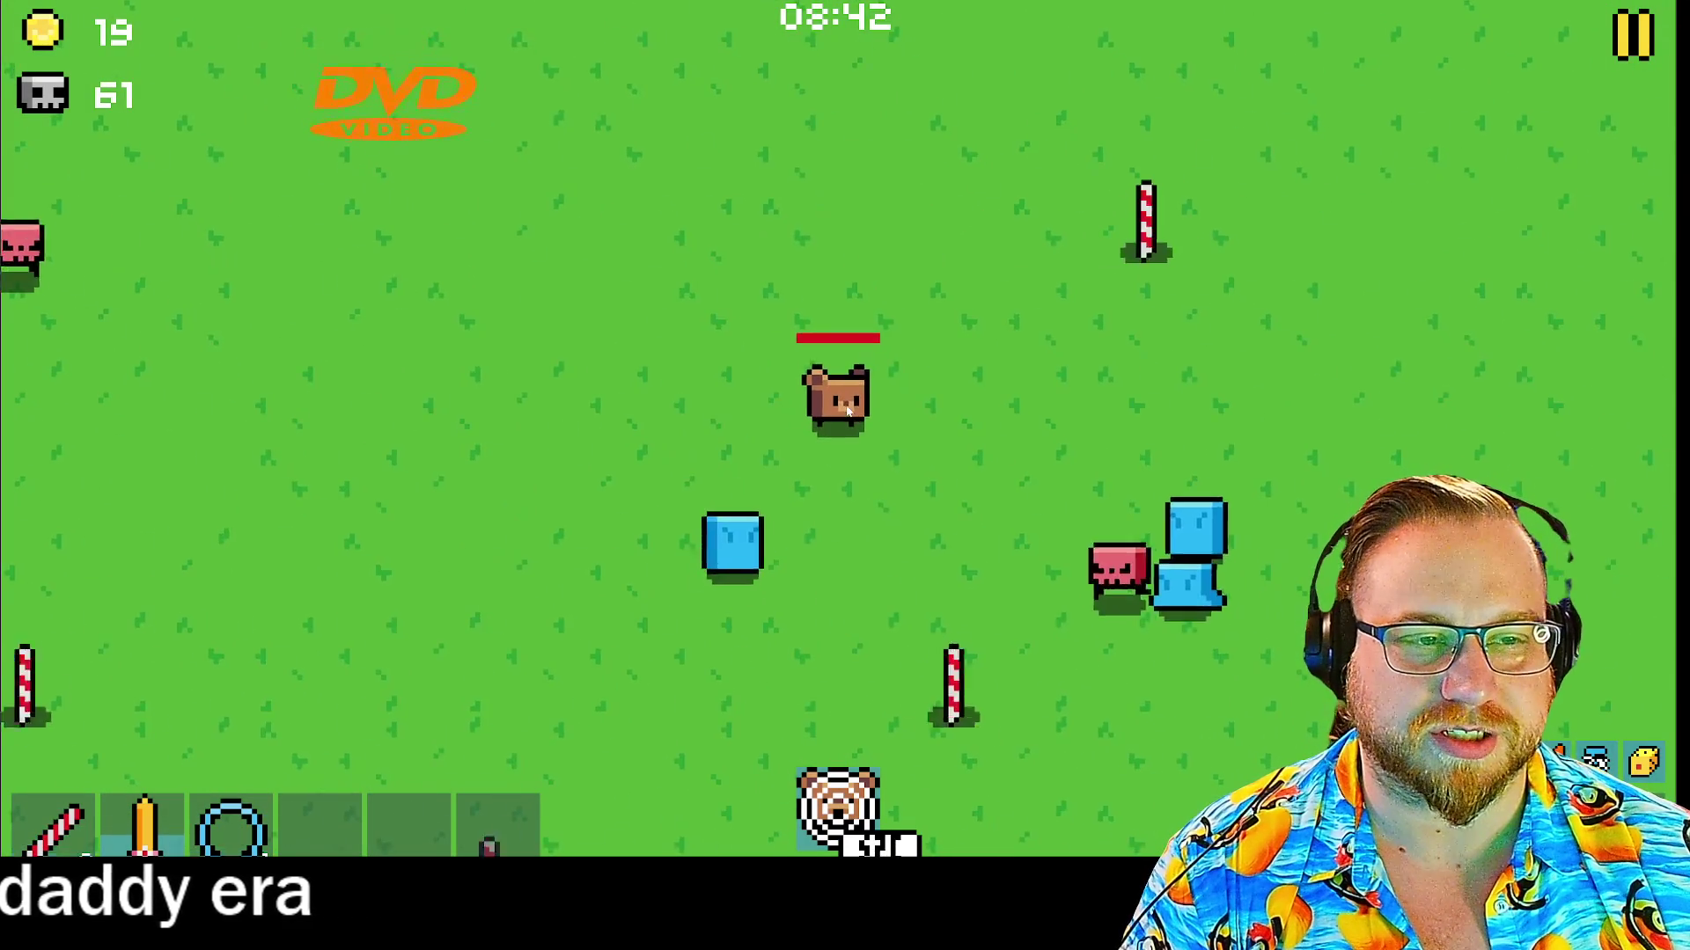
# Keep moving the bear while taking the 2-sword Sword upgrade, Bubble level 2 and another reward
pyautogui.press('d')
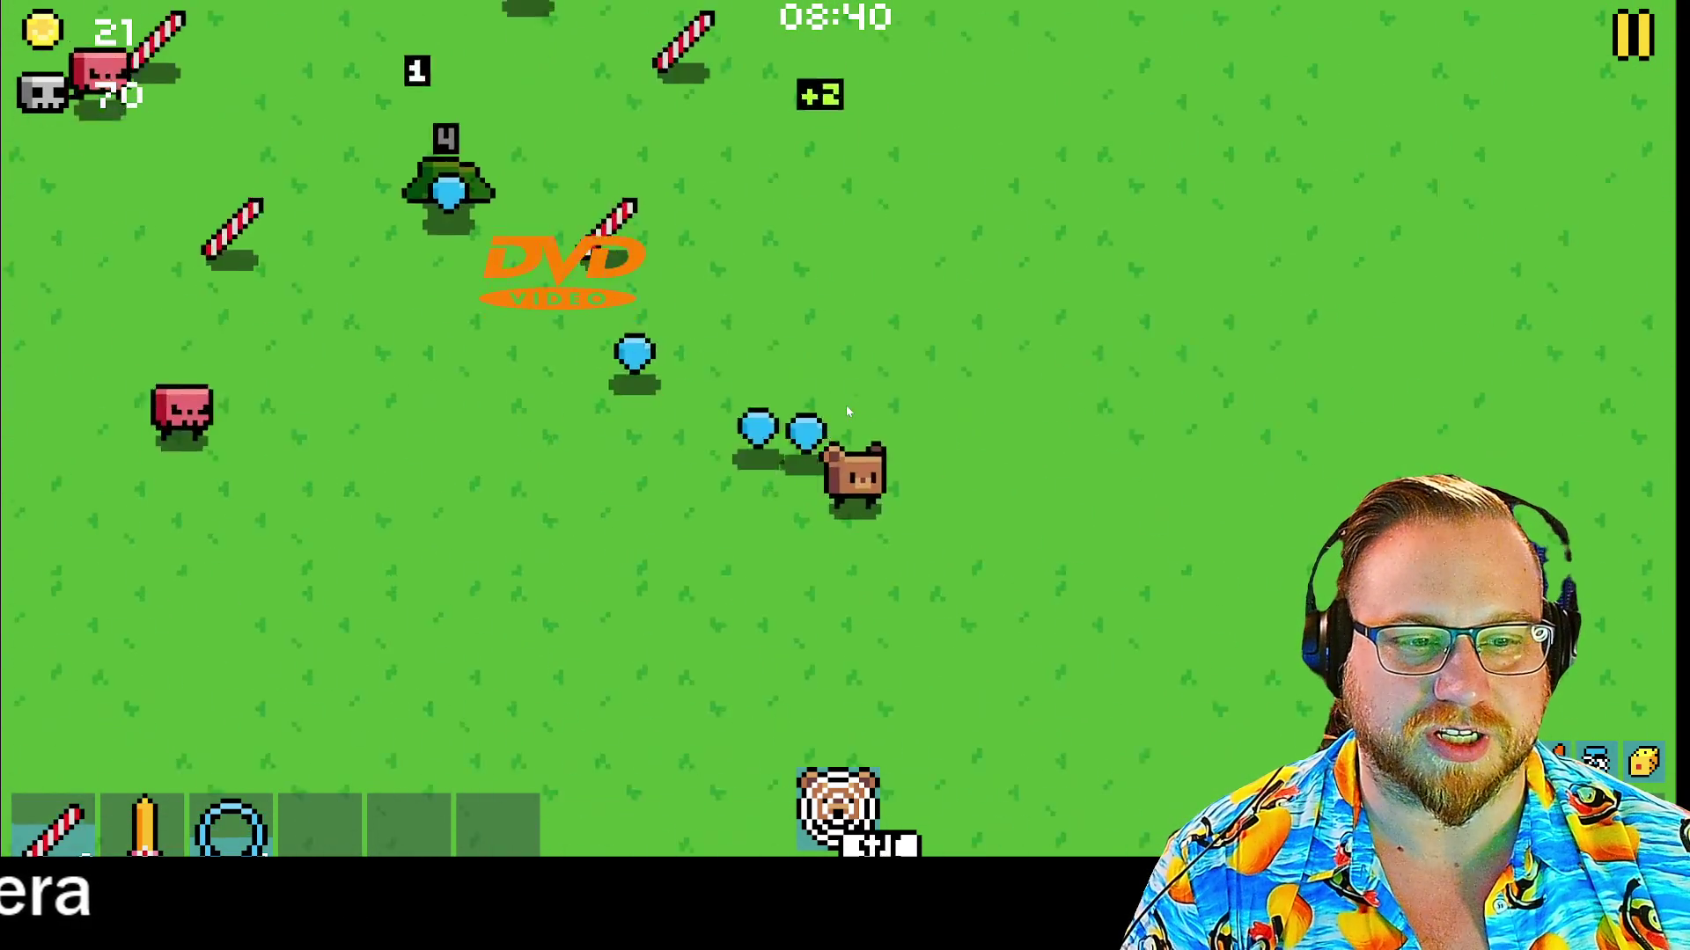
pyautogui.press('d')
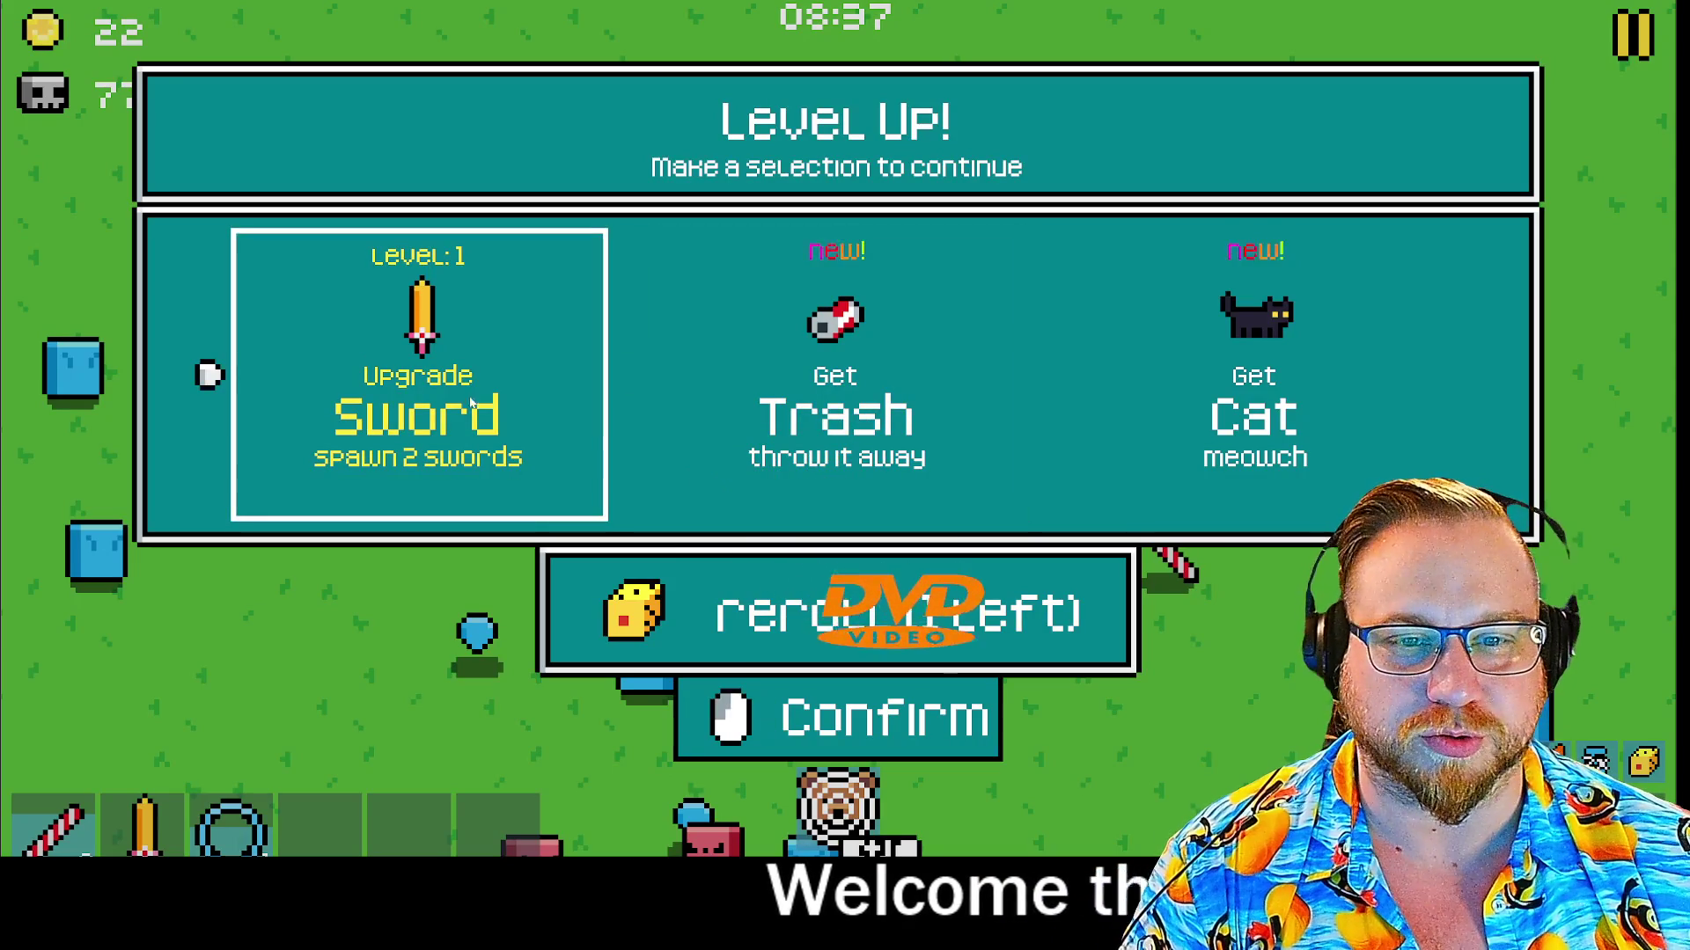
pyautogui.click(445, 388)
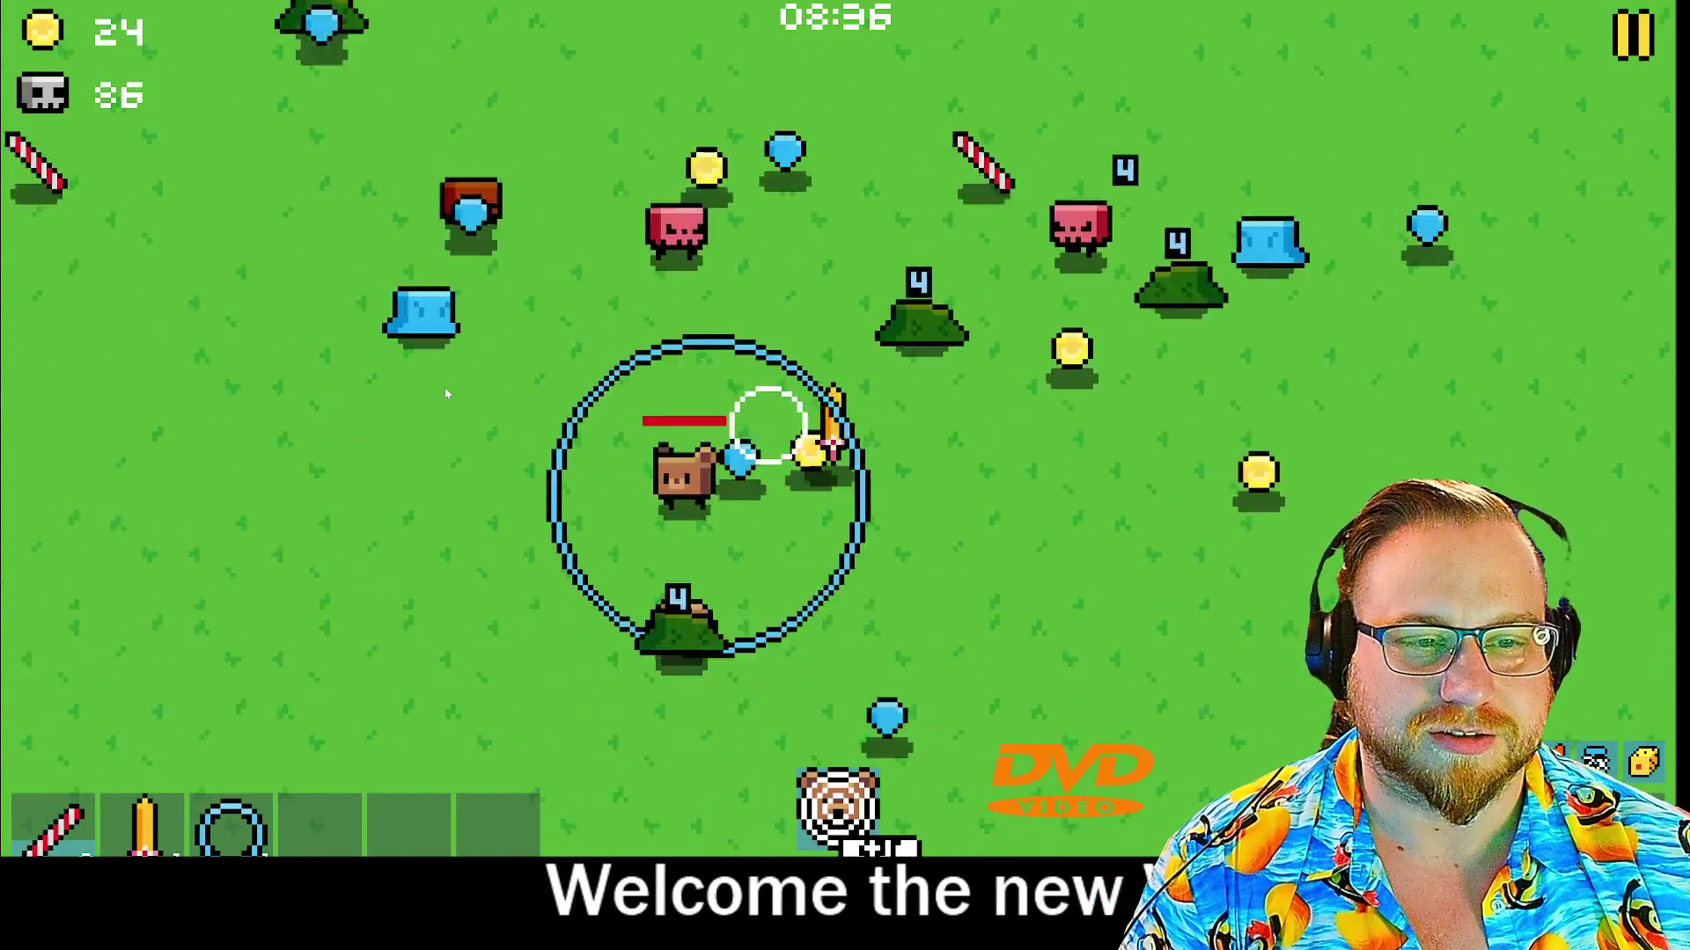
pyautogui.press('w')
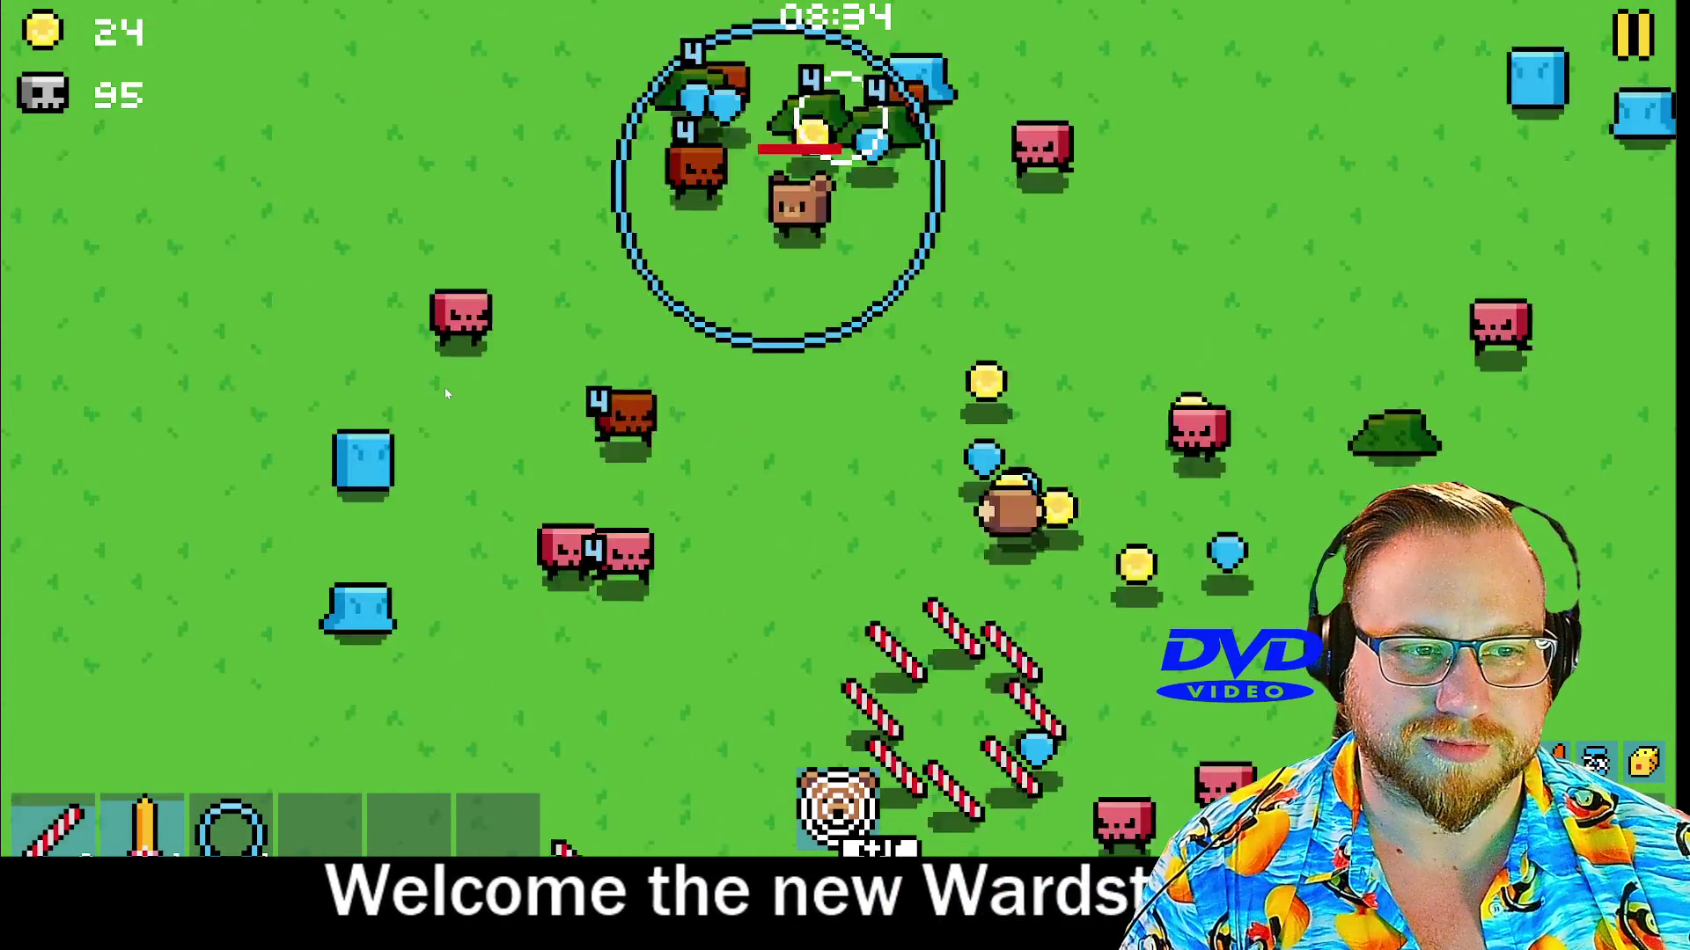
pyautogui.press('w')
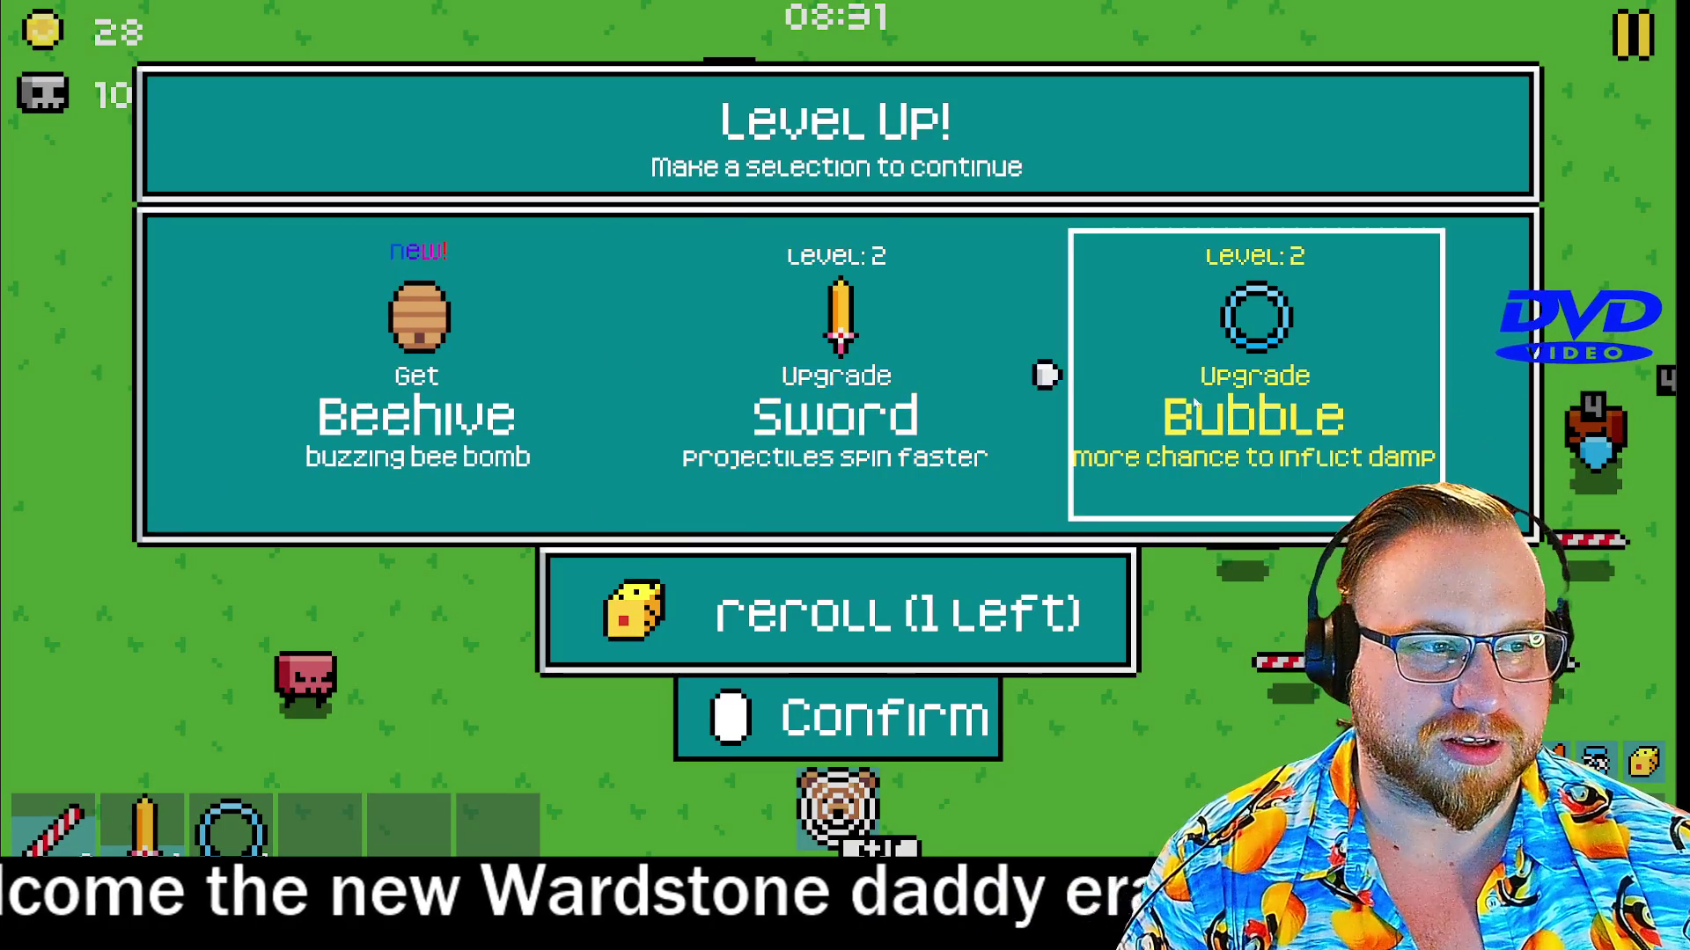
pyautogui.click(1121, 403)
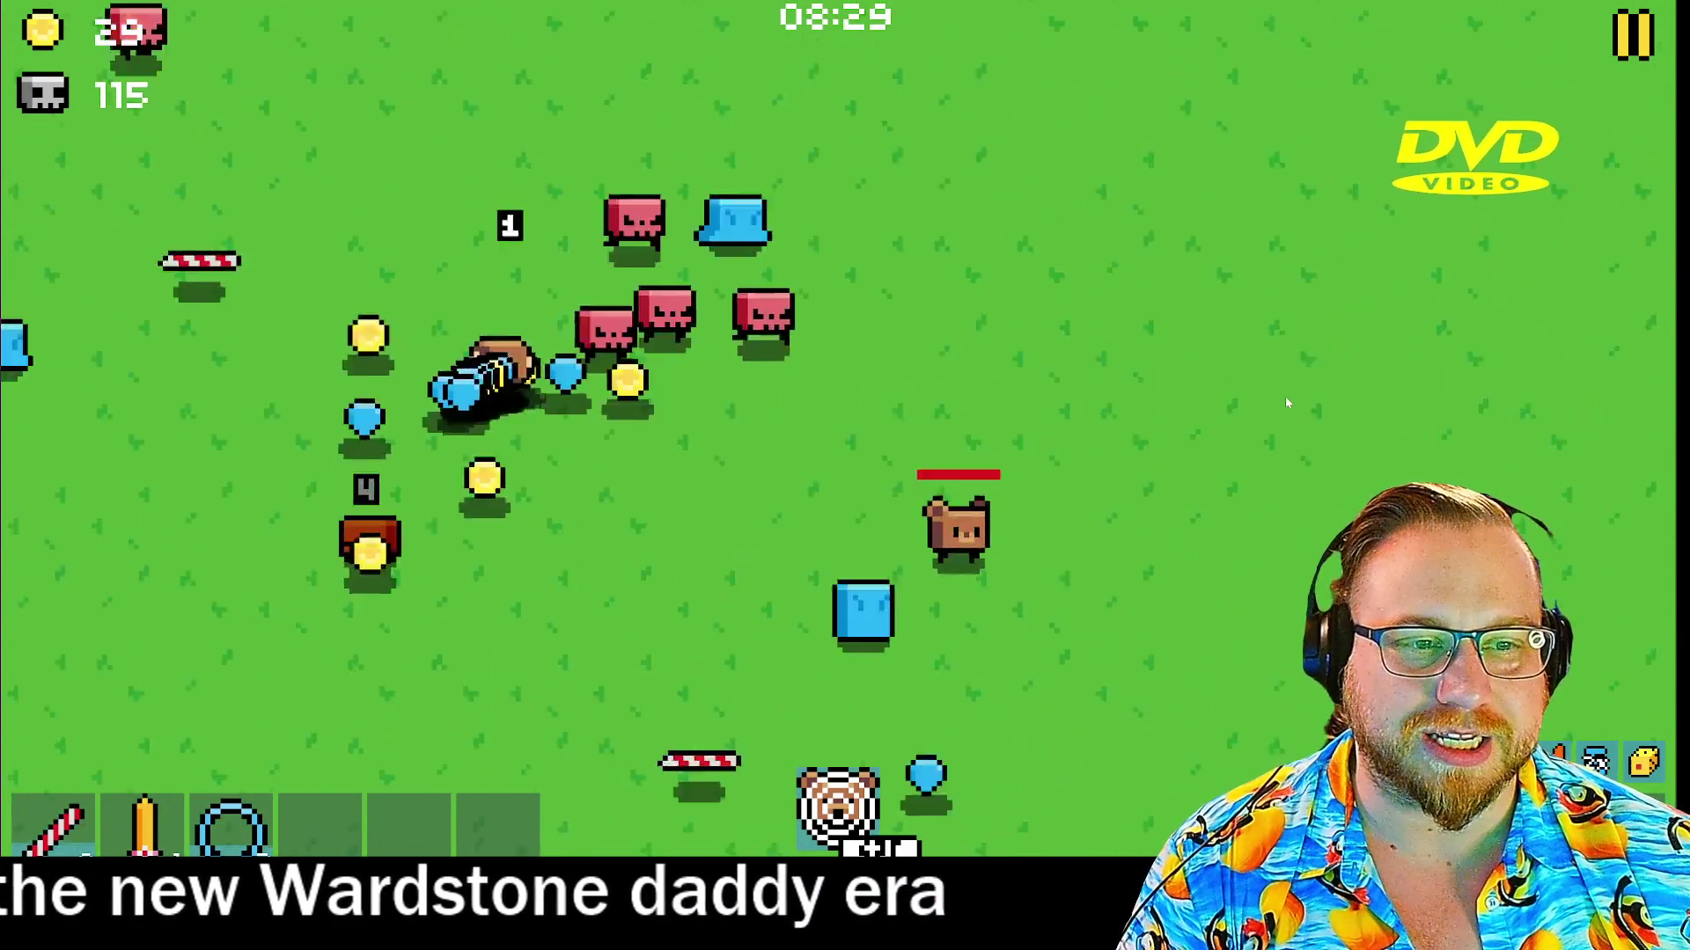
pyautogui.press('w')
pyautogui.press('a')
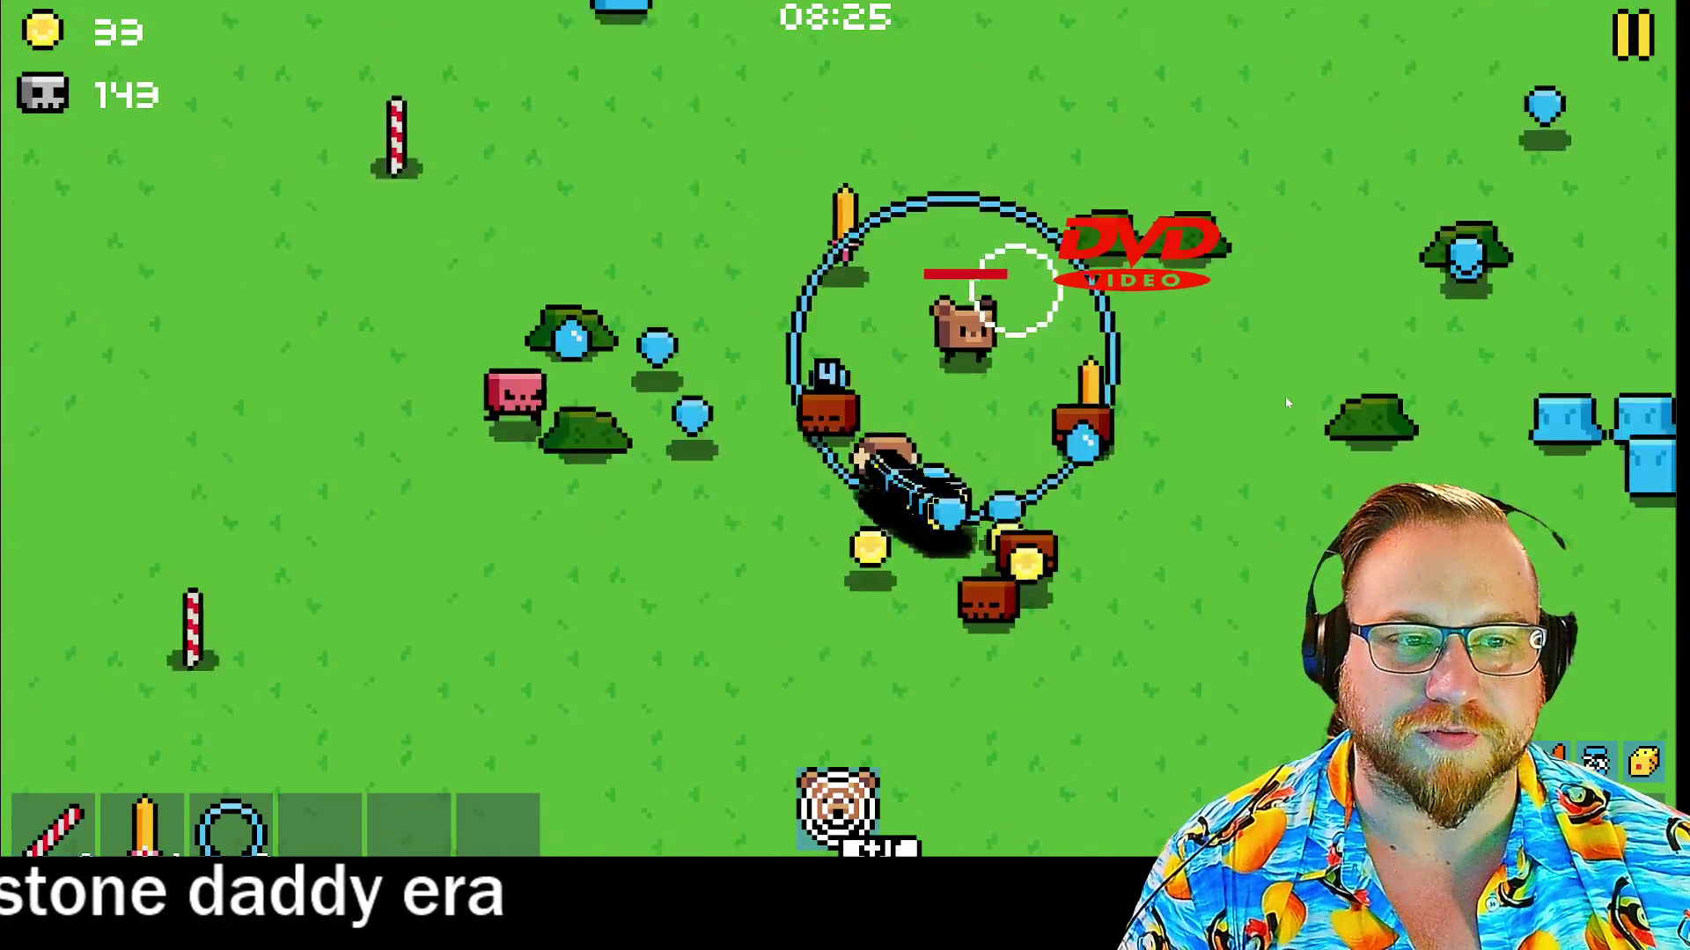
pyautogui.press('w')
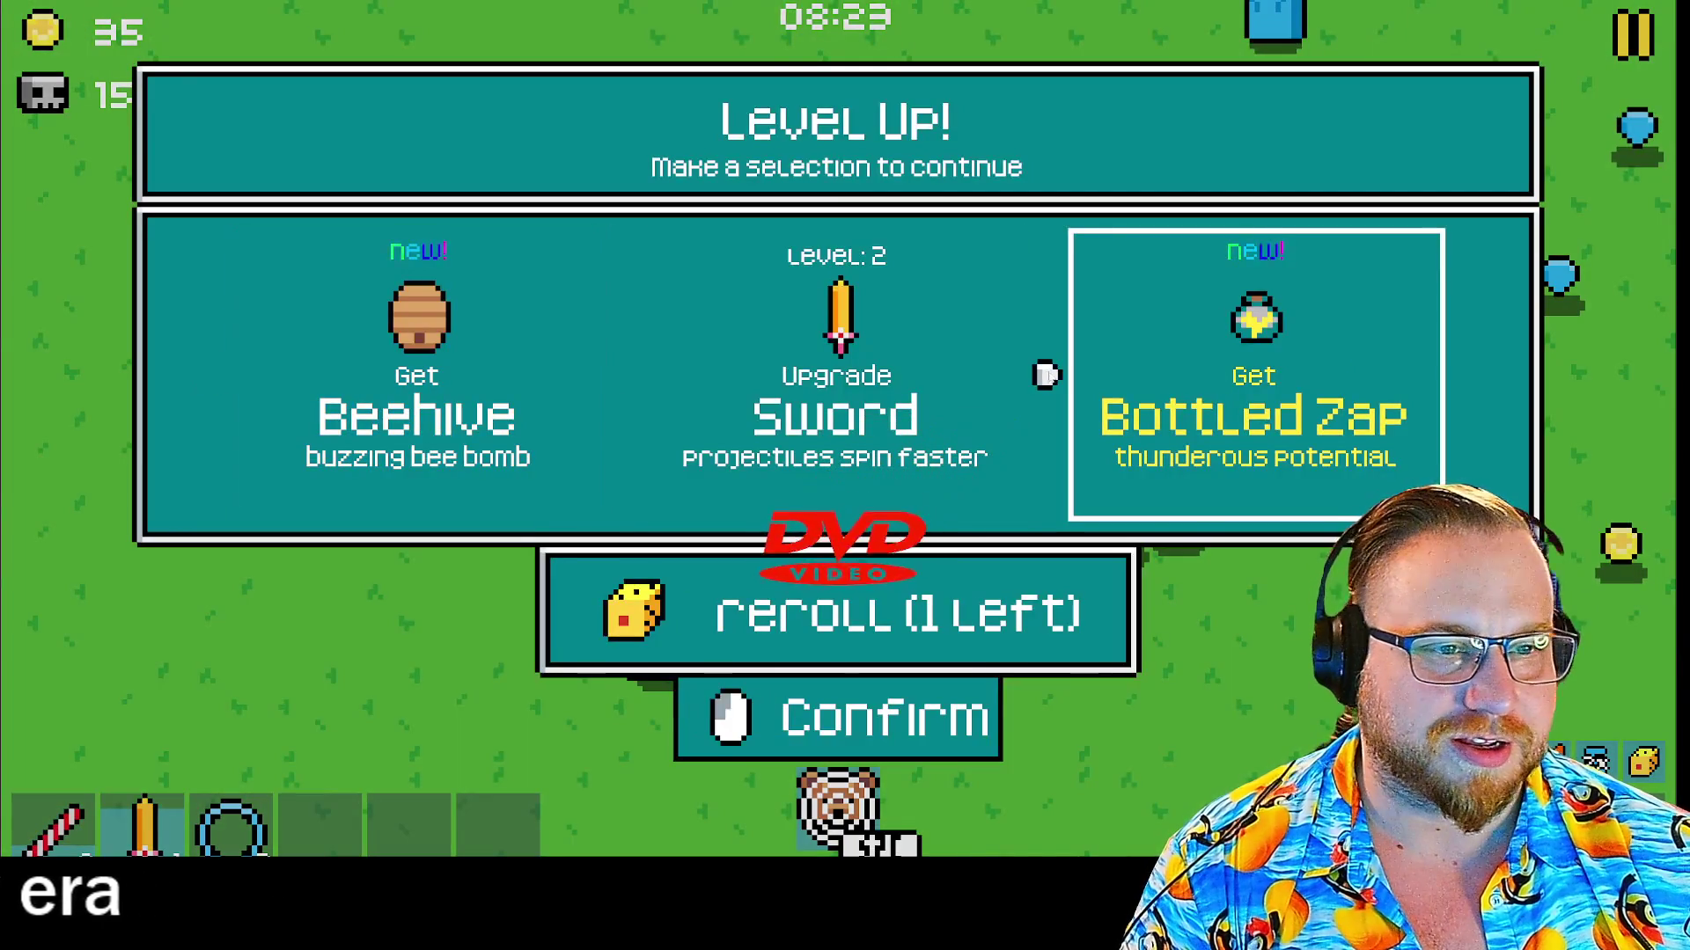
pyautogui.click(1046, 376)
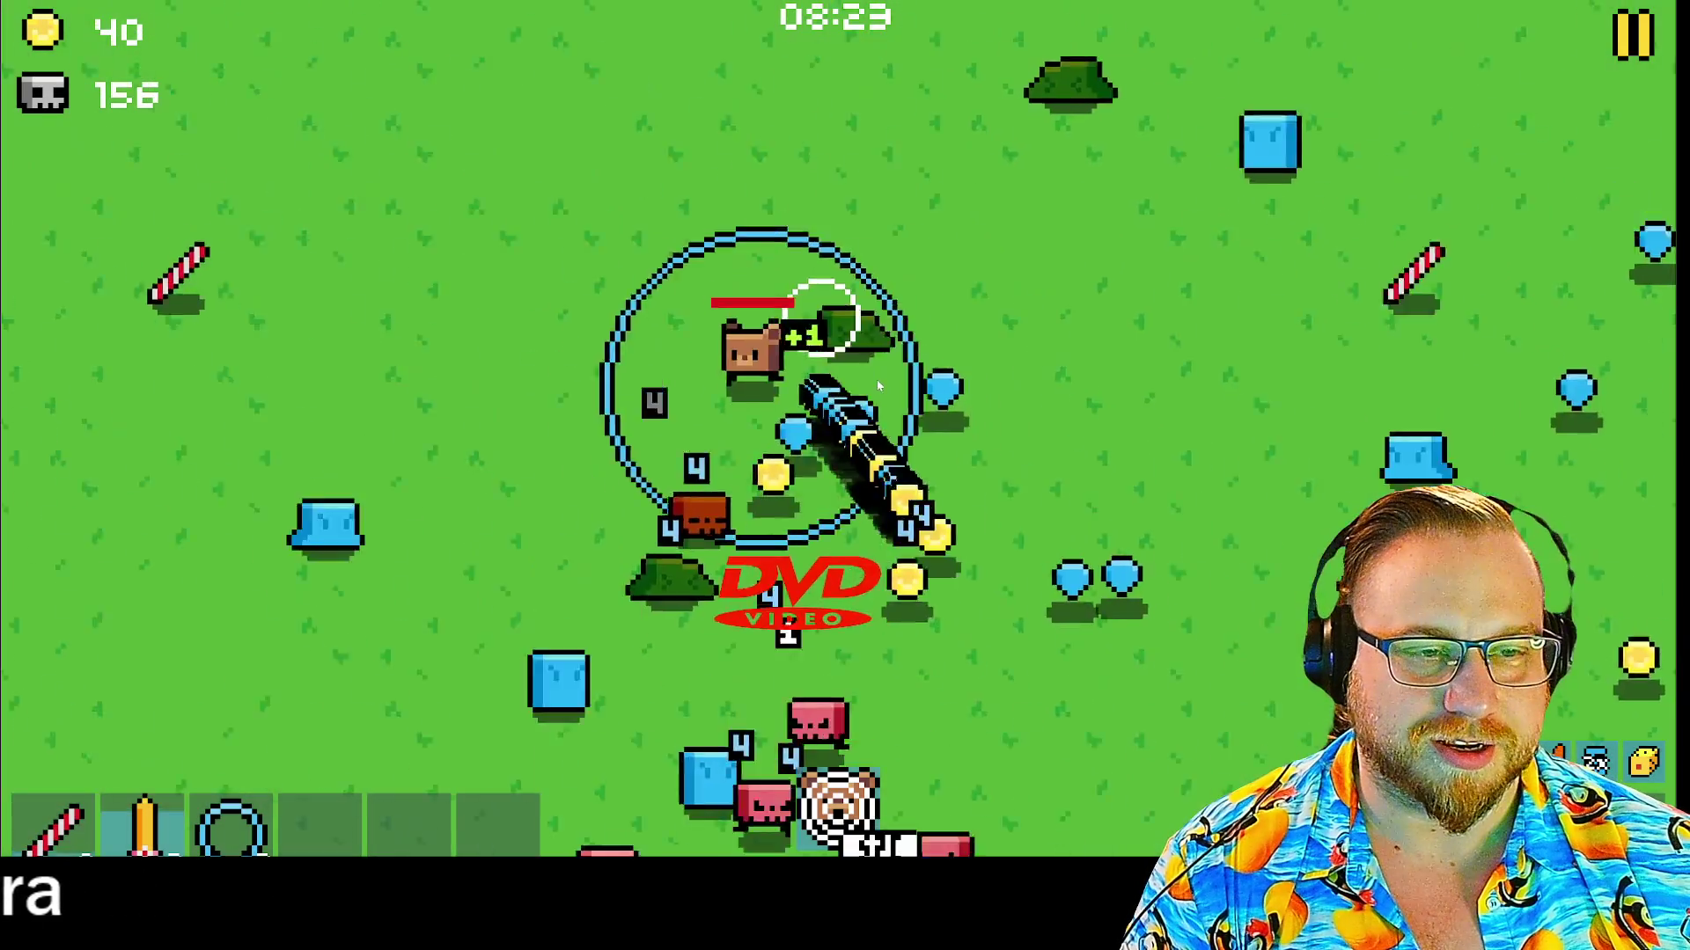
pyautogui.press('w')
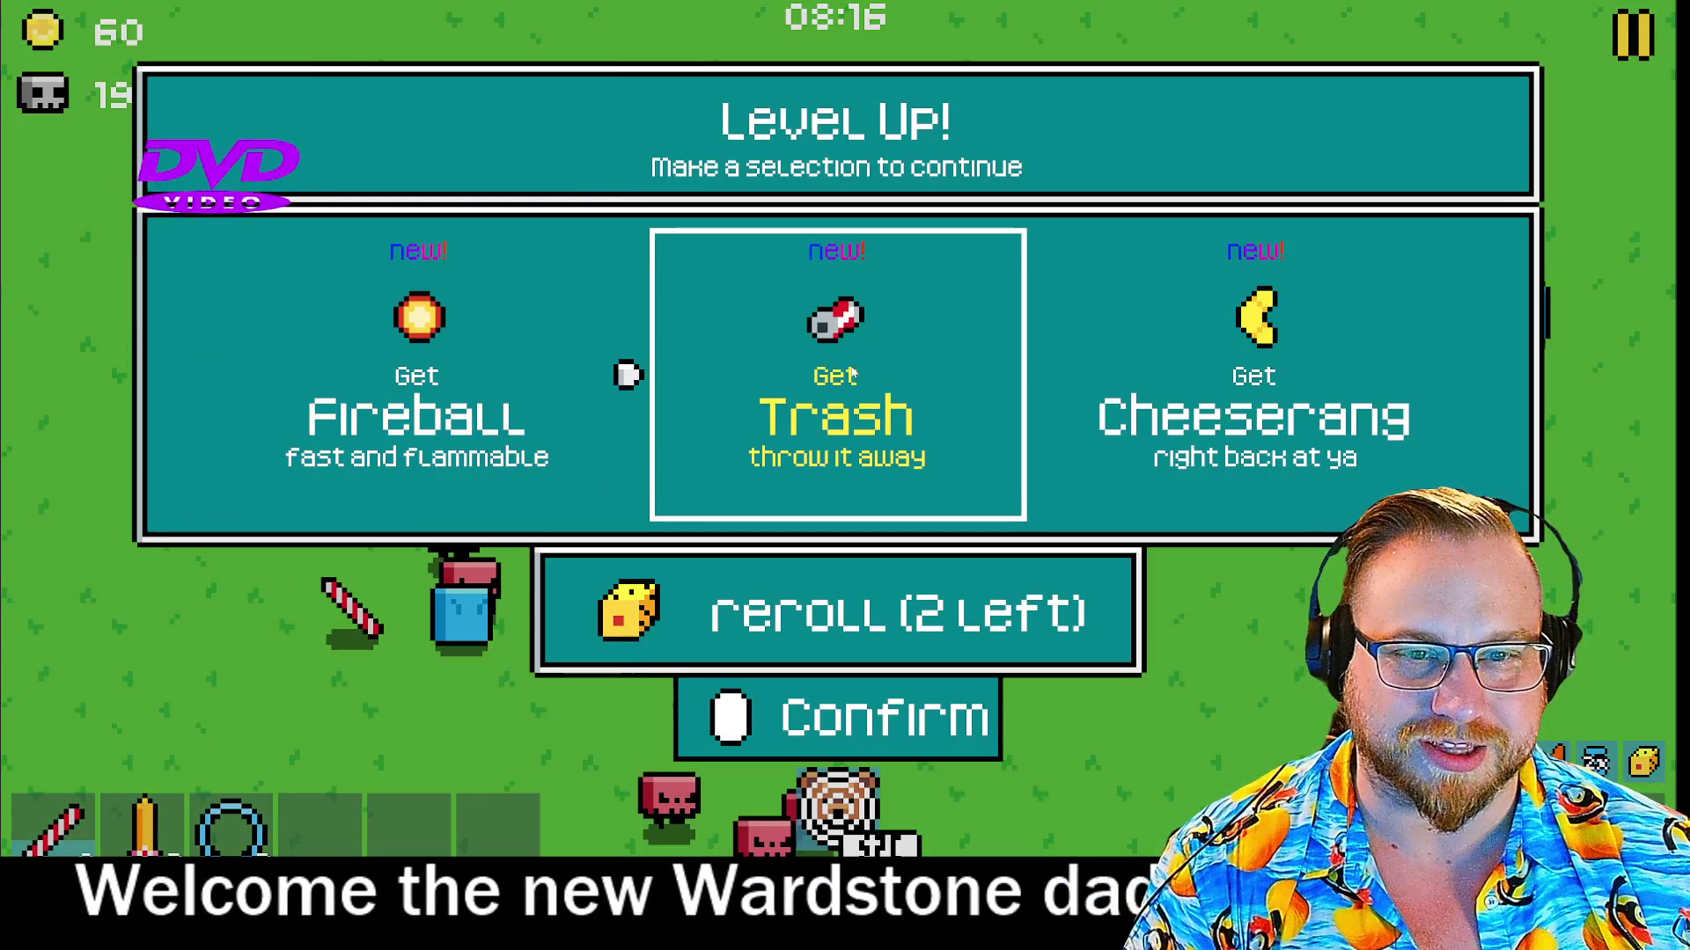
# Reroll weak offers twice, taking Straw level 10, another upgrade and the Sword cooldown upgrade
pyautogui.click(897, 607)
pyautogui.click(474, 374)
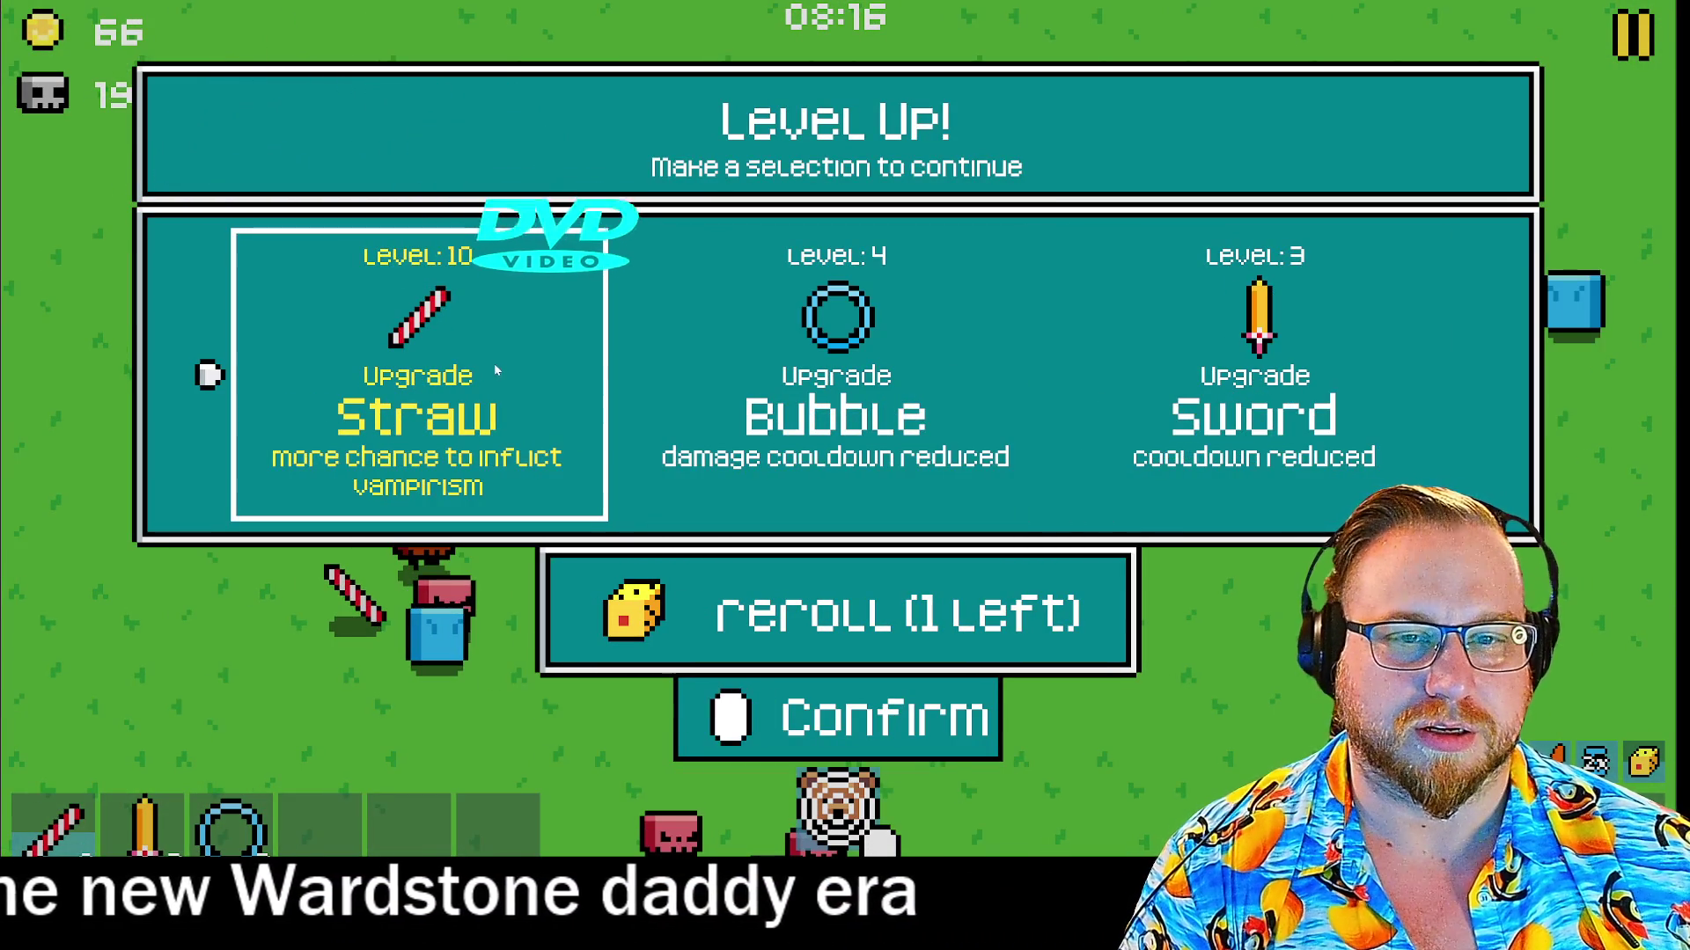
pyautogui.click(474, 345)
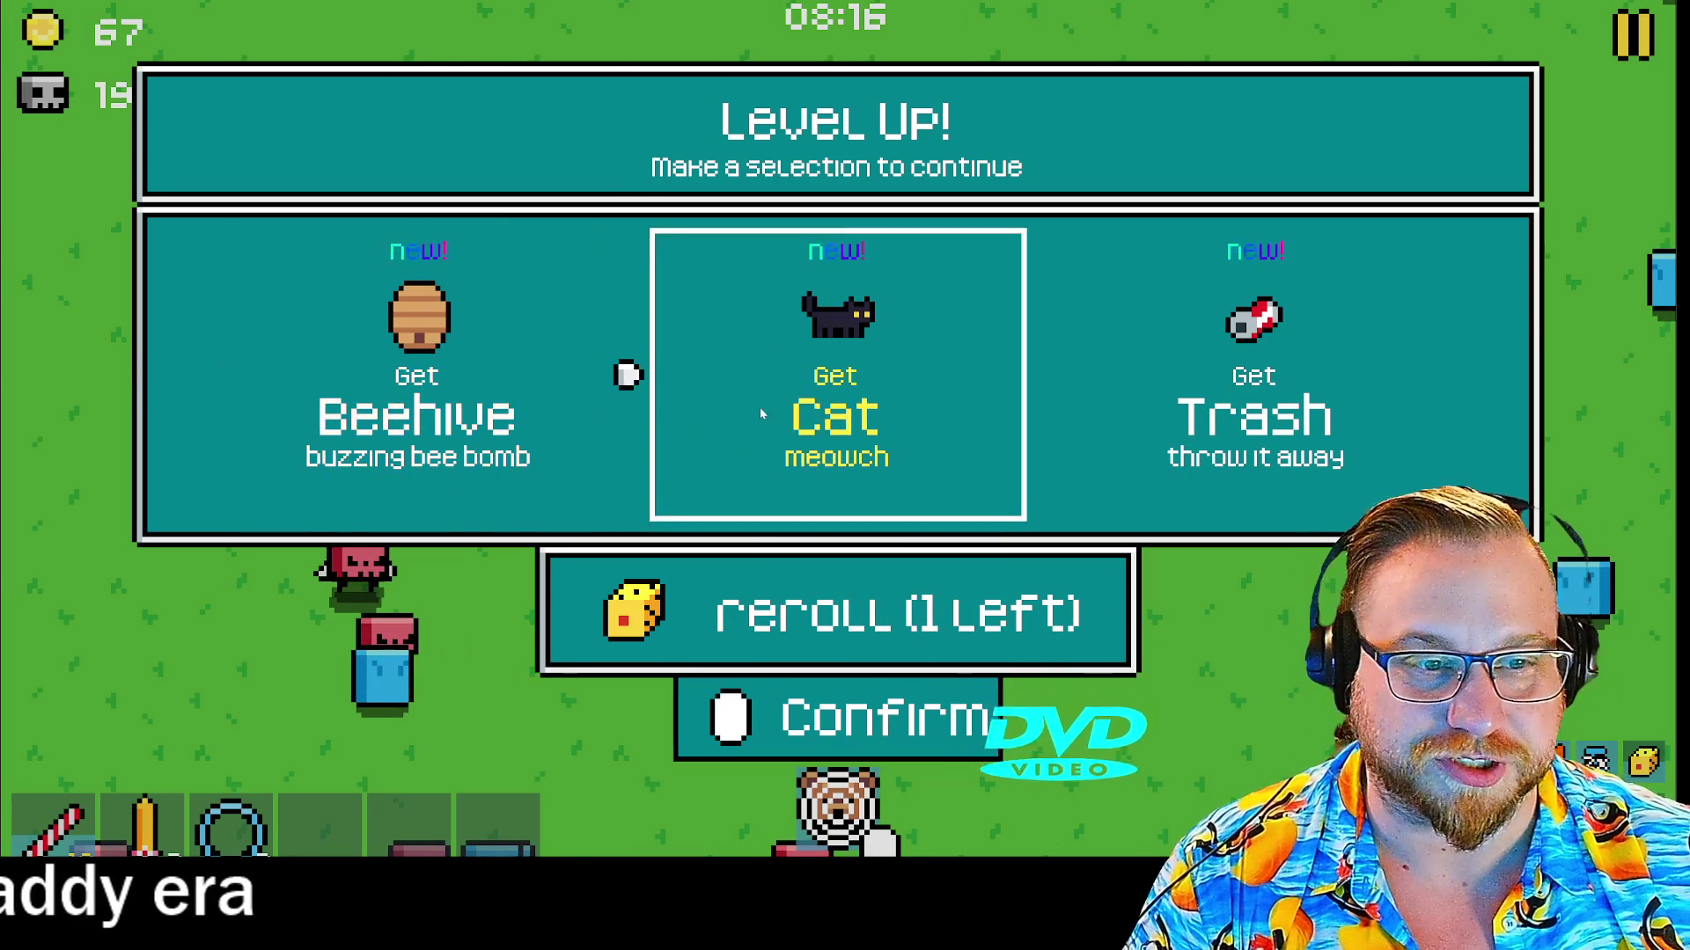
pyautogui.click(804, 620)
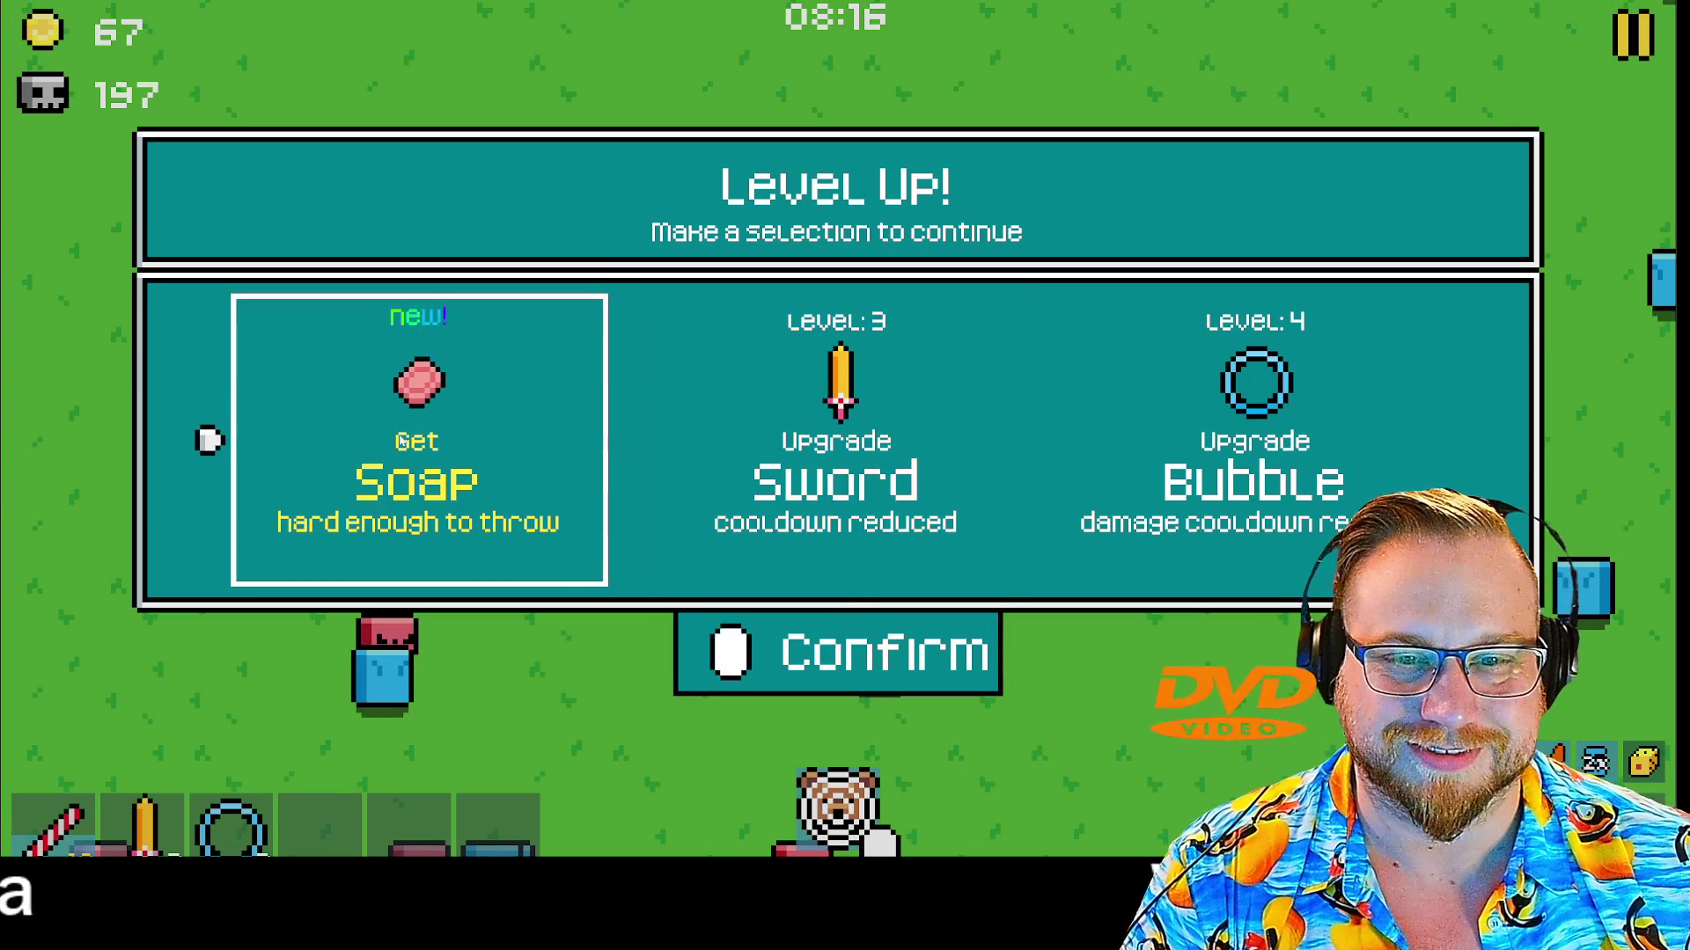
pyautogui.click(829, 416)
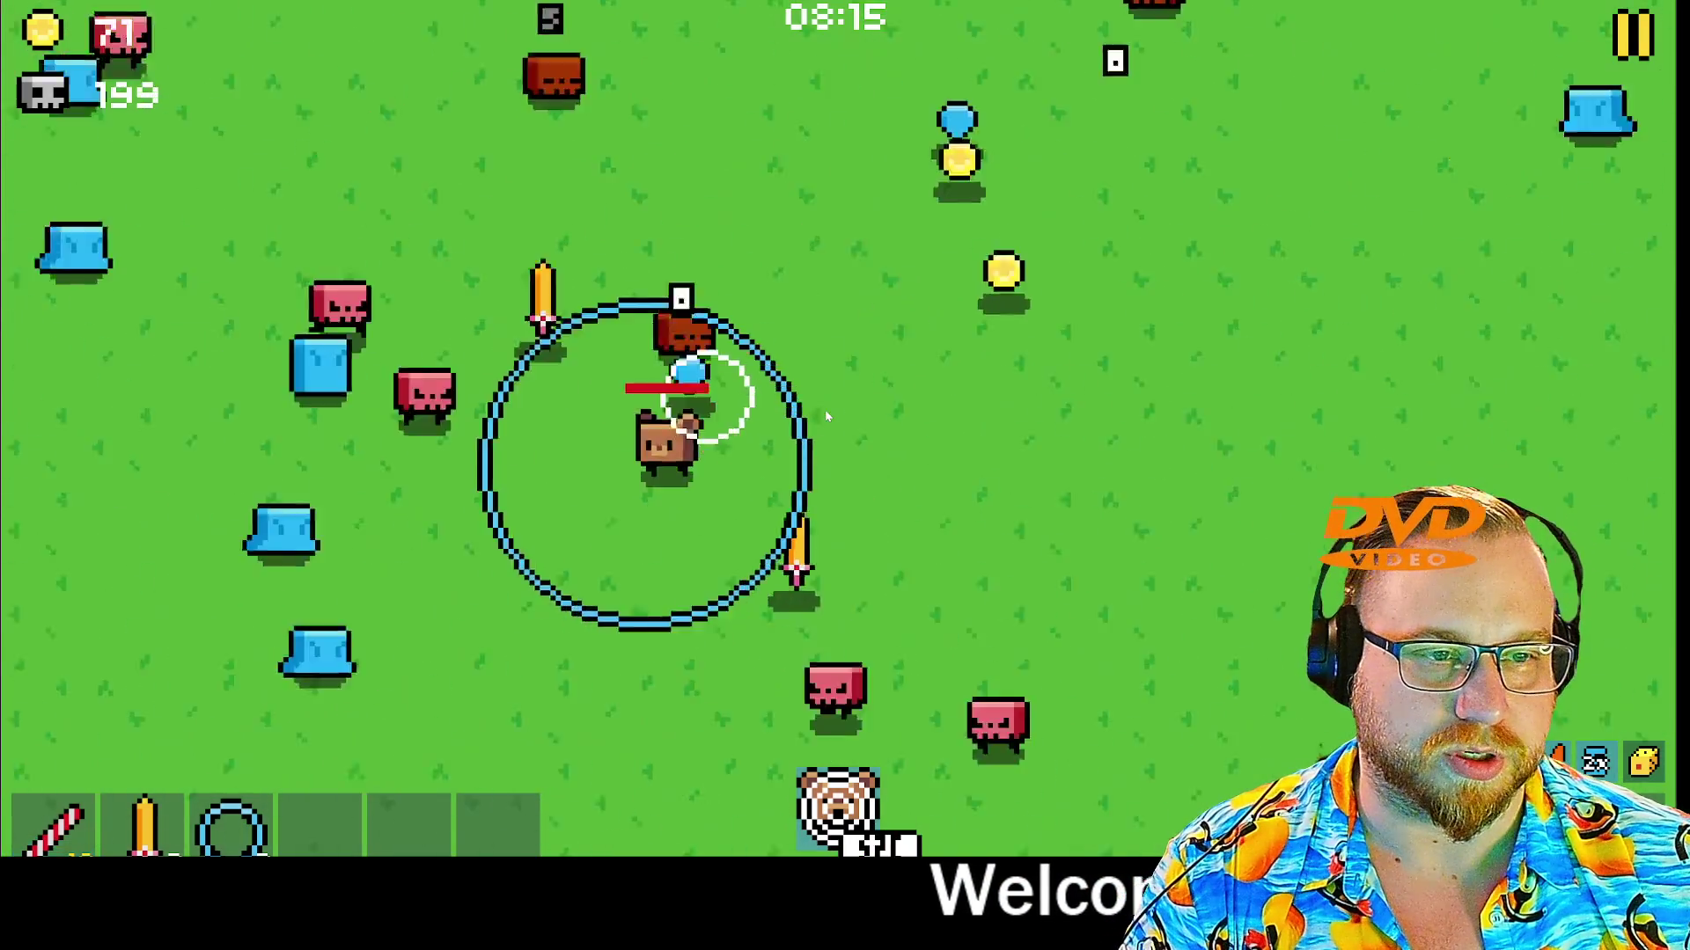
# Keep the bear moving, take the Bubble cooldown upgrade and another level-up reward
pyautogui.press('w')
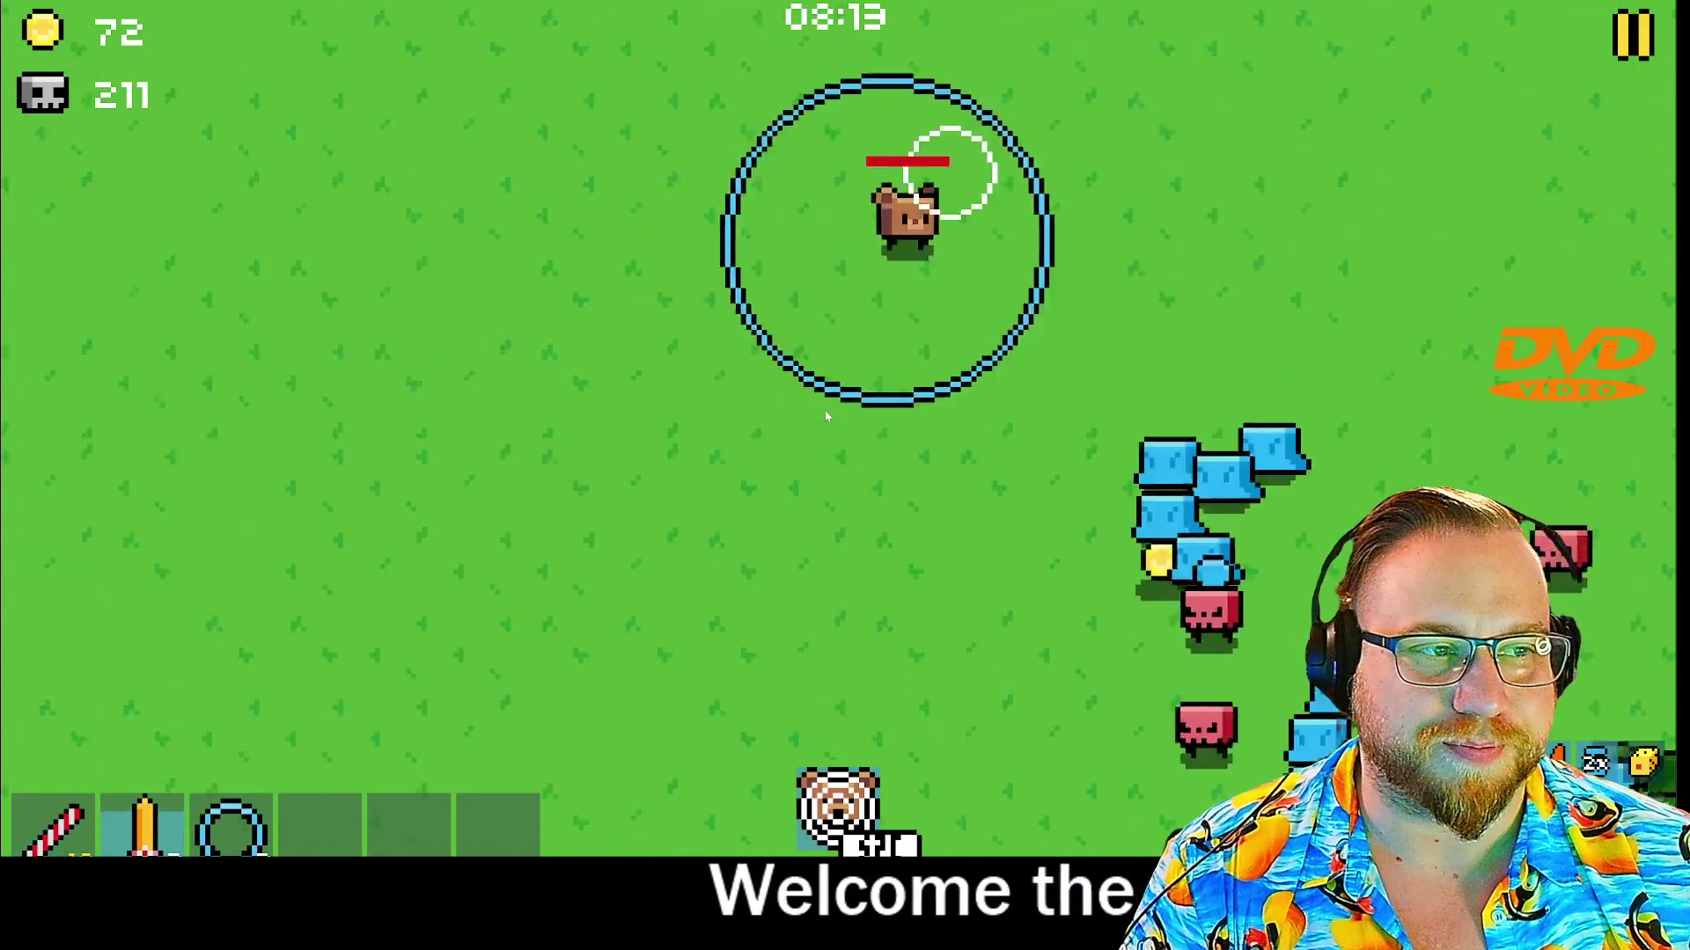
pyautogui.press('s')
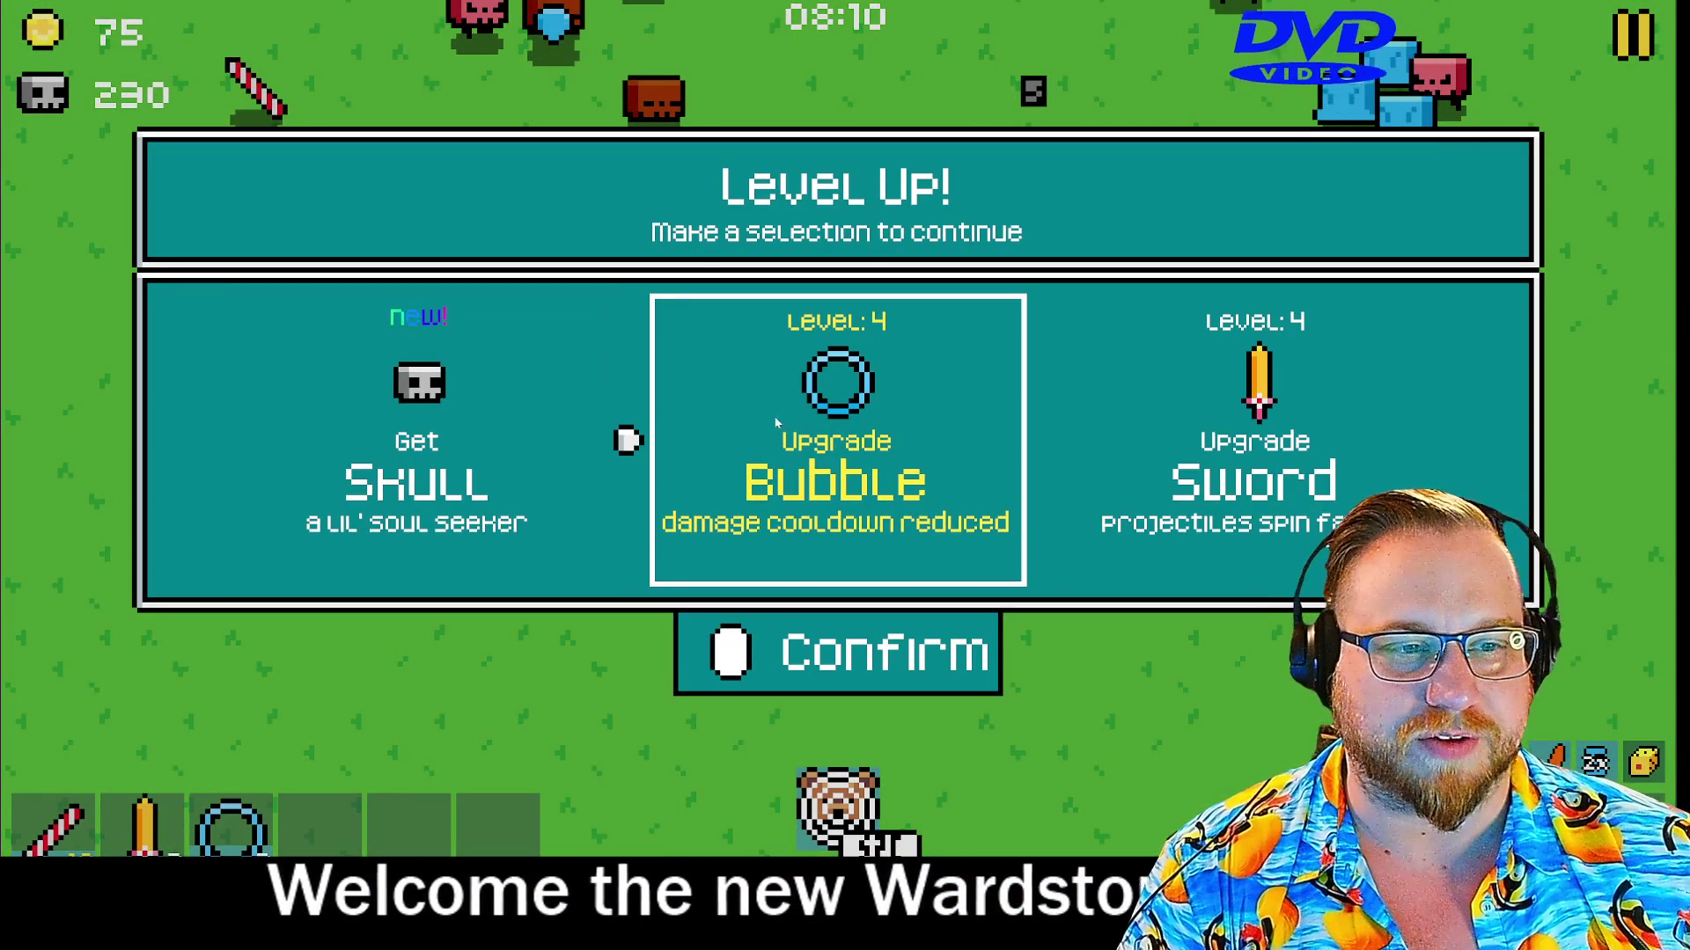
pyautogui.click(899, 430)
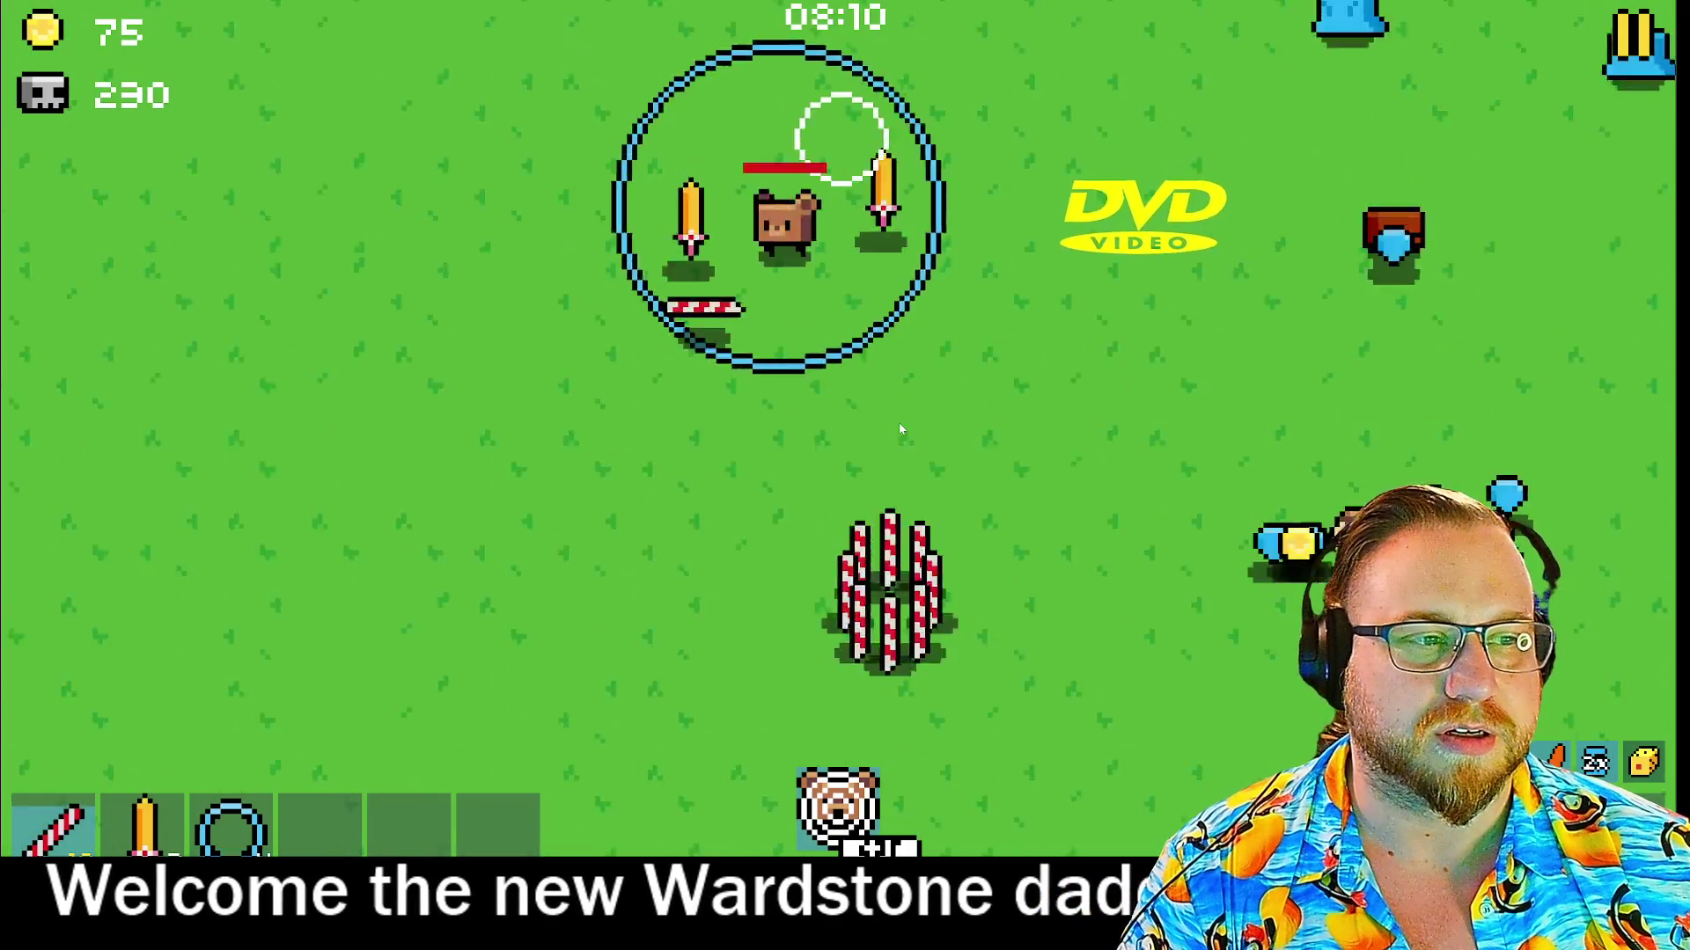
pyautogui.press('w')
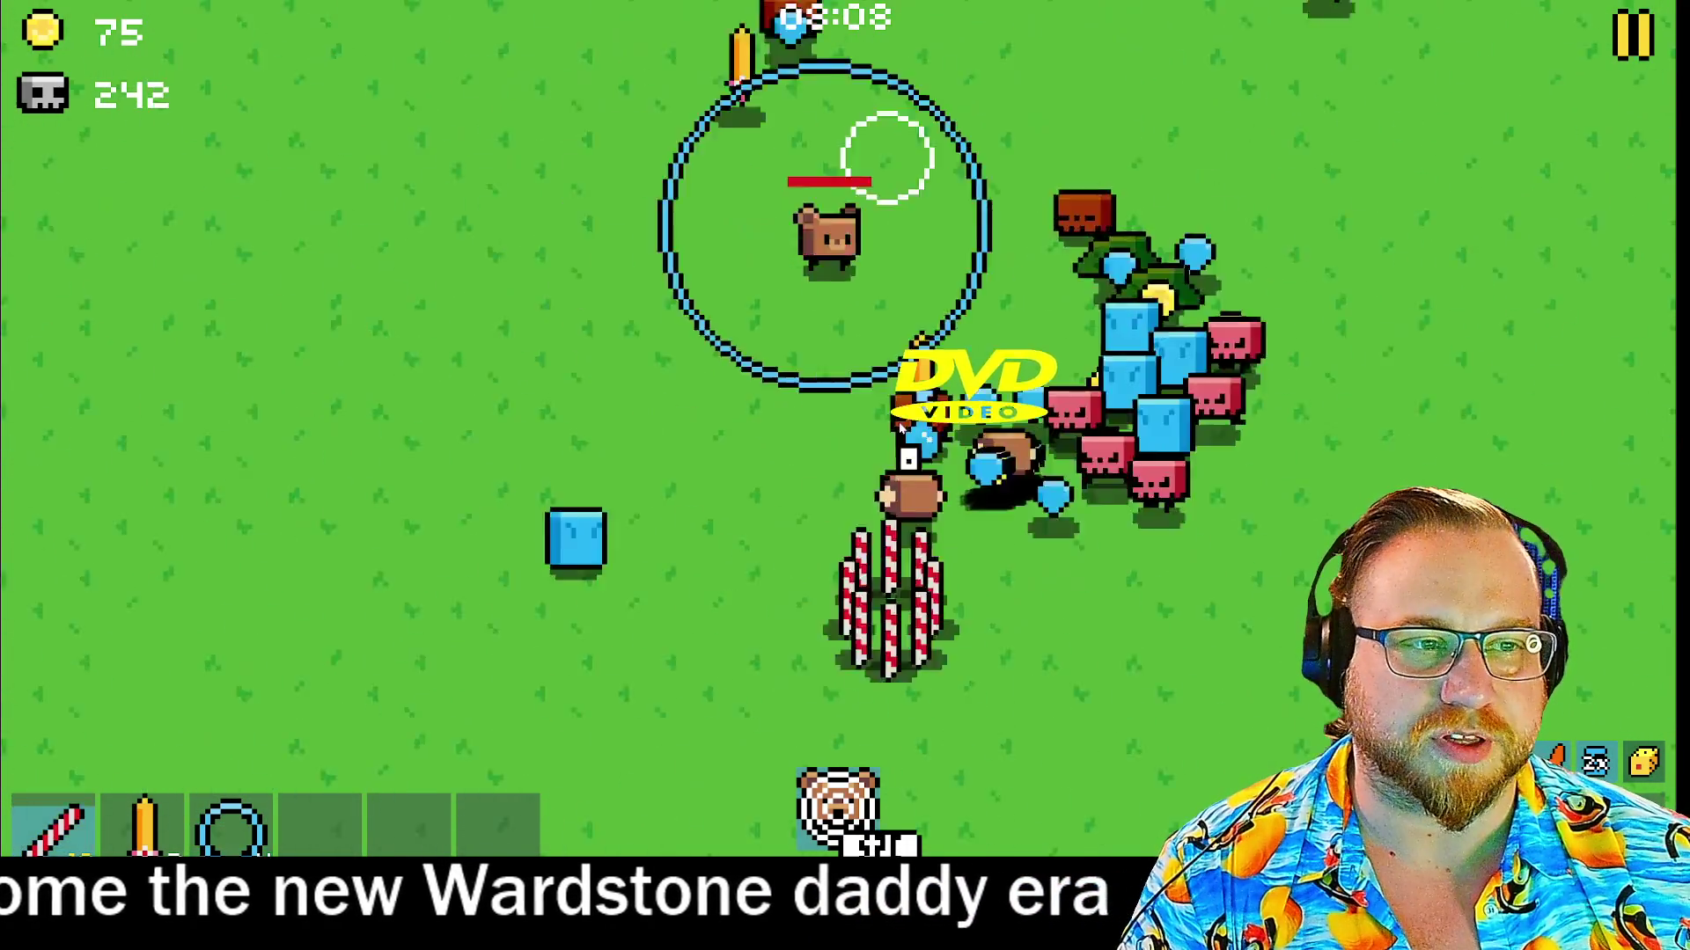
pyautogui.press('d')
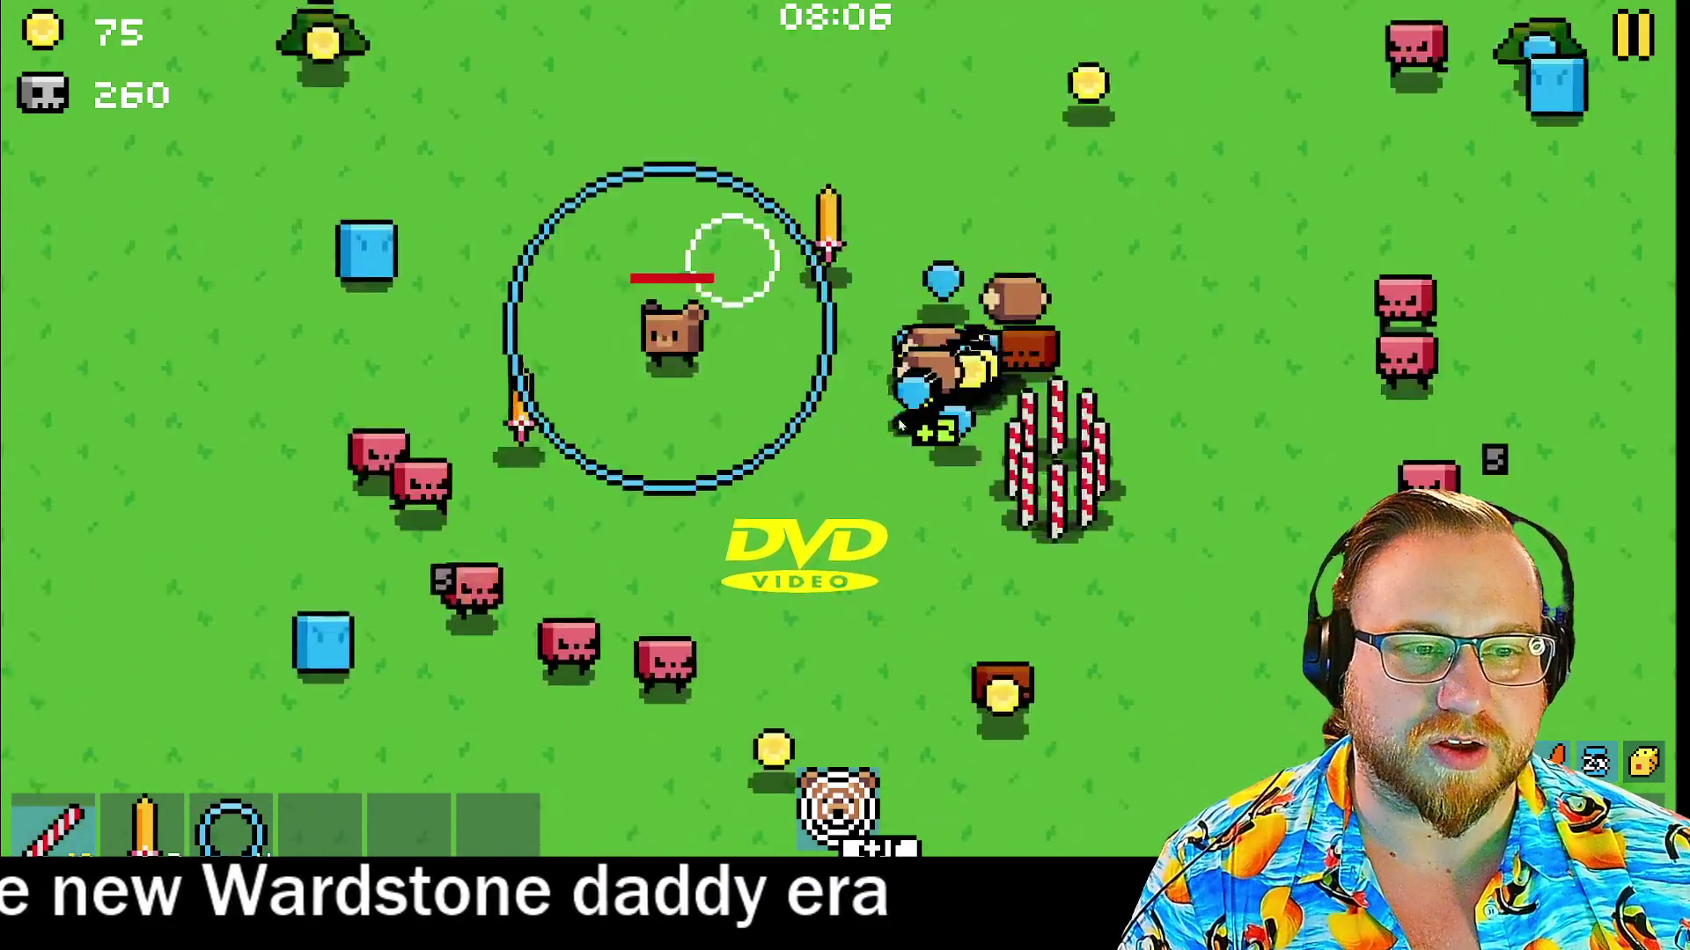
pyautogui.press('d')
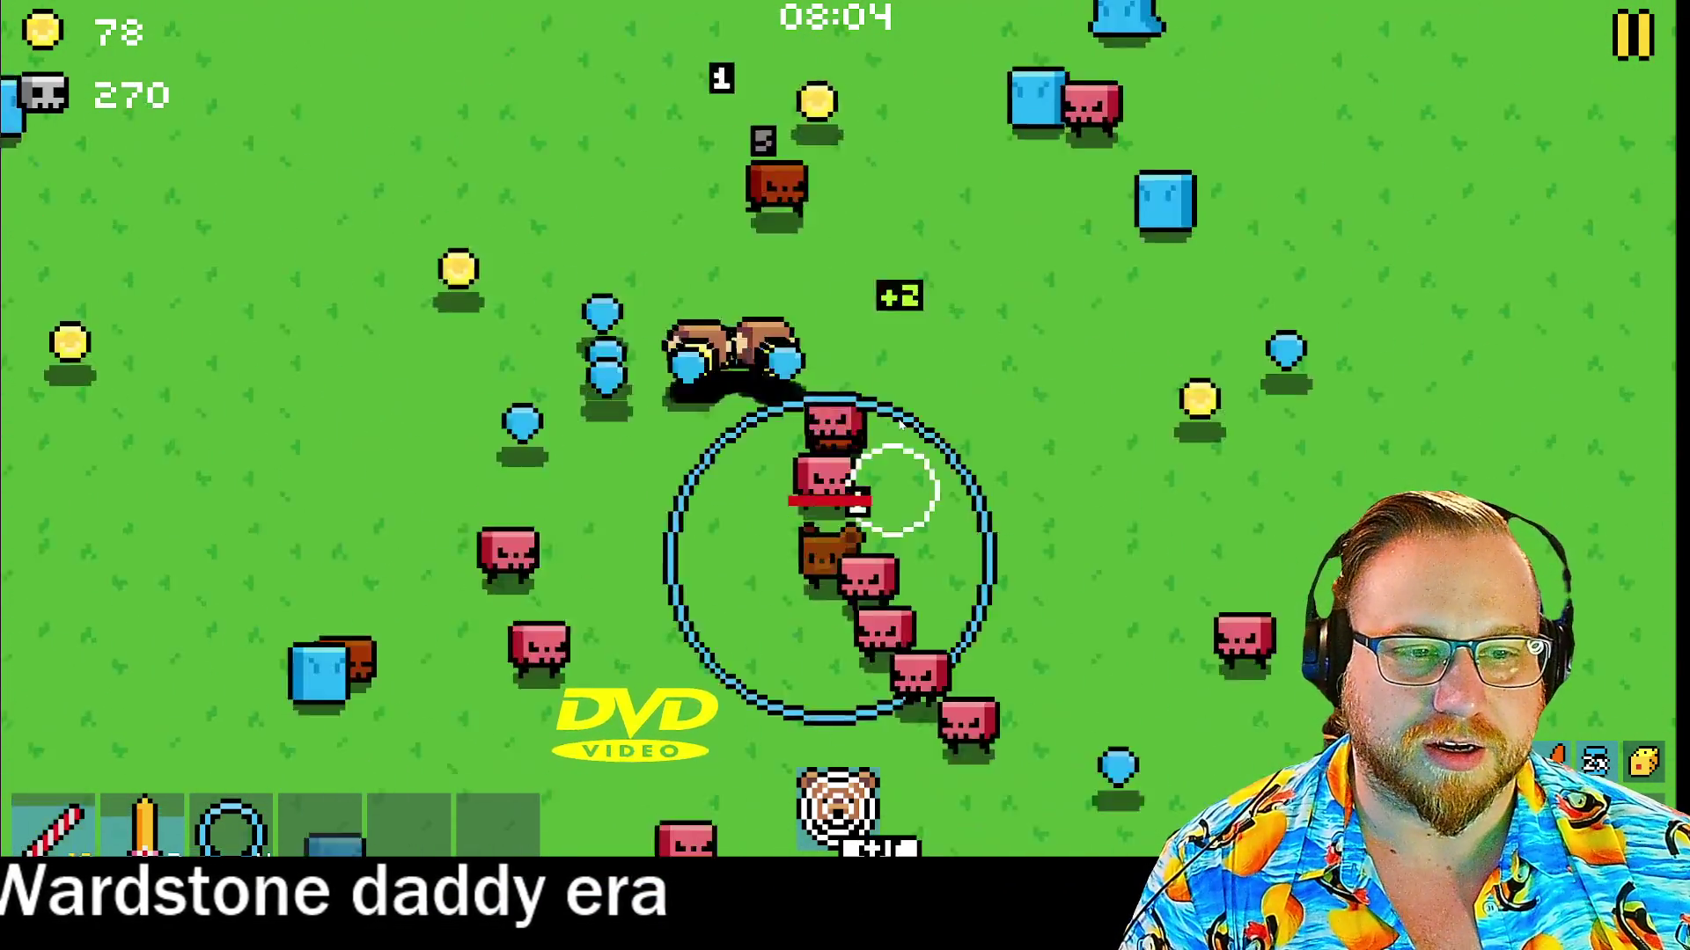
pyautogui.press('d')
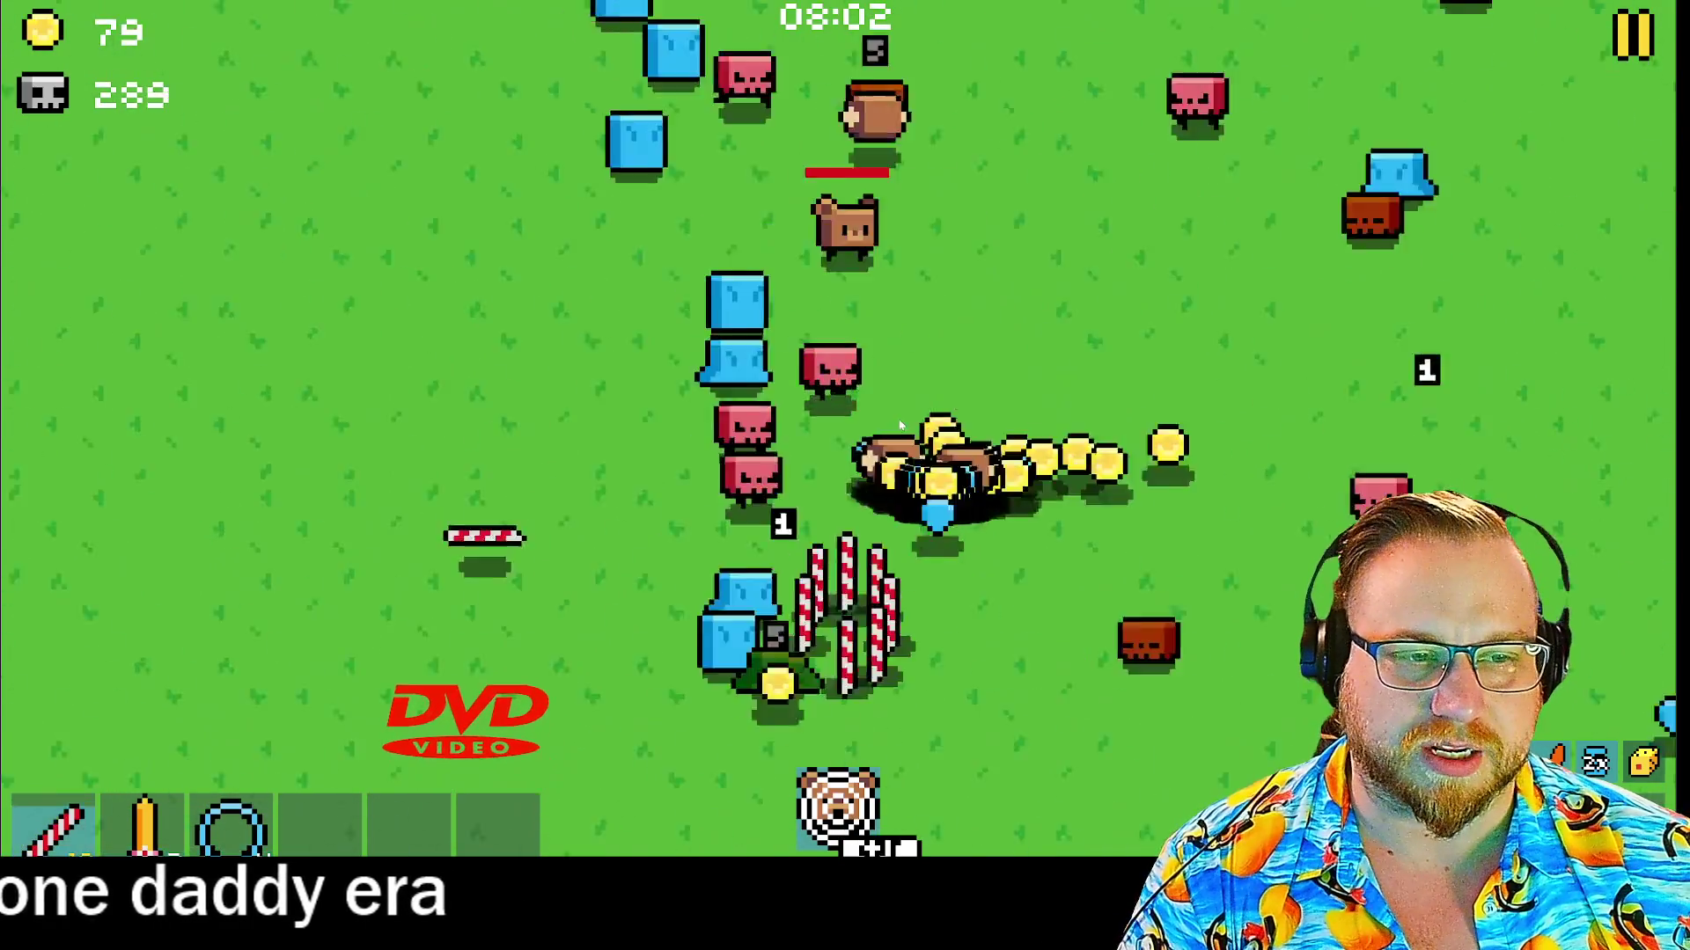
pyautogui.press('d')
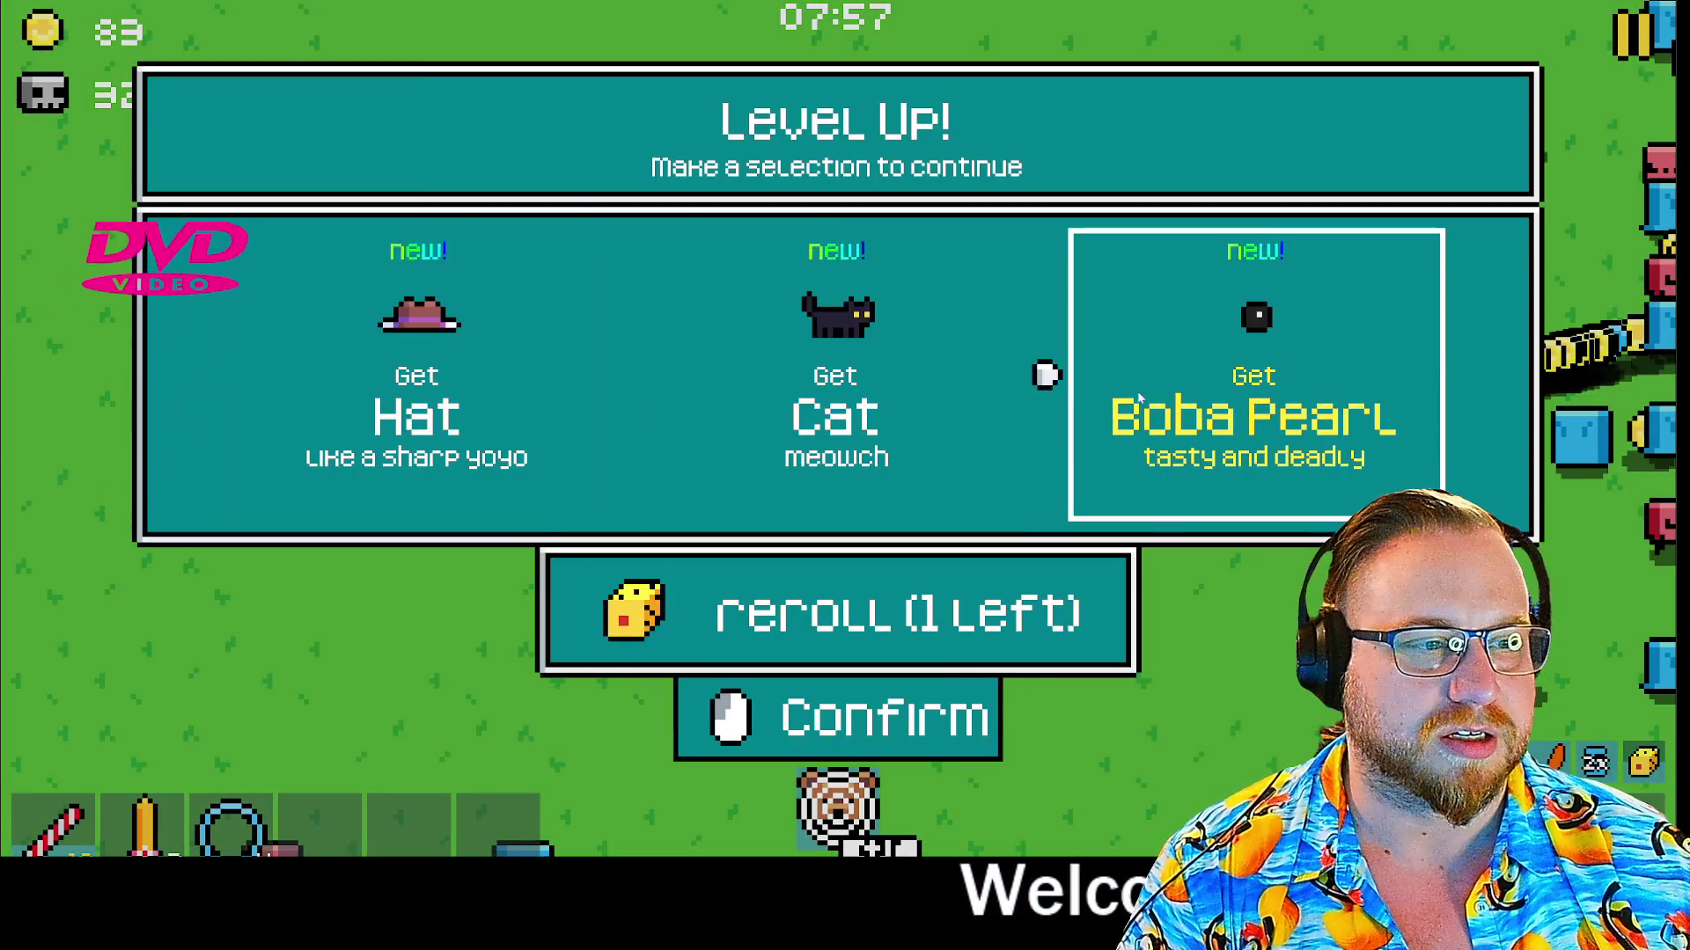
pyautogui.click(1140, 398)
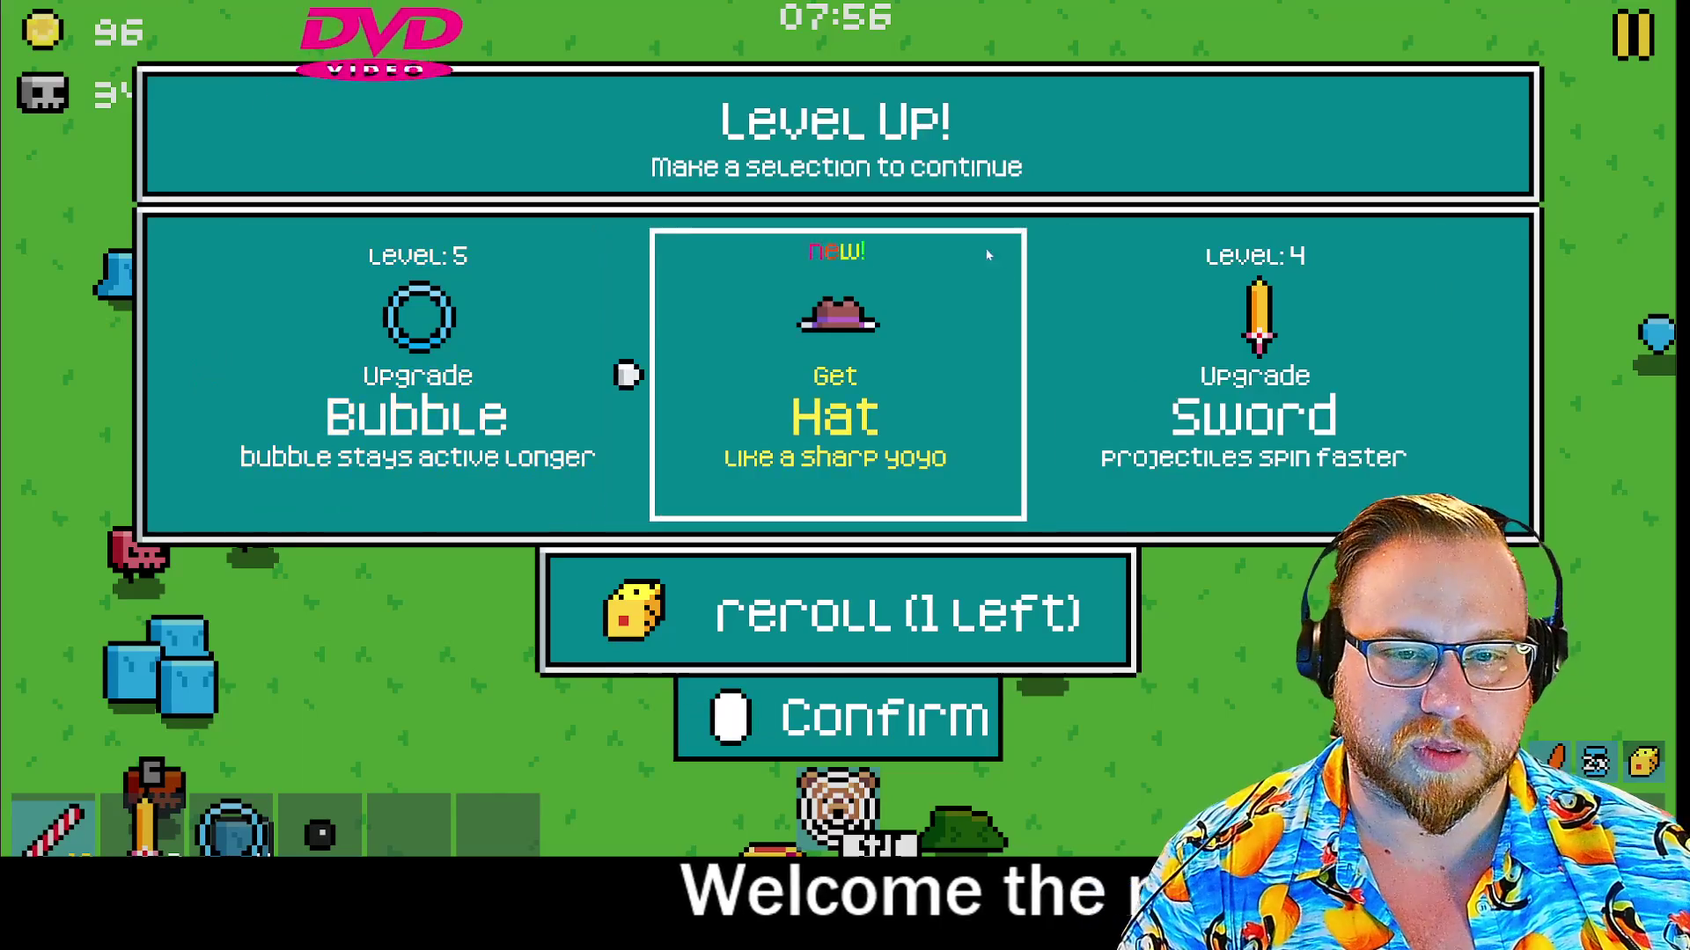
# Take a reward and two Boba Pearl upgrades, then steer around enemies gathering coins
pyautogui.click(596, 349)
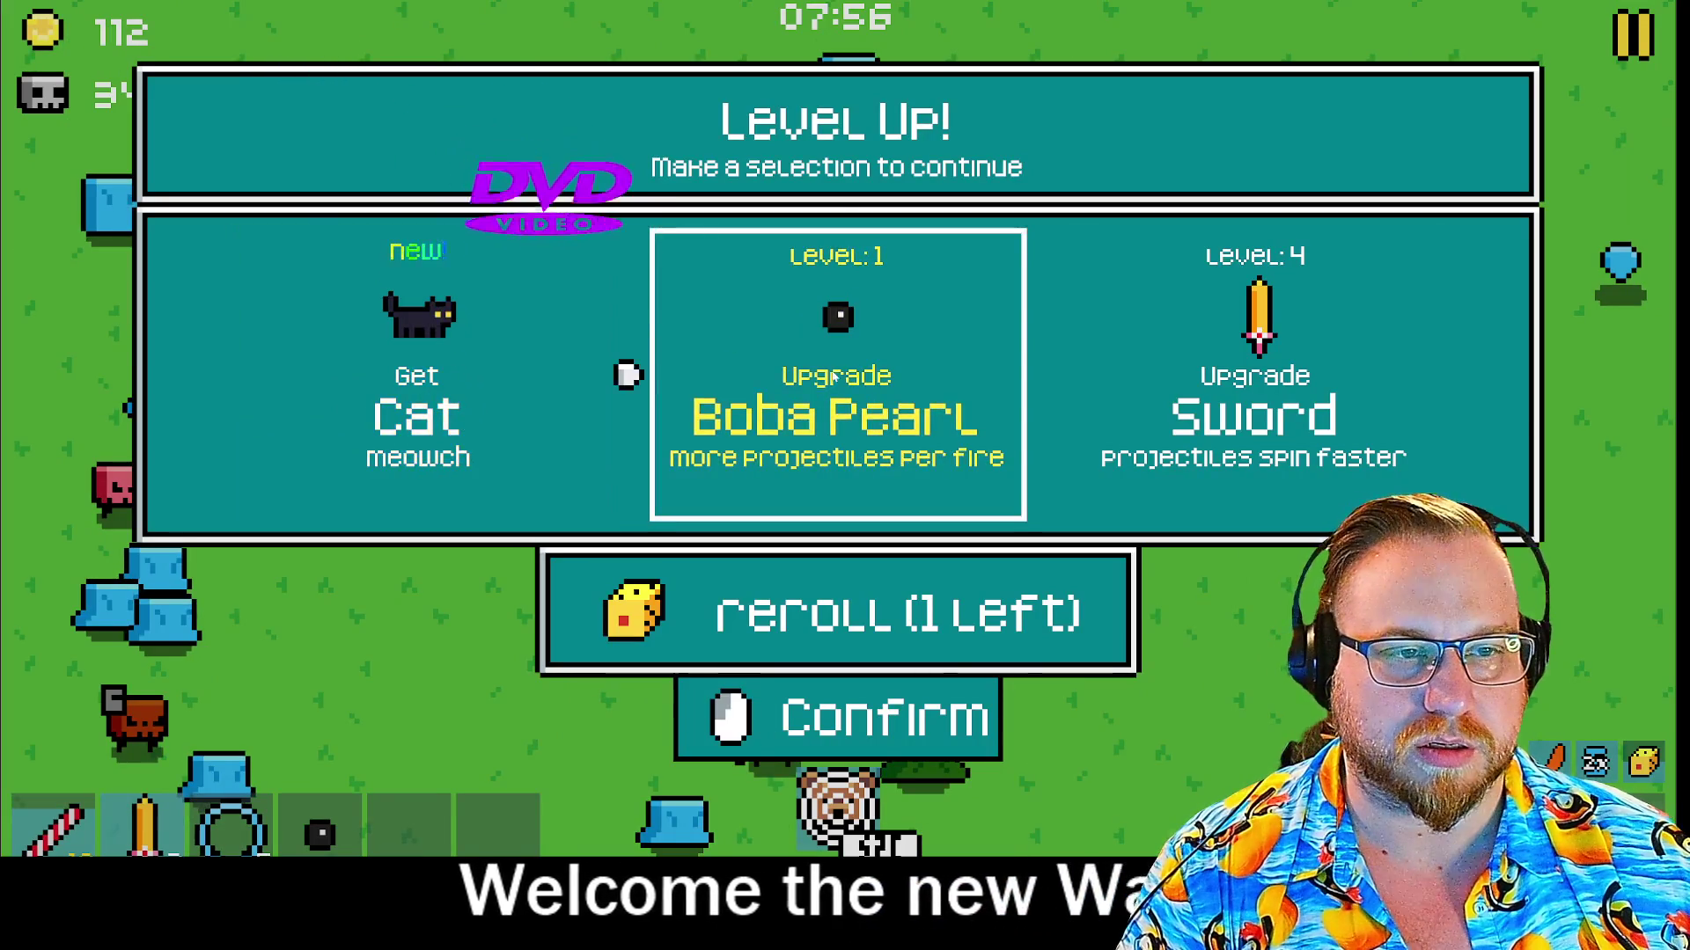
pyautogui.click(840, 378)
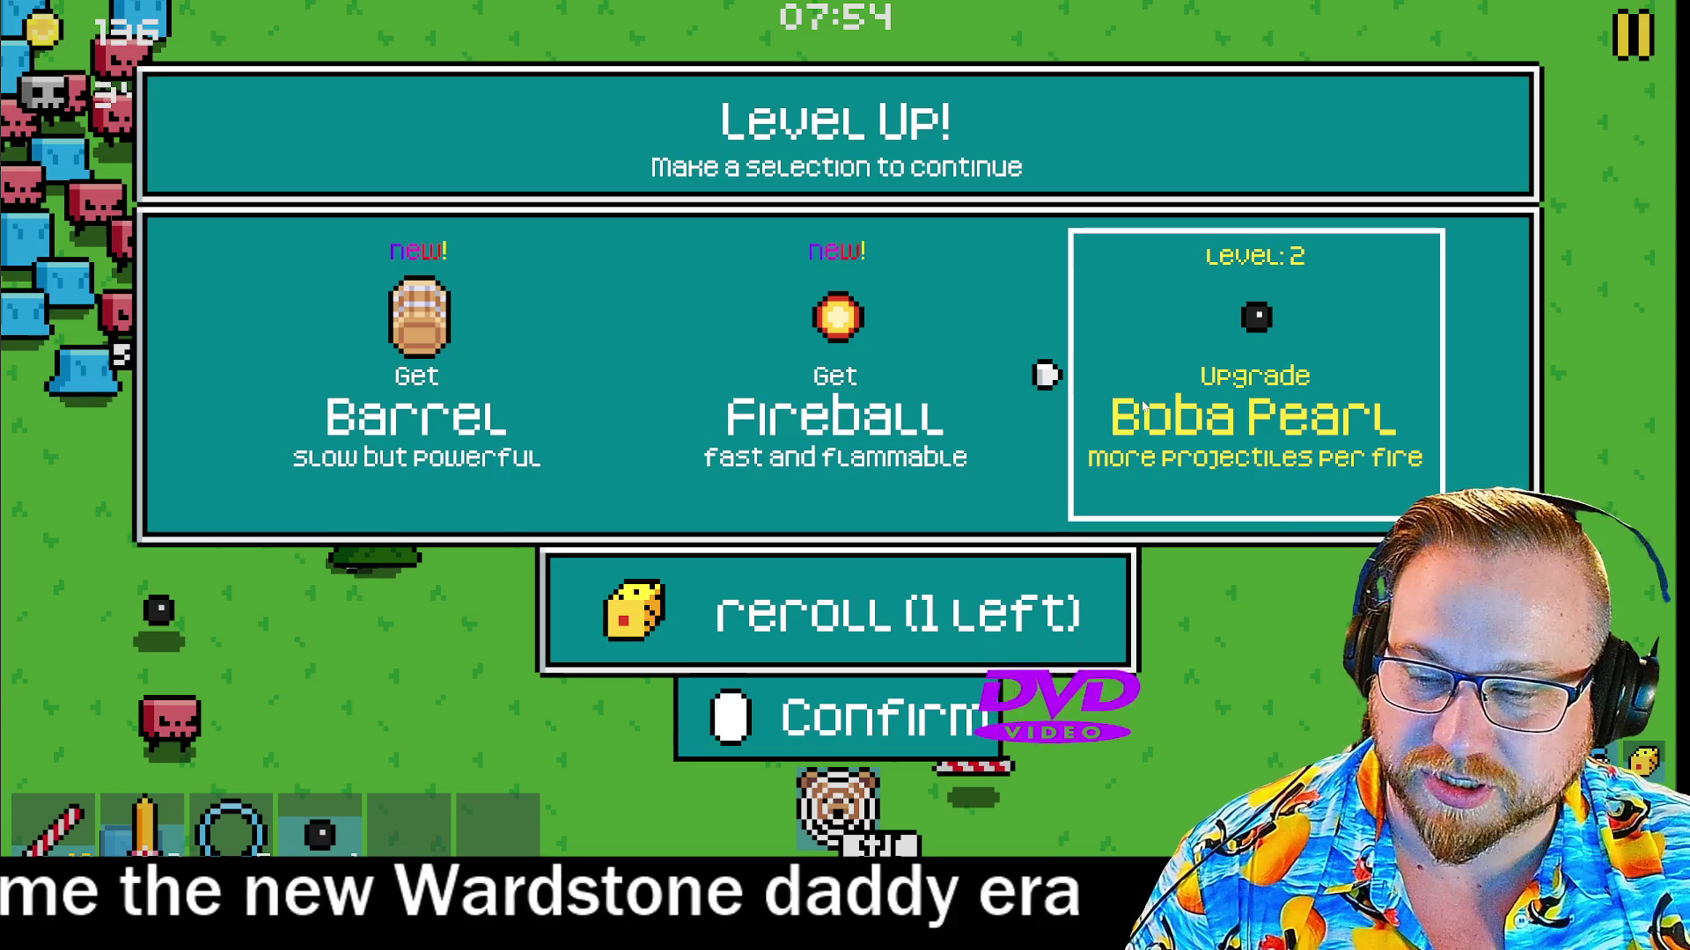
pyautogui.click(1188, 400)
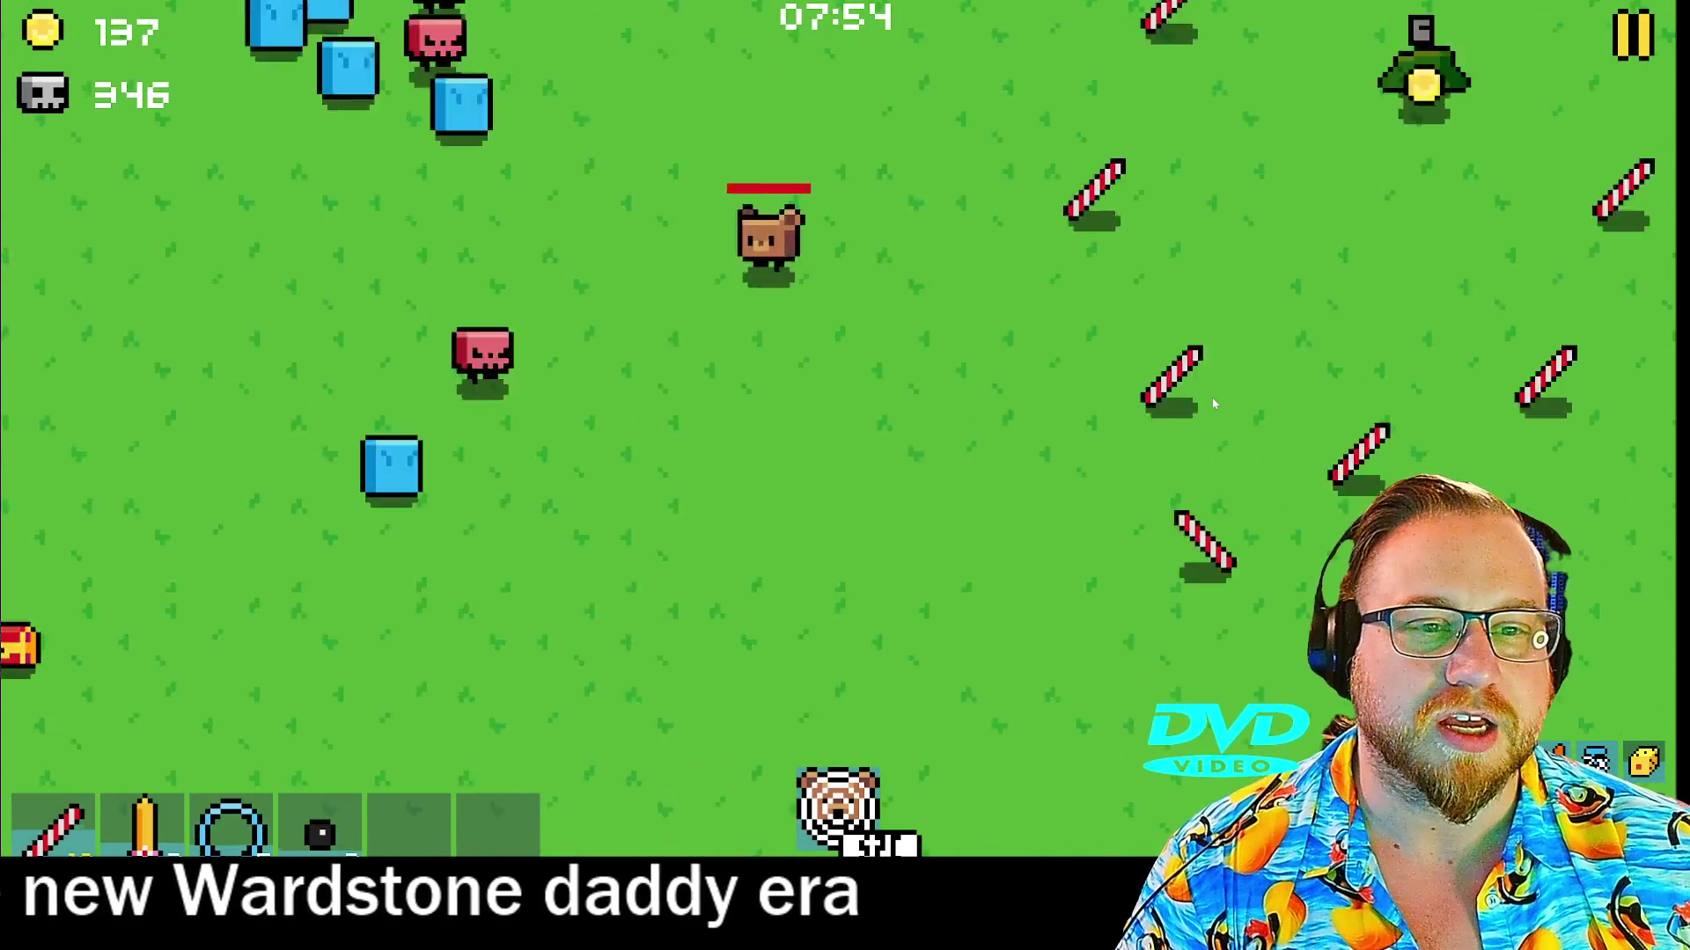
pyautogui.press('a')
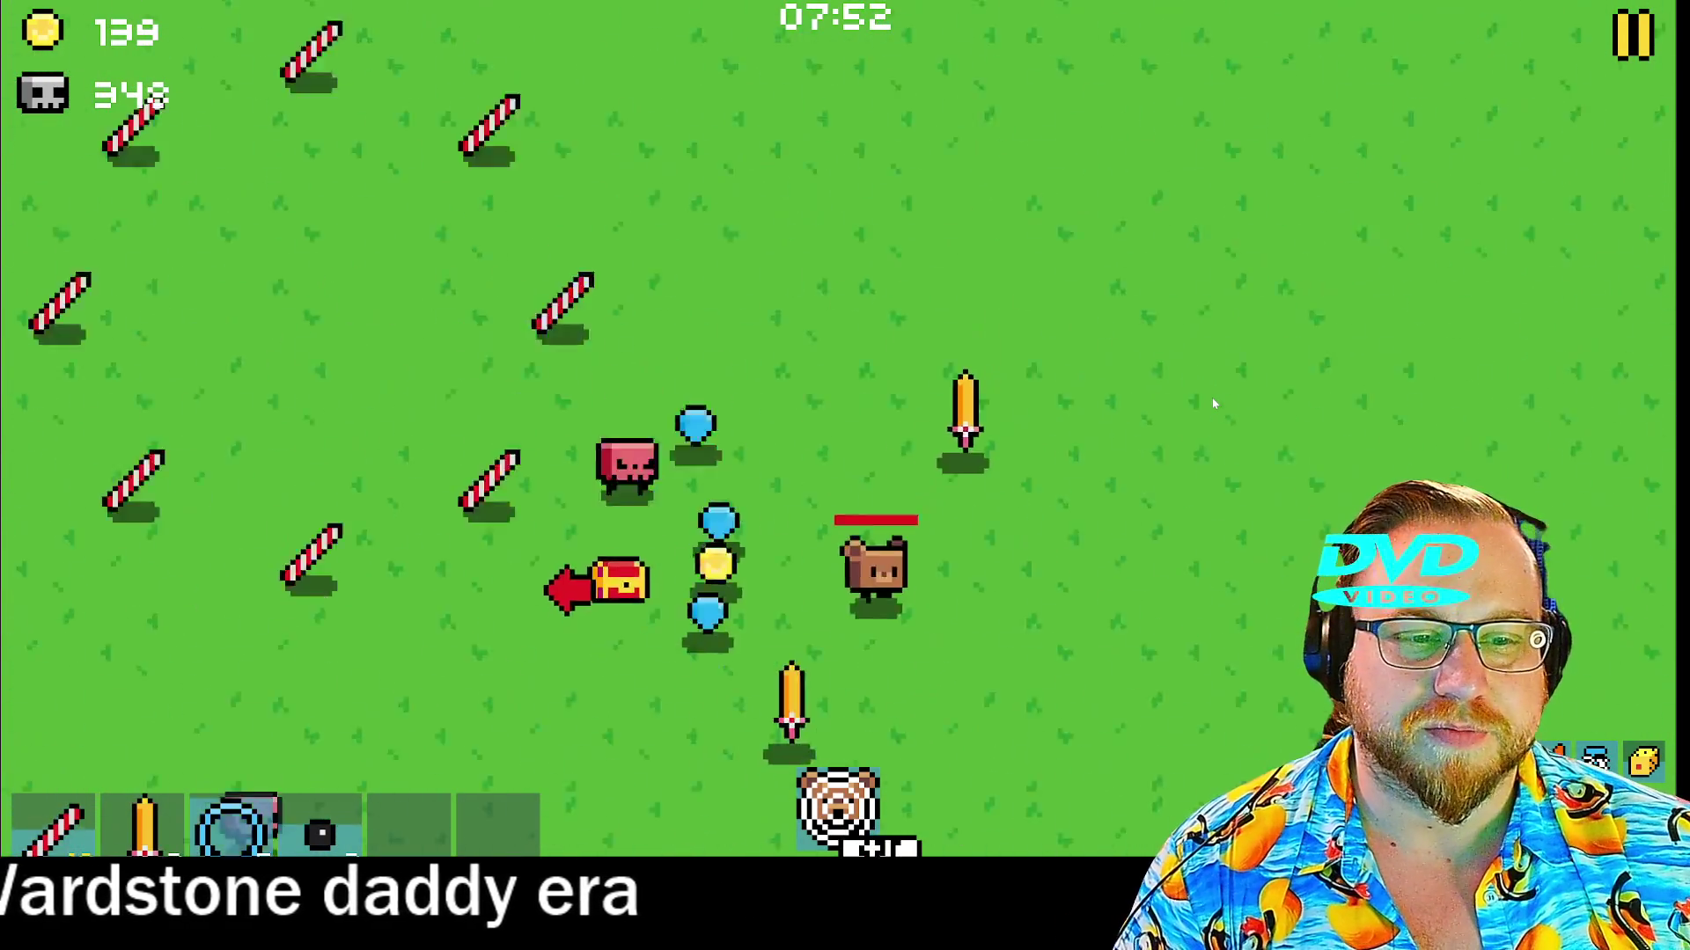
pyautogui.press('w')
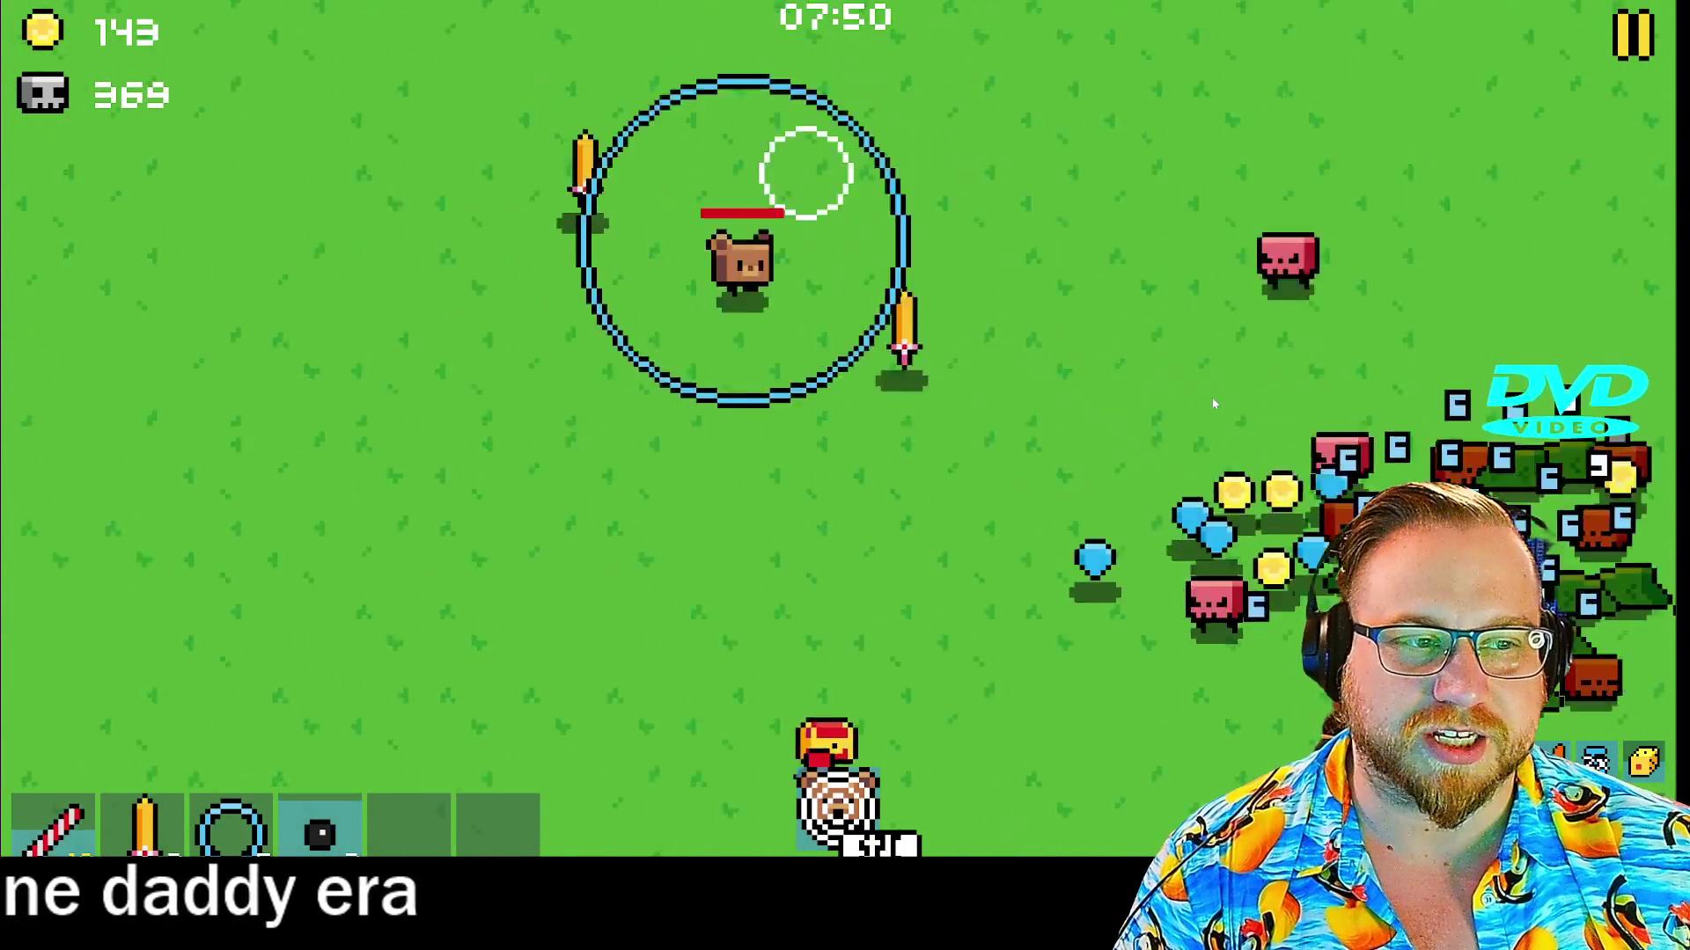
pyautogui.press('a')
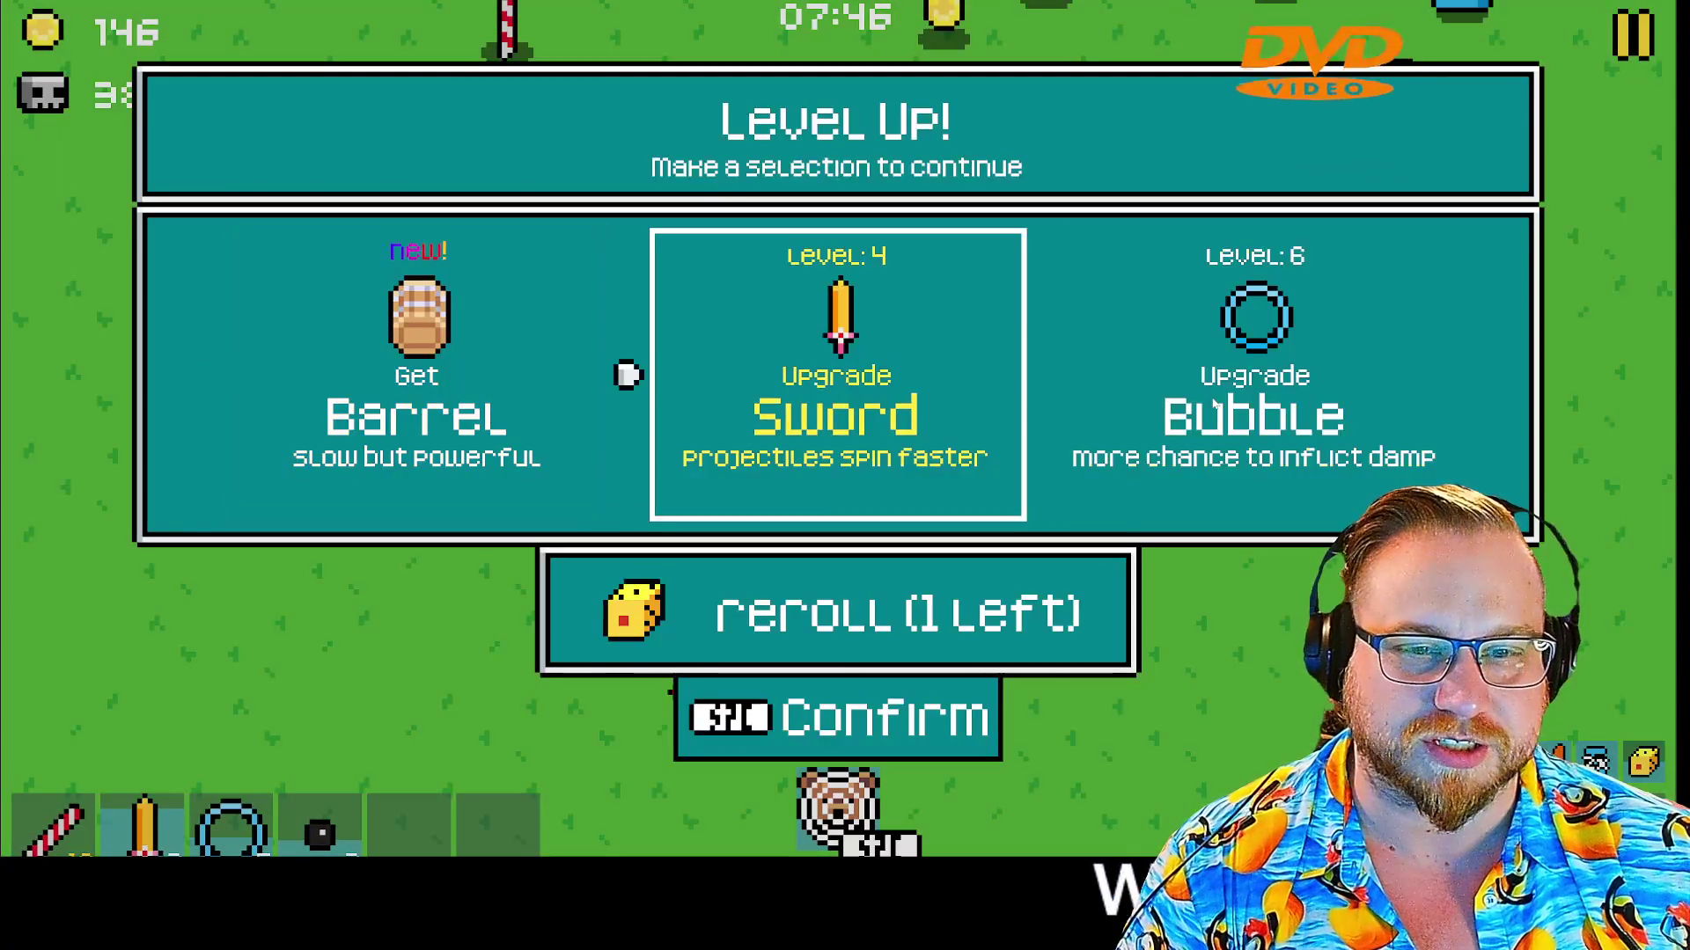
# Pick the Bubble upgrade and keep moving until choosing Boba Pearl again
pyautogui.click(1236, 351)
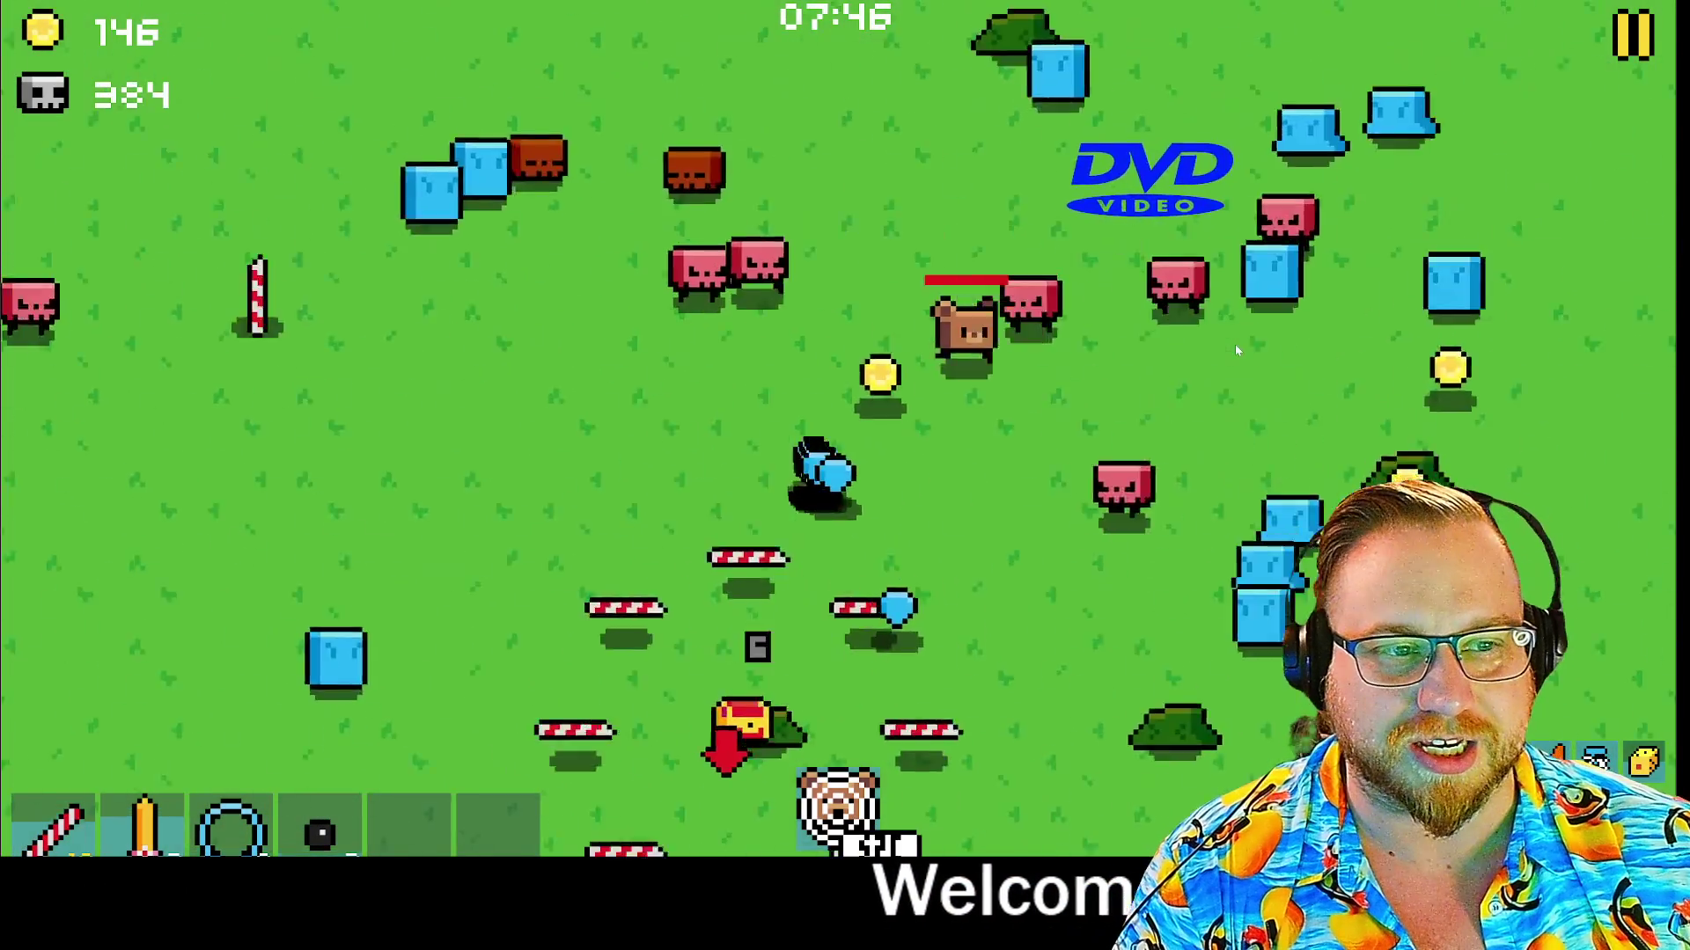
pyautogui.press('w')
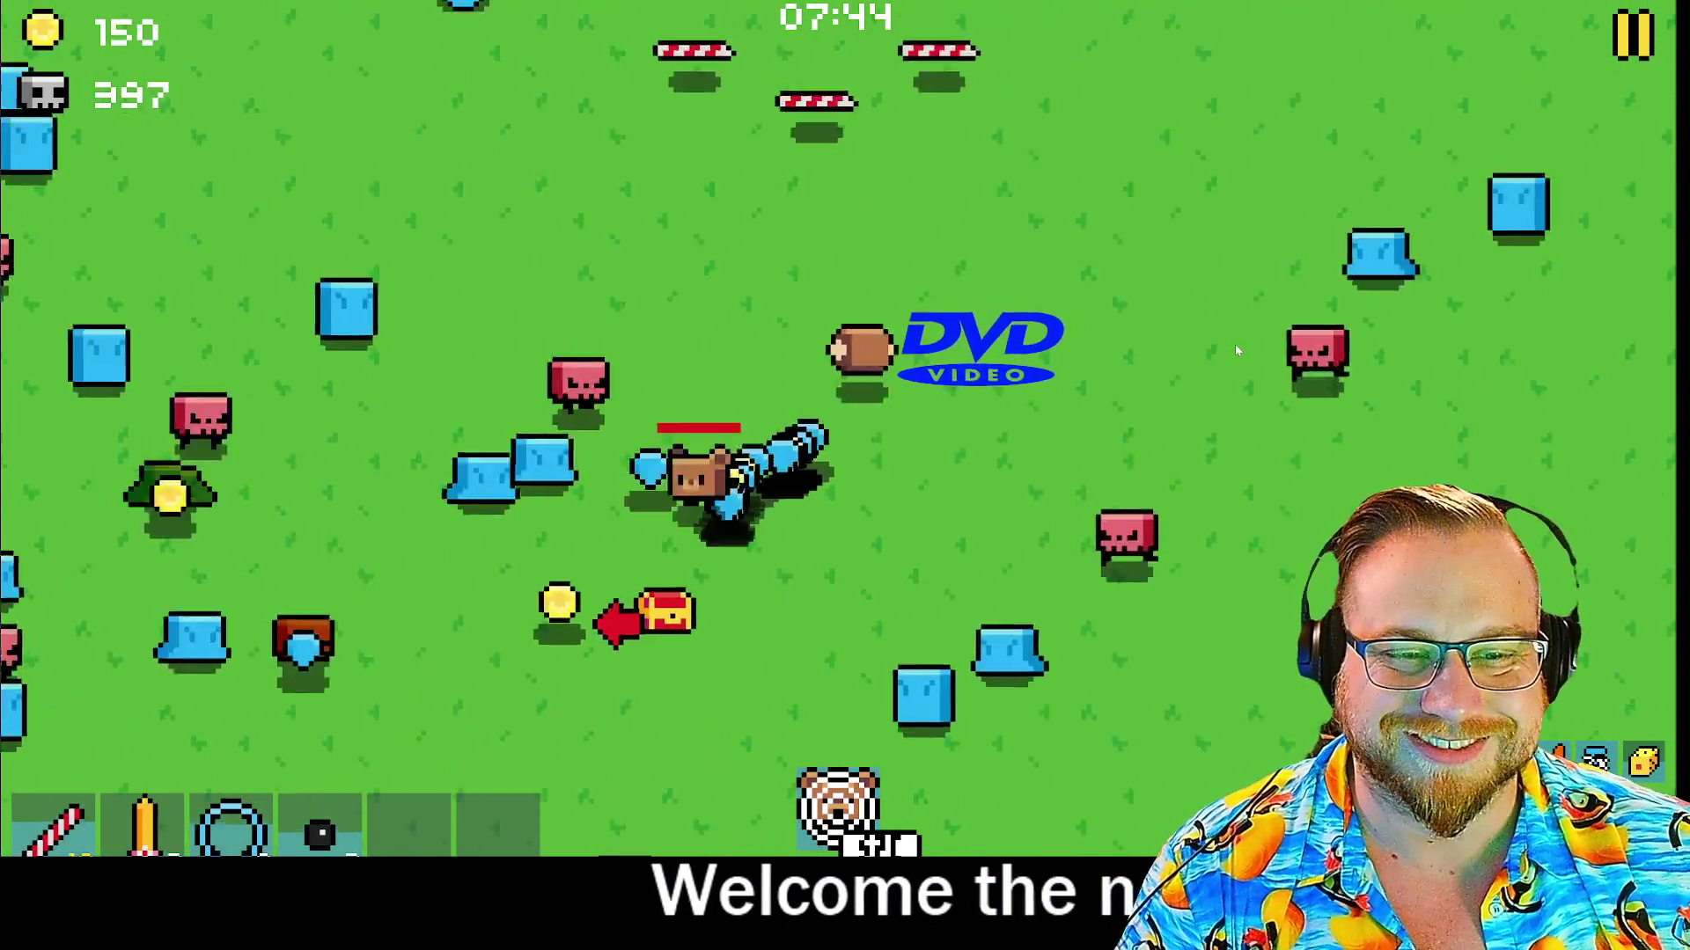
pyautogui.press('d')
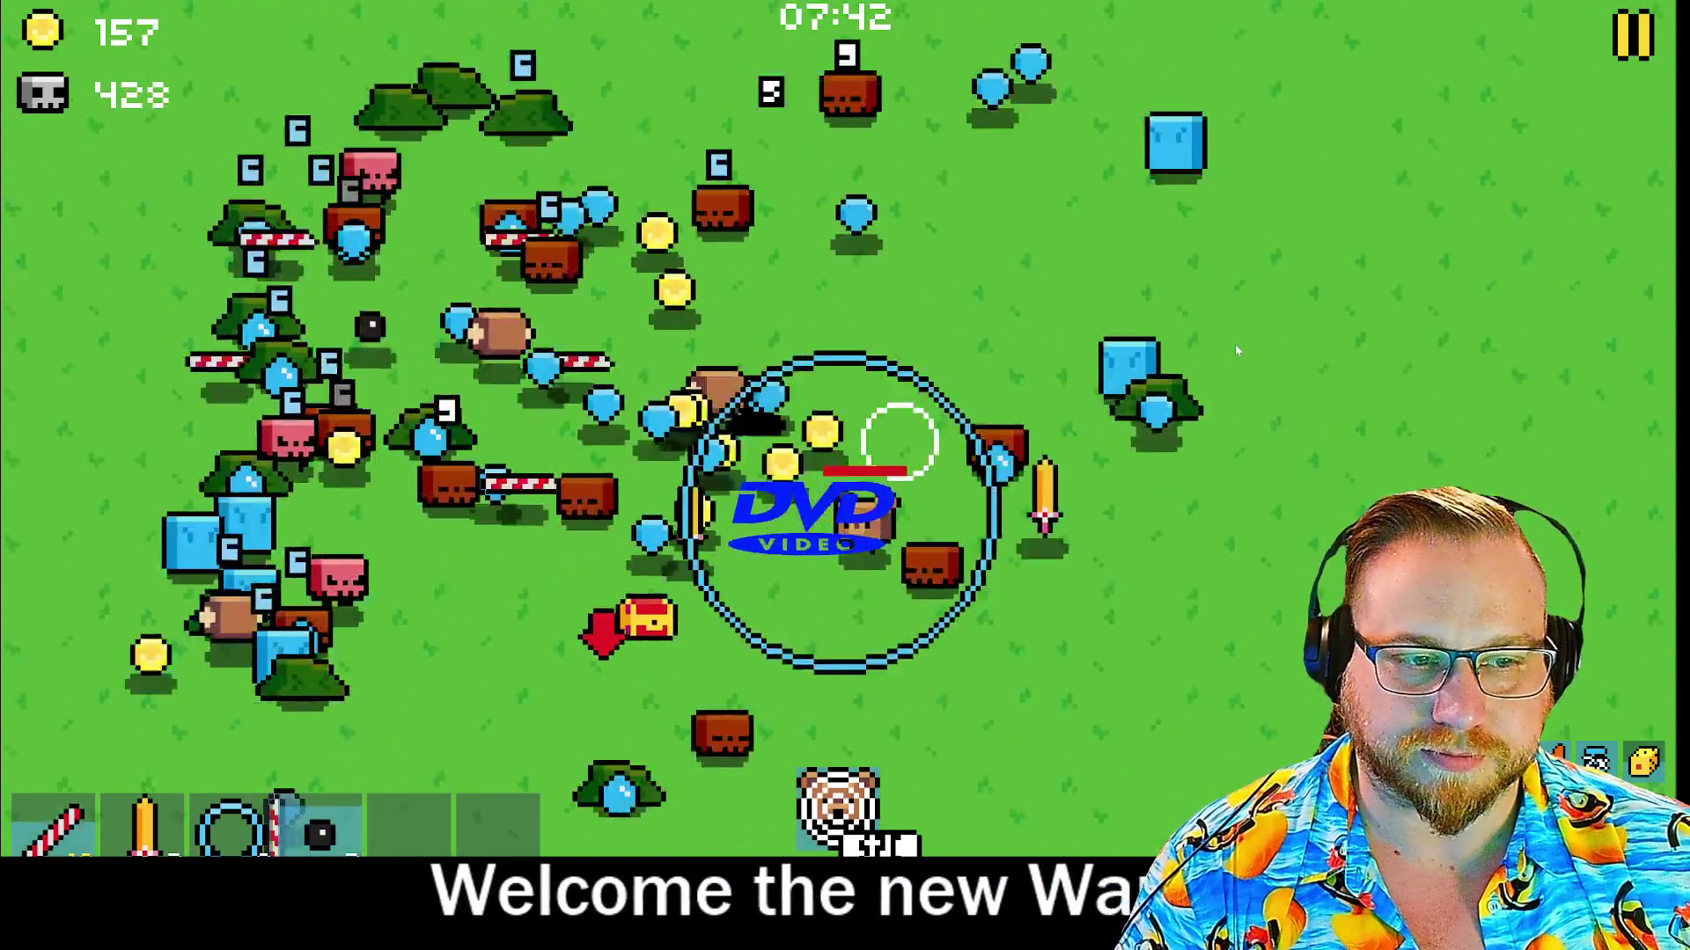
pyautogui.press('a')
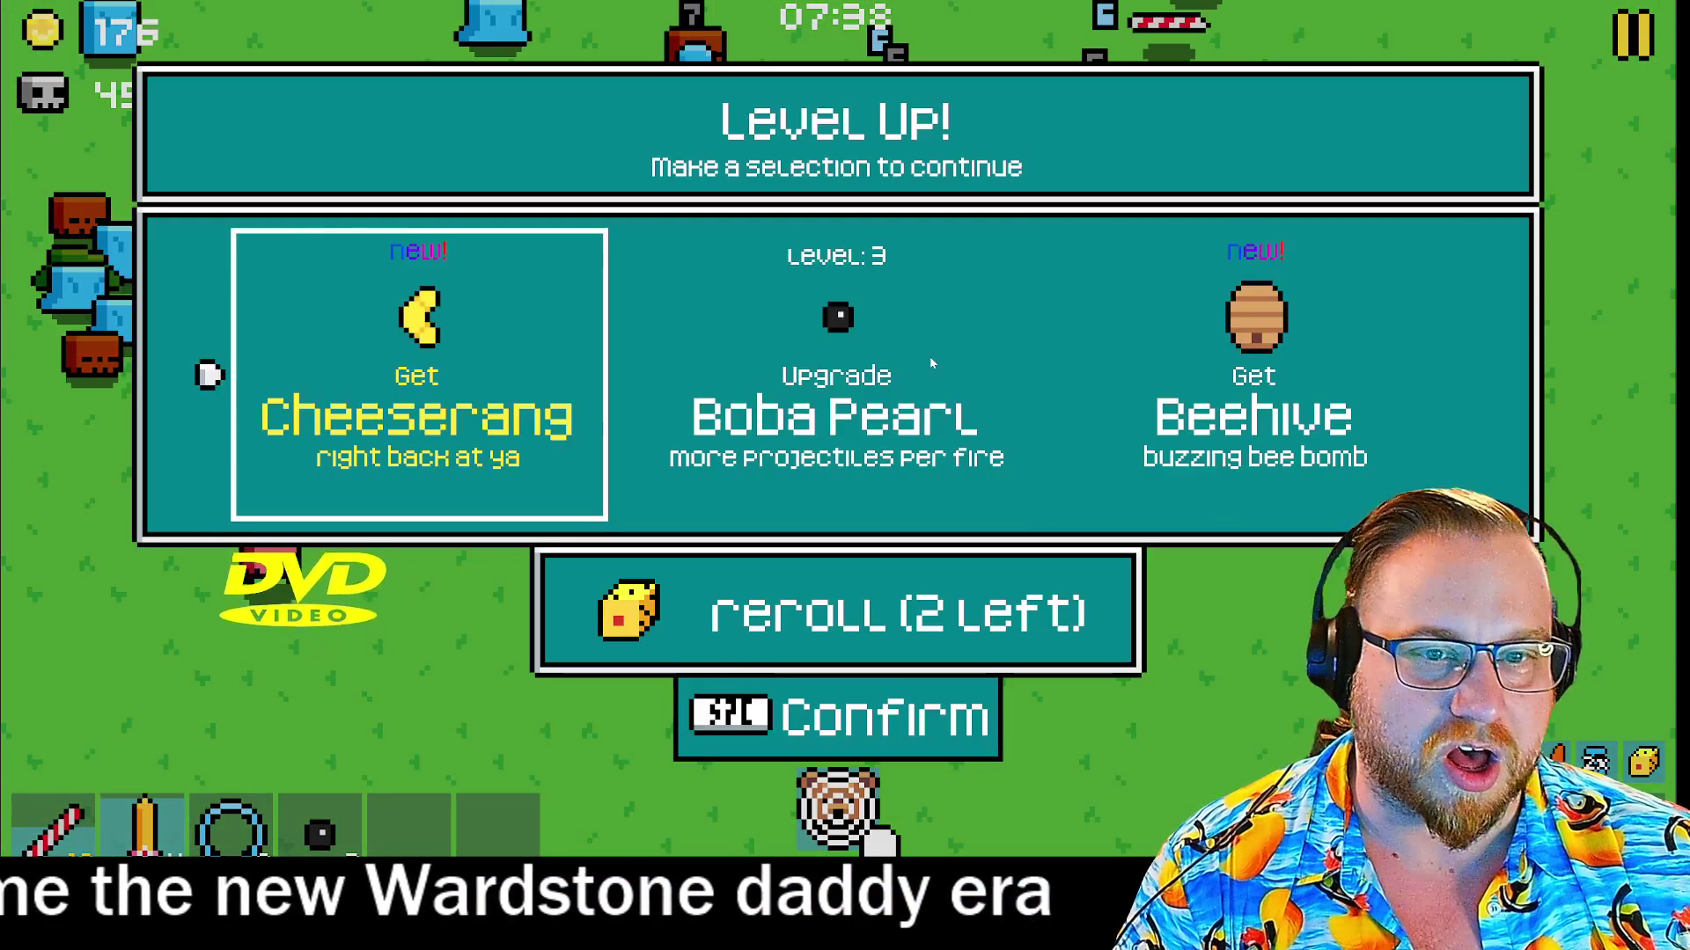
pyautogui.click(829, 352)
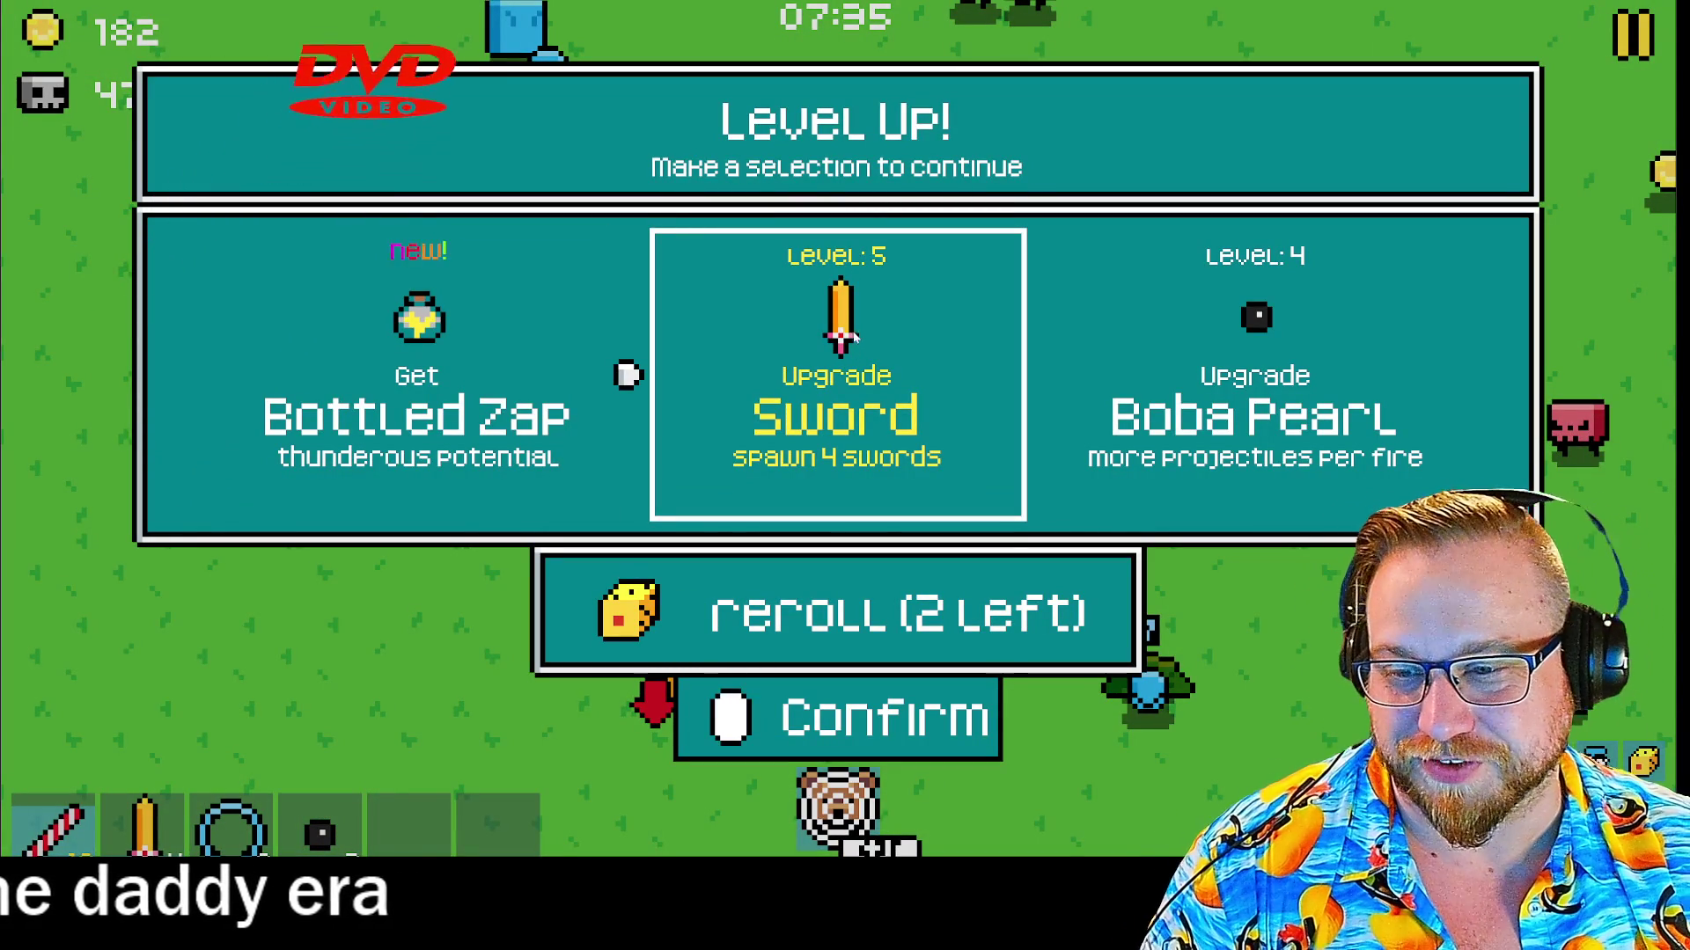
# Take Boba Pearl level 4, another Boba Pearl upgrade, and Bubble levels 8 and 9
pyautogui.click(1220, 341)
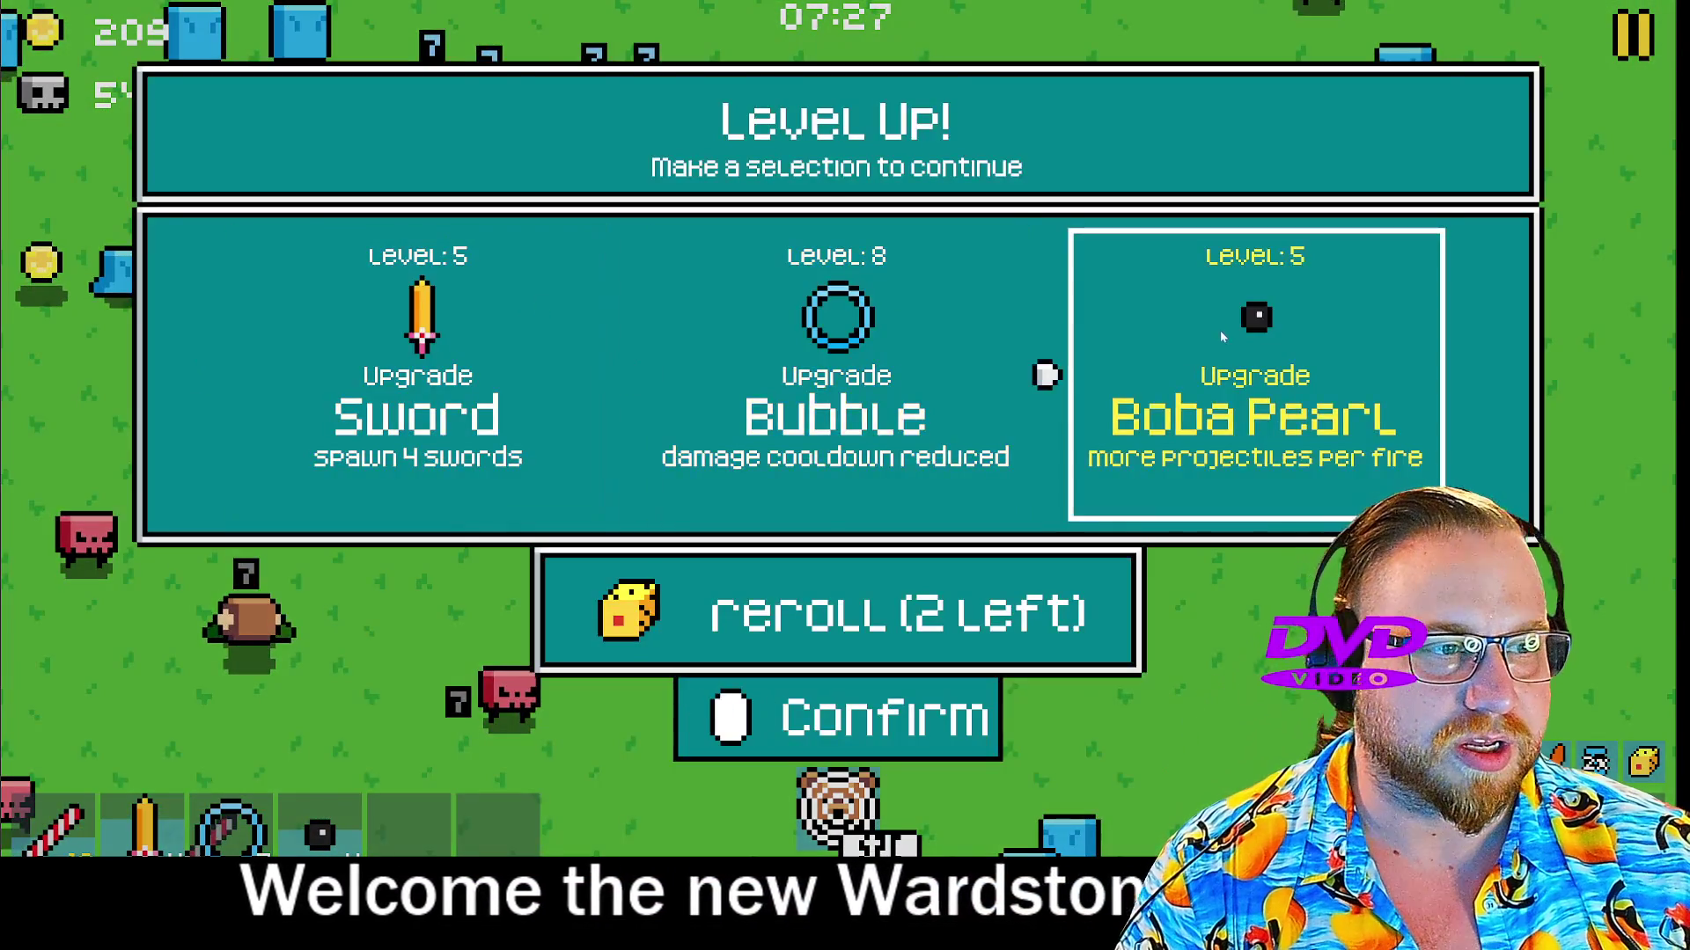
pyautogui.click(1219, 330)
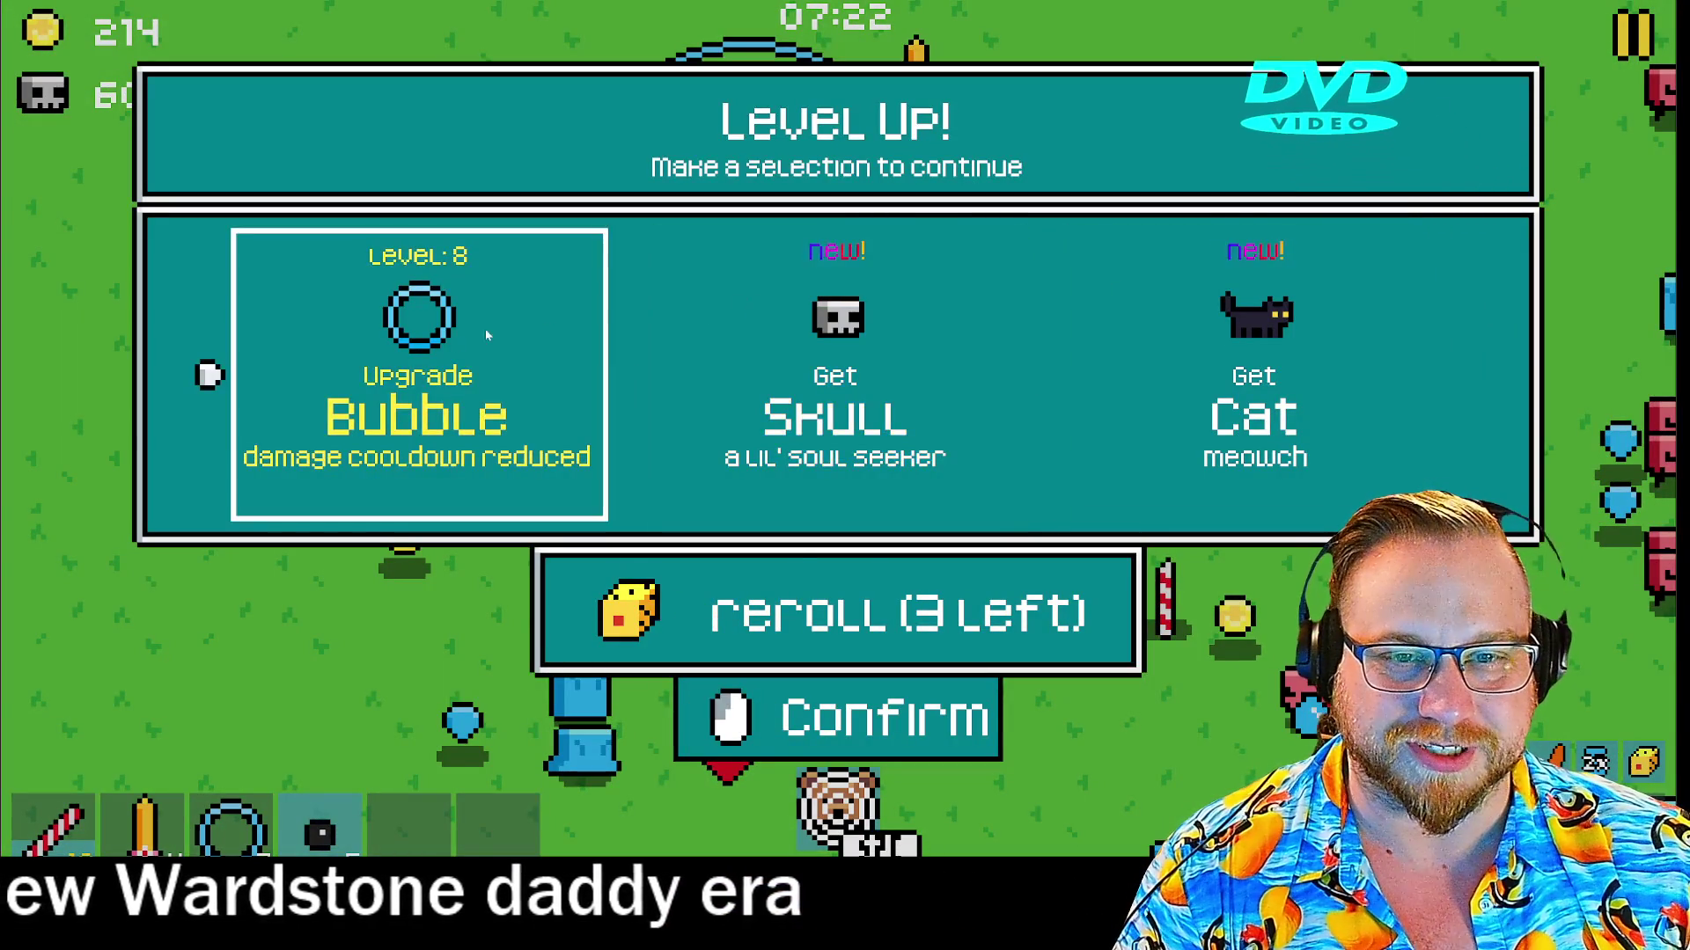
pyautogui.click(542, 310)
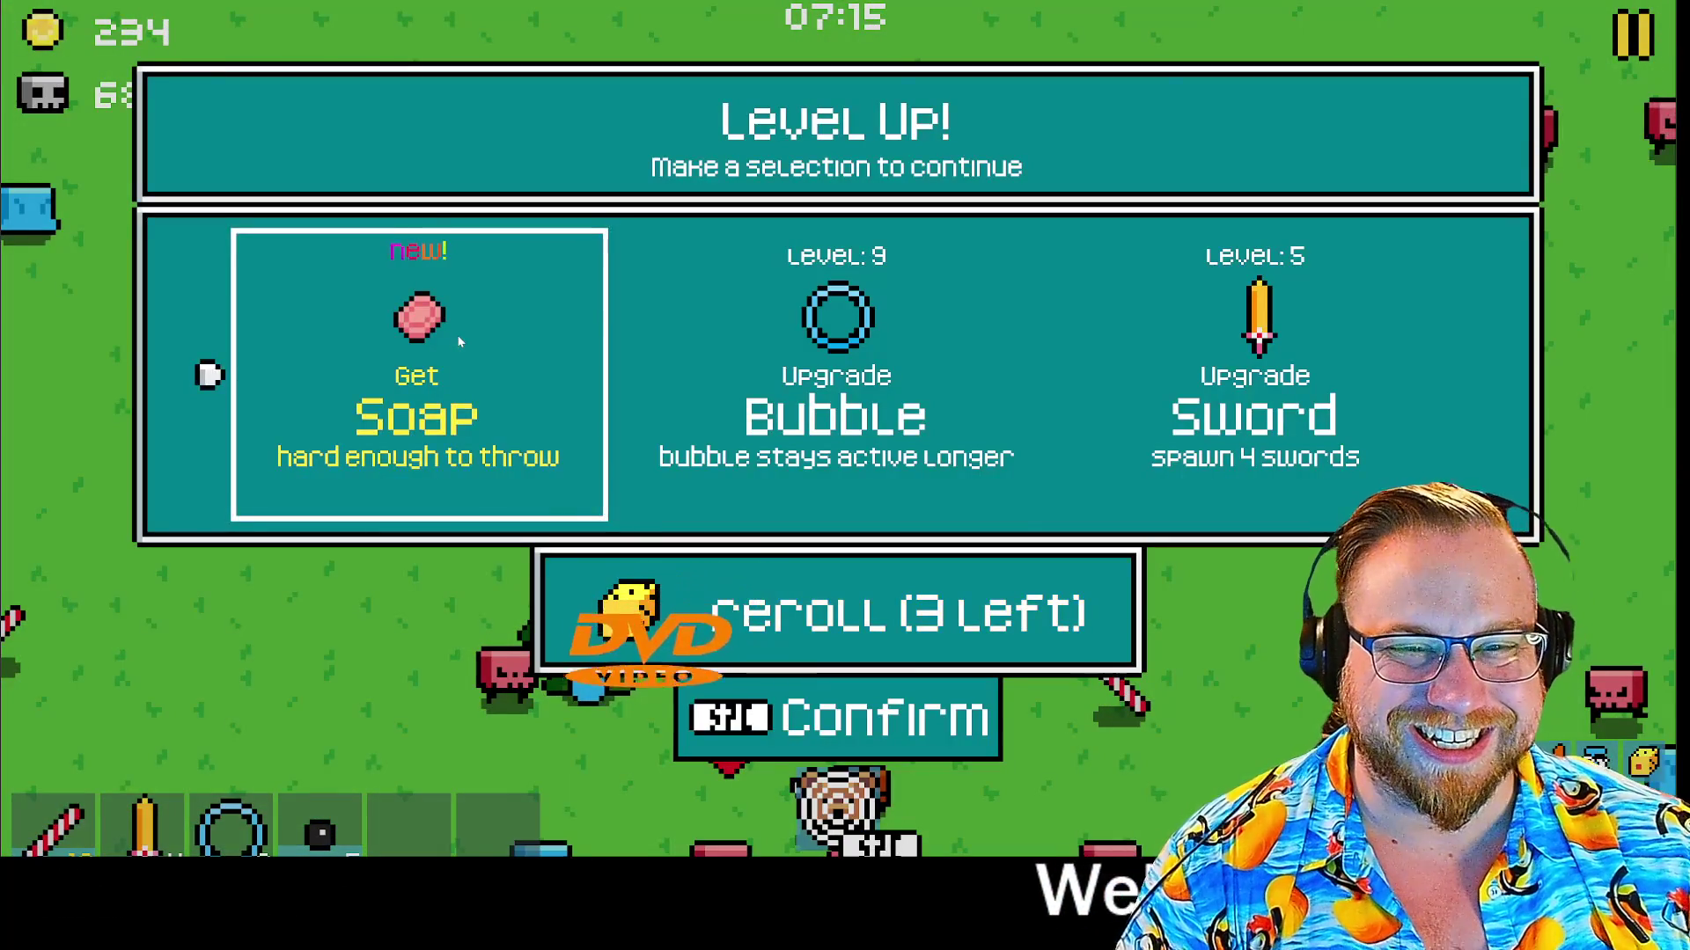
pyautogui.click(1012, 336)
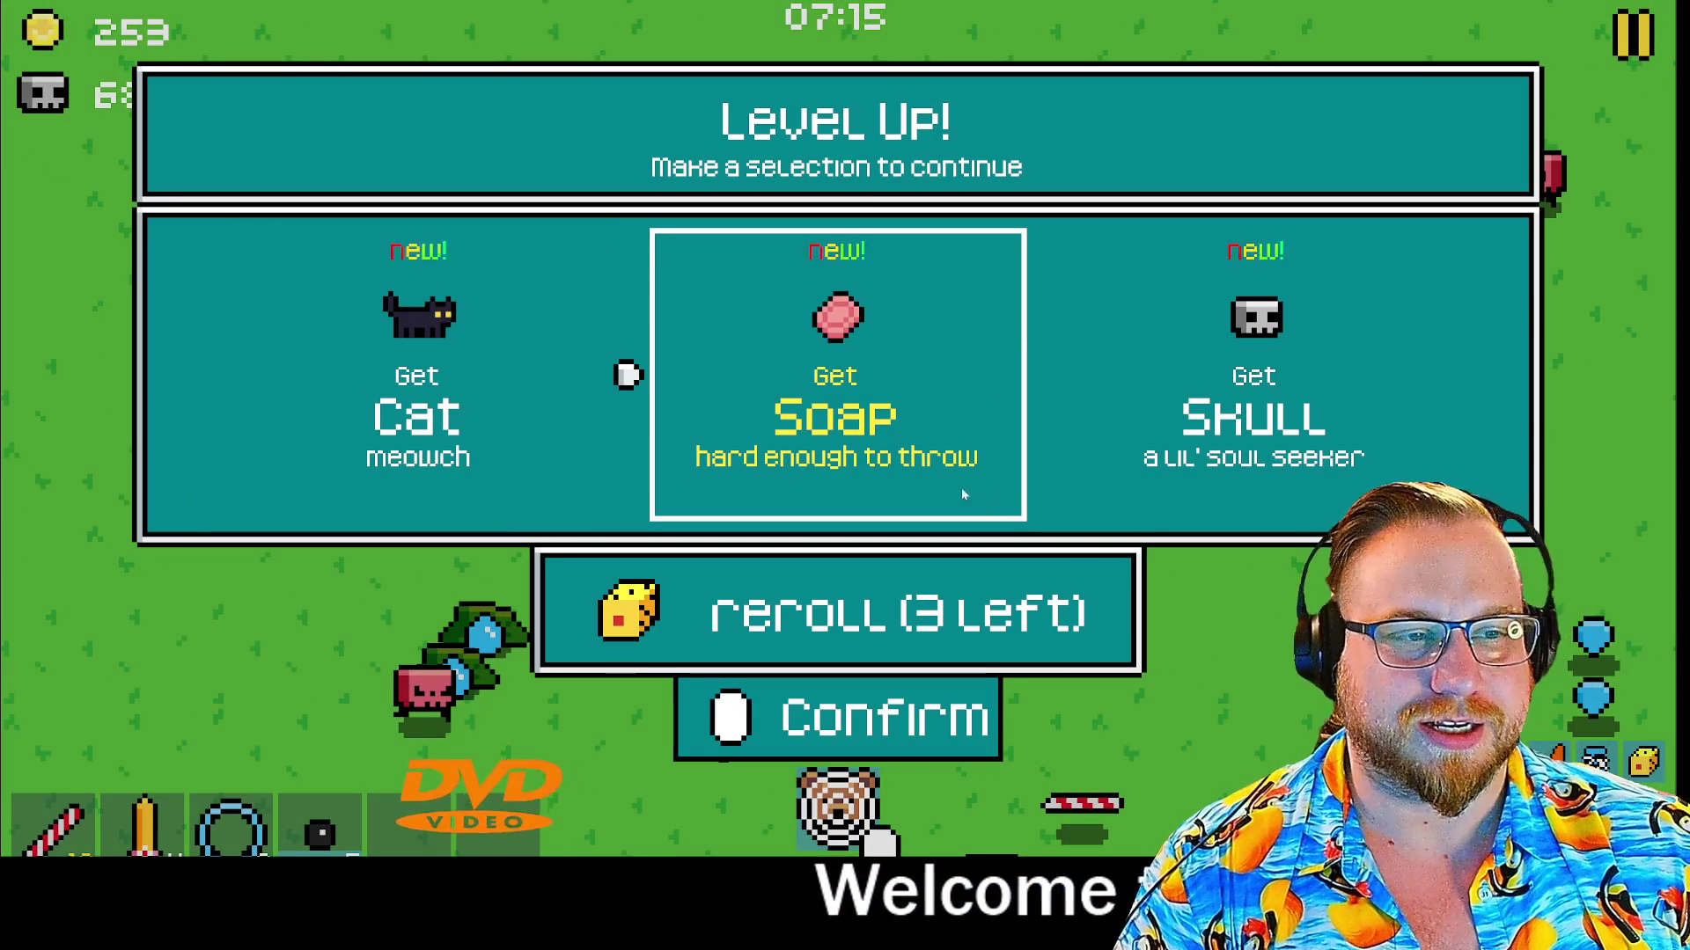
# Reroll the Cat, Soap and Skull offer with the keyboard and take Bubble
pyautogui.press('Right')
pyautogui.press('Left')
pyautogui.press('Down')
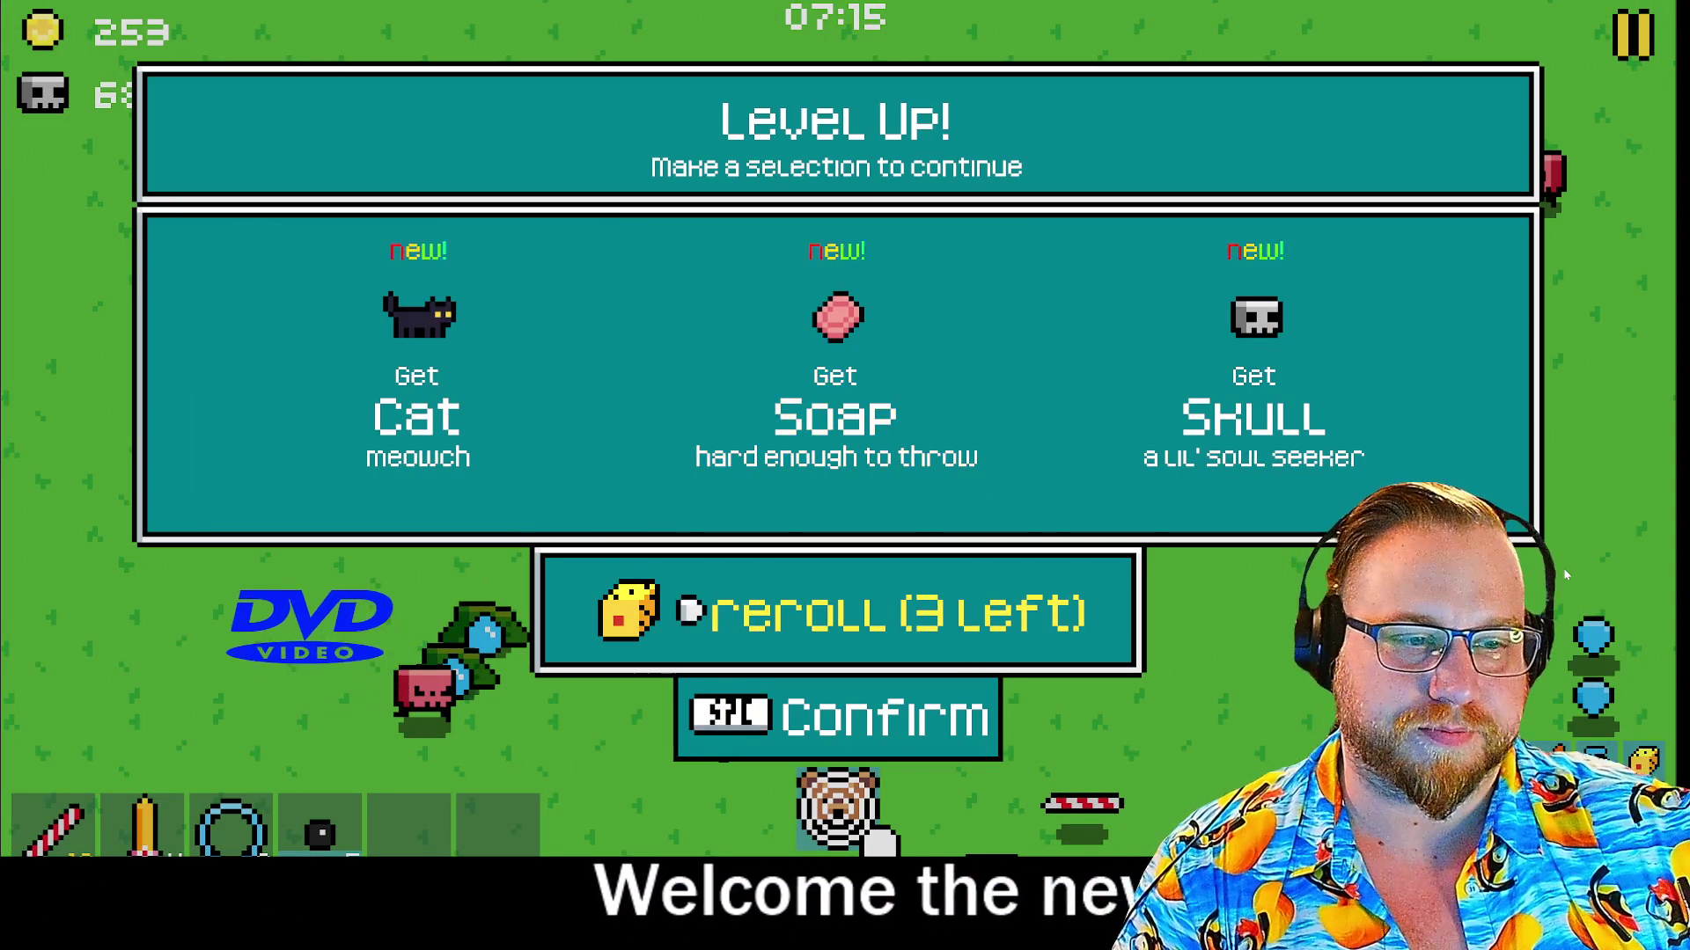
pyautogui.press('space')
pyautogui.press('Up')
pyautogui.press('Left')
pyautogui.press('space')
pyautogui.press('Down')
# Take the Boba Pearl upgrade, keep playing, and confirm the level-10 Sword upgrade
pyautogui.press('Up')
pyautogui.press('Left')
pyautogui.press('Right')
pyautogui.press('space')
pyautogui.press('Left')
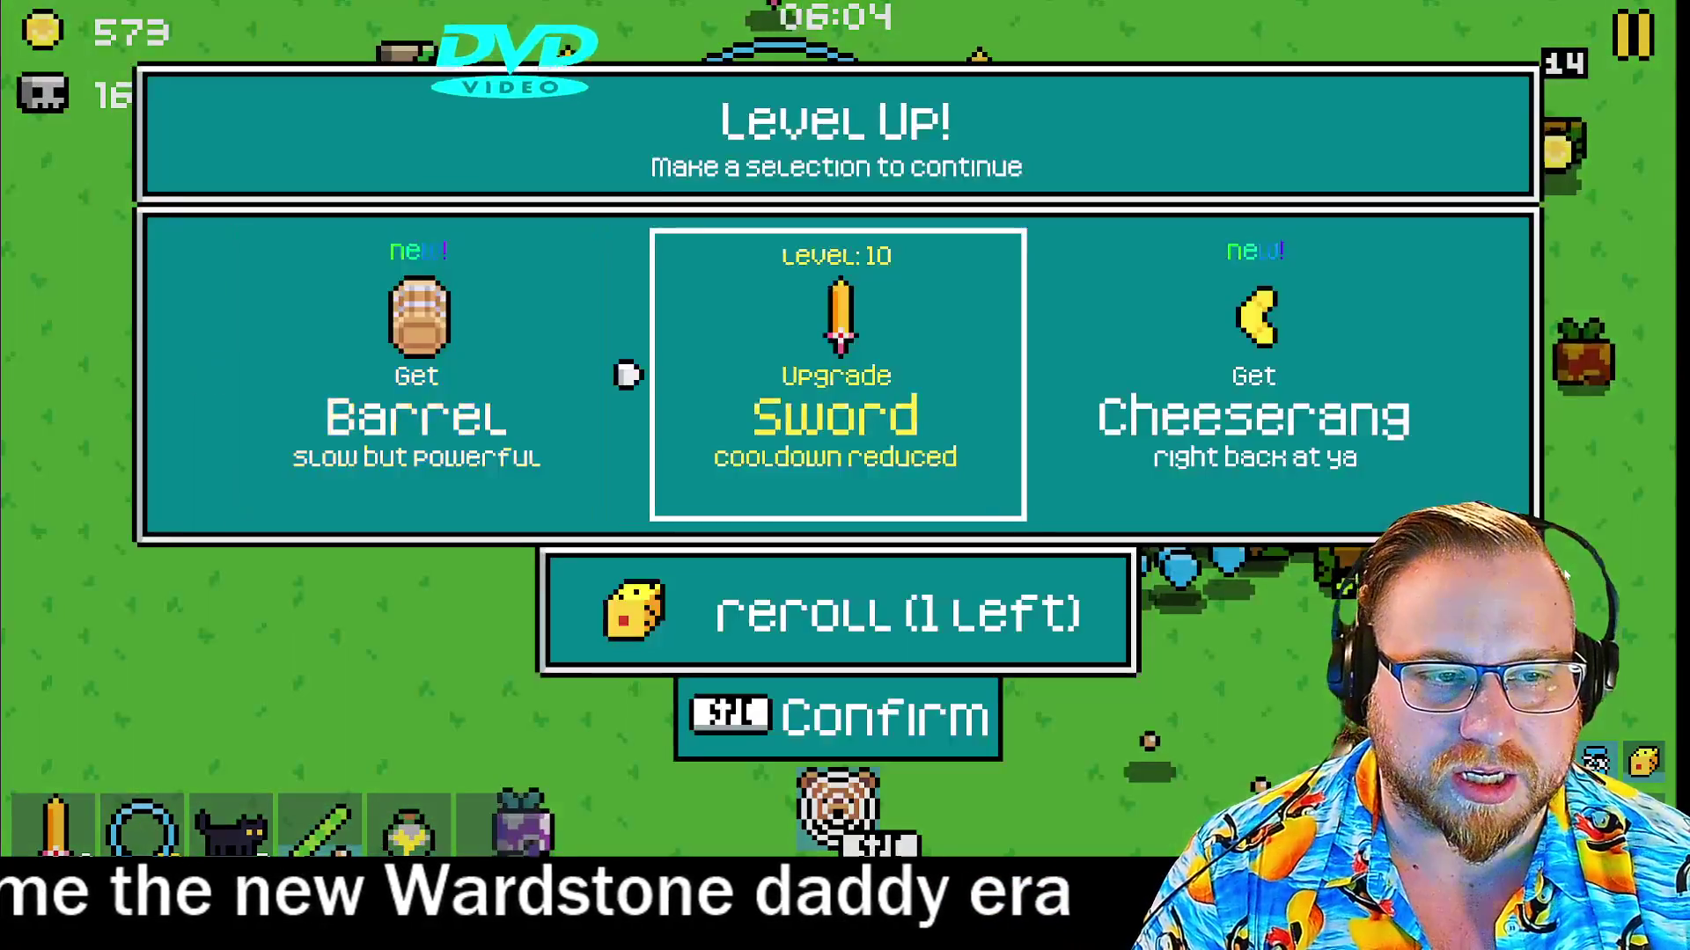
pyautogui.press('space')
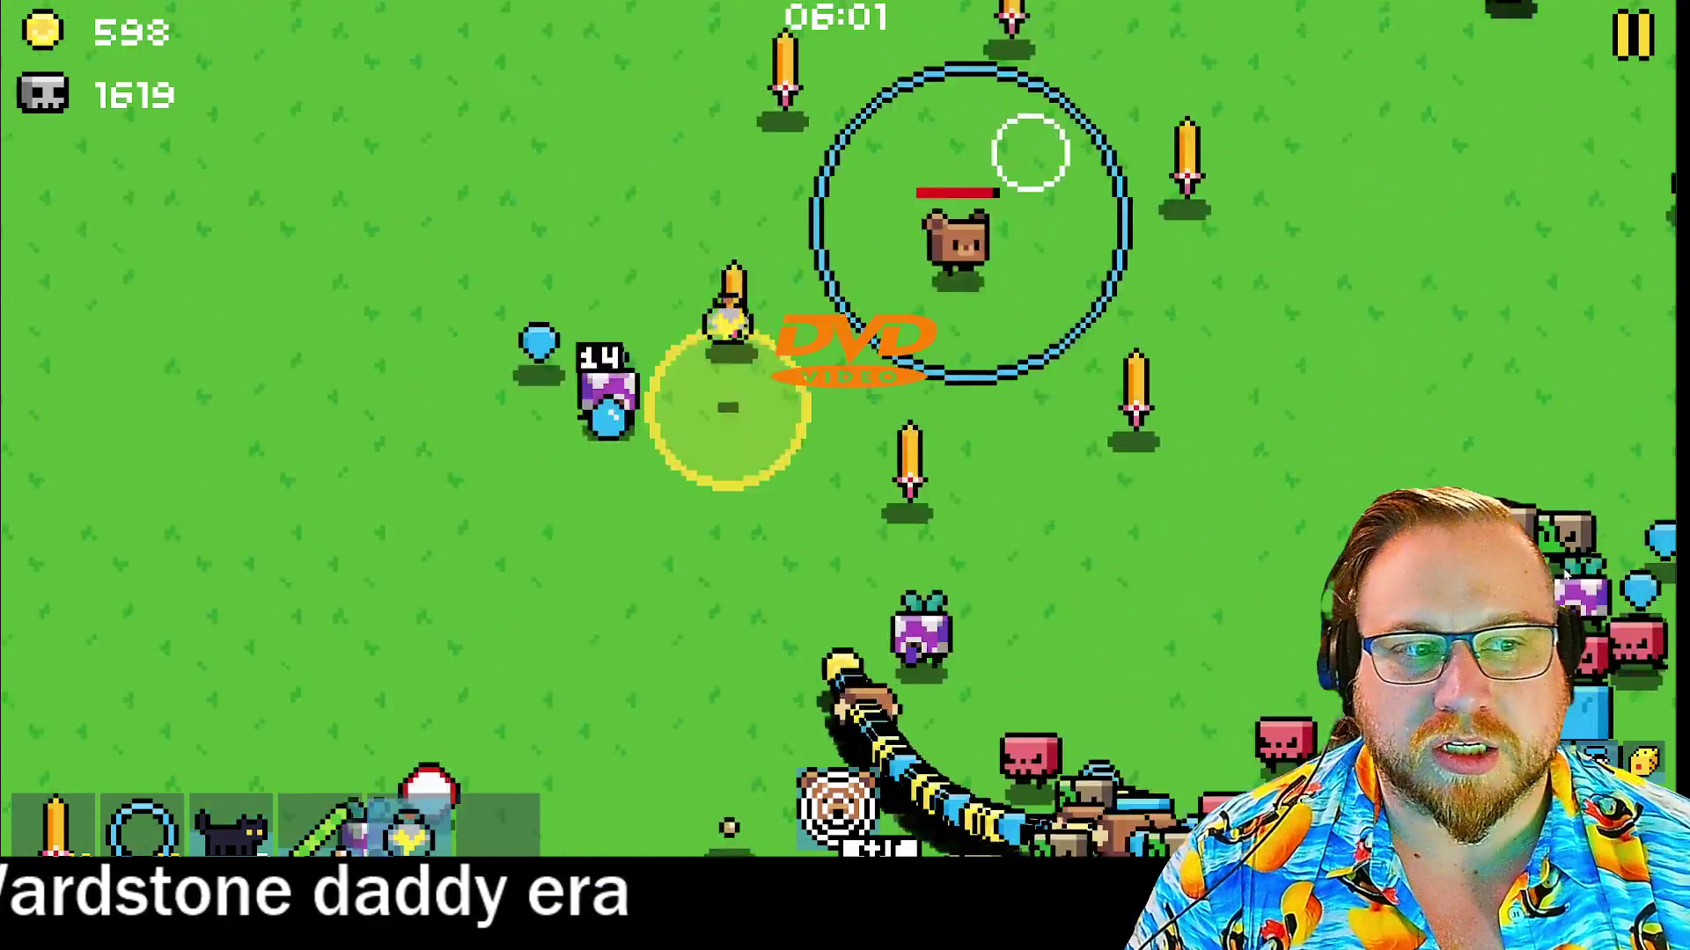
# Take Bottled Zap, reroll the Boba Pearl, Trash and Fireball offer, then take Bottled Zap level 2
pyautogui.press('Left')
pyautogui.press('space')
pyautogui.press('Right')
pyautogui.press('Right')
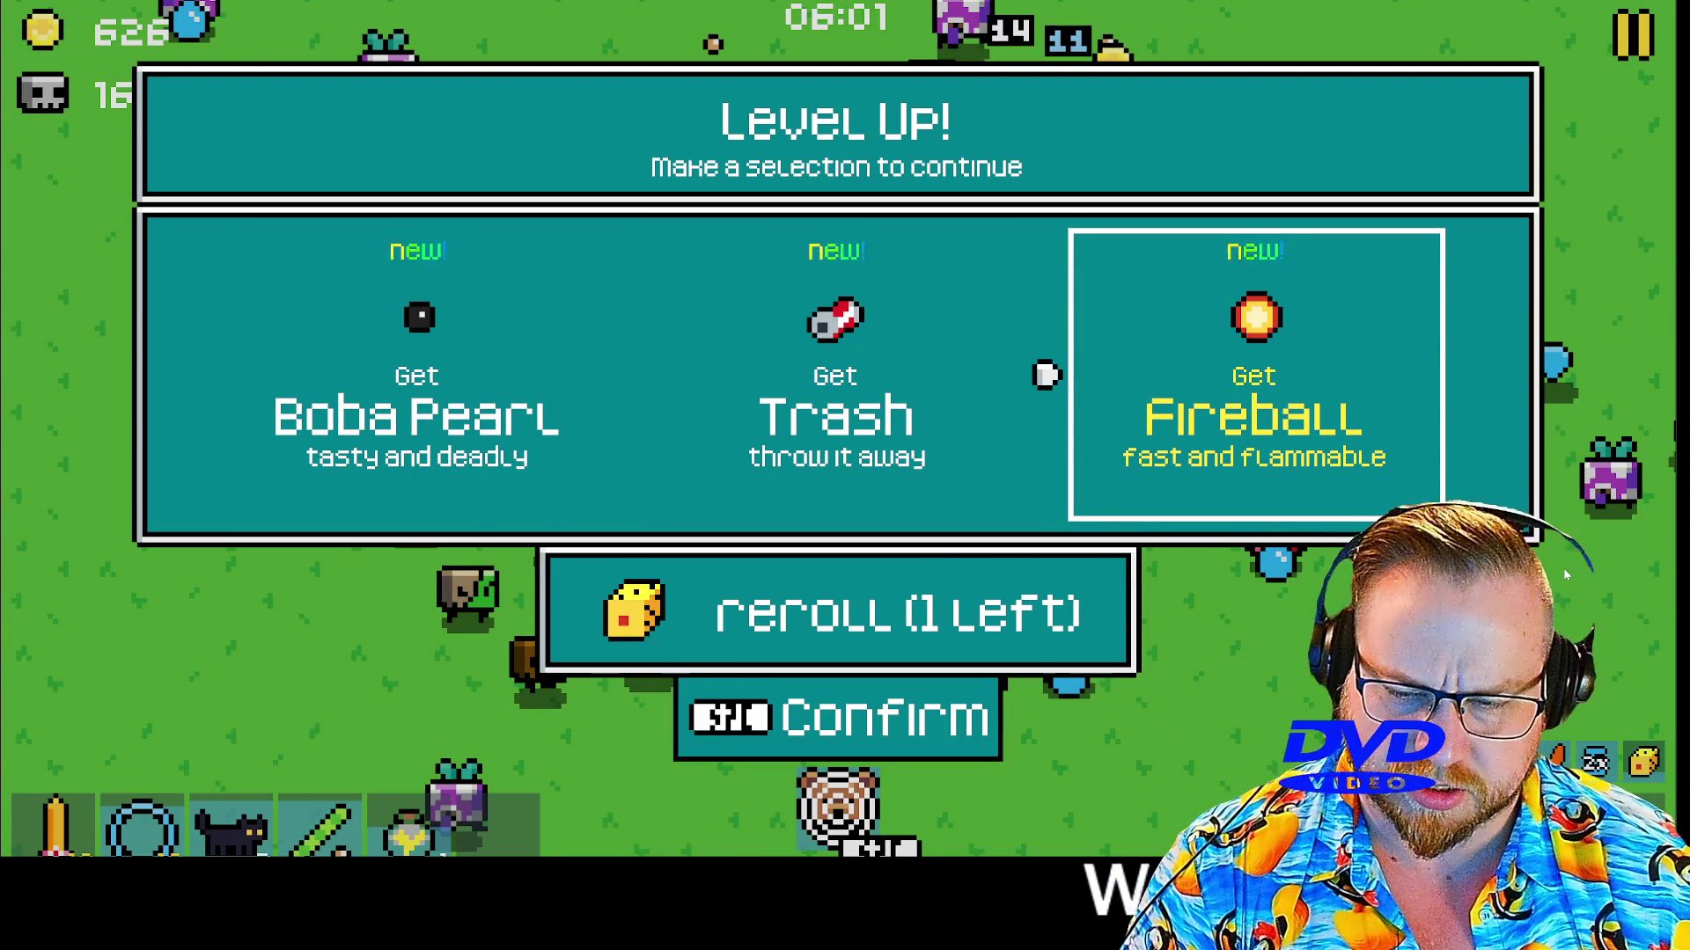
pyautogui.press('Down')
pyautogui.press('space')
pyautogui.press('Right')
pyautogui.press('Left')
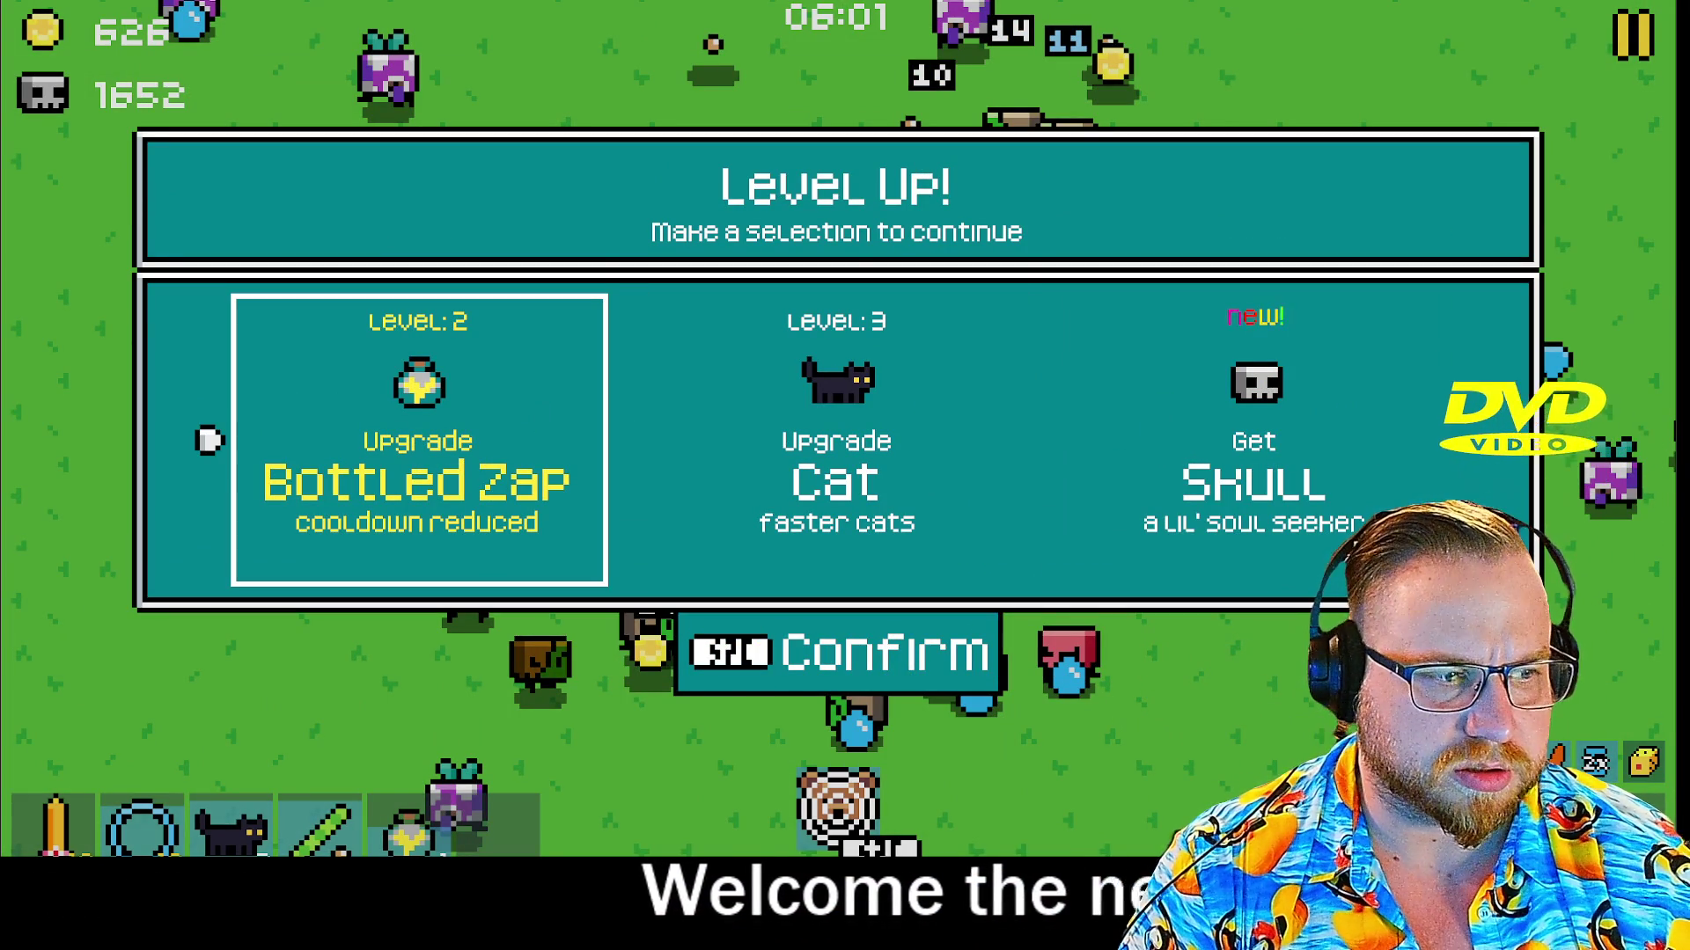
pyautogui.press('space')
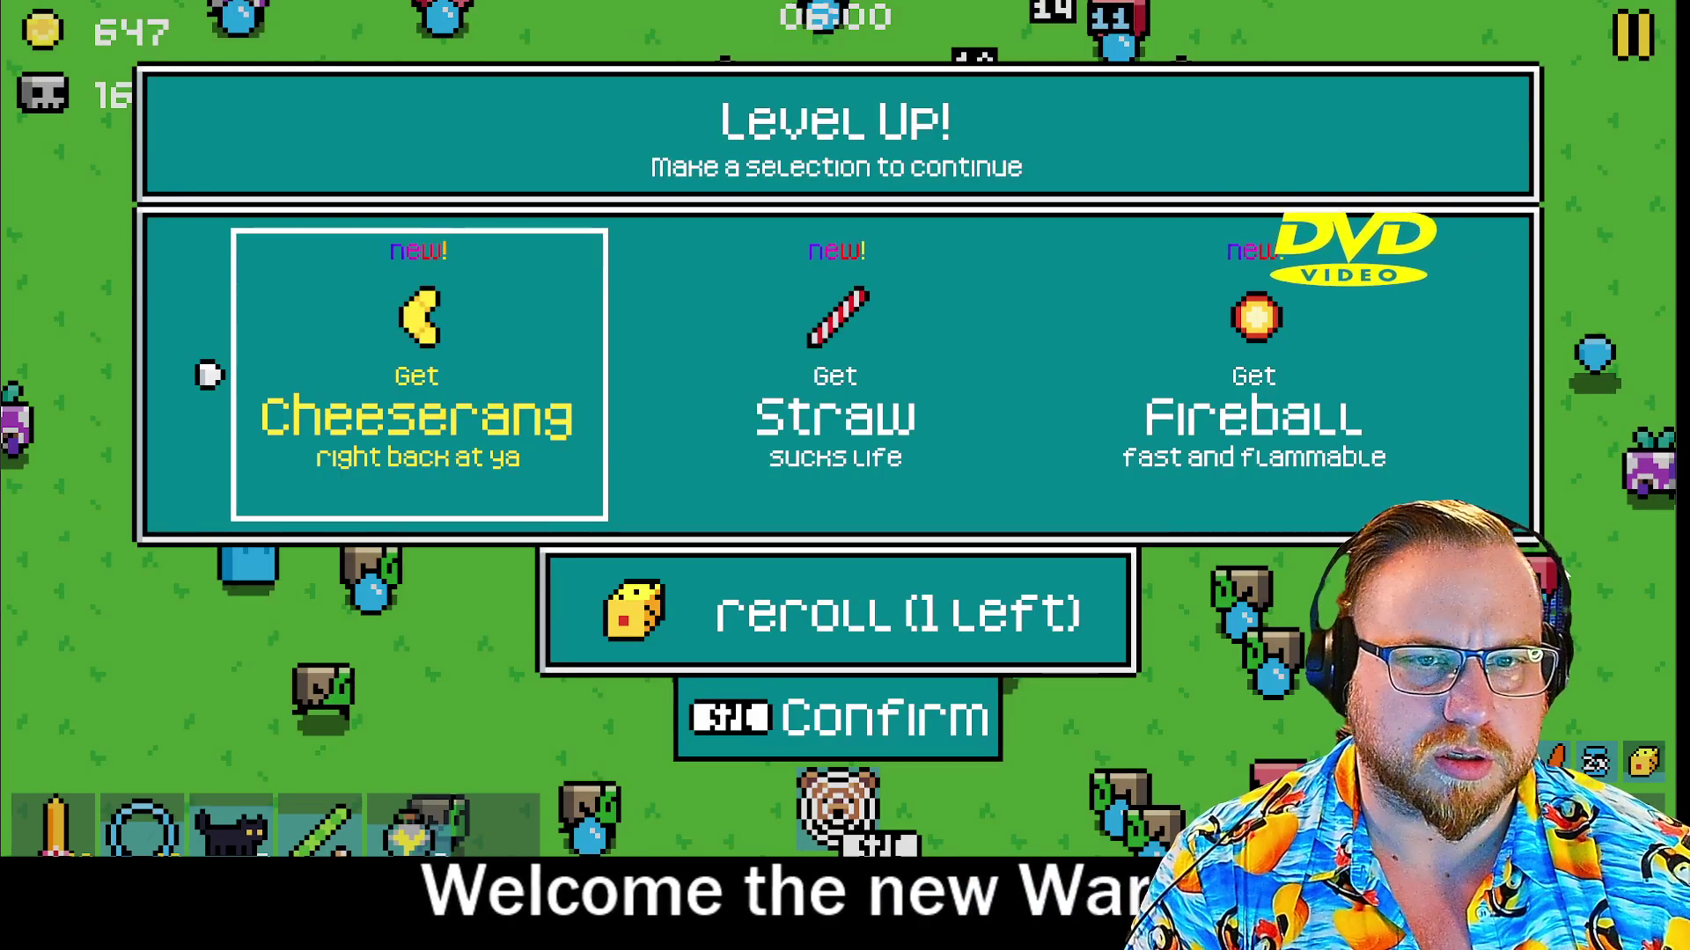
# Reroll the Cheeserang, Straw and Fireball offer and confirm Cat level 3
pyautogui.press('Down')
pyautogui.press('space')
pyautogui.press('Right')
pyautogui.press('space')
# Pause to view the Super Combos chart showing cat and hat combining, then resume play
pyautogui.press('Escape')
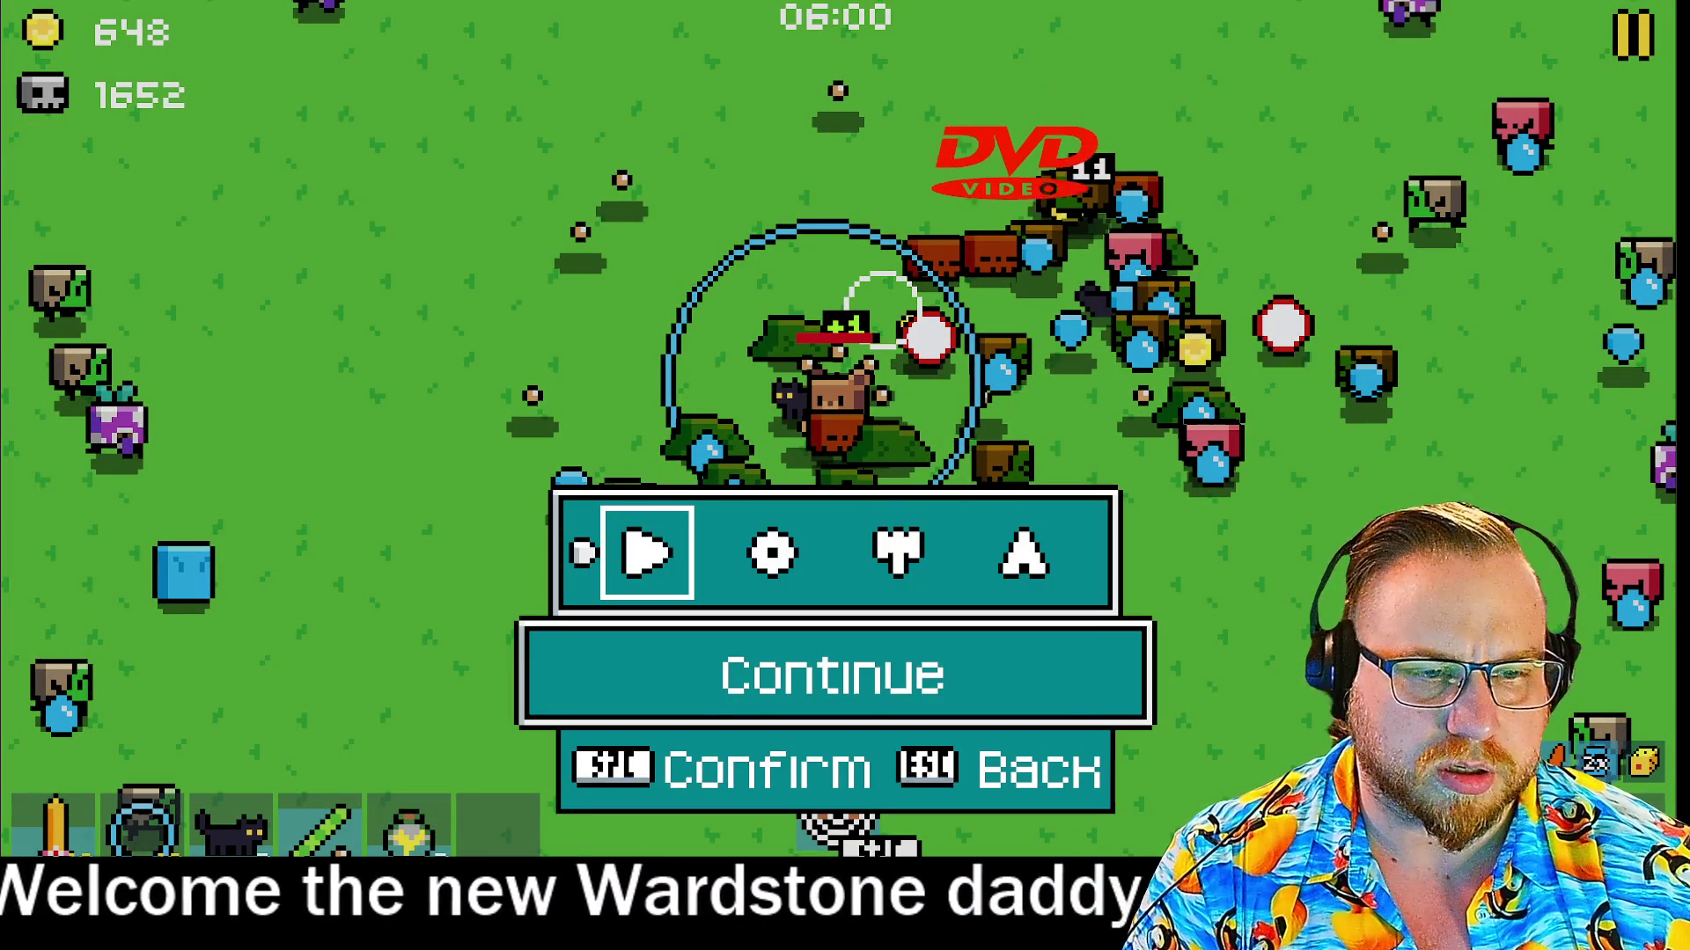
pyautogui.press('Right')
pyautogui.press('Right')
pyautogui.press('Right')
pyautogui.press('Left')
pyautogui.press('space')
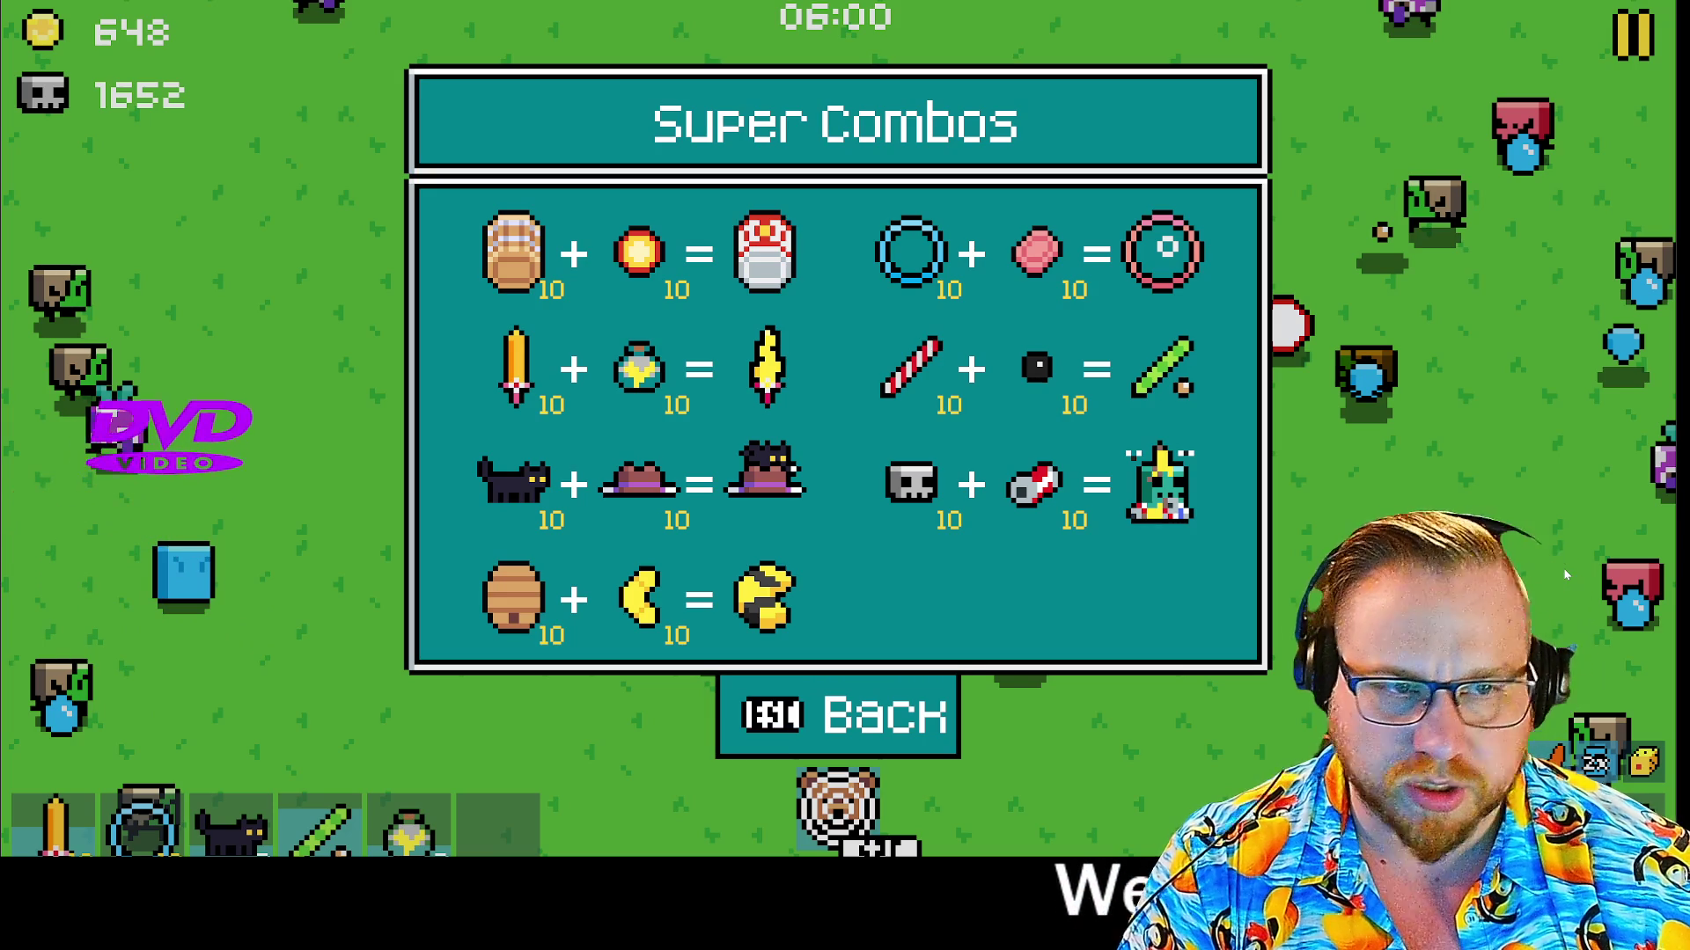
pyautogui.press('Escape')
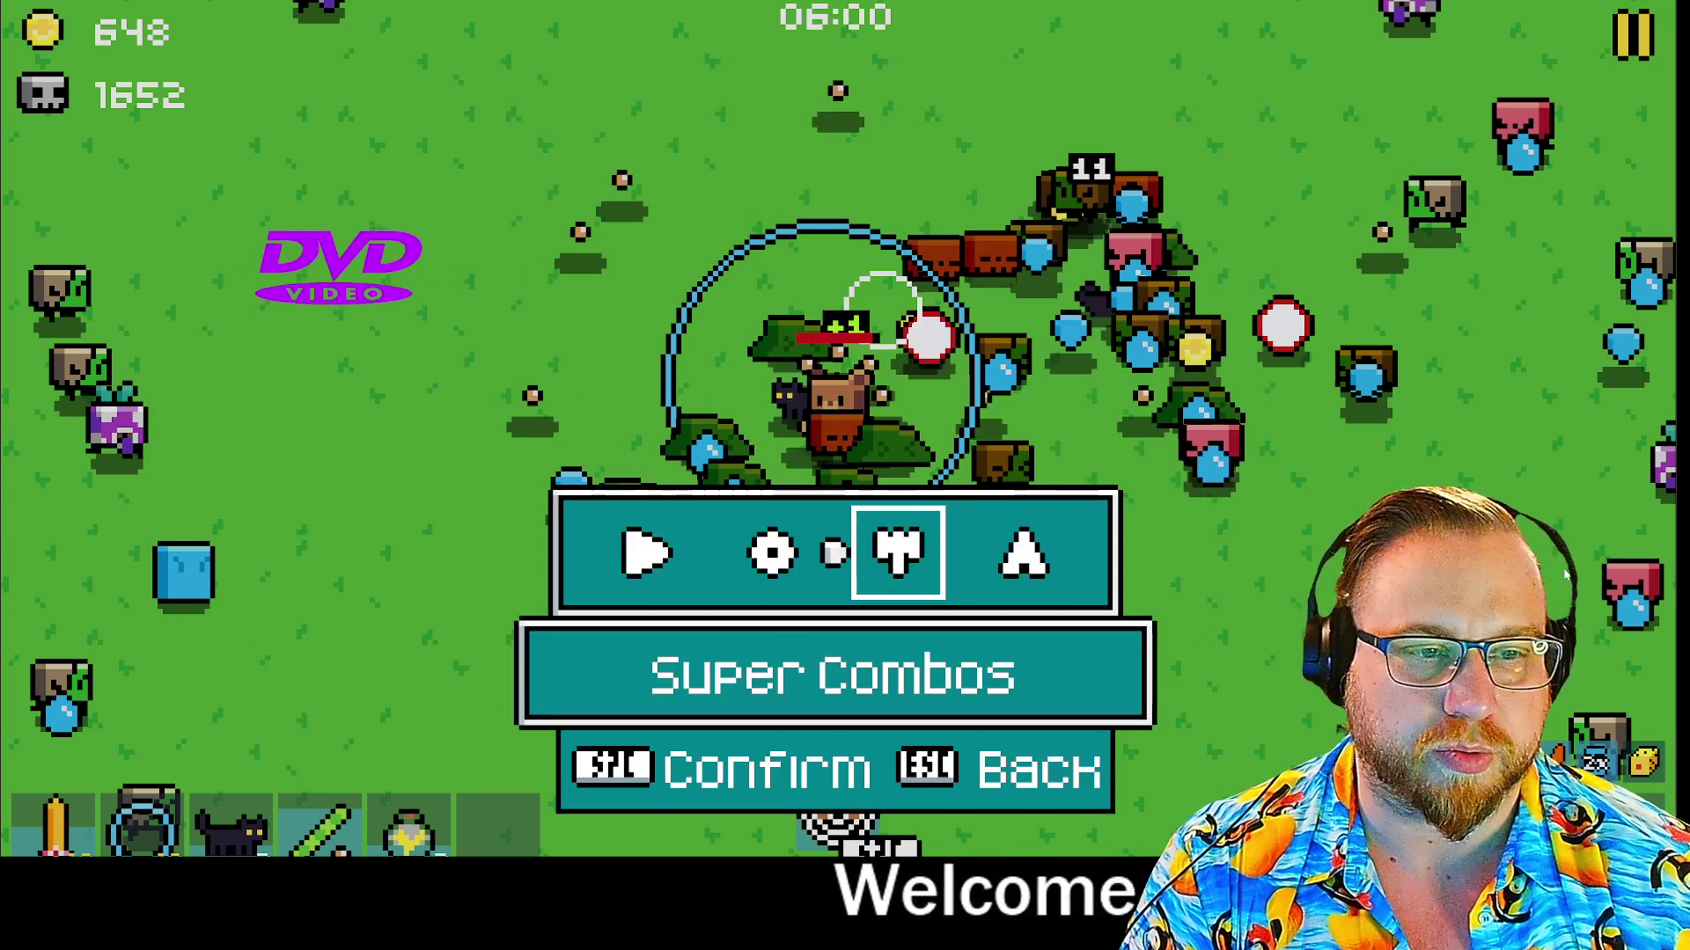
pyautogui.press('Escape')
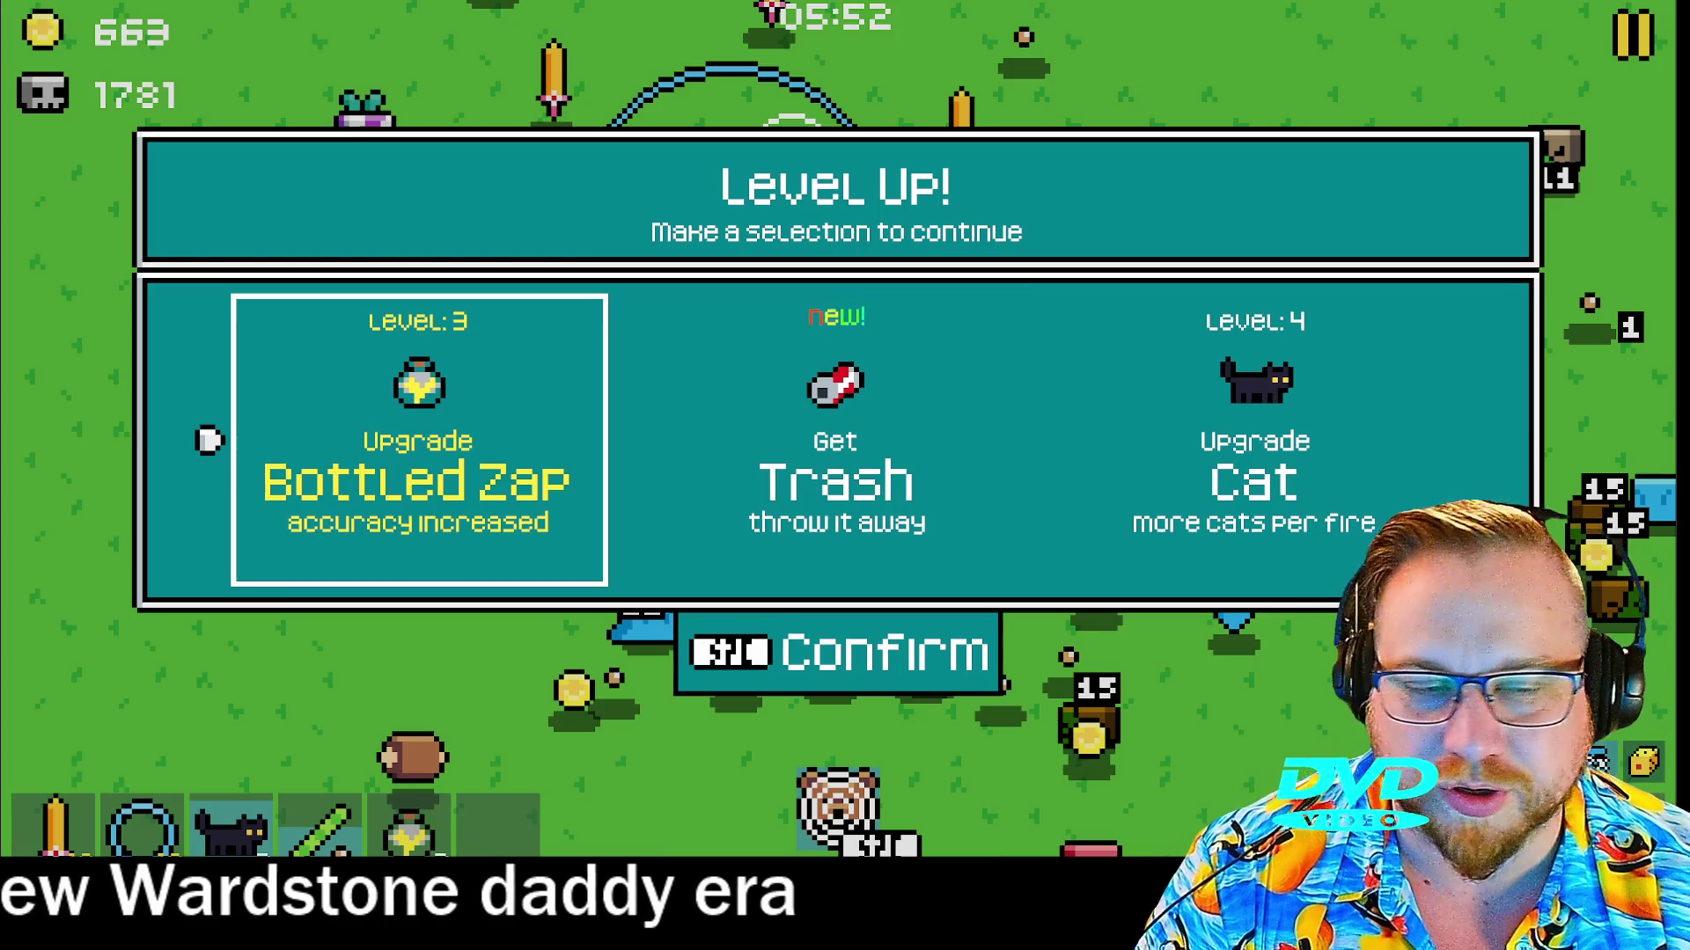
# Take Bottled Zap level 3, the new Hat weapon, then one Hat and one Bottled Zap upgrade
pyautogui.press('Return')
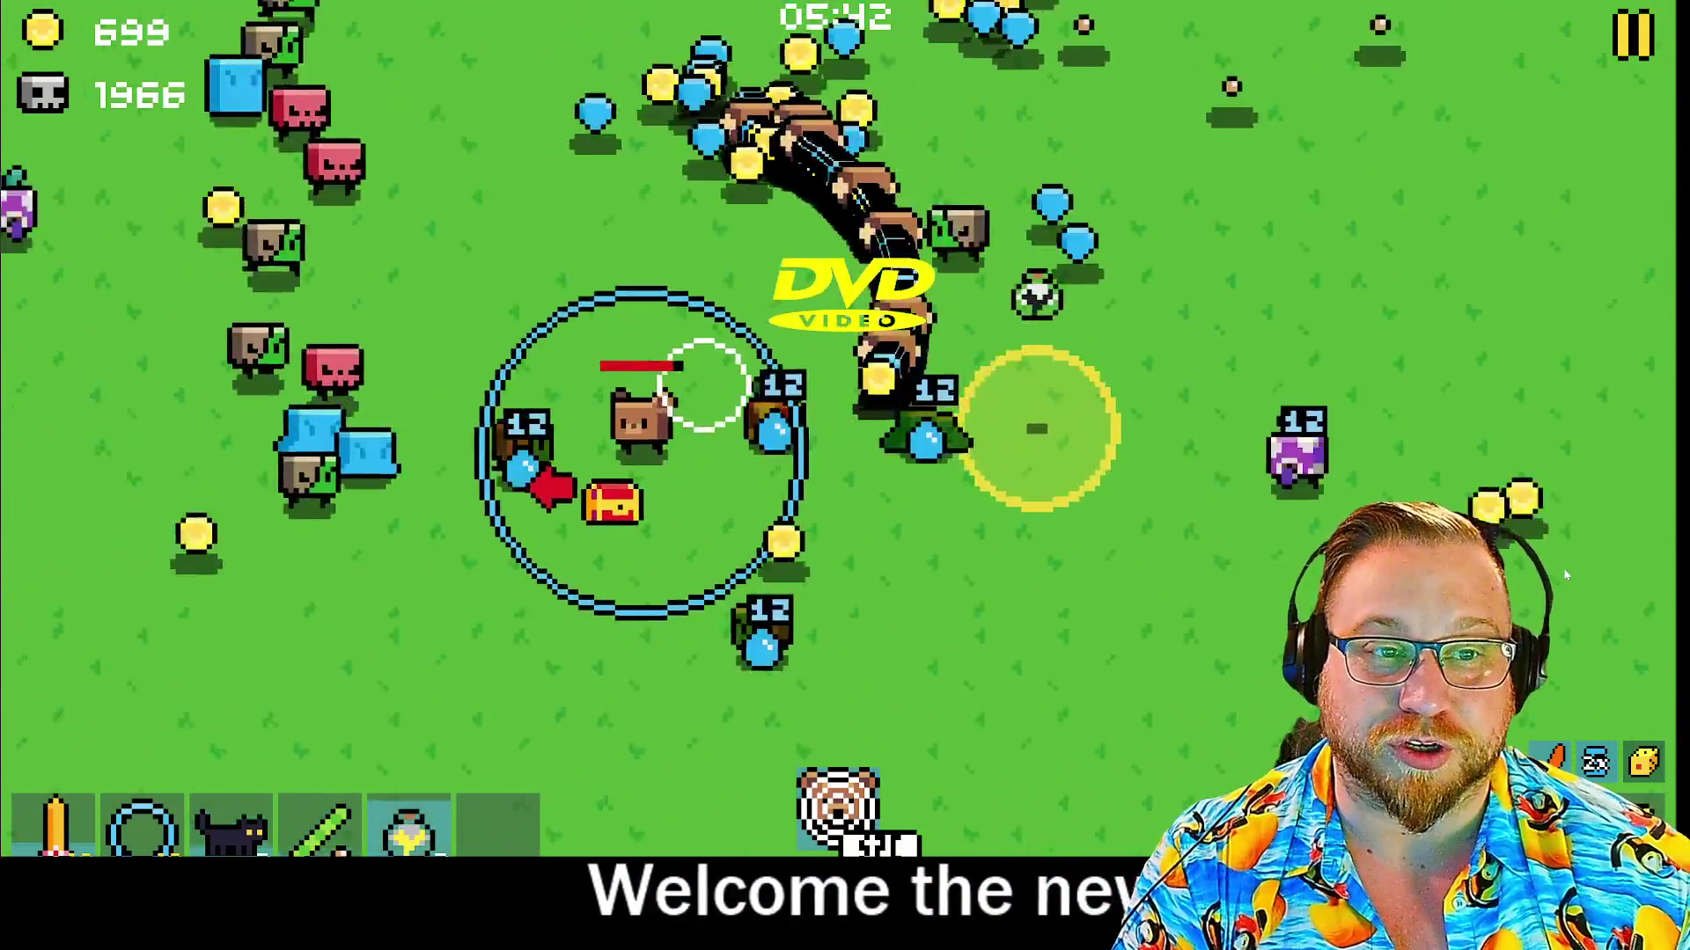
pyautogui.press('Right')
pyautogui.press('Right')
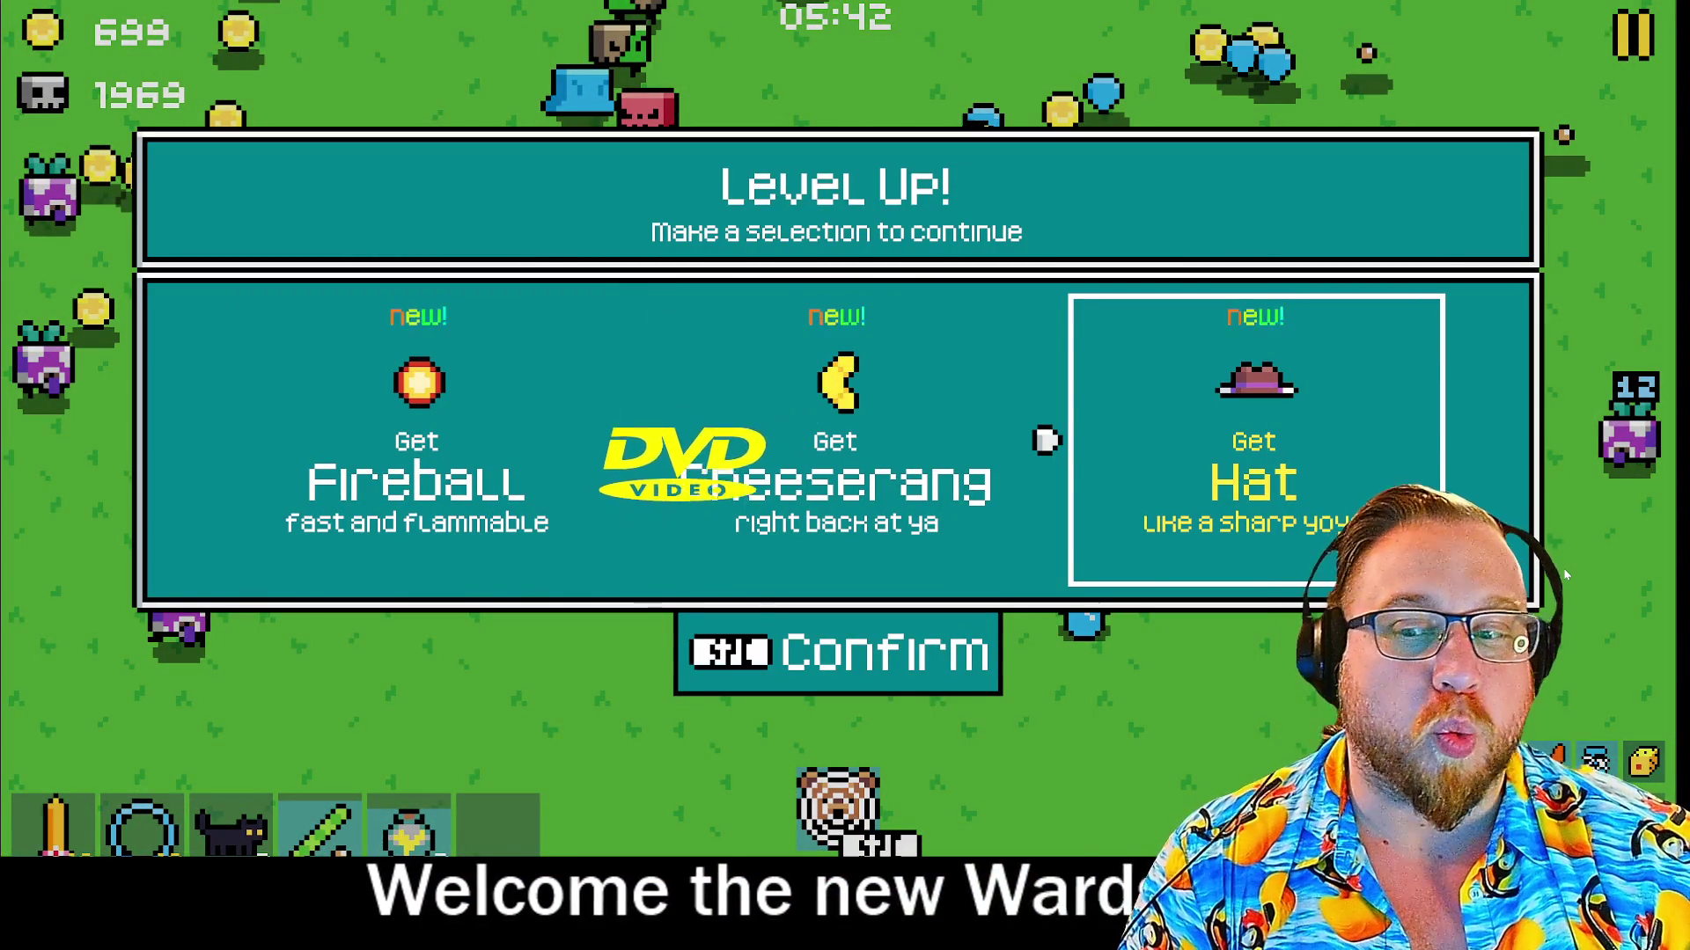
pyautogui.press('Return')
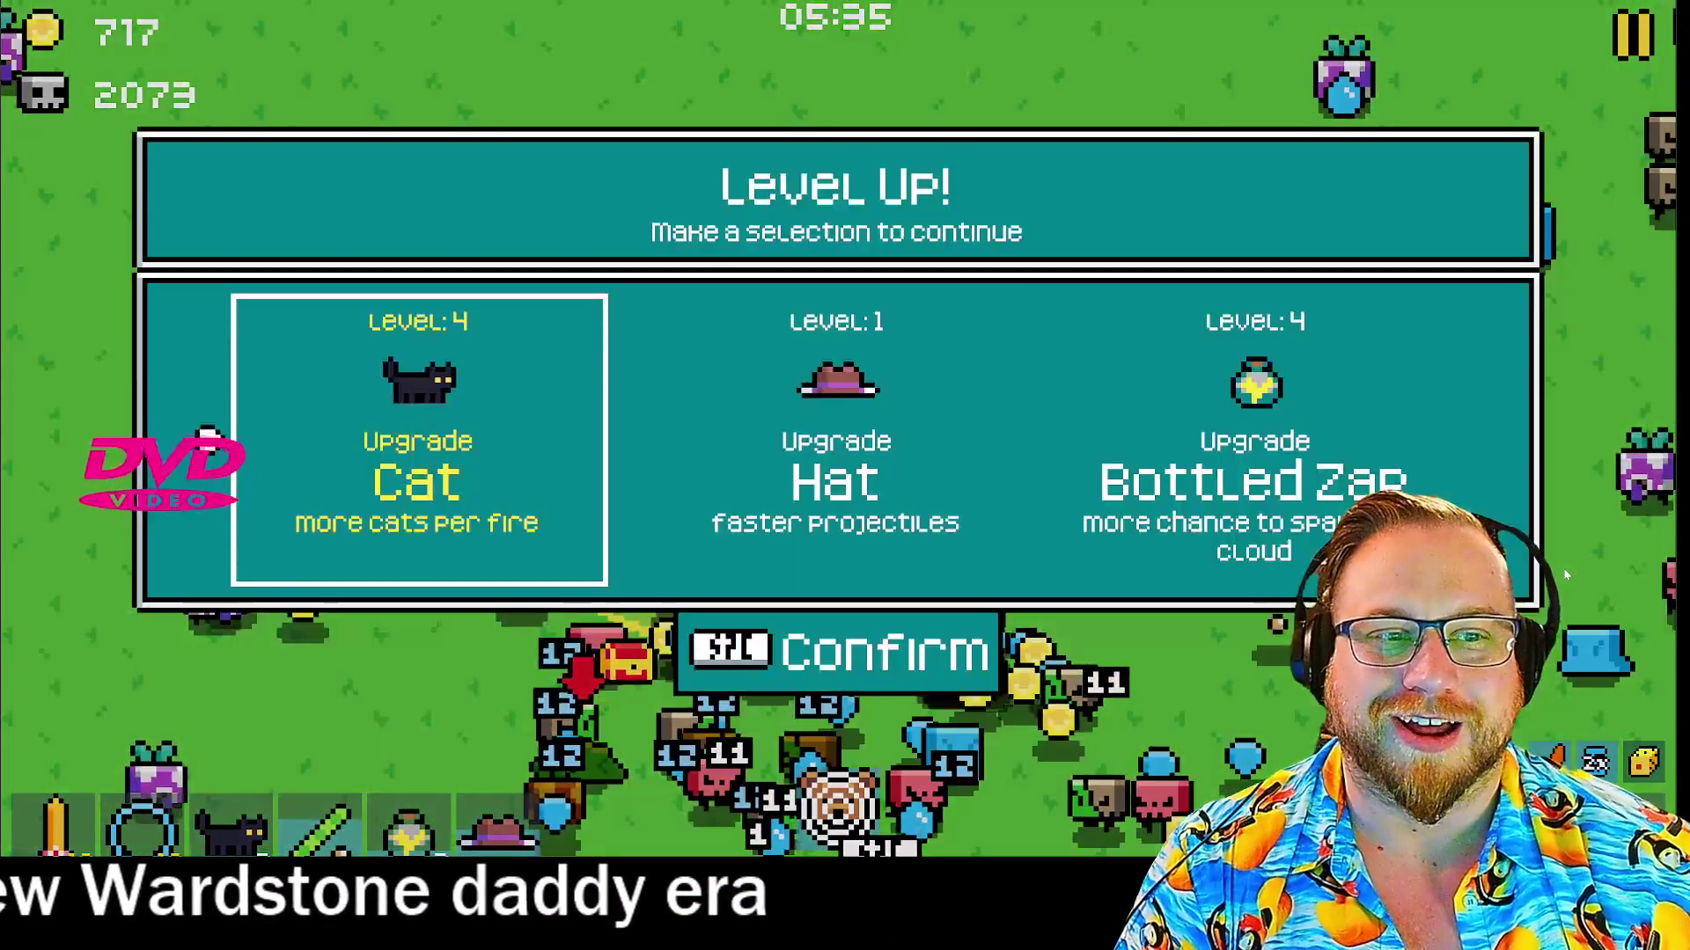
pyautogui.press('Return')
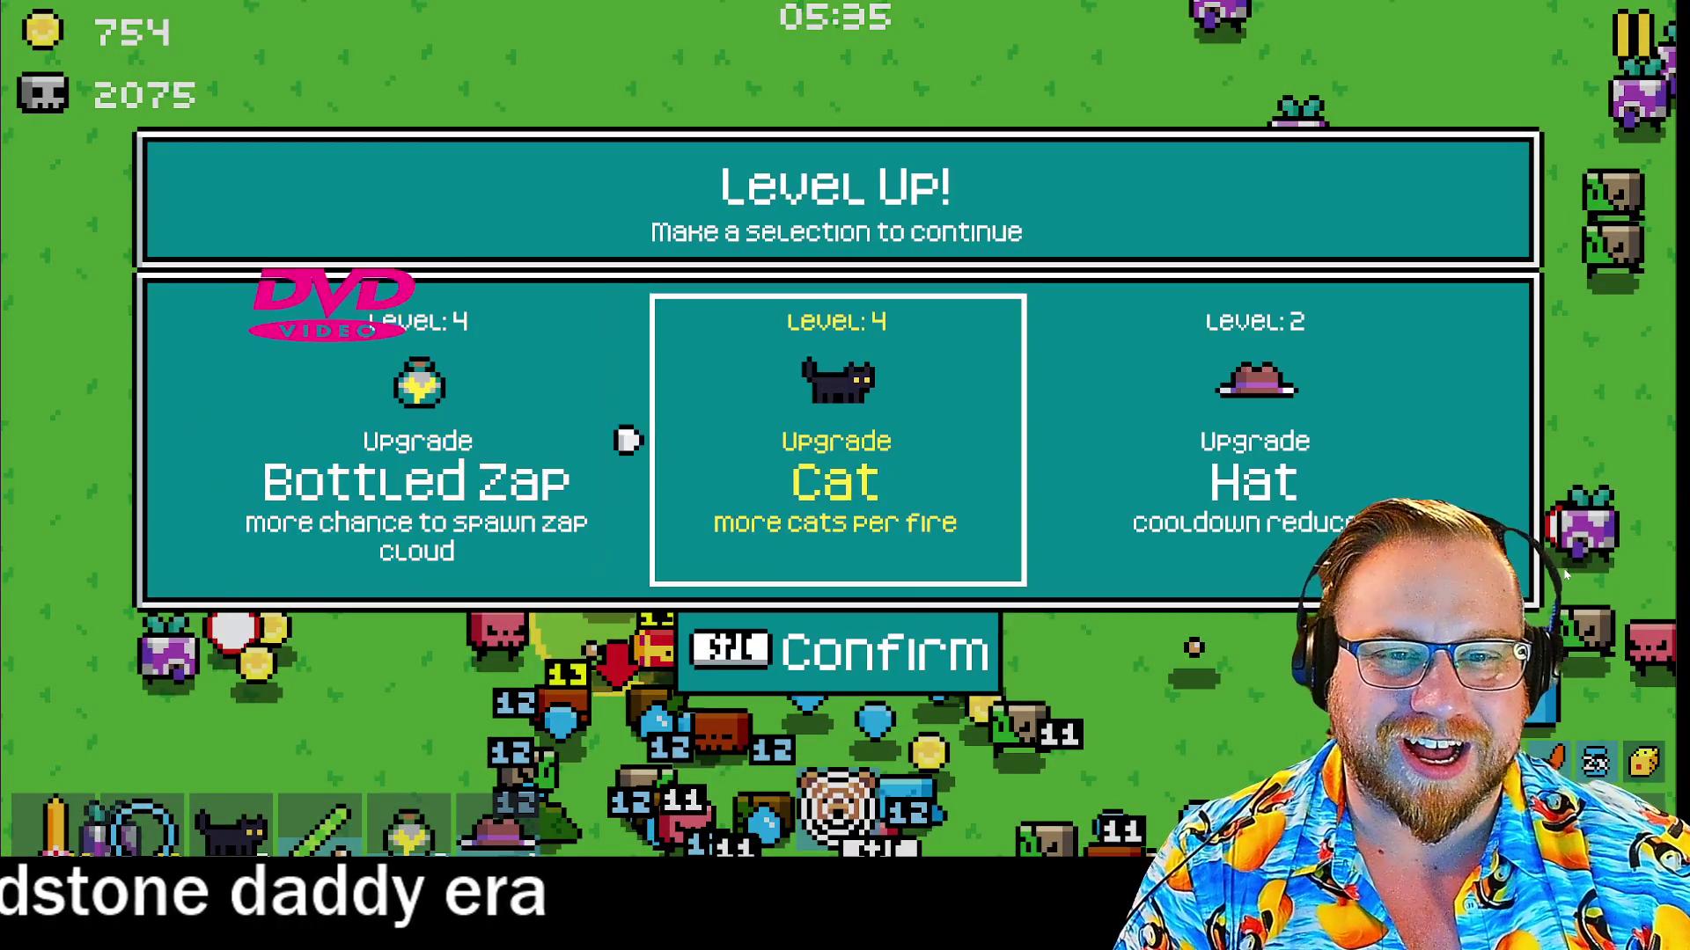
pyautogui.press('Left')
pyautogui.press('Return')
# Take Hat more-damage and faster-projectile upgrades, plus further Bottled Zap, Cat and Hat upgrades
pyautogui.press('Left')
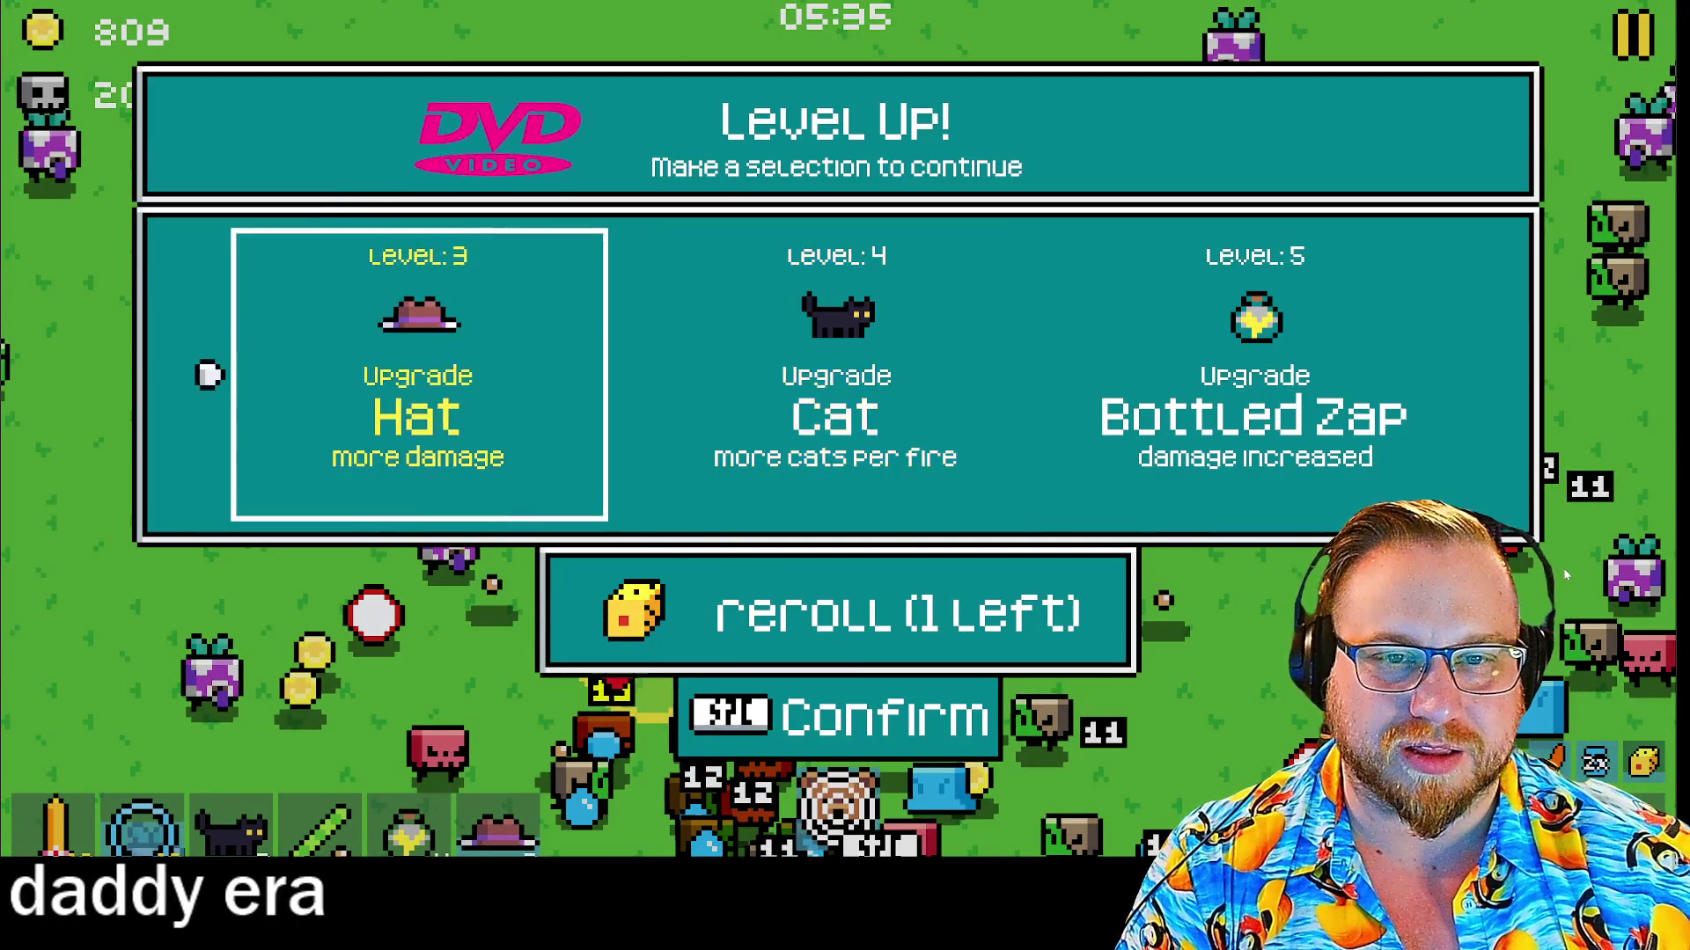
pyautogui.press('space')
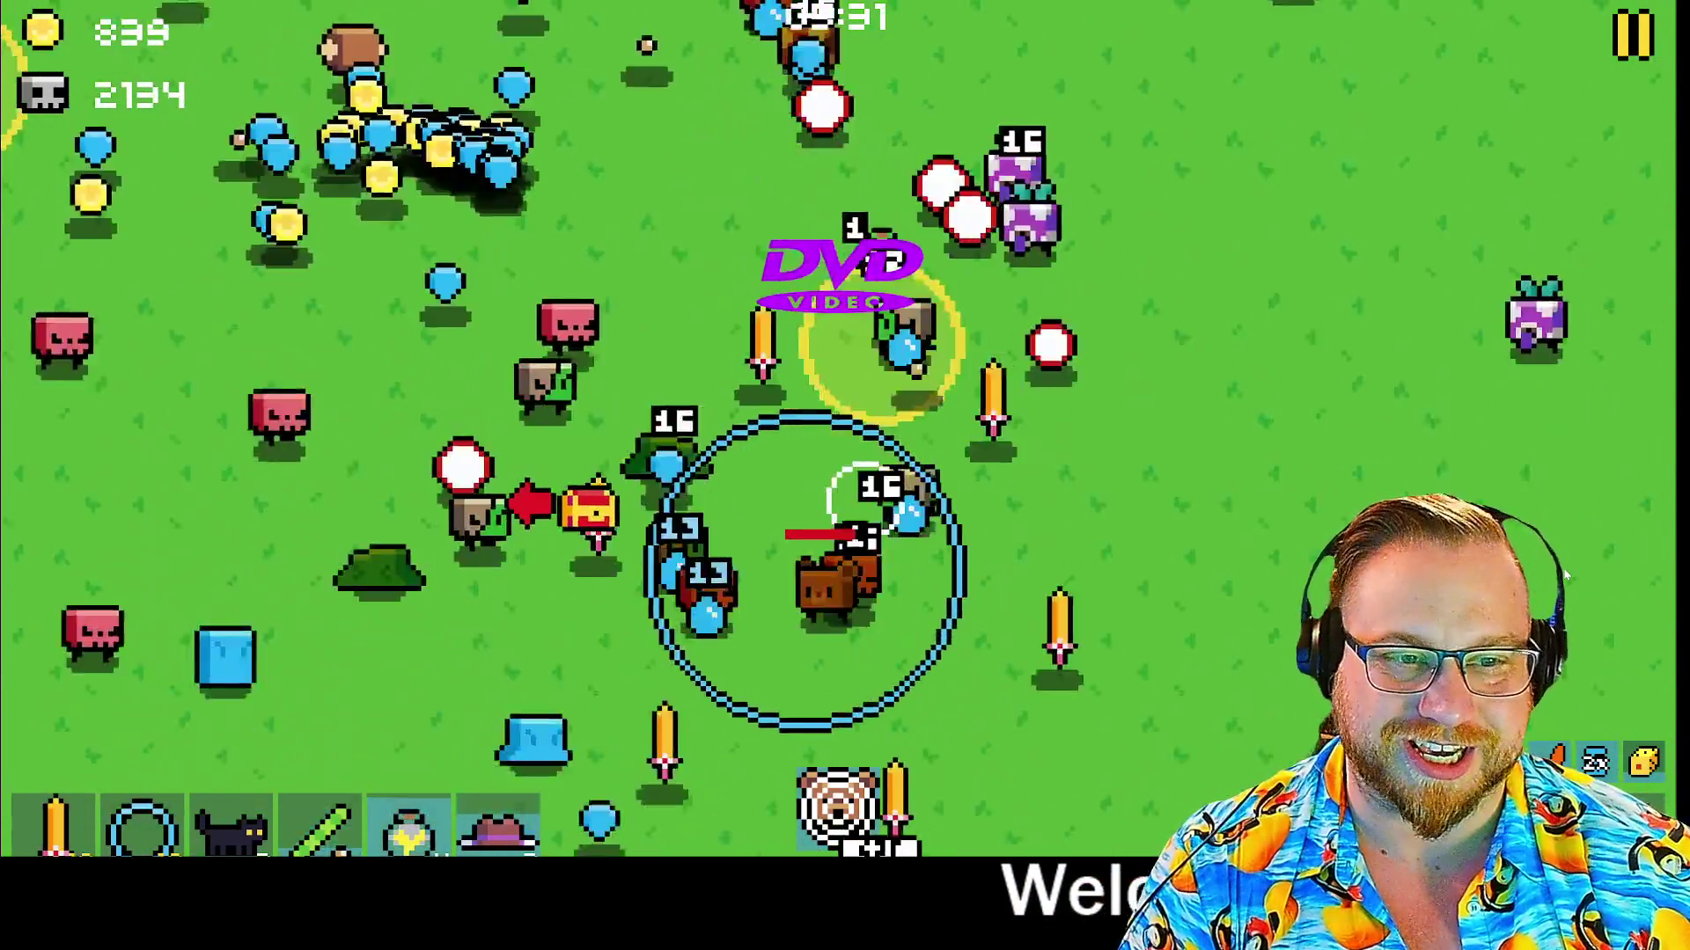
pyautogui.press('space')
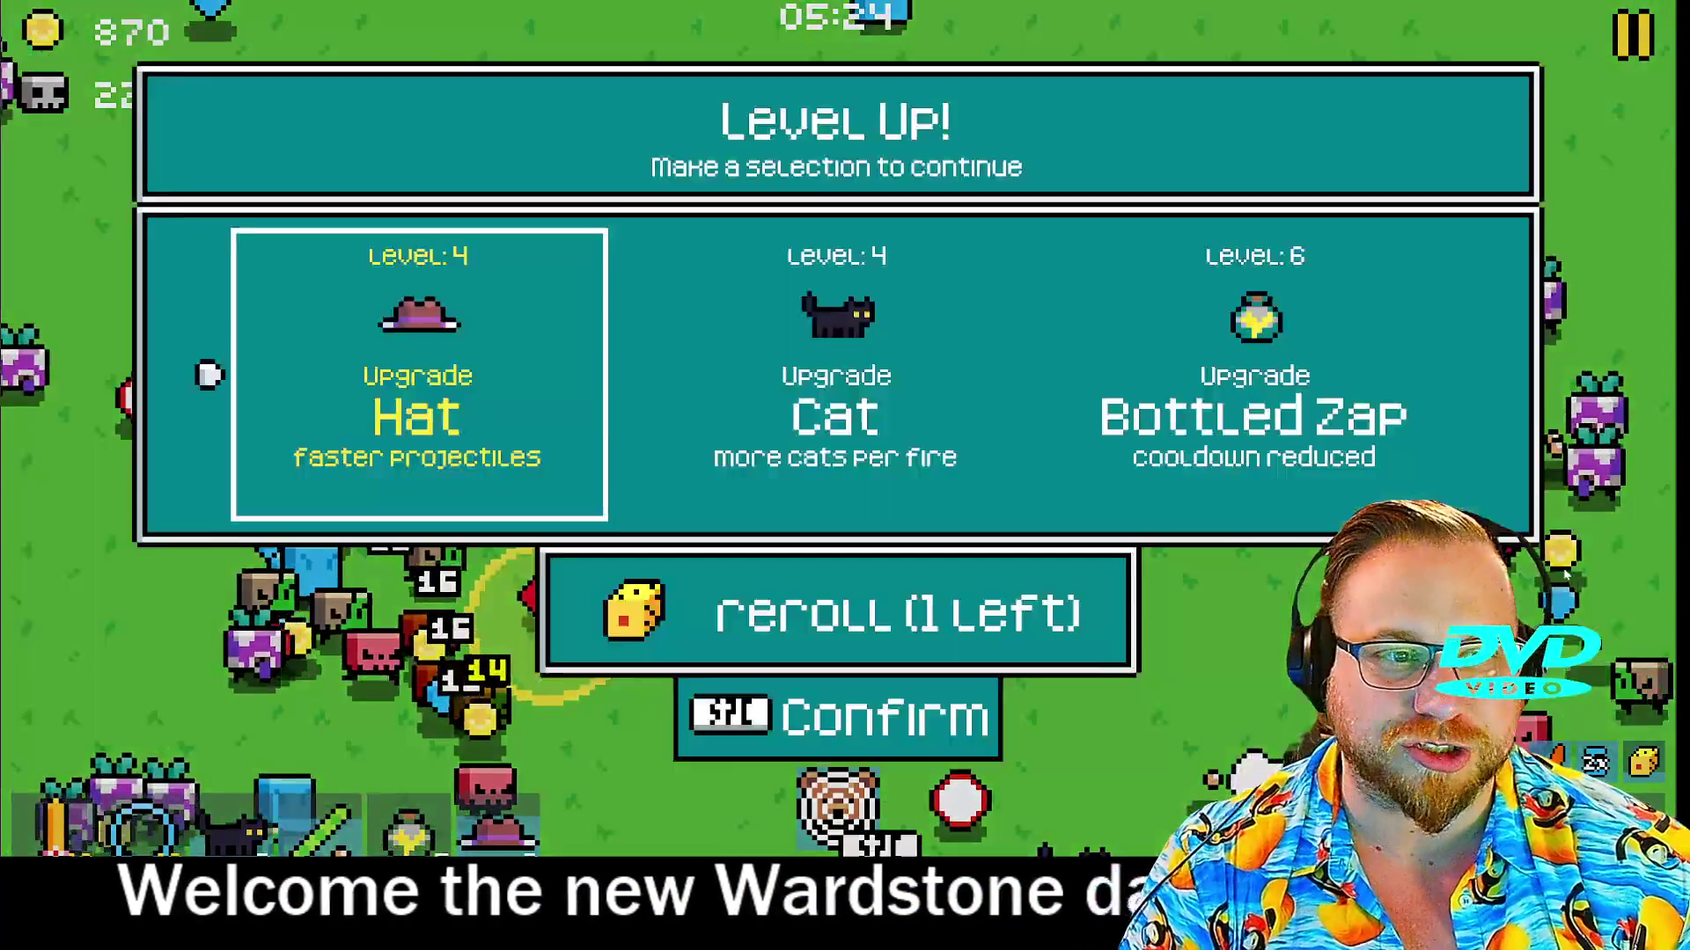
pyautogui.press('space')
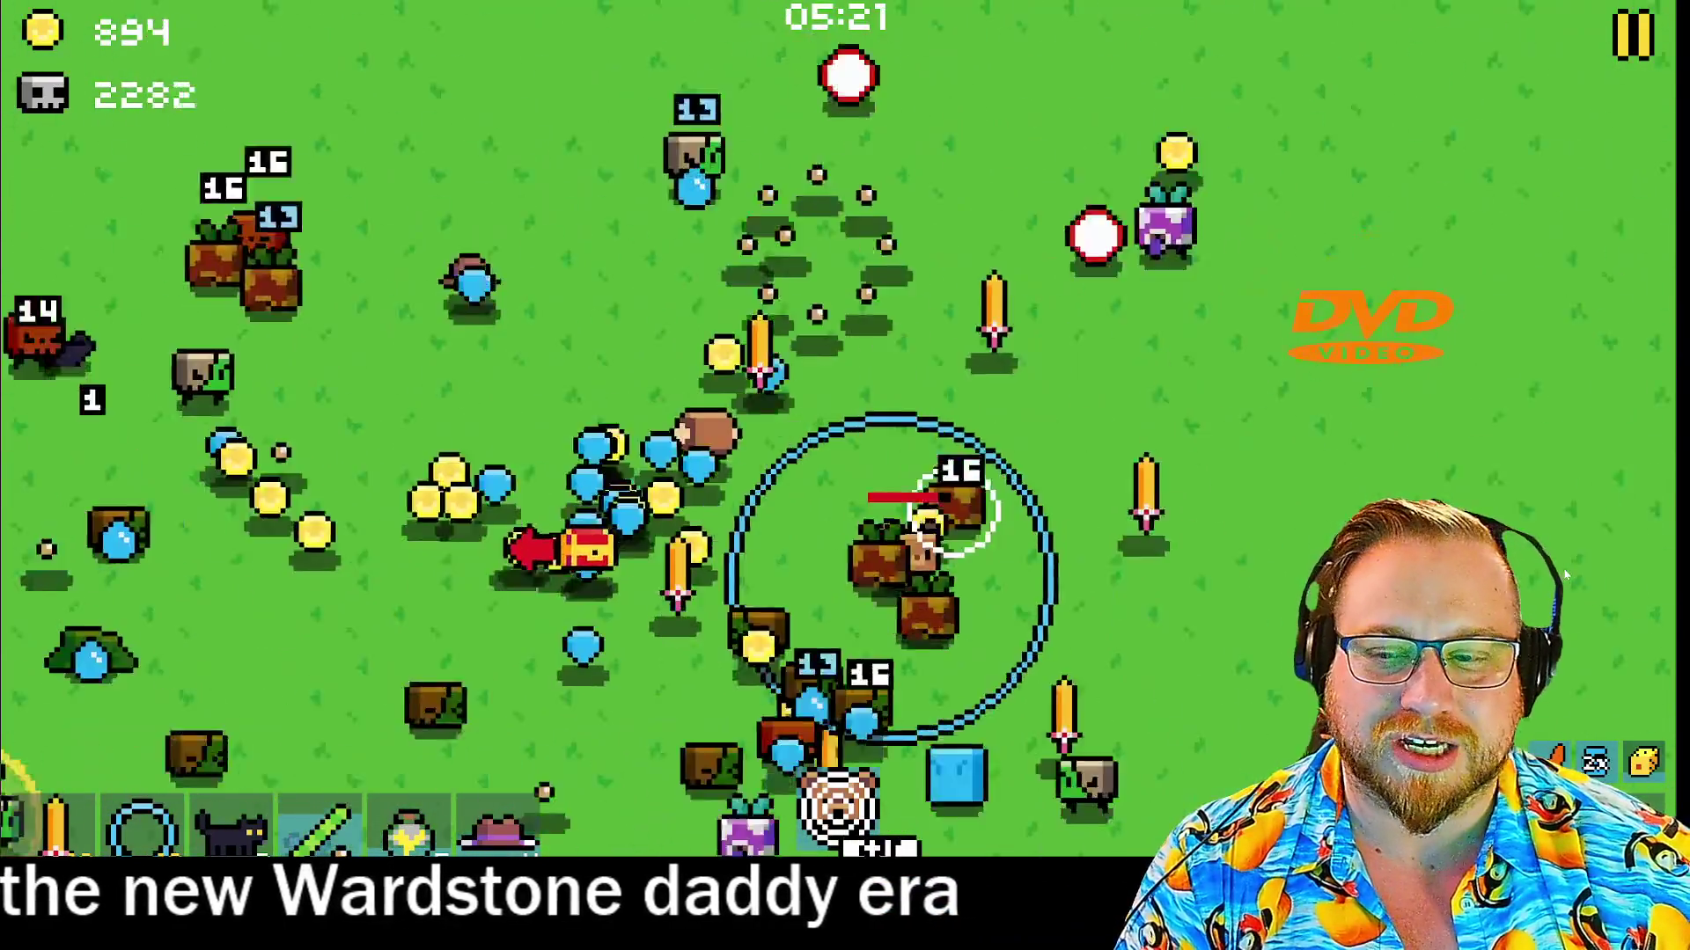
pyautogui.press('space')
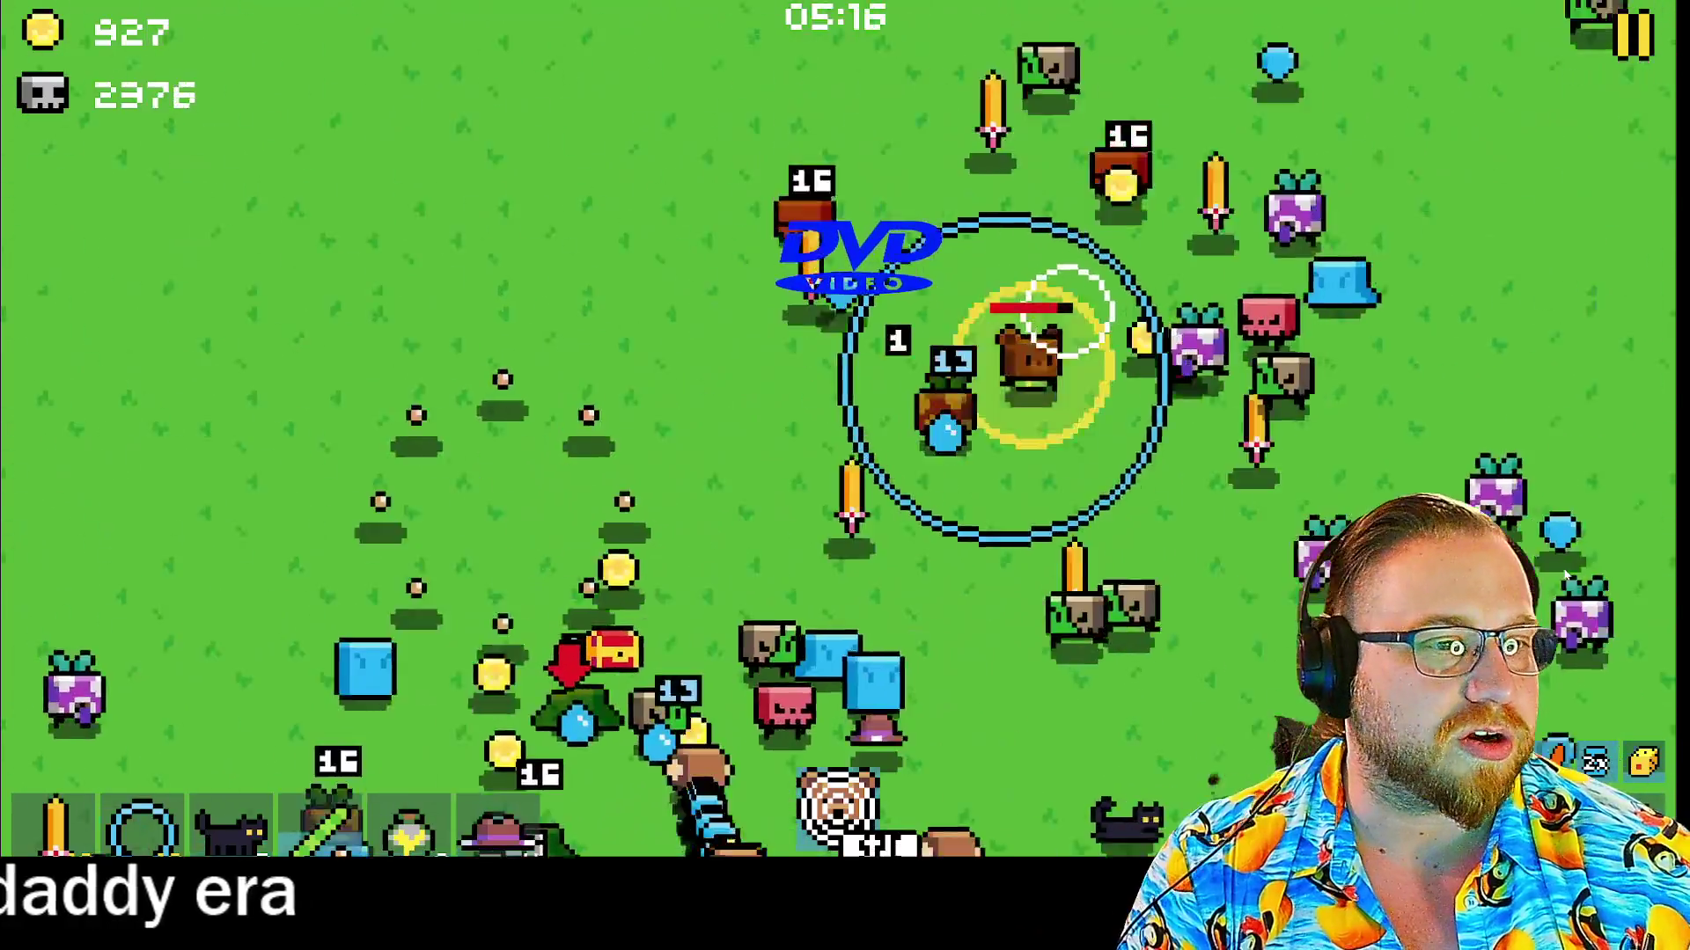
pyautogui.press('space')
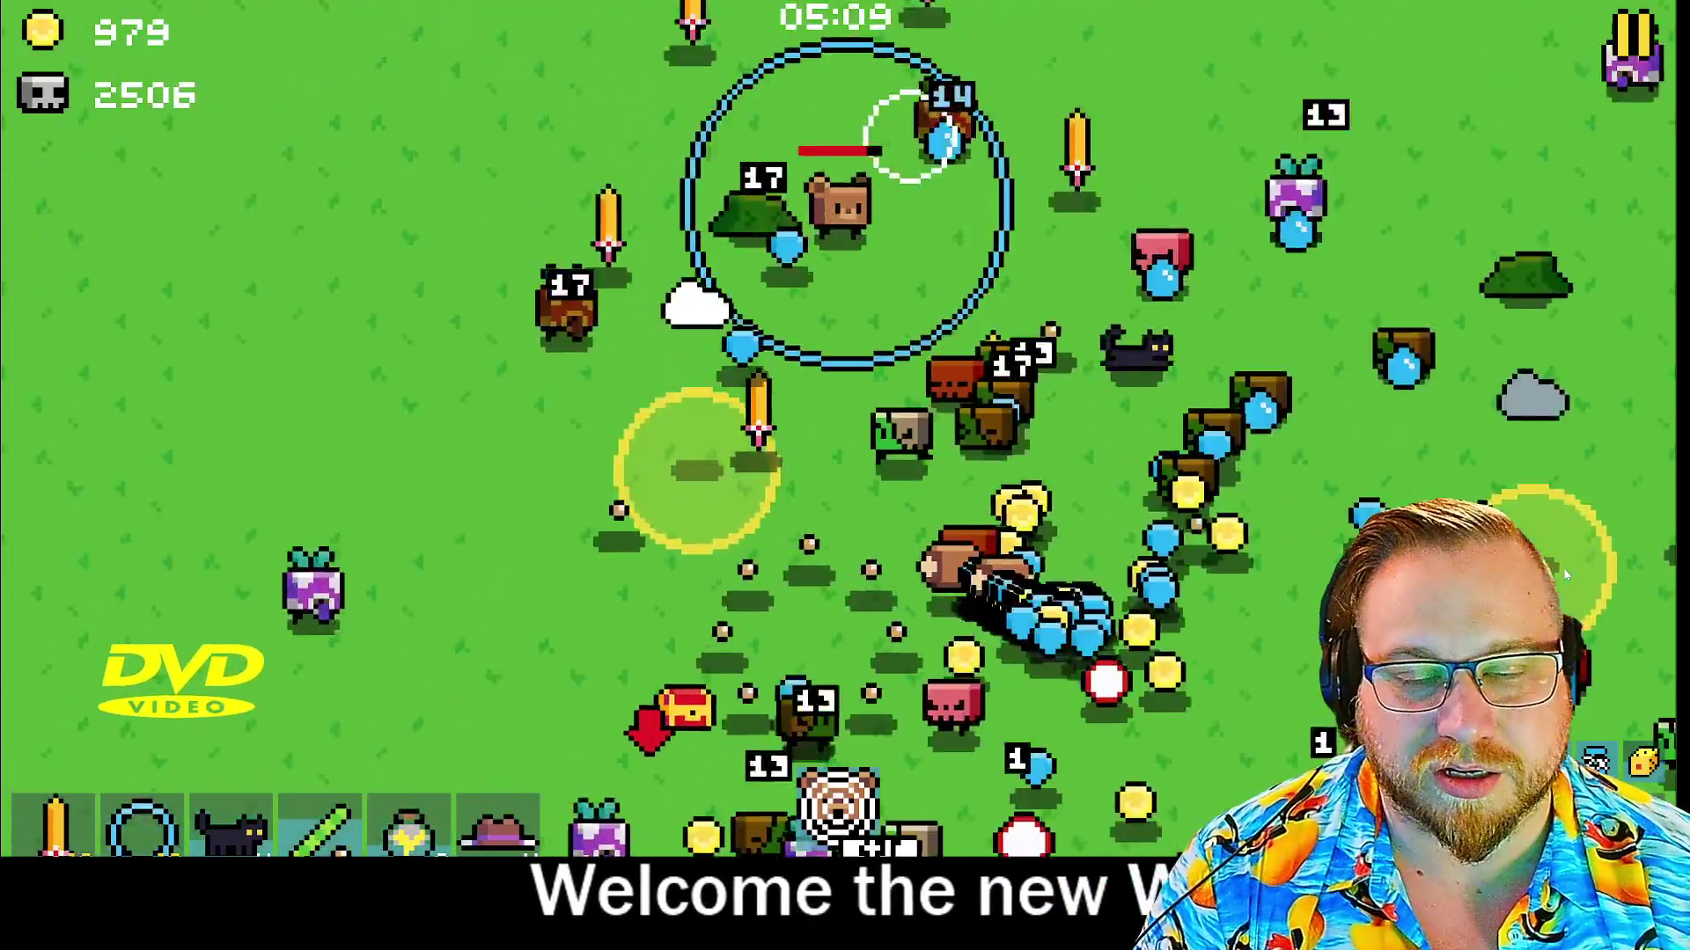
pyautogui.press('space')
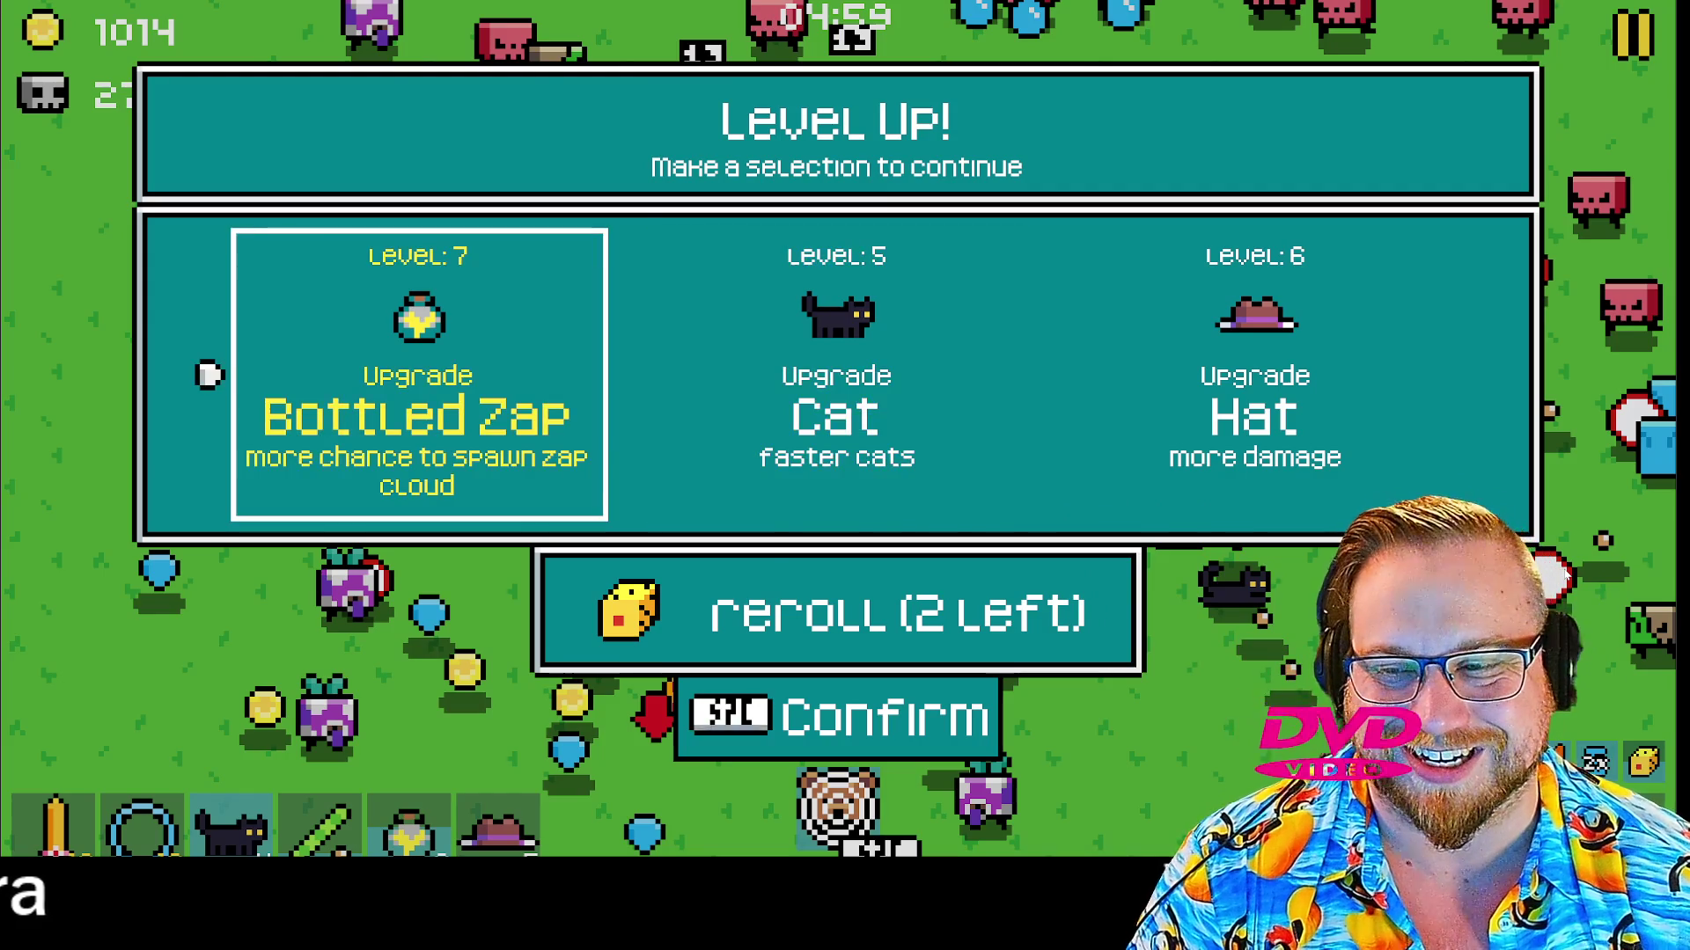
# Take Bottled Zap zap-cloud and accuracy, Cat faster-cats (to level 9) and Hat upgrades, then fuse the lightning sword
pyautogui.press('Return')
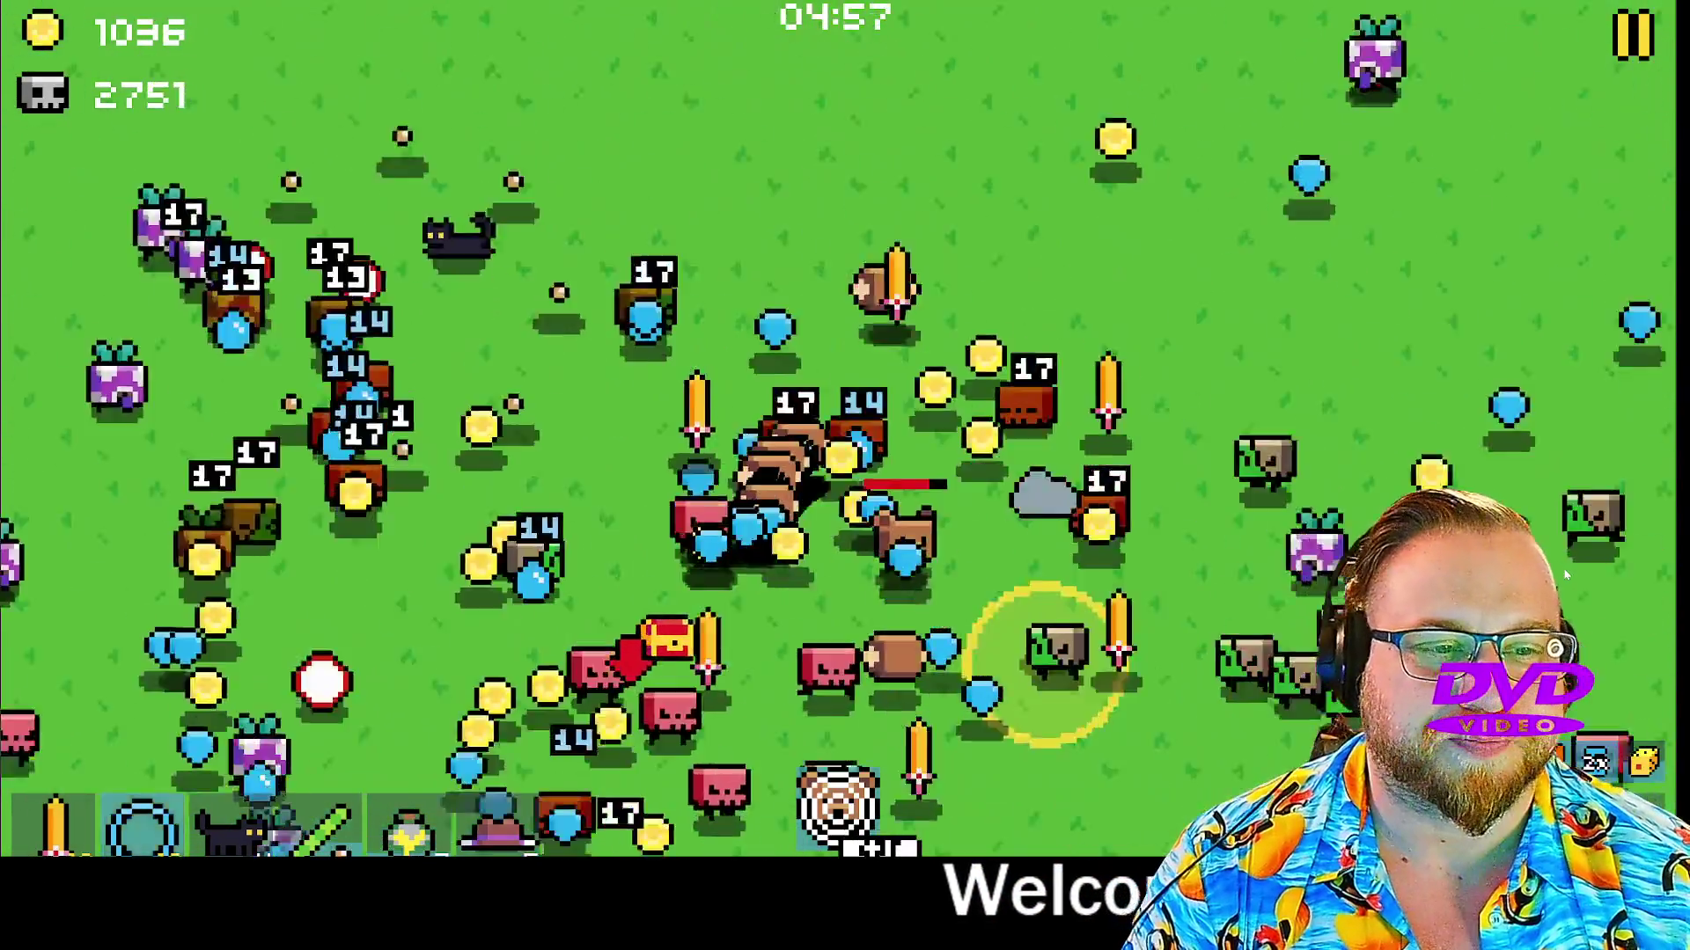
pyautogui.press('Return')
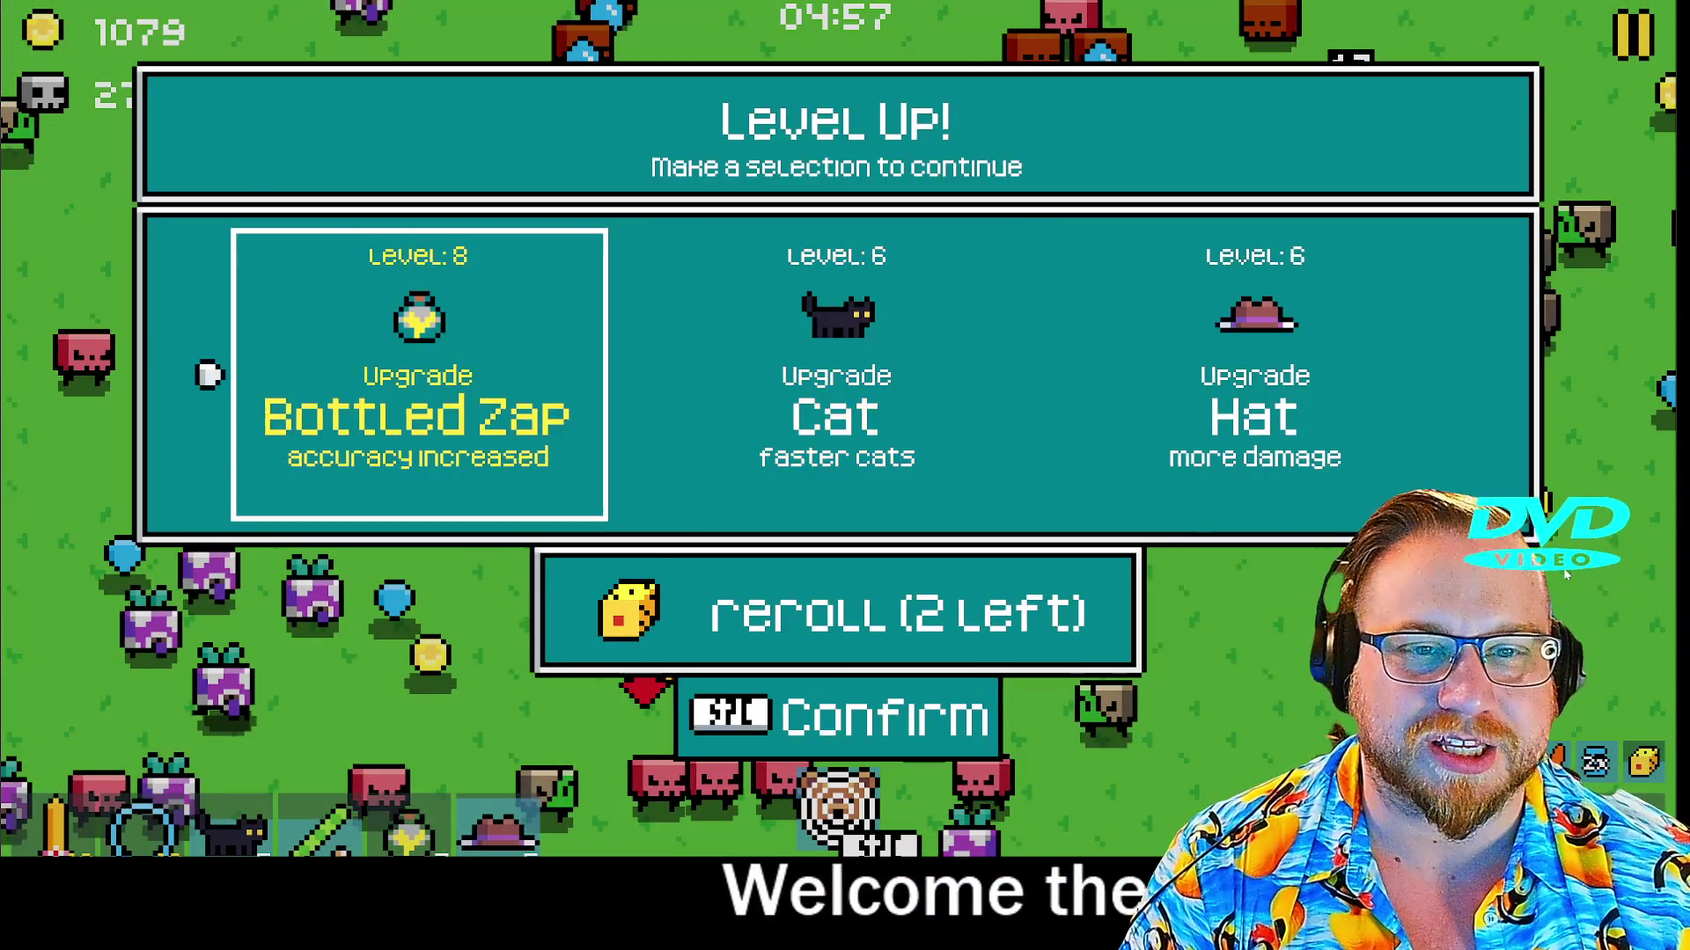
pyautogui.press('Return')
pyautogui.press('Return')
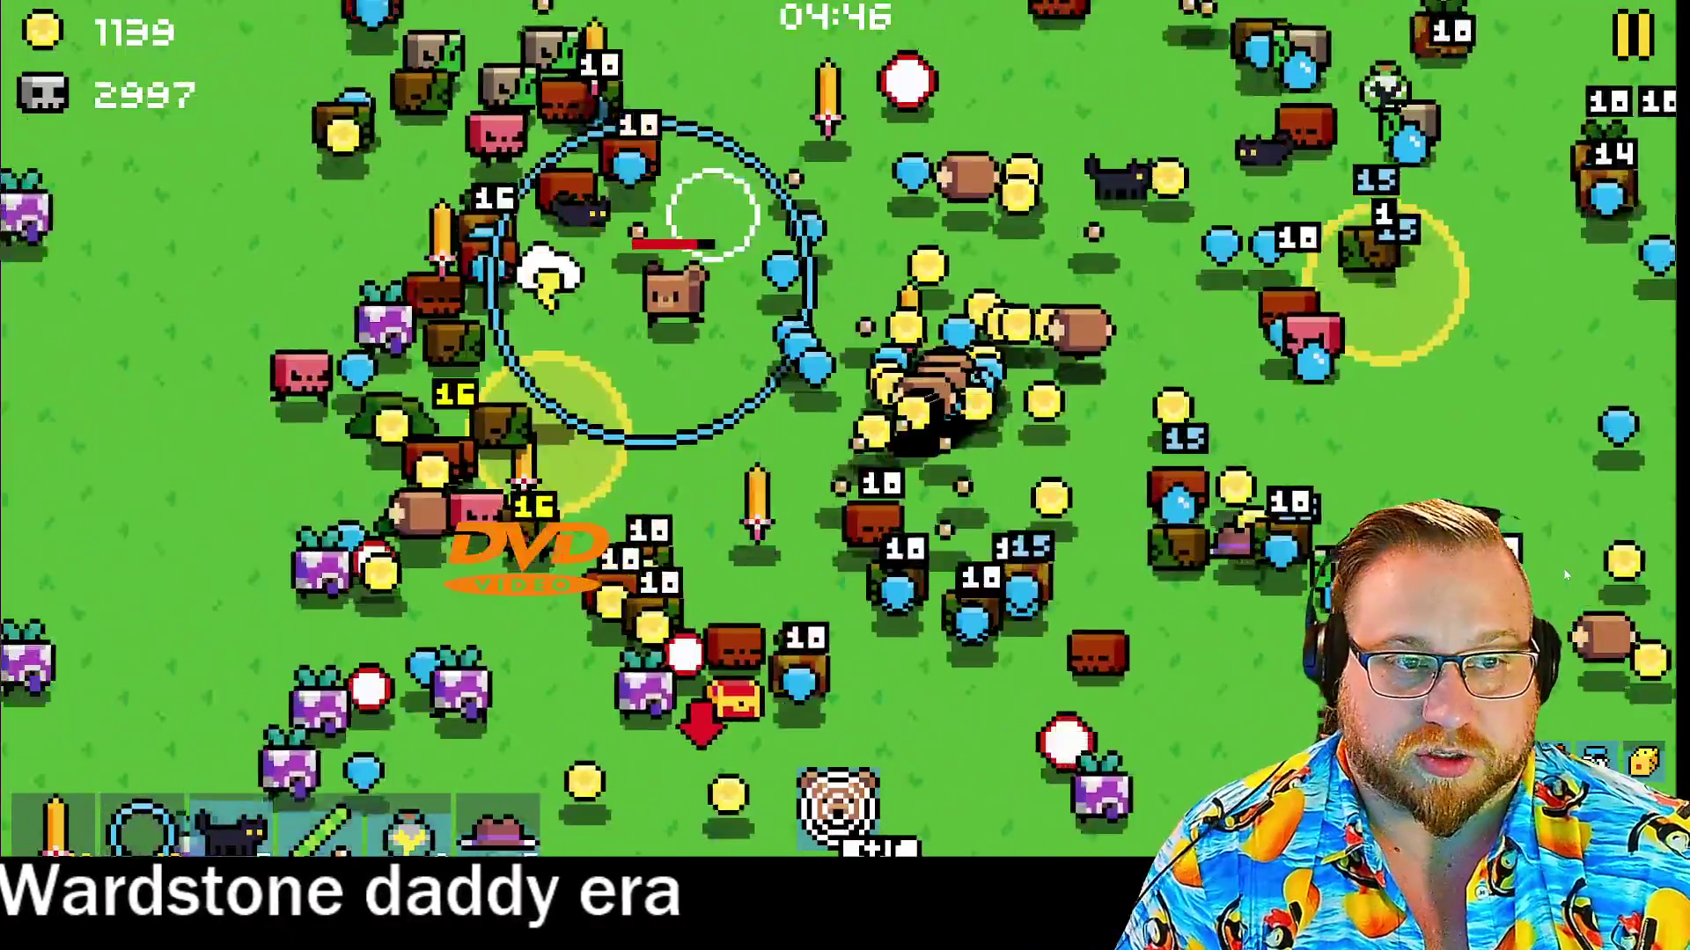
pyautogui.press('space')
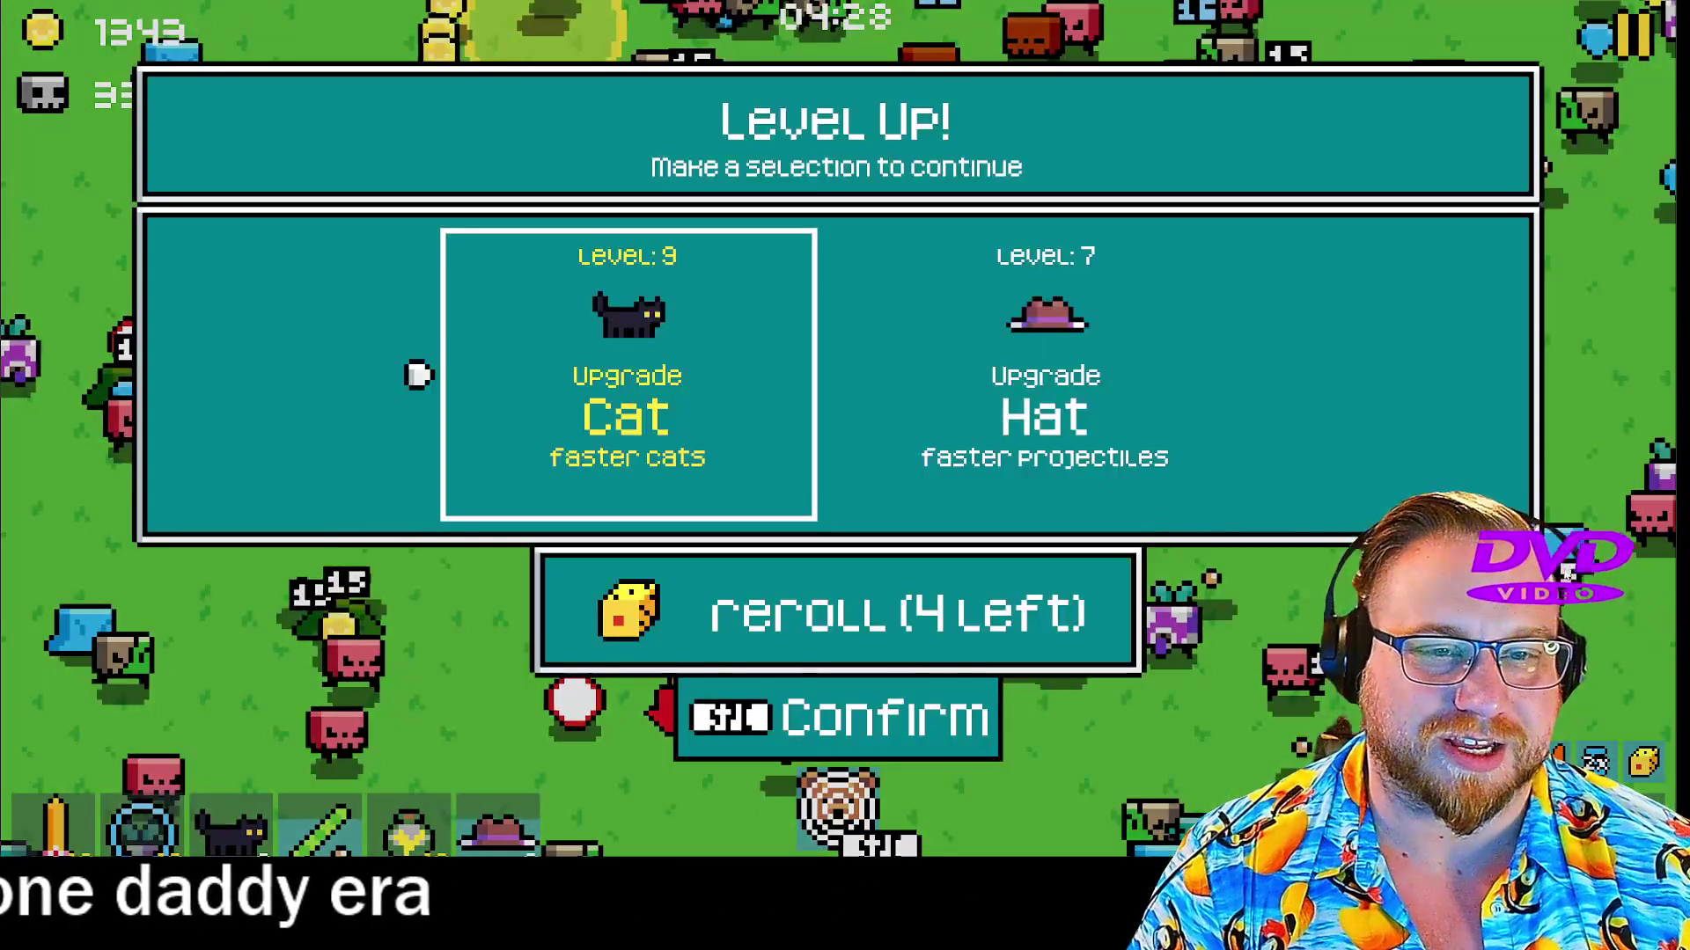
pyautogui.press('space')
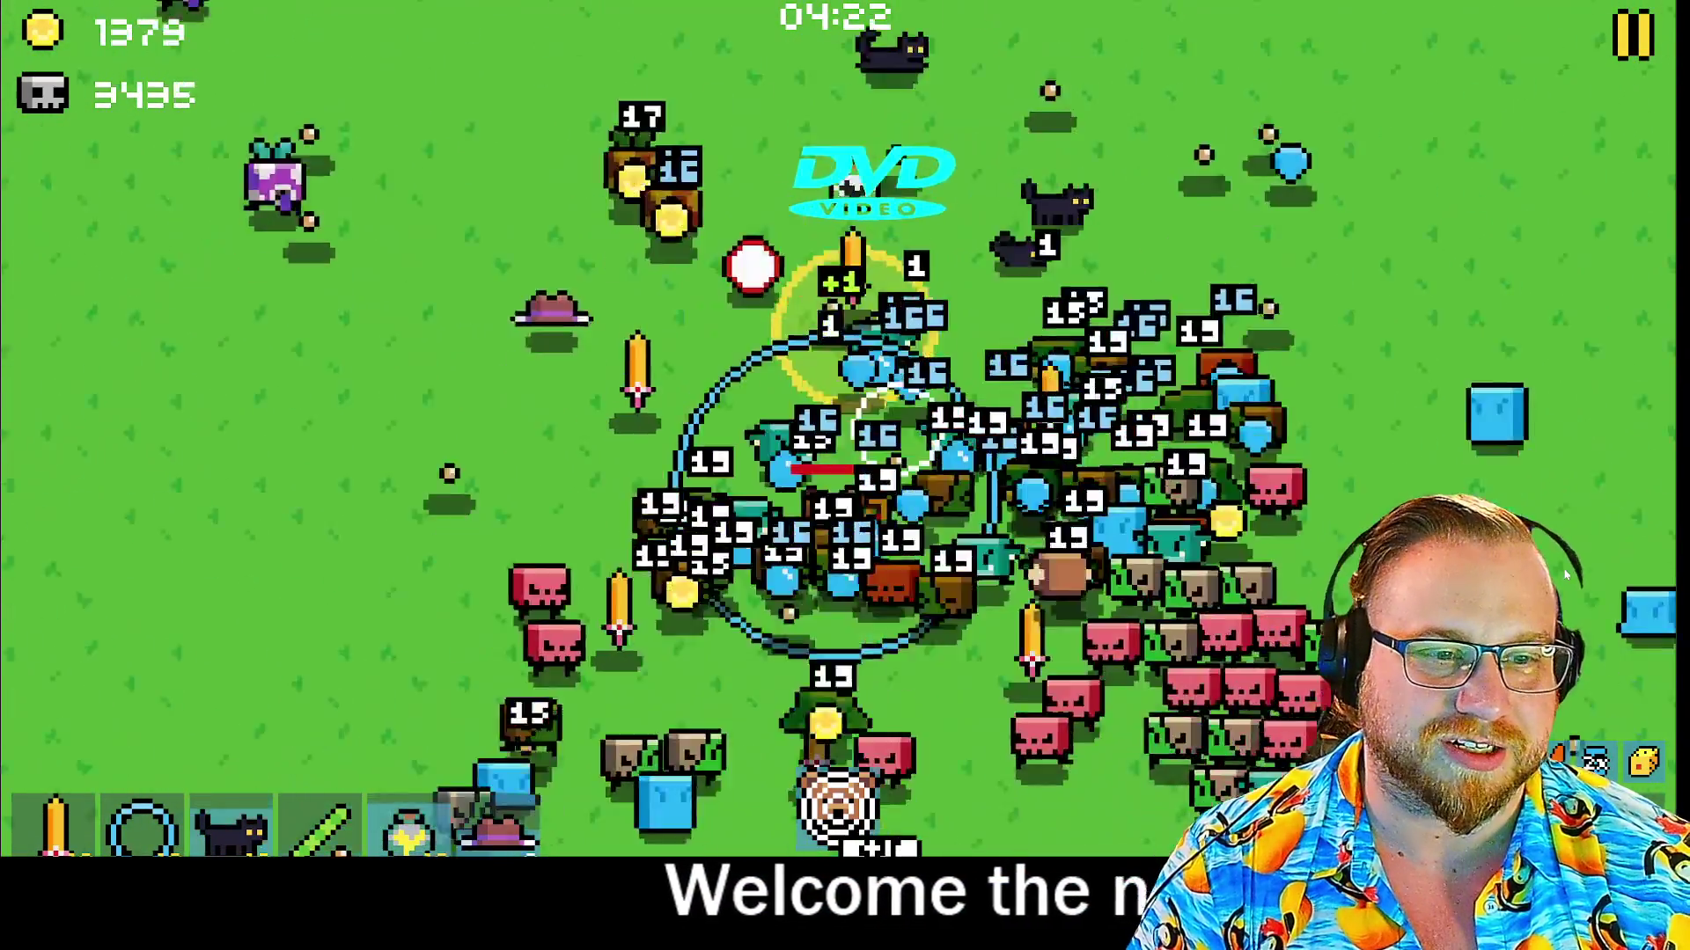
pyautogui.press('space')
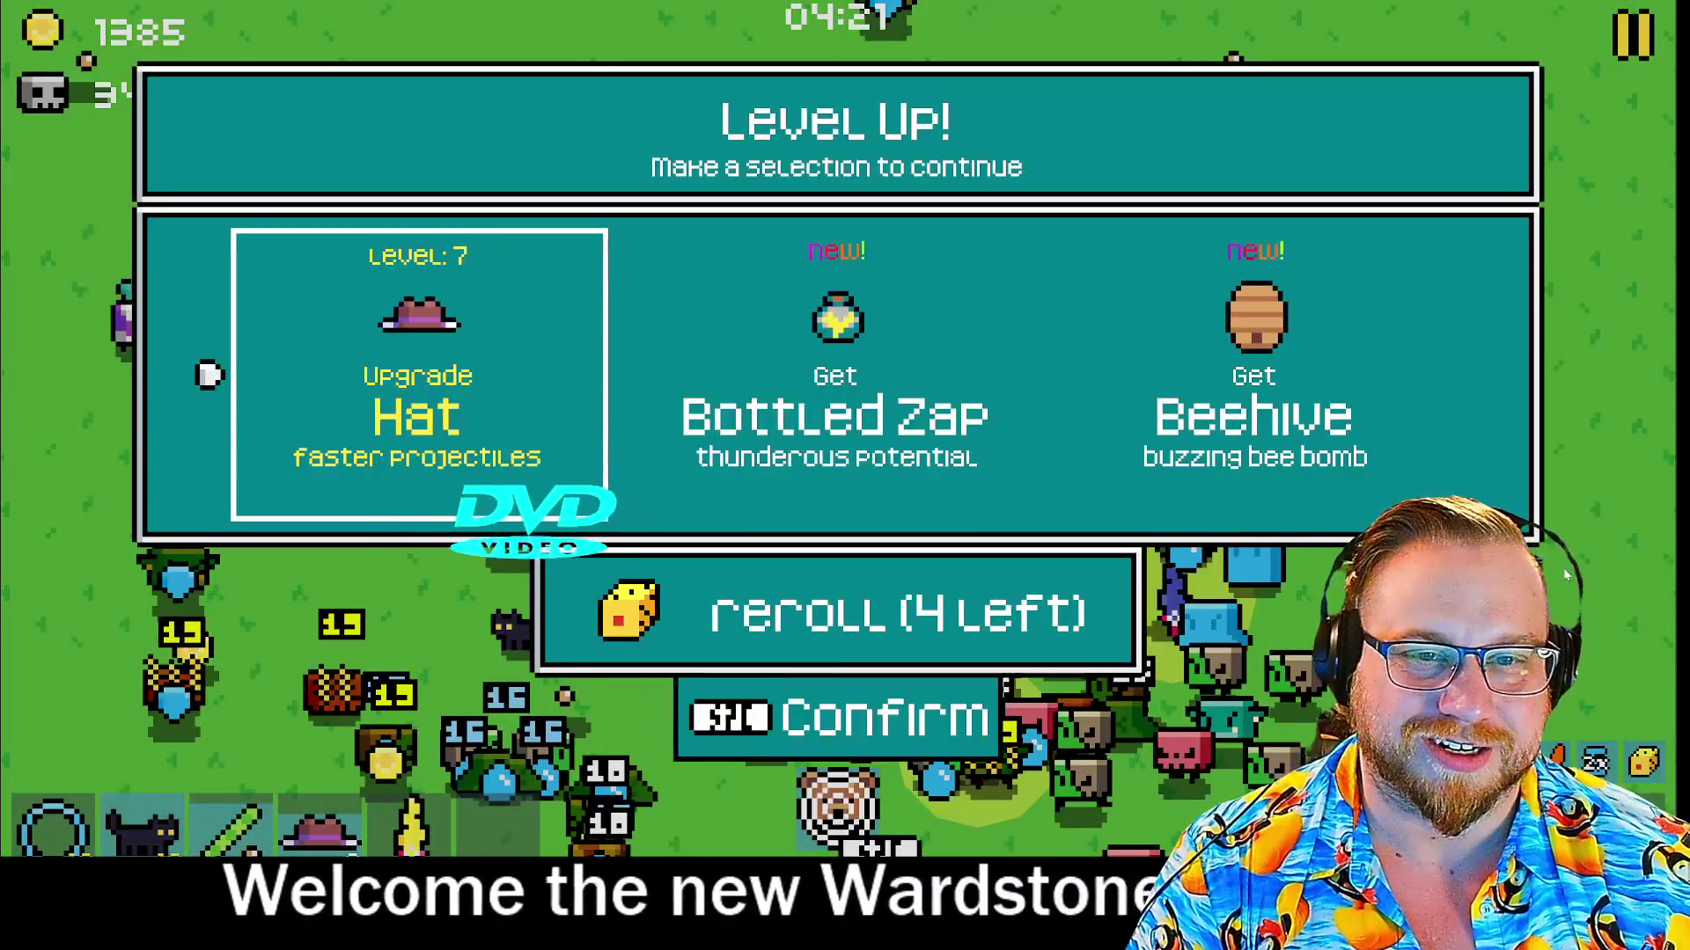
# Take four more Hat upgrades, including faster projectiles, bringing Hat to level 10
pyautogui.press('space')
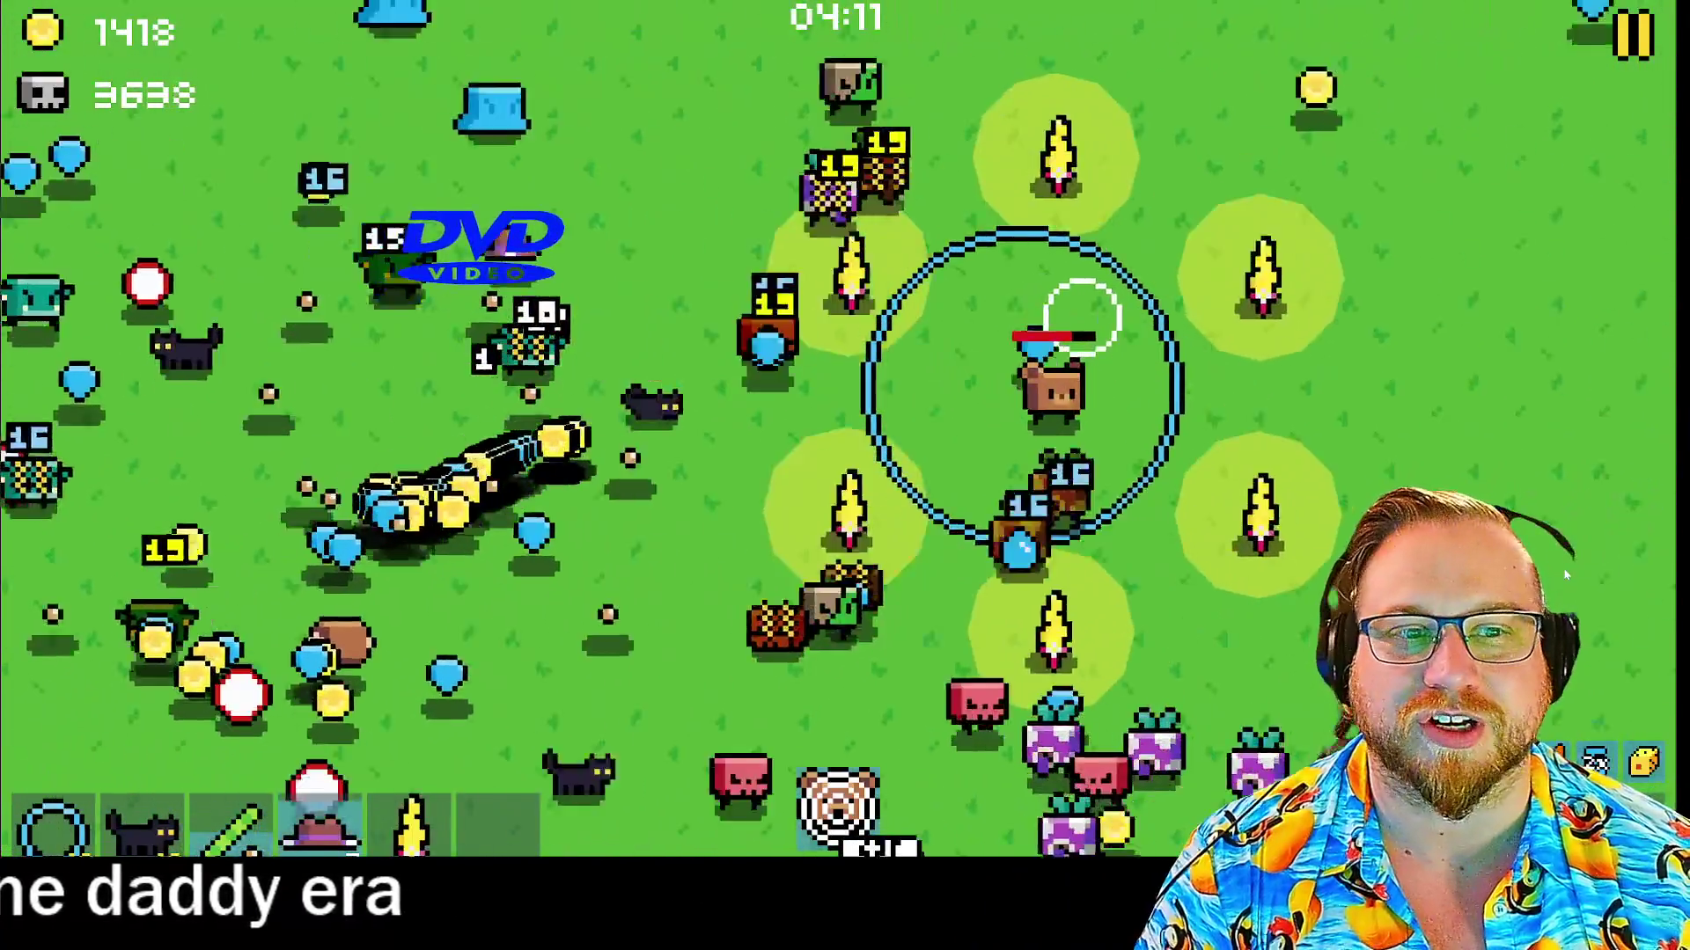
pyautogui.press('Right')
pyautogui.press('Left')
pyautogui.press('Return')
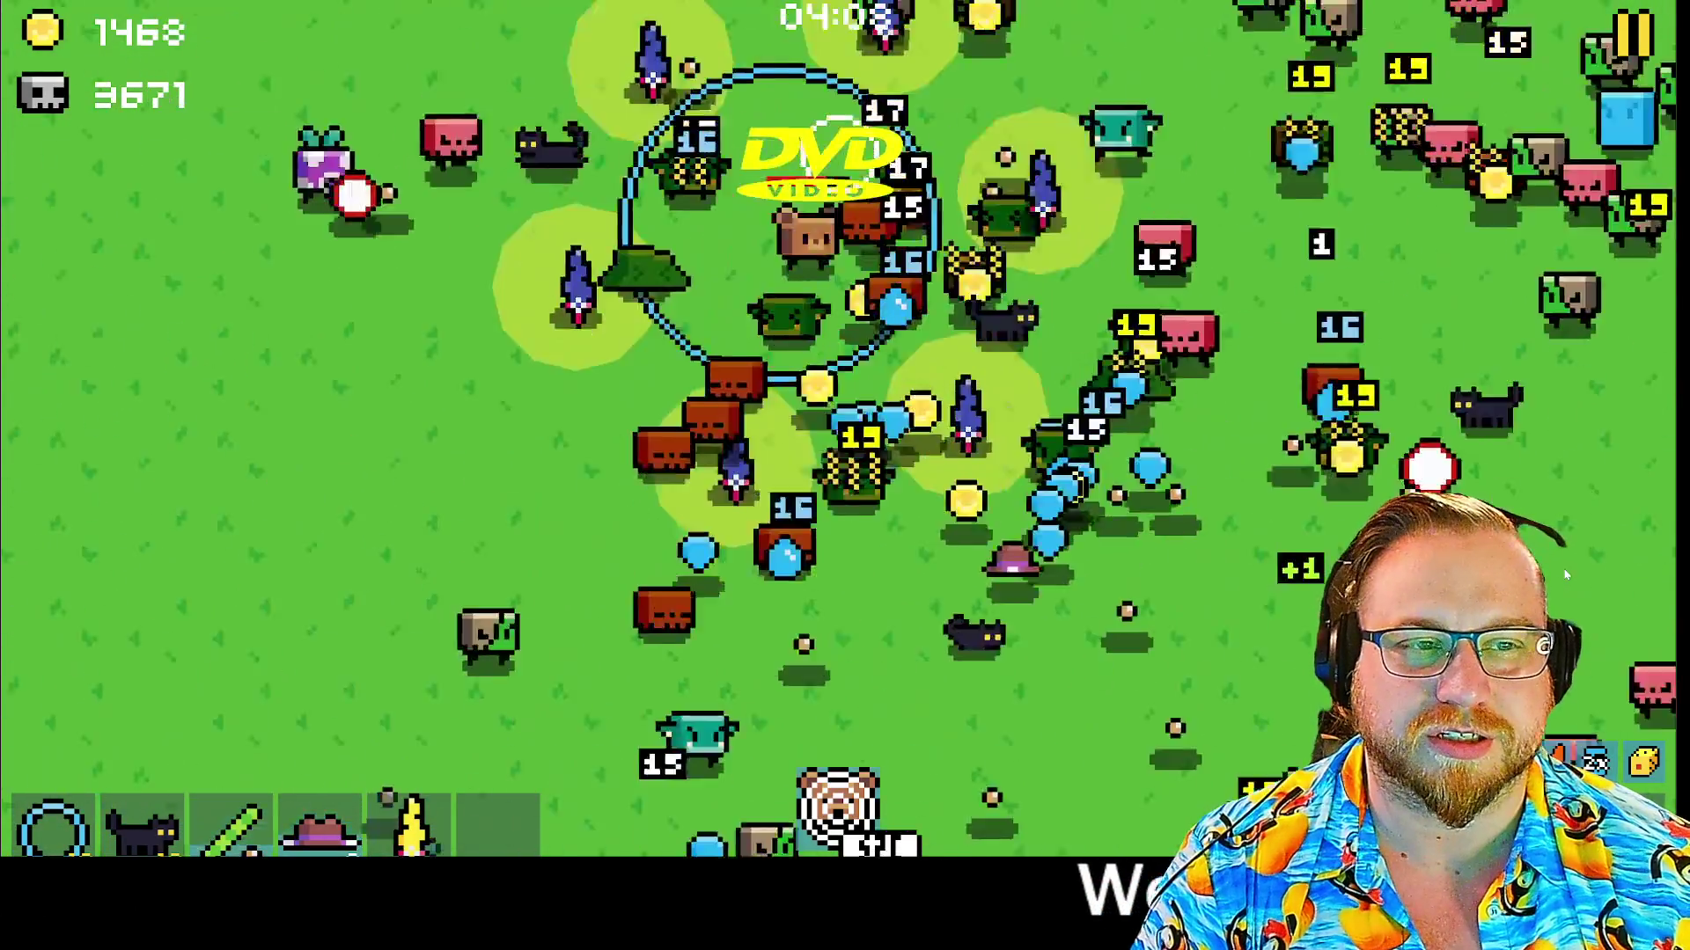
pyautogui.press('Left')
pyautogui.press('Return')
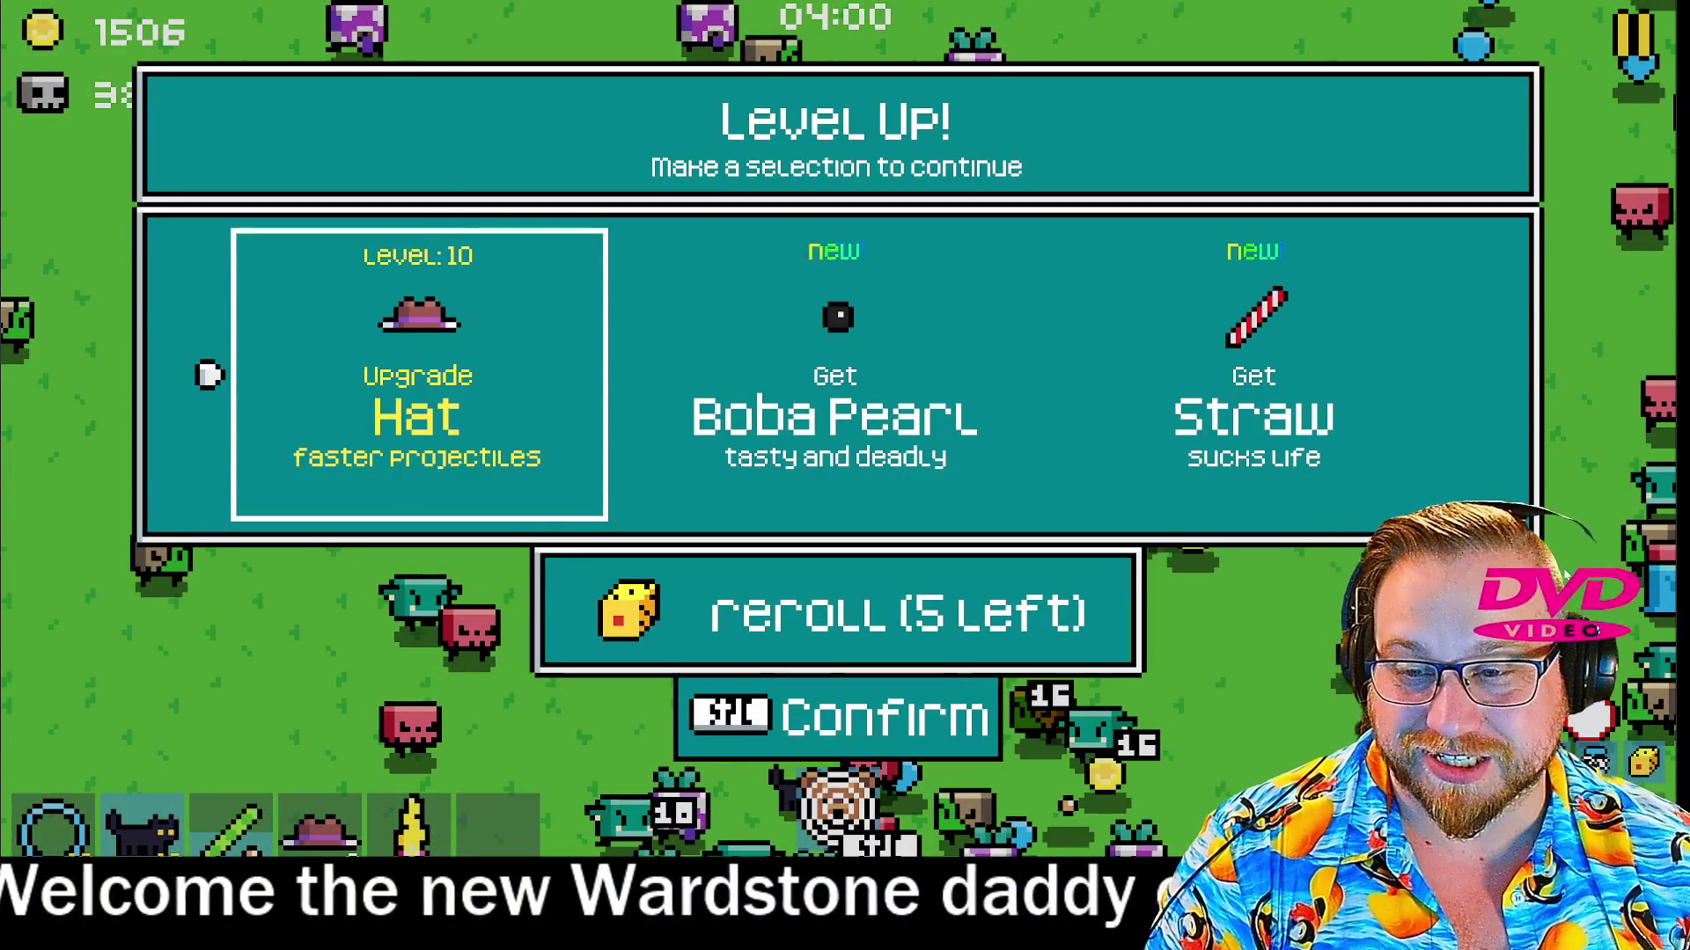
pyautogui.press('Down')
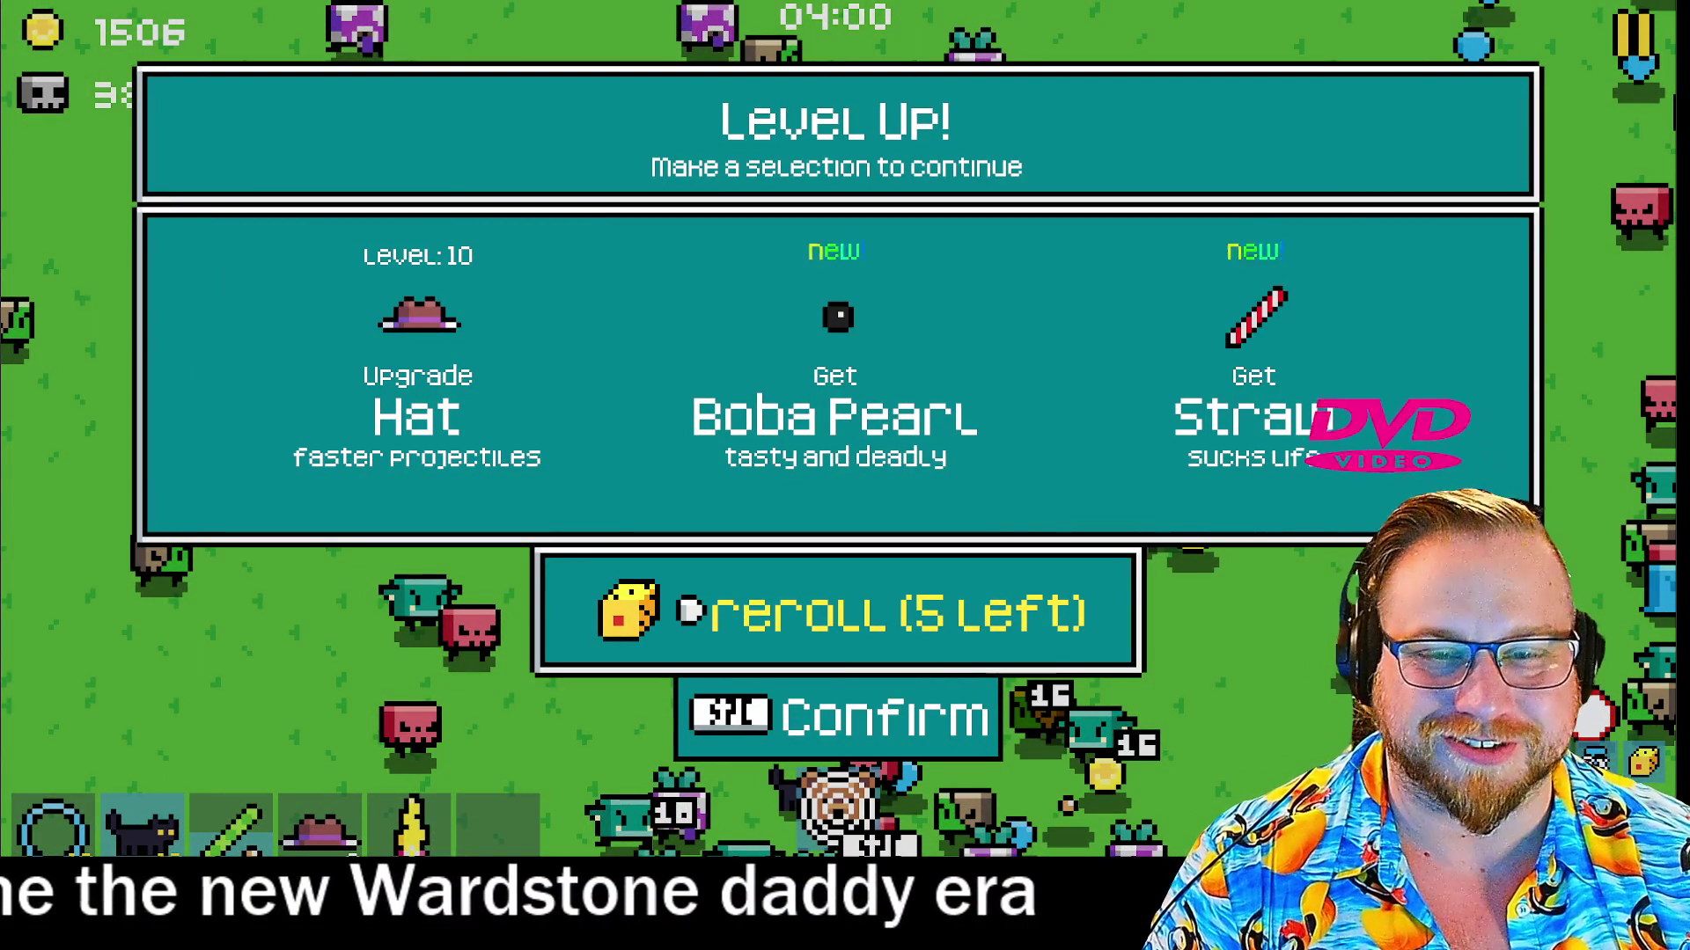
pyautogui.press('Up')
pyautogui.press('Left')
pyautogui.press('space')
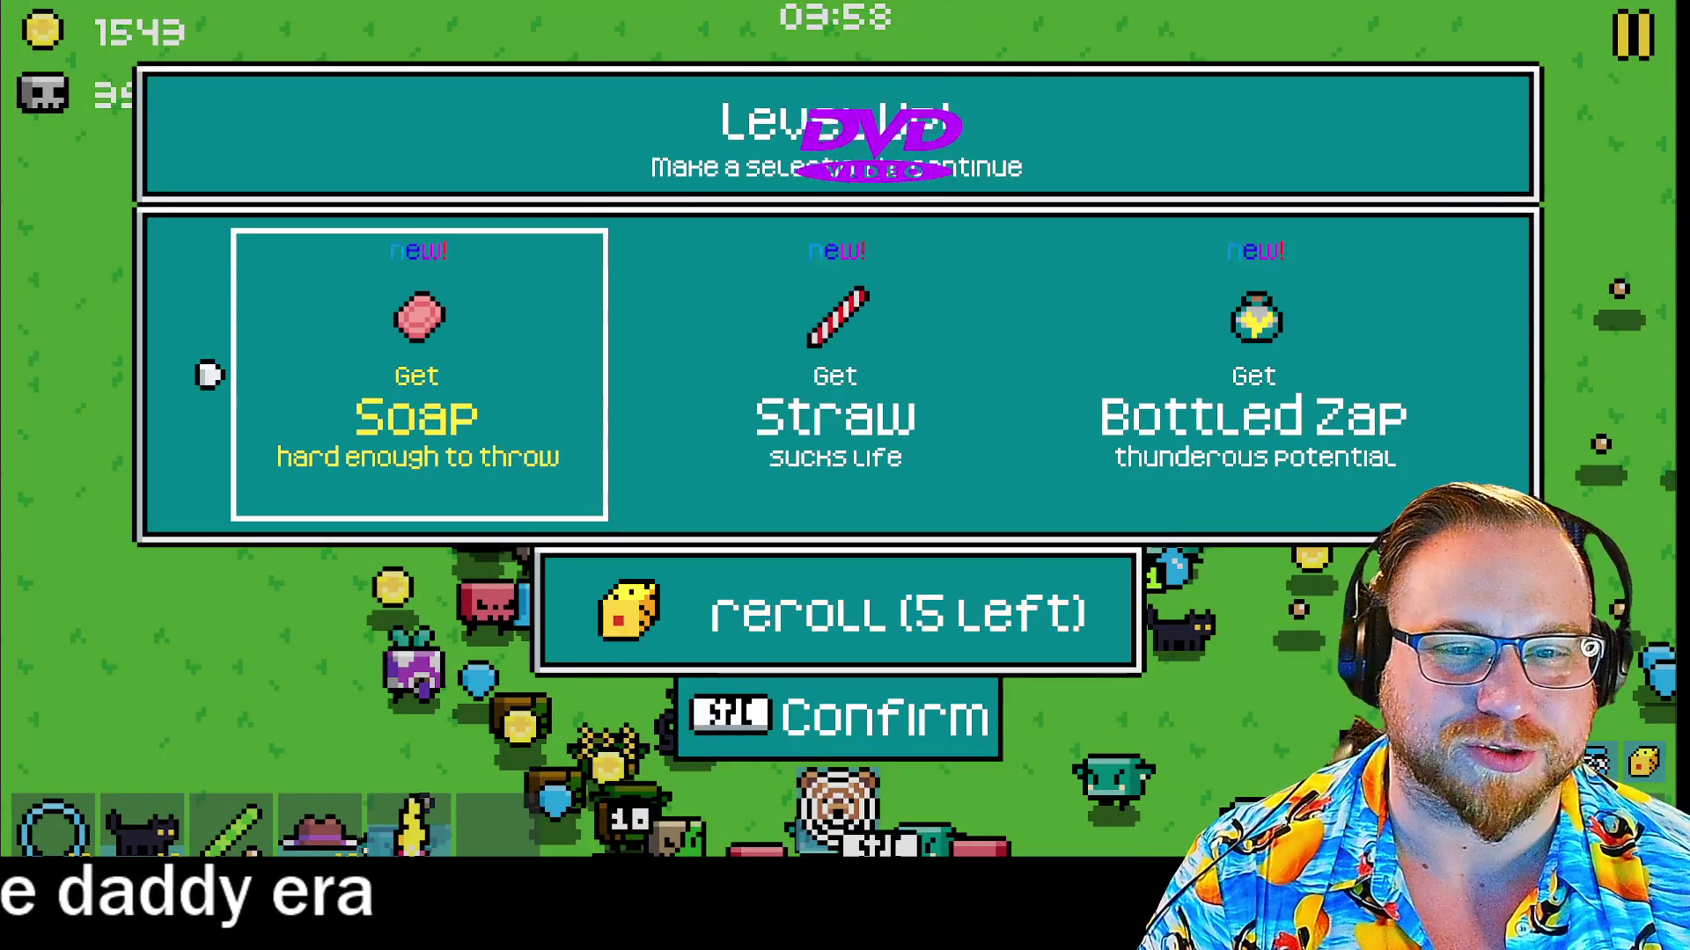
# Add the new Soap weapon and take its first Soap upgrade
pyautogui.press('space')
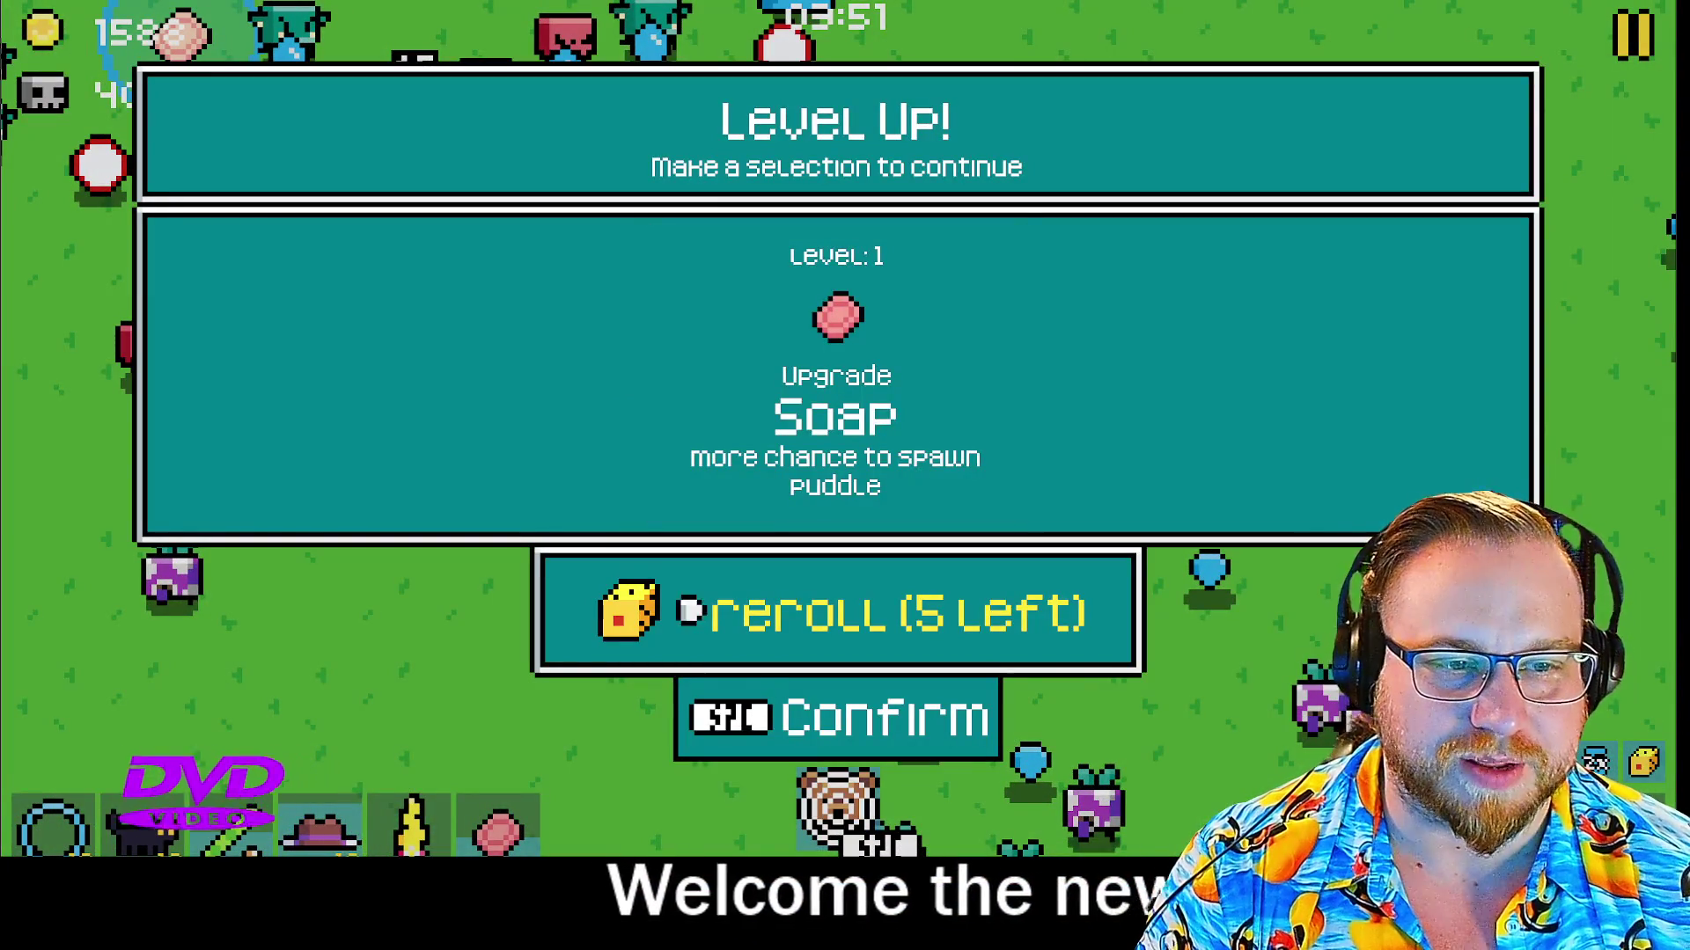
pyautogui.press('Up')
pyautogui.press('space')
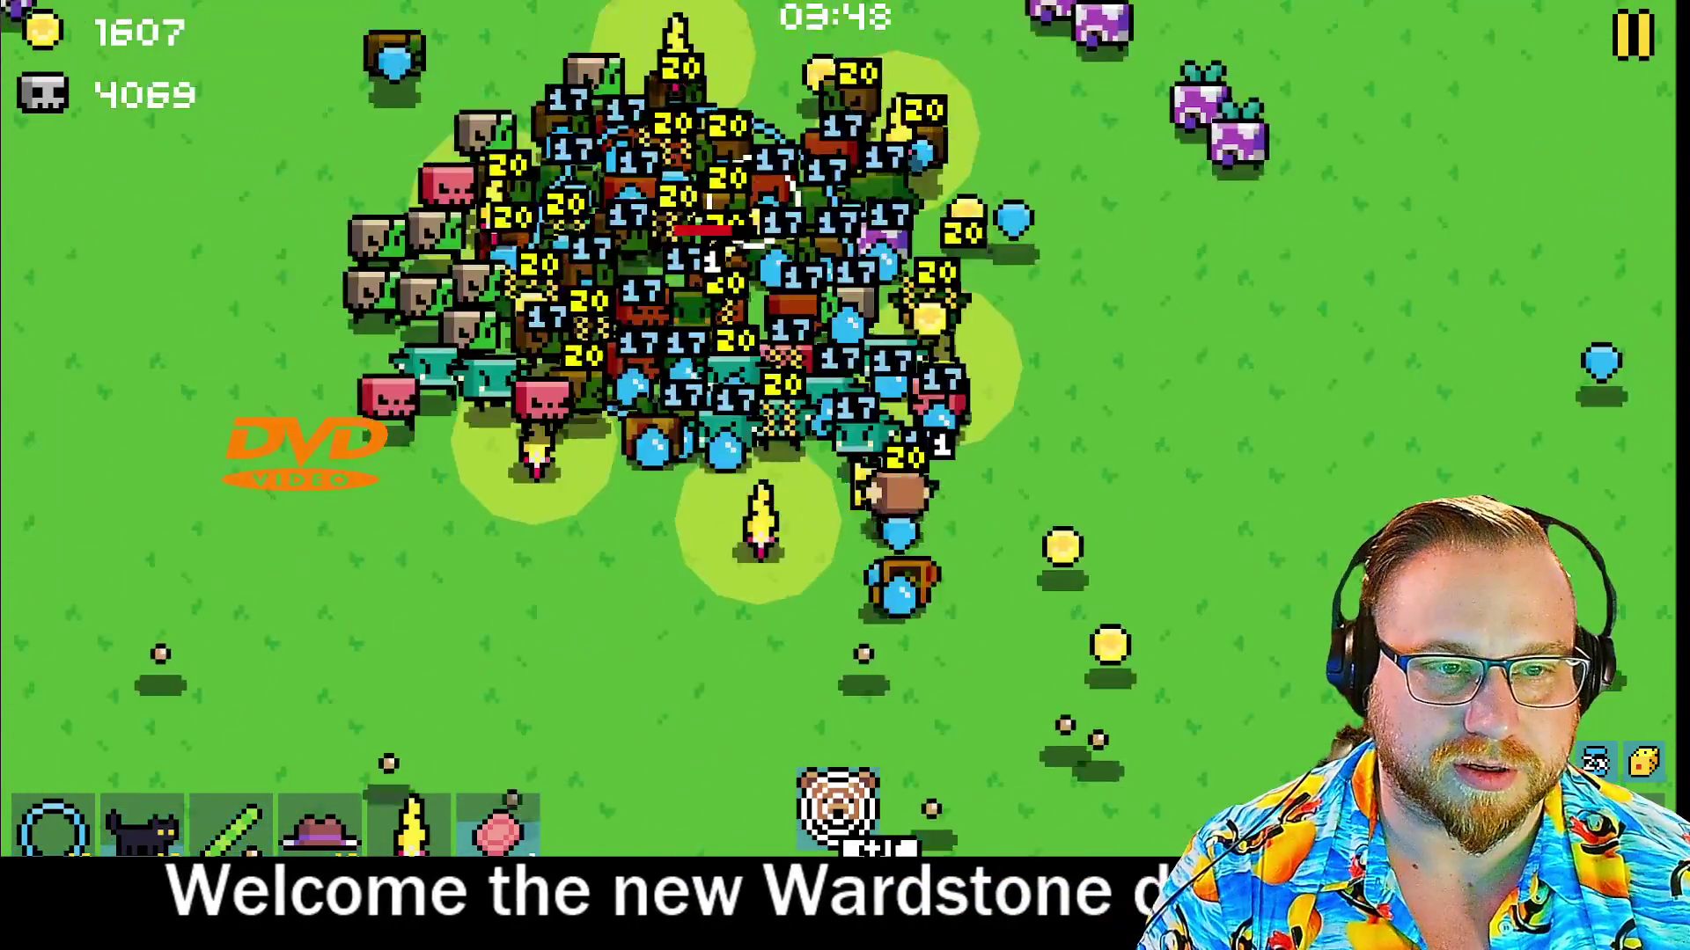
# Fuse the cat-and-hat super weapon and take the offered Hat upgrade
pyautogui.press('Down')
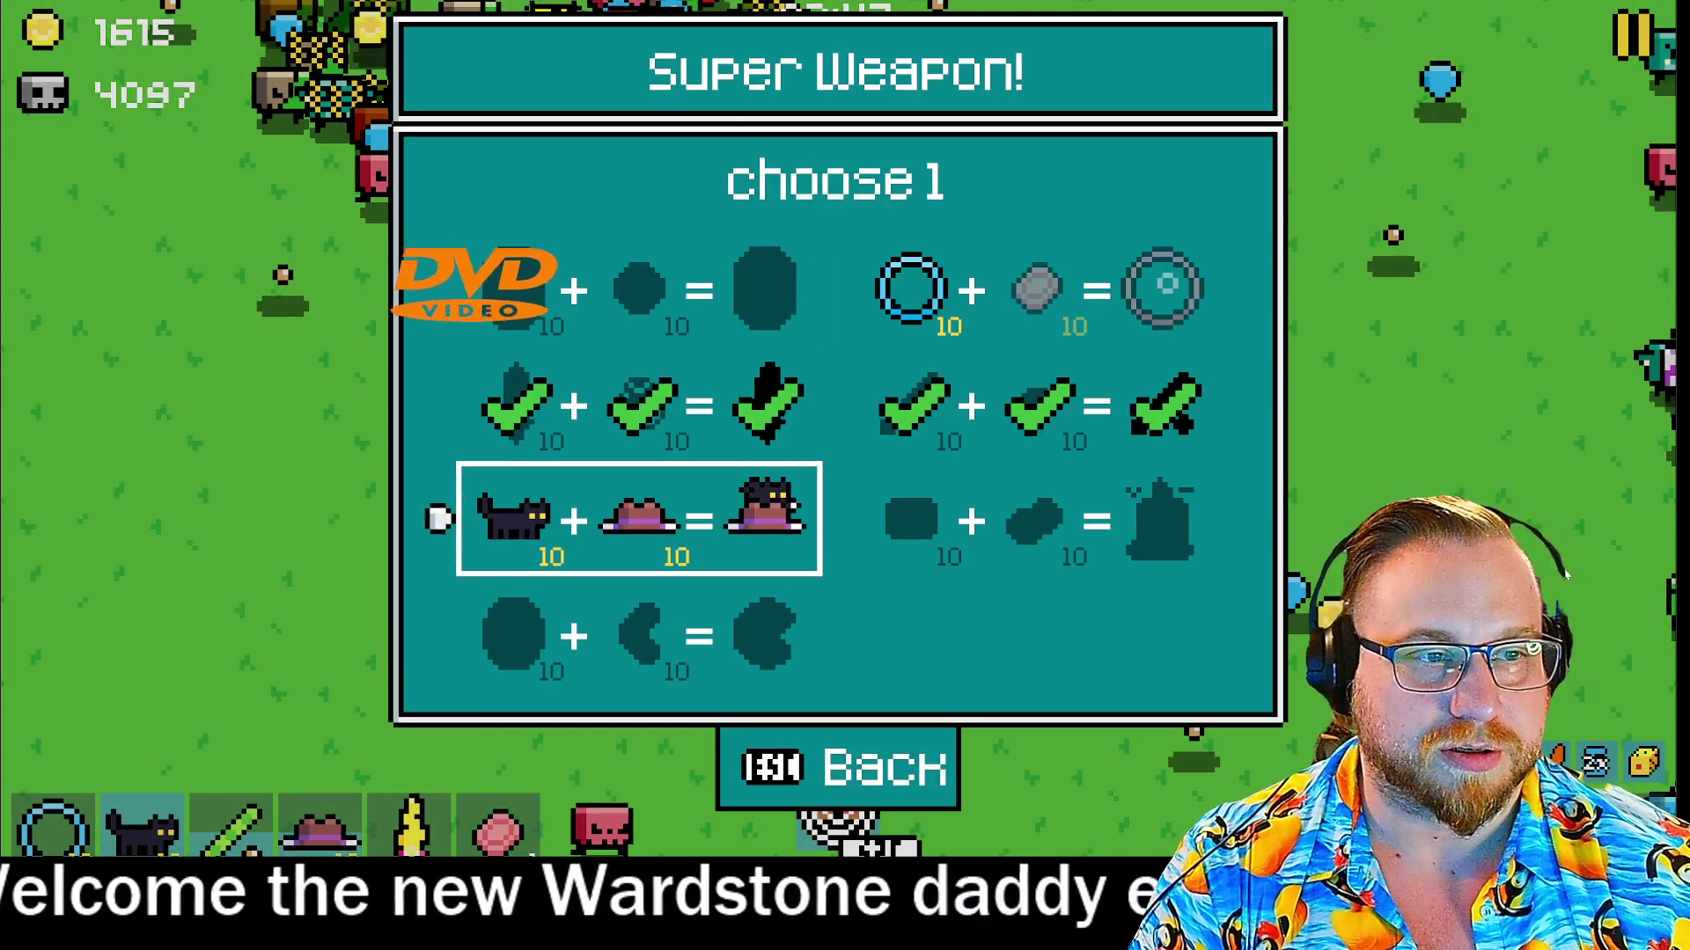
pyautogui.press('space')
pyautogui.press('Left')
pyautogui.press('space')
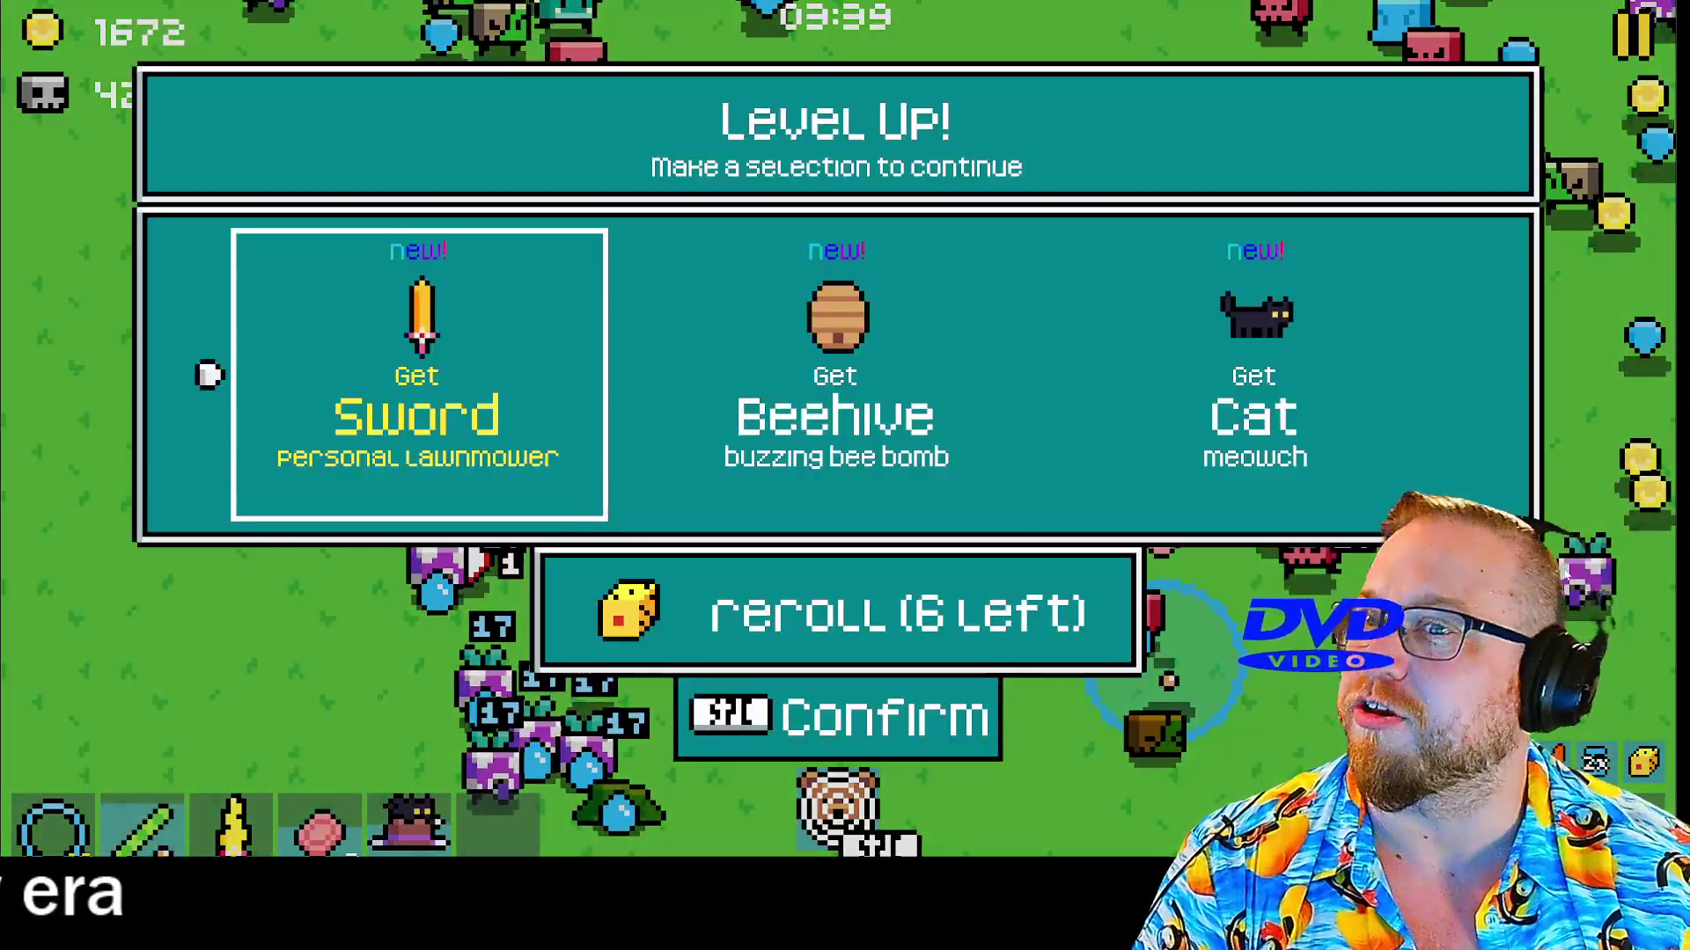
# Add the new Barrel weapon and give it the shorter-cooldown upgrade
pyautogui.press('Down')
pyautogui.press('Right')
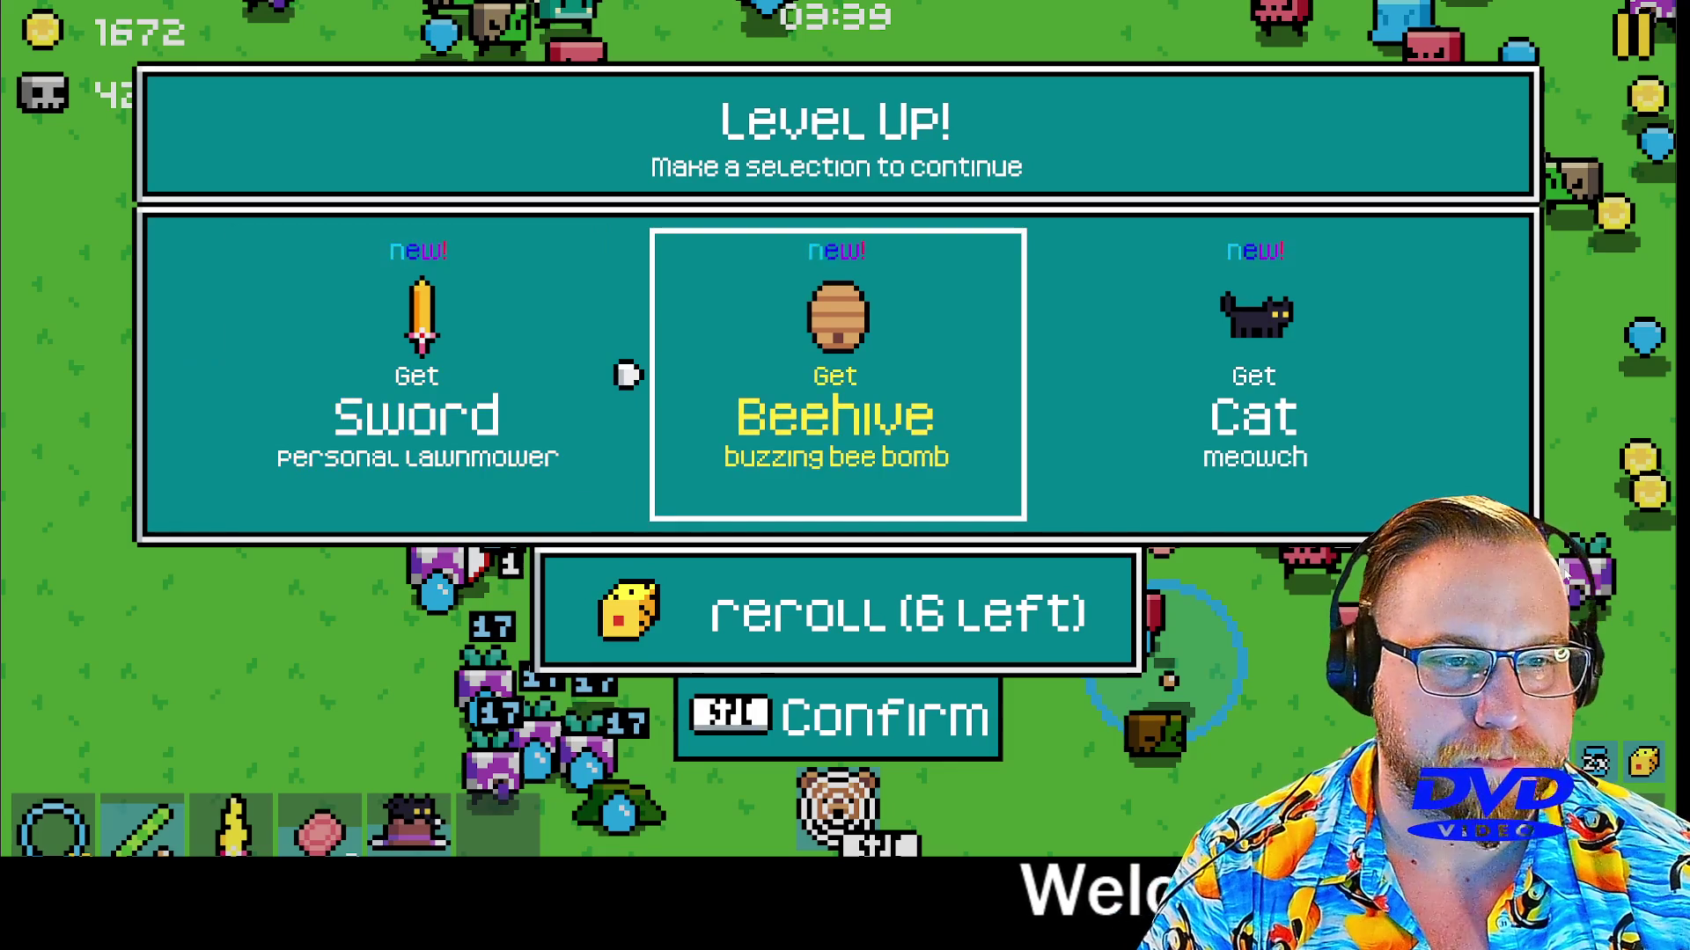
pyautogui.press('Up')
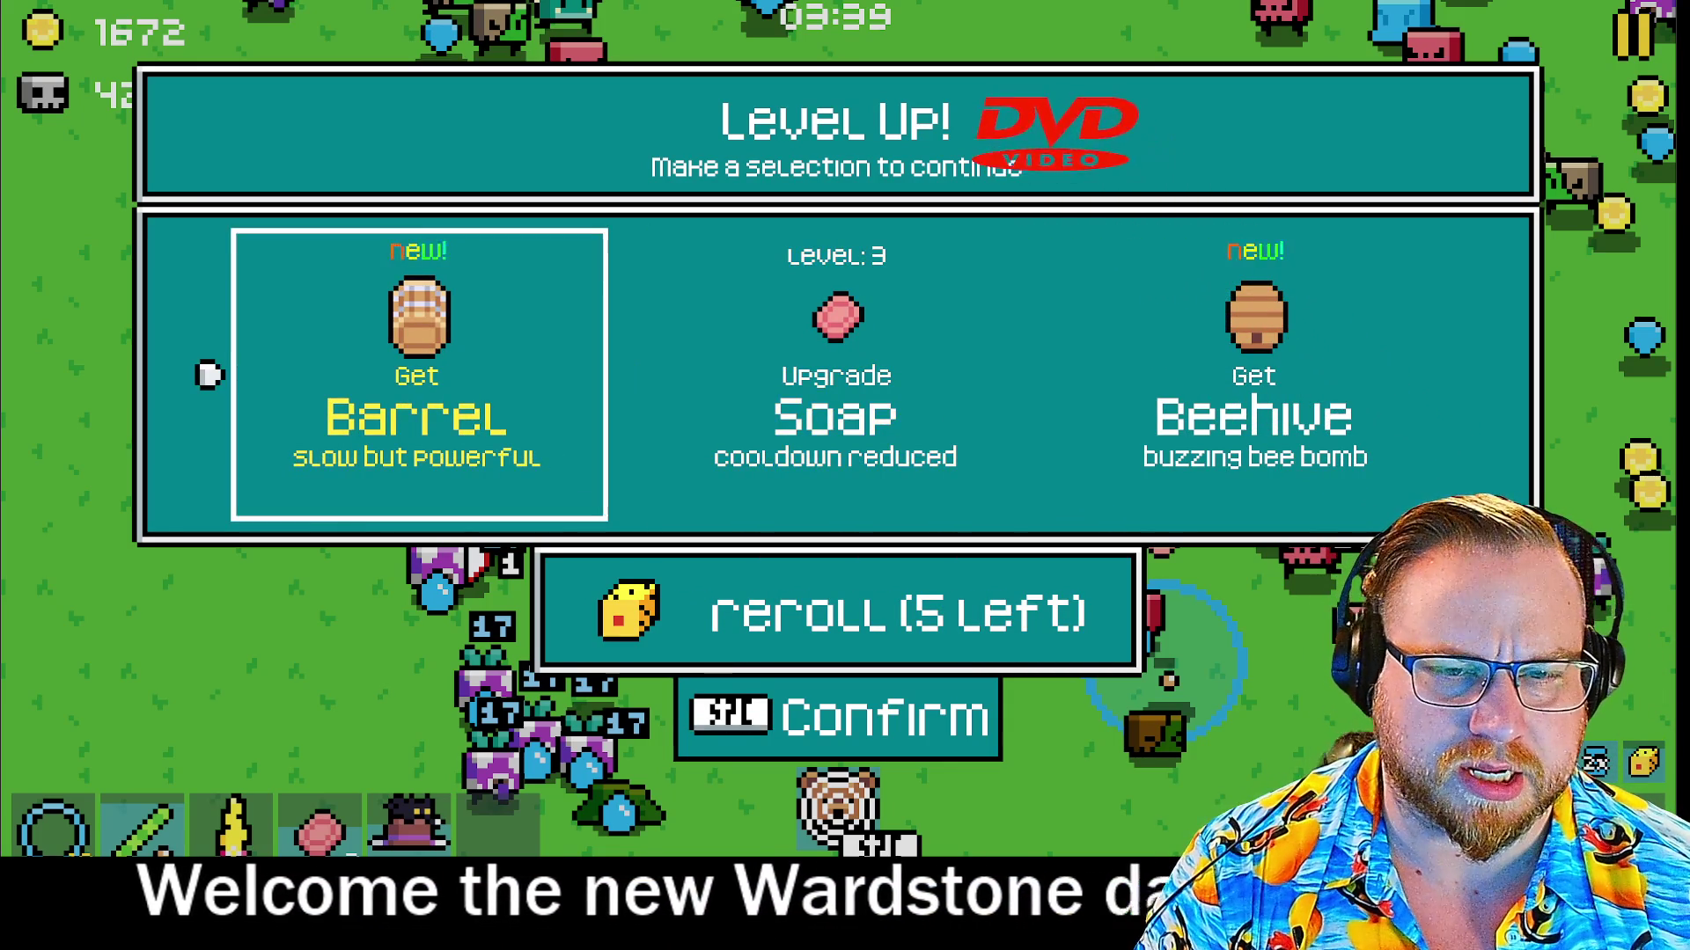
pyautogui.press('space')
pyautogui.press('space')
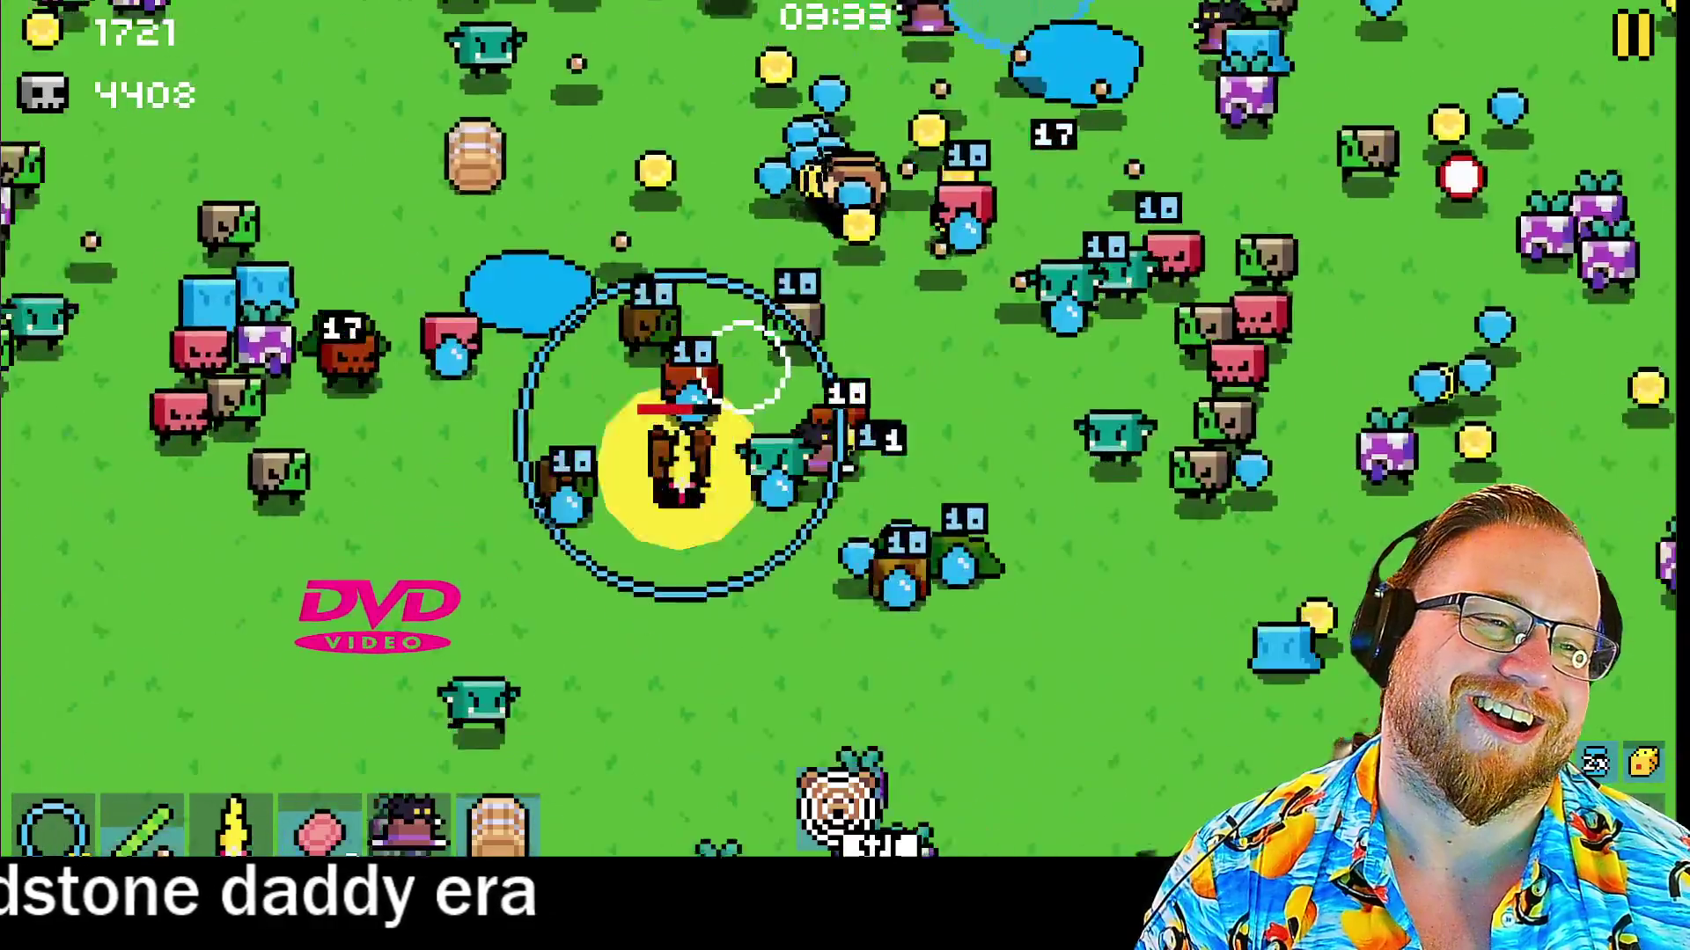
pyautogui.press('Left')
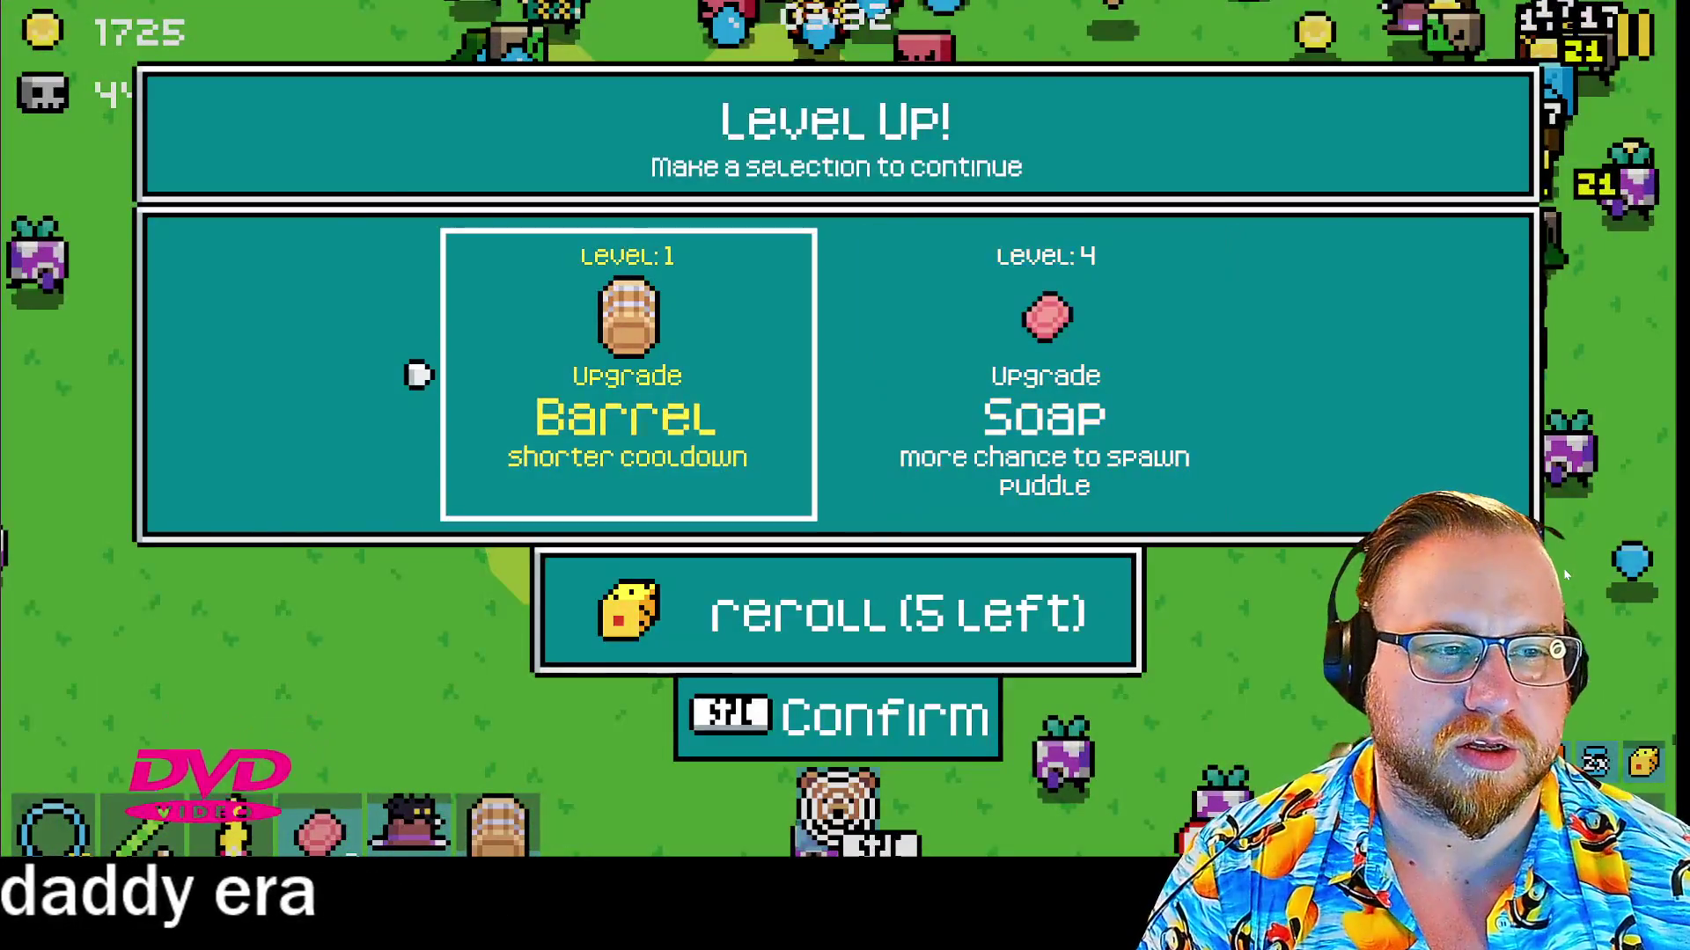
pyautogui.press('space')
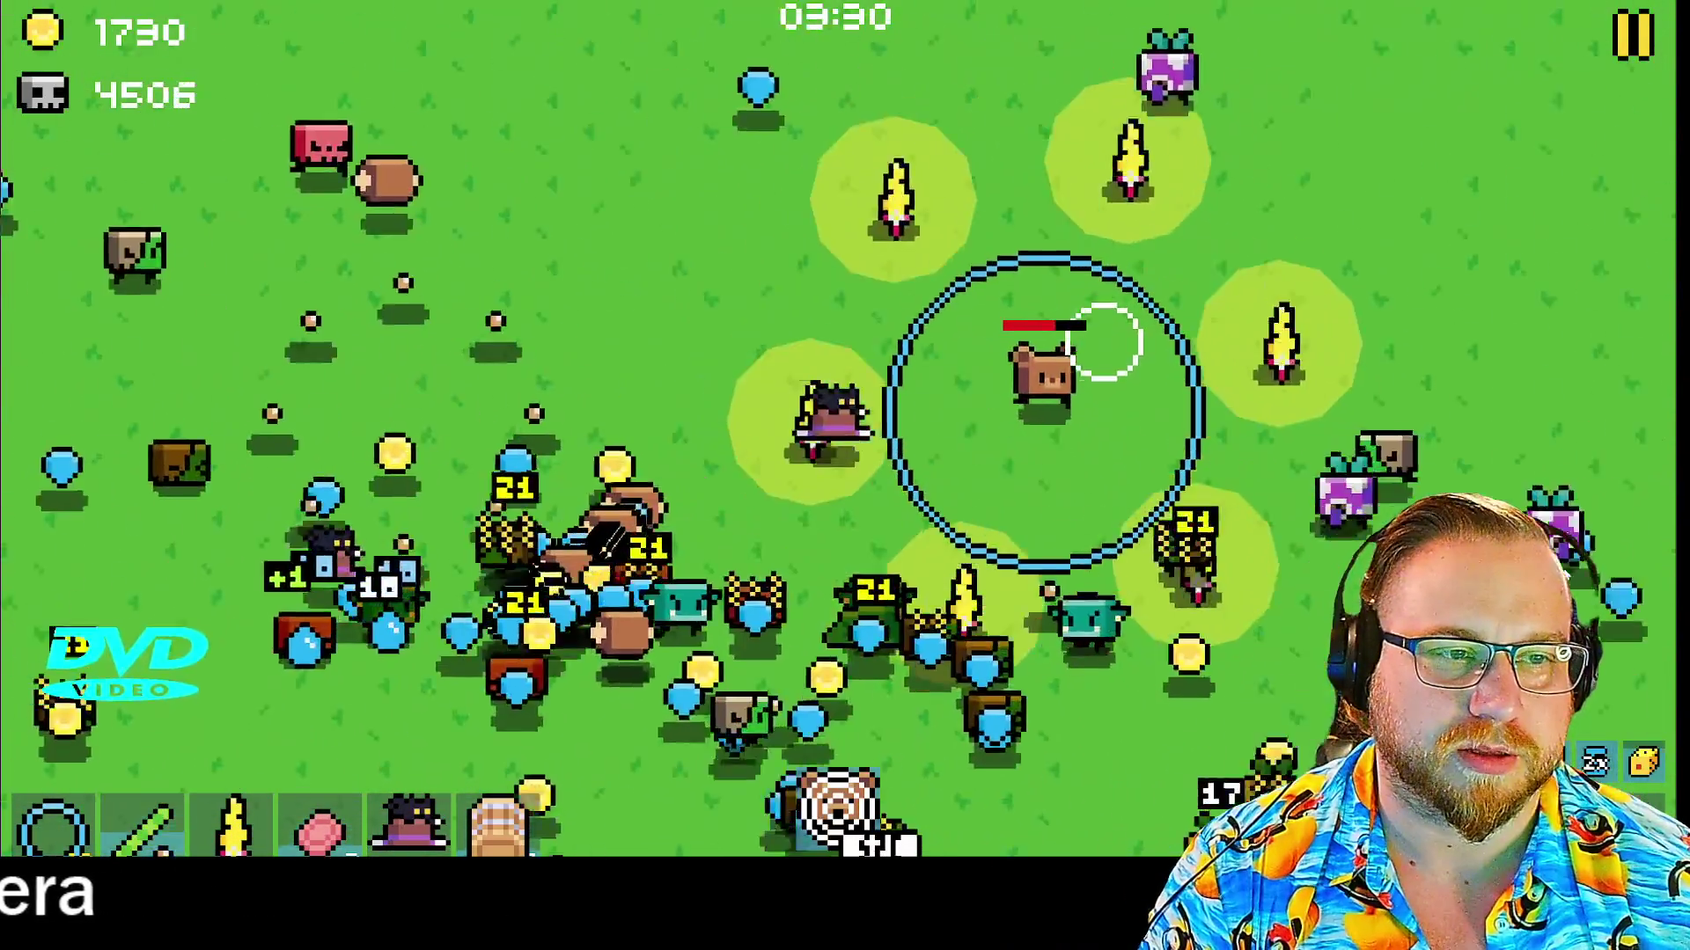
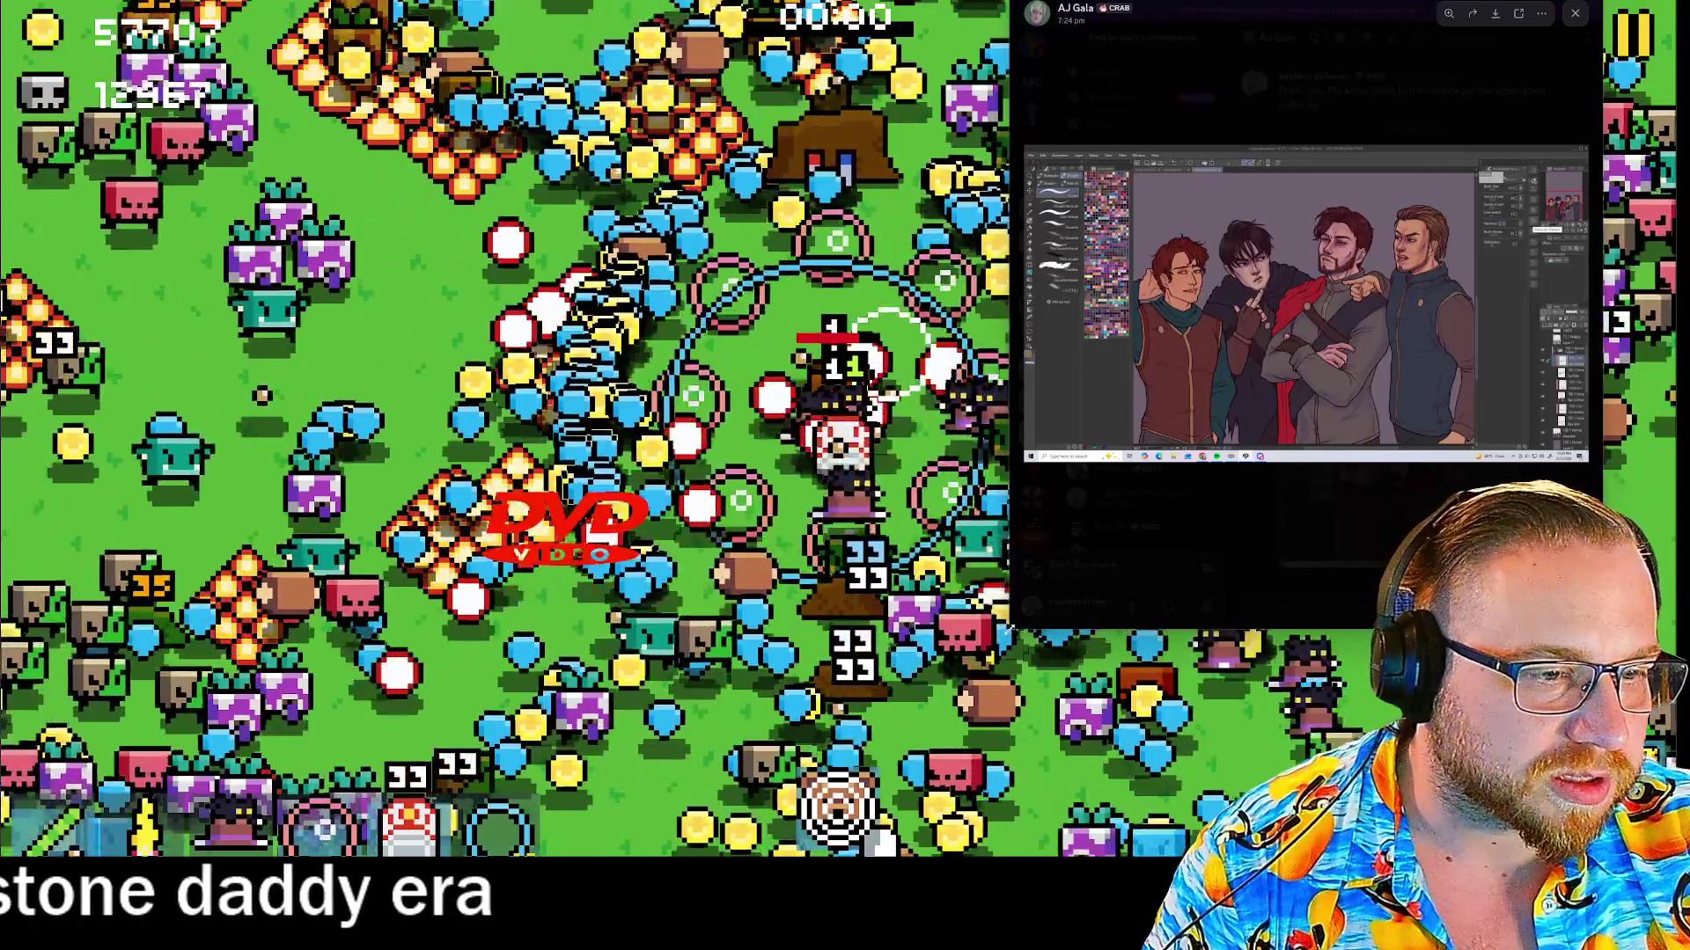
# Enlarge, then shrink, the Discord artwork viewer, and dismiss it to reveal the Level Completed screen
pyautogui.moveTo(1020, 628)
pyautogui.mouseDown()
pyautogui.moveTo(445, 651)
pyautogui.moveTo(213, 824)
pyautogui.mouseUp()
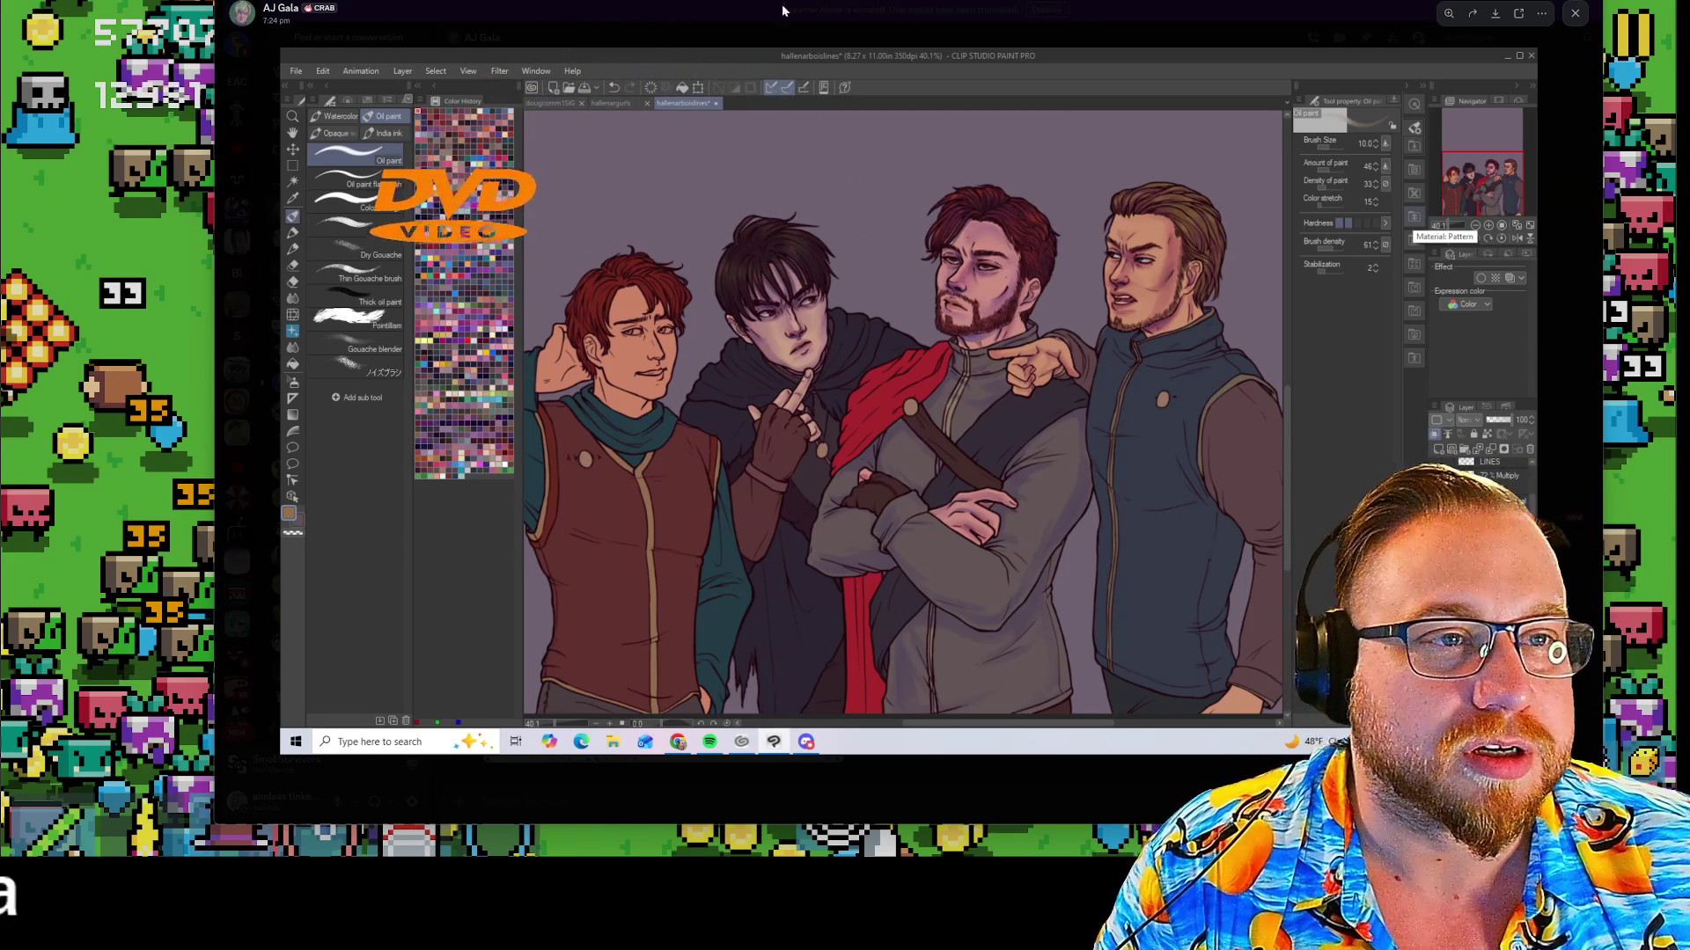
pyautogui.moveTo(215, 2)
pyautogui.mouseDown()
pyautogui.moveTo(962, 143)
pyautogui.moveTo(1120, 30)
pyautogui.moveTo(1148, 62)
pyautogui.moveTo(974, 80)
pyautogui.mouseUp()
pyautogui.hotkey('alt', 'Tab')
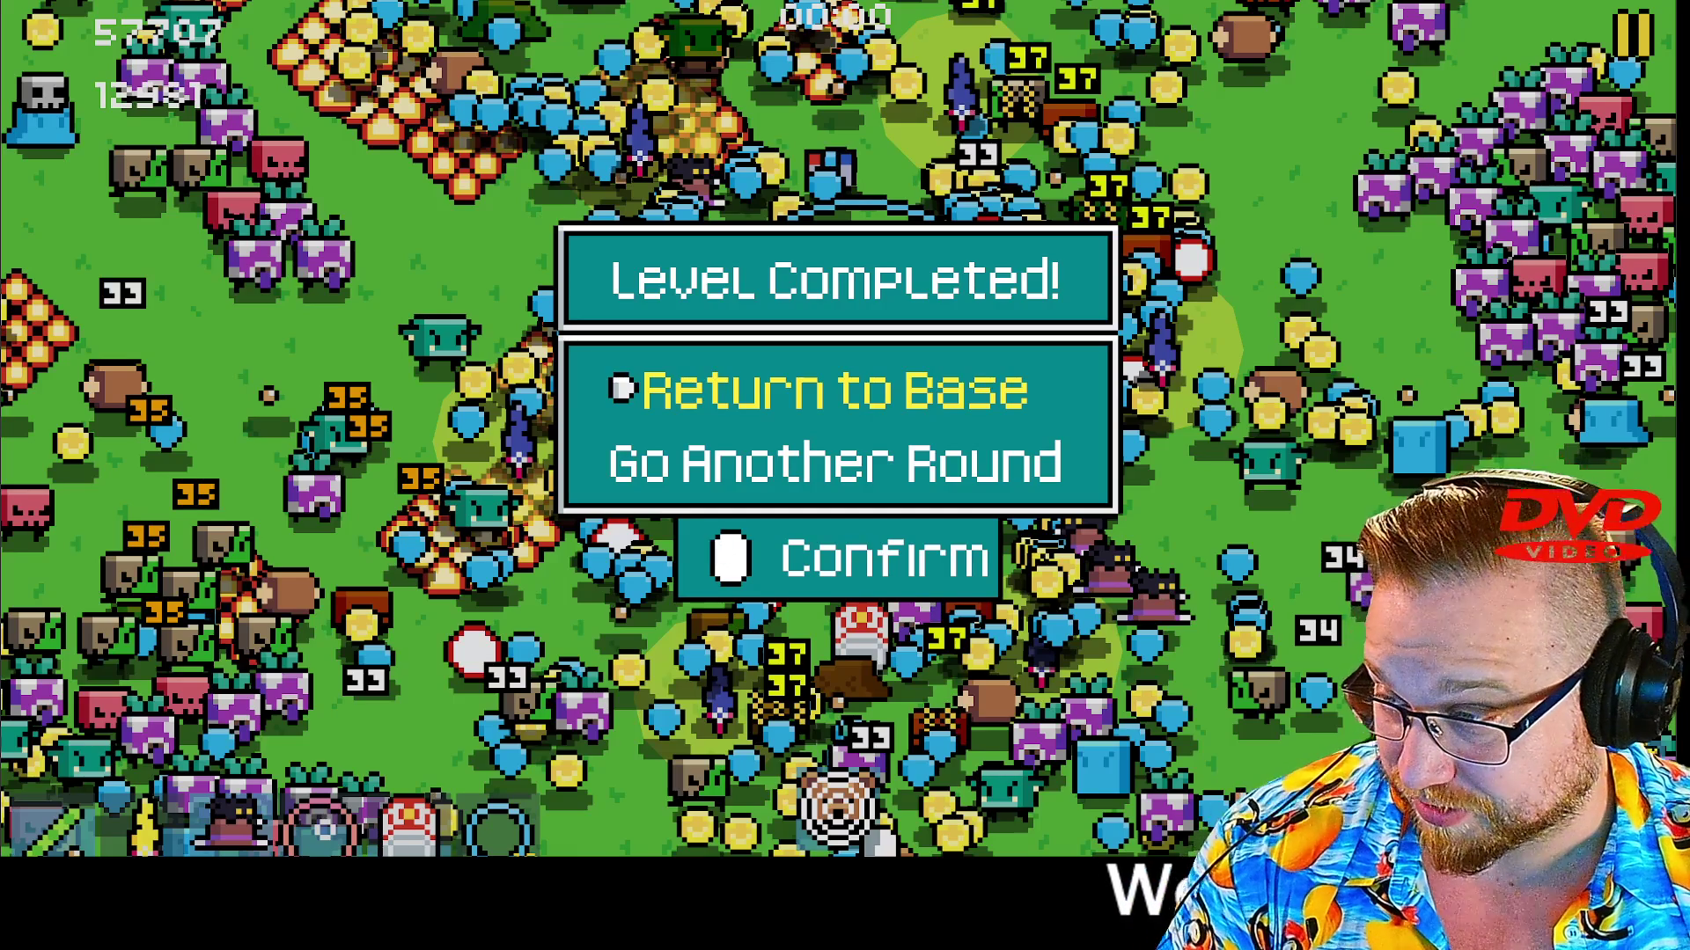
pyautogui.moveTo(0, 256)
pyautogui.mouseDown()
pyautogui.moveTo(699, 252)
pyautogui.moveTo(709, 55)
pyautogui.mouseUp()
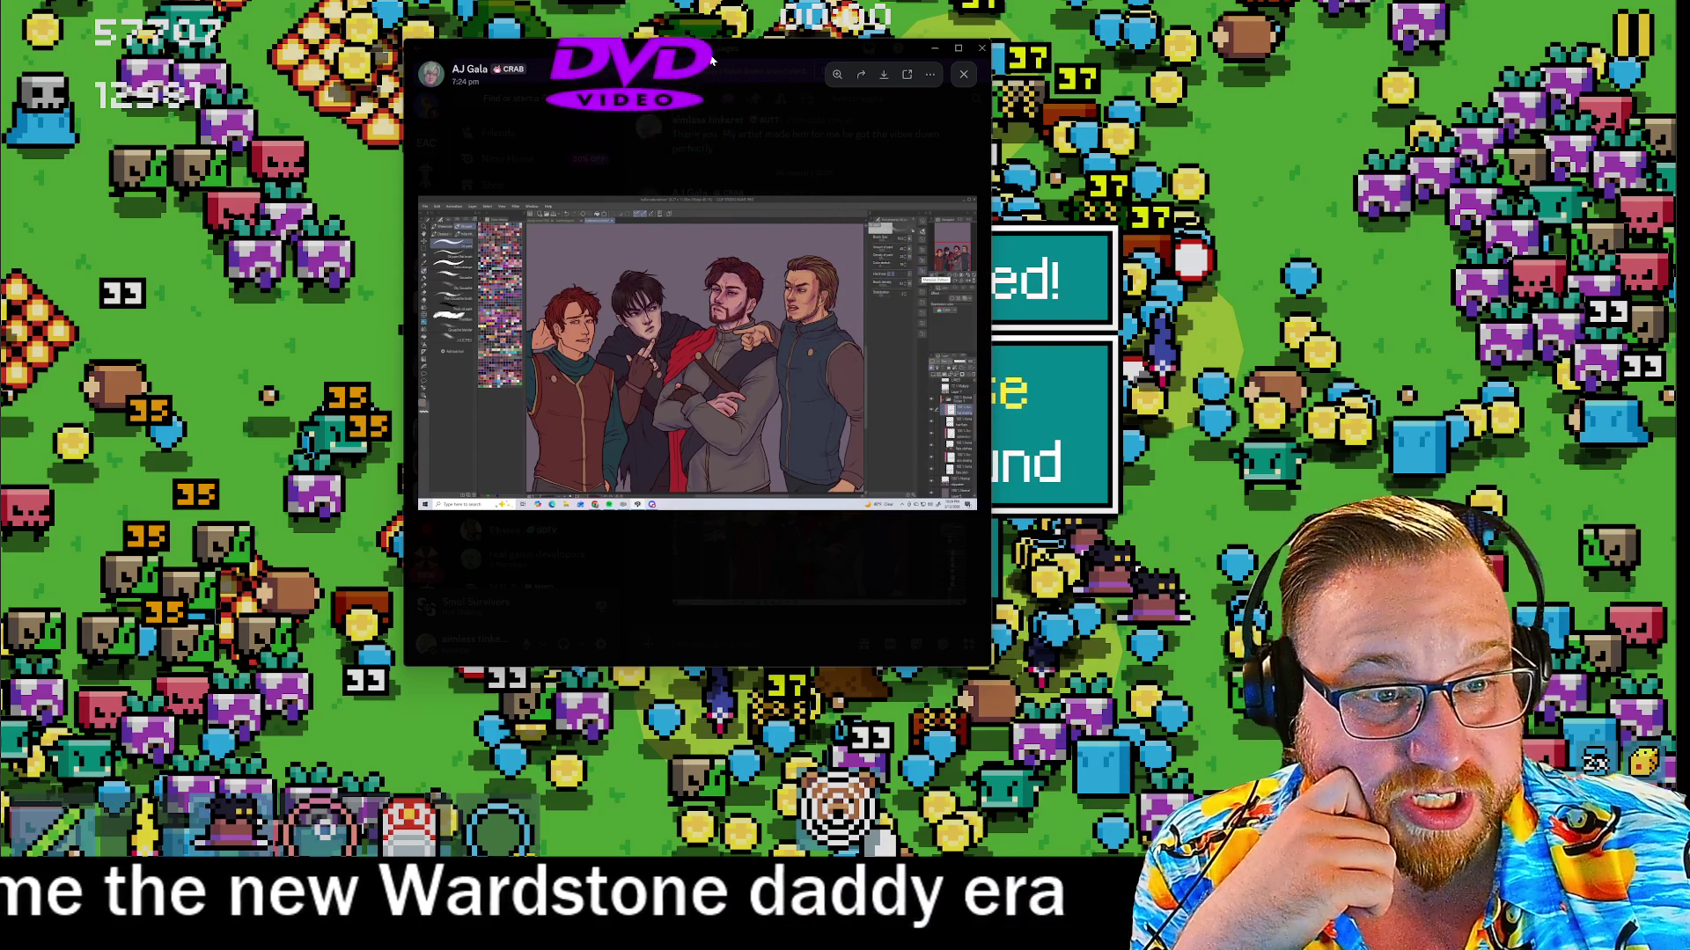
pyautogui.moveTo(709, 58); pyautogui.dragTo(737, 67)
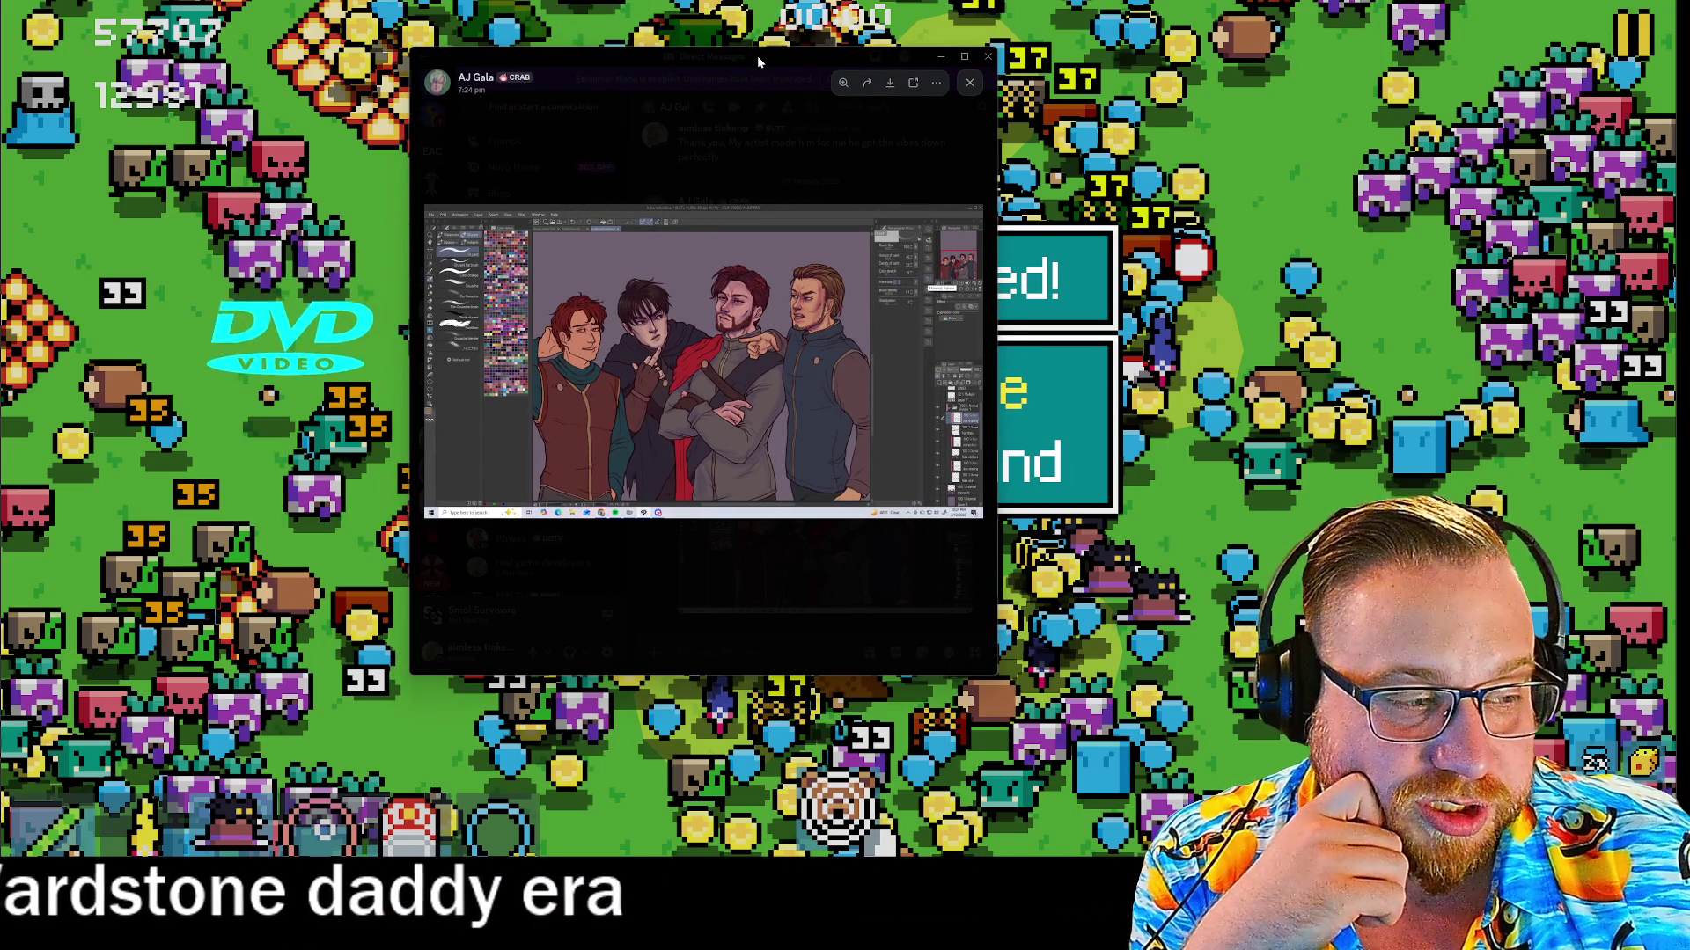
pyautogui.moveTo(751, 51); pyautogui.dragTo(0, 79)
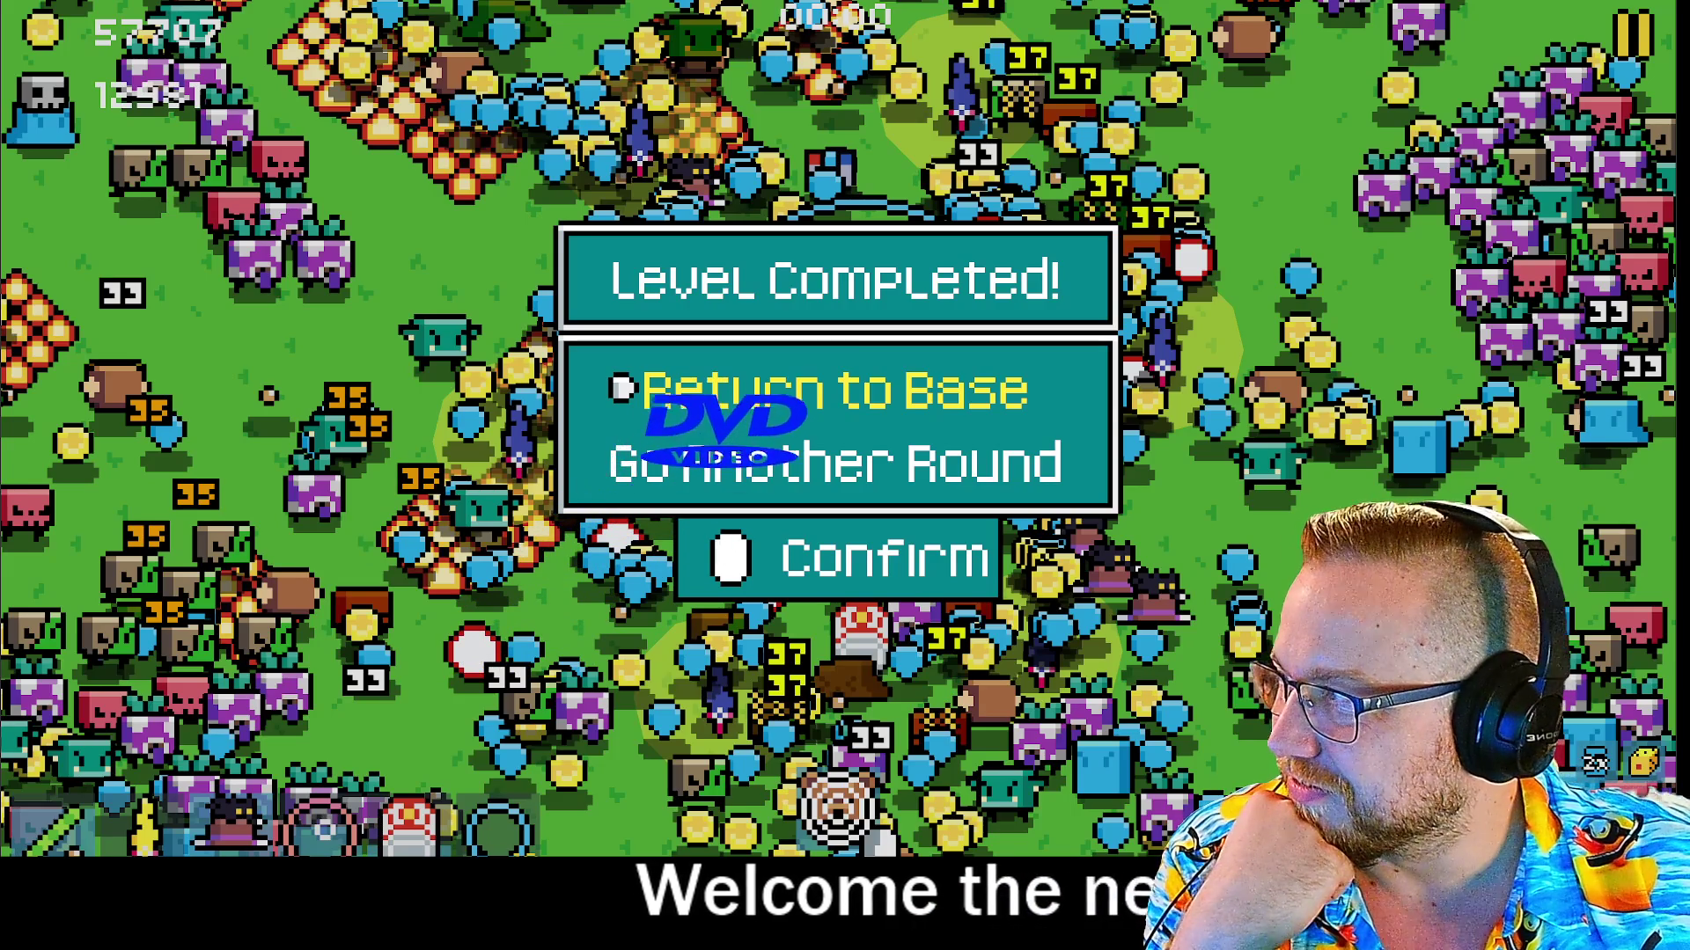
pyautogui.press('Down')
# Choose Return to Base and continue past the Results screen
pyautogui.press('Up')
pyautogui.press('Return')
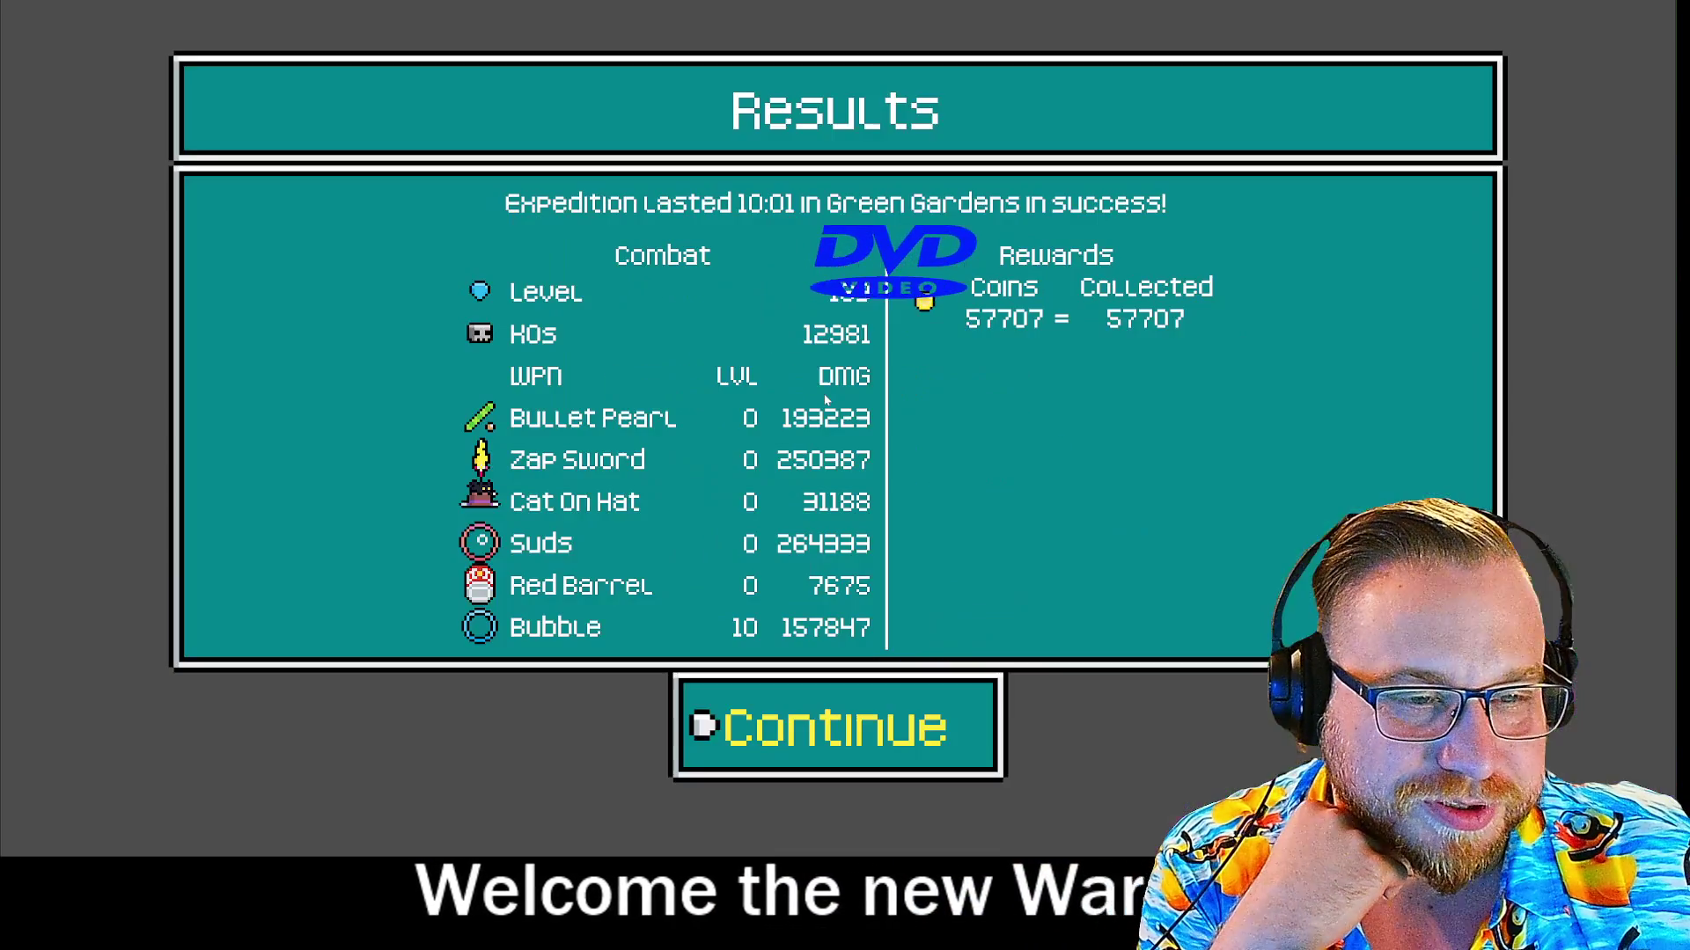
pyautogui.press('Return')
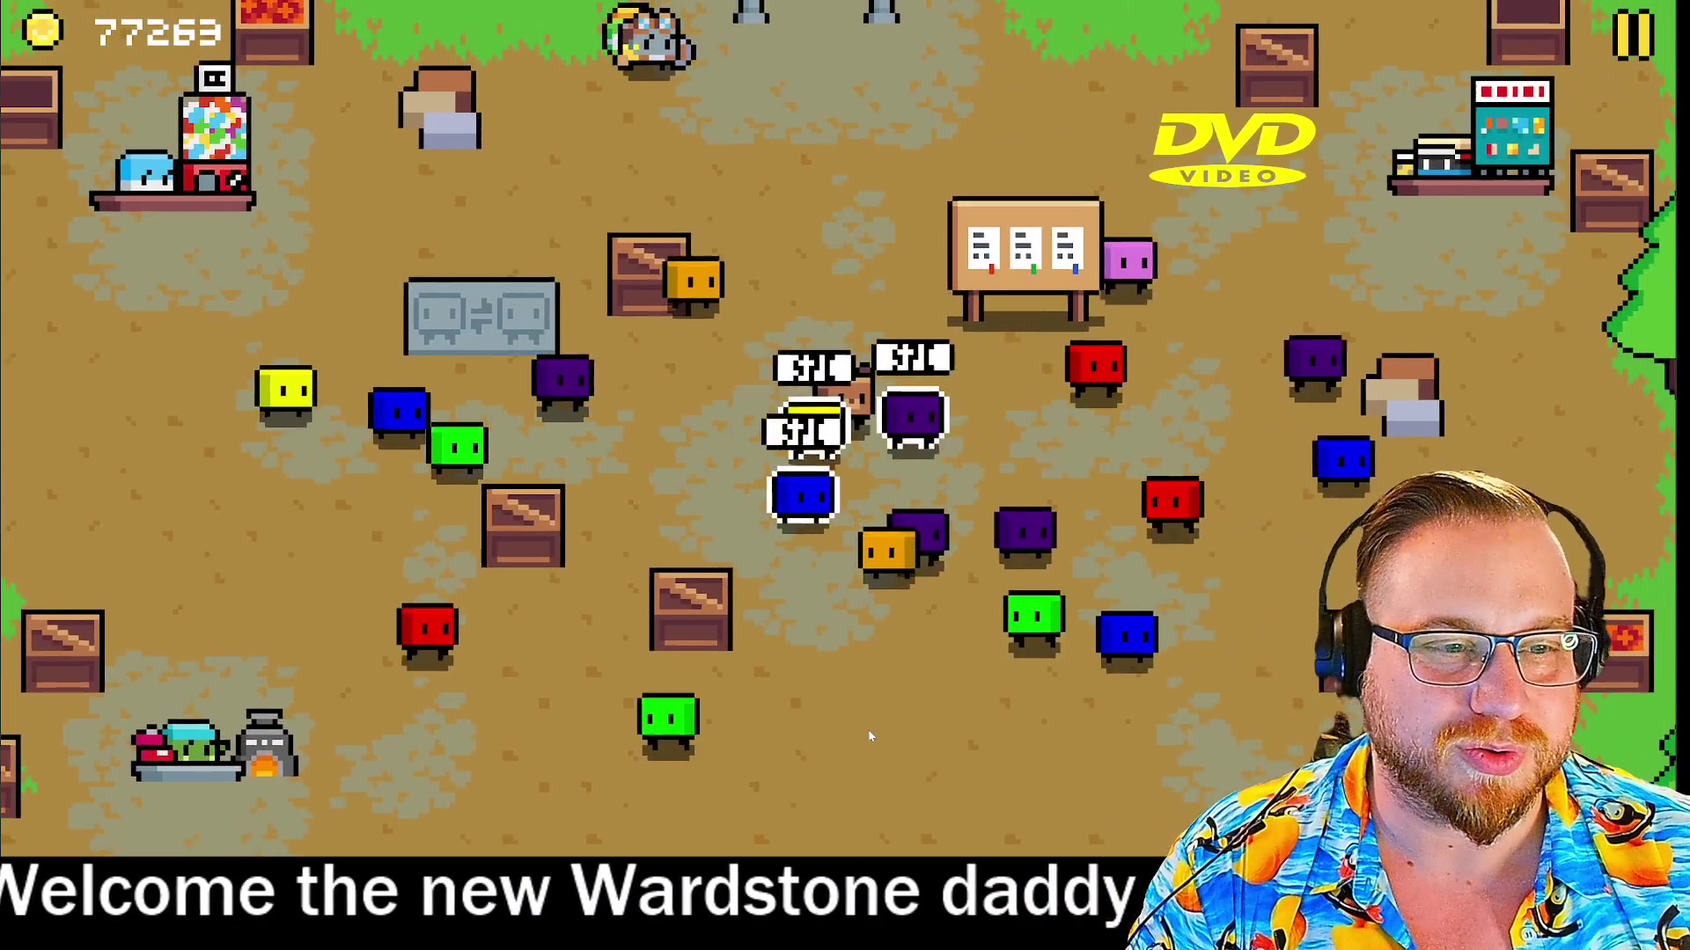
# Browse the base's Expeditions menu, Gacha Shop Series C and D, and Character Select
pyautogui.press('Up')
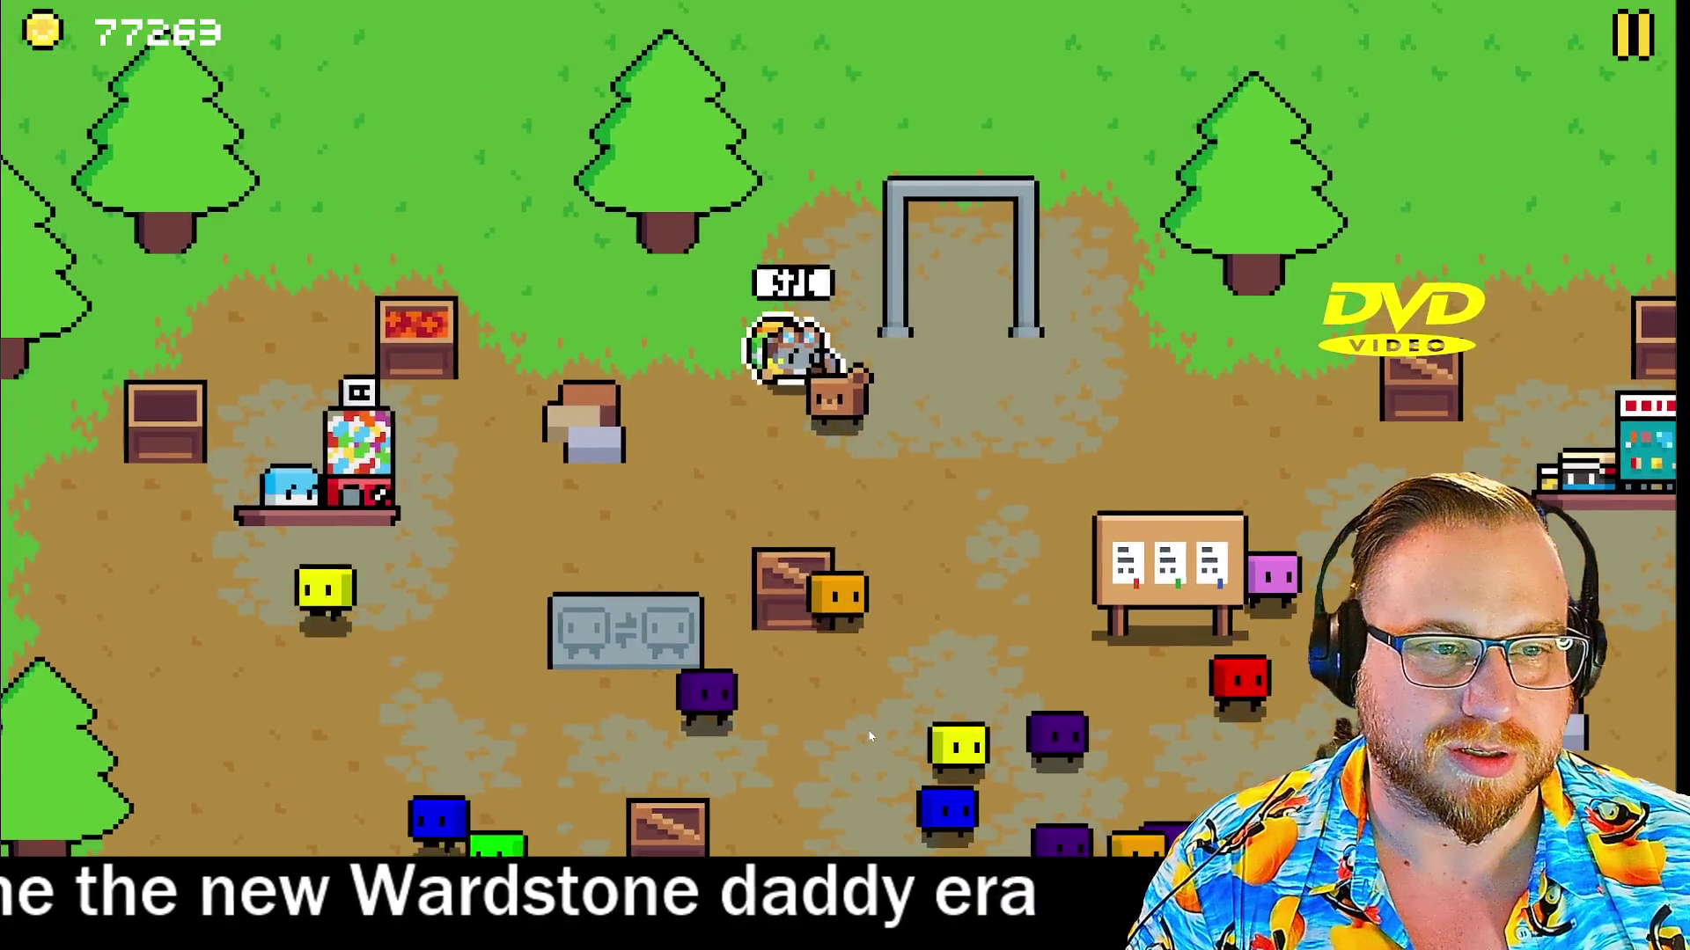
pyautogui.press('Escape')
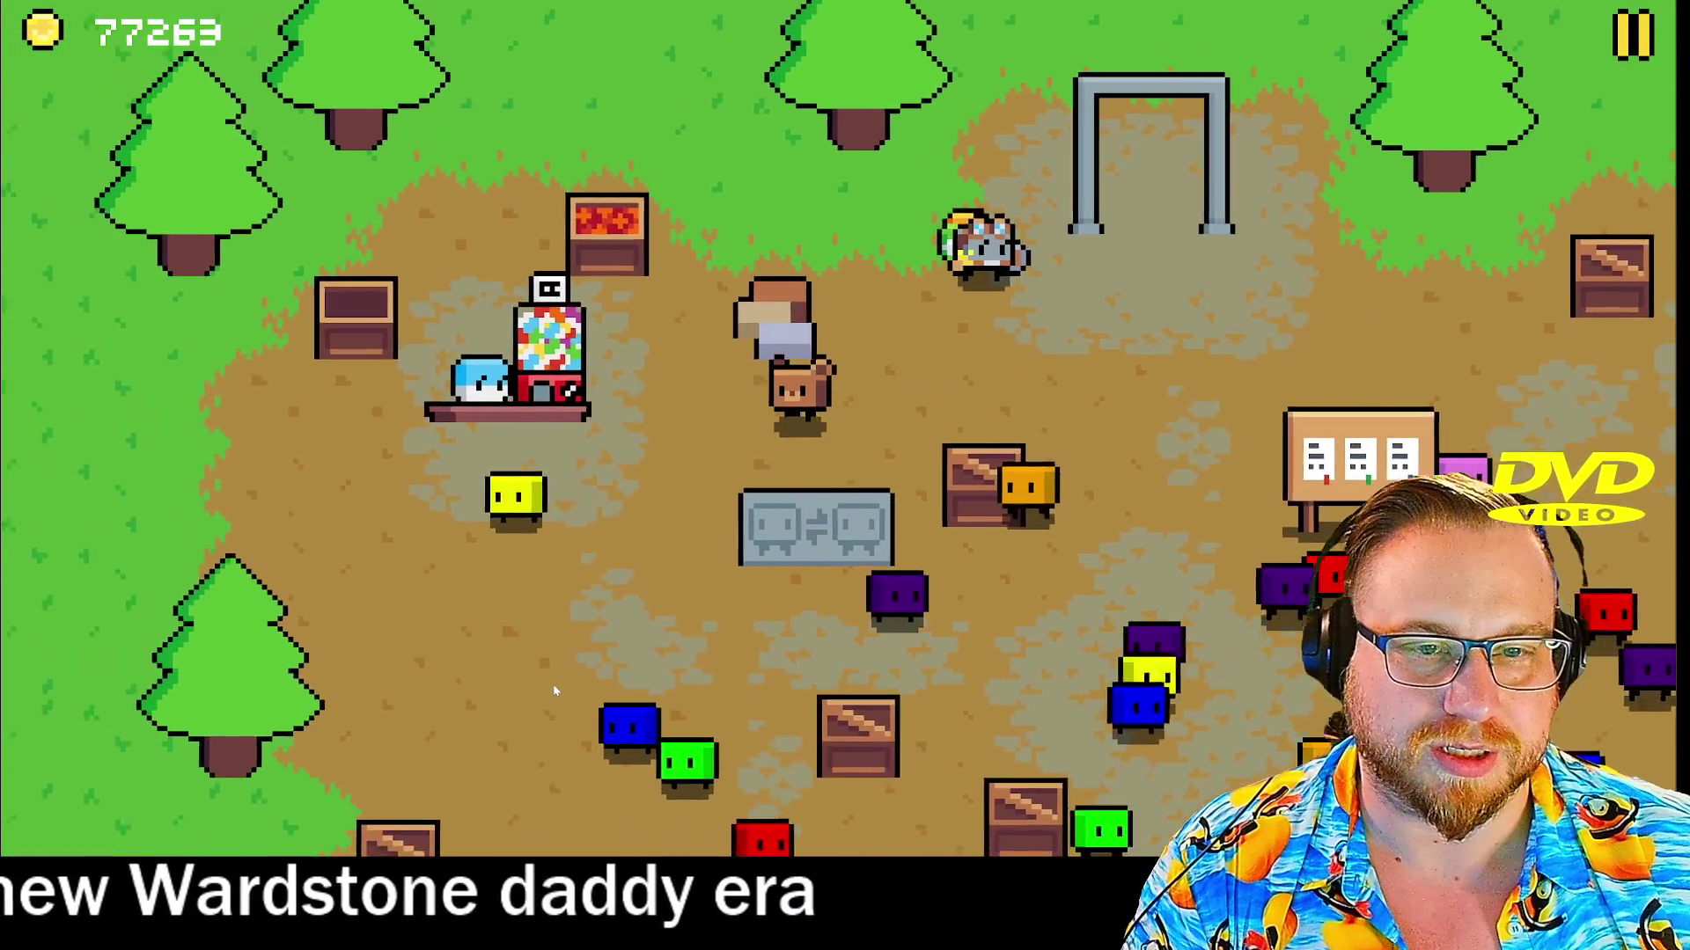
pyautogui.press('Up')
pyautogui.press('Right')
pyautogui.press('Right')
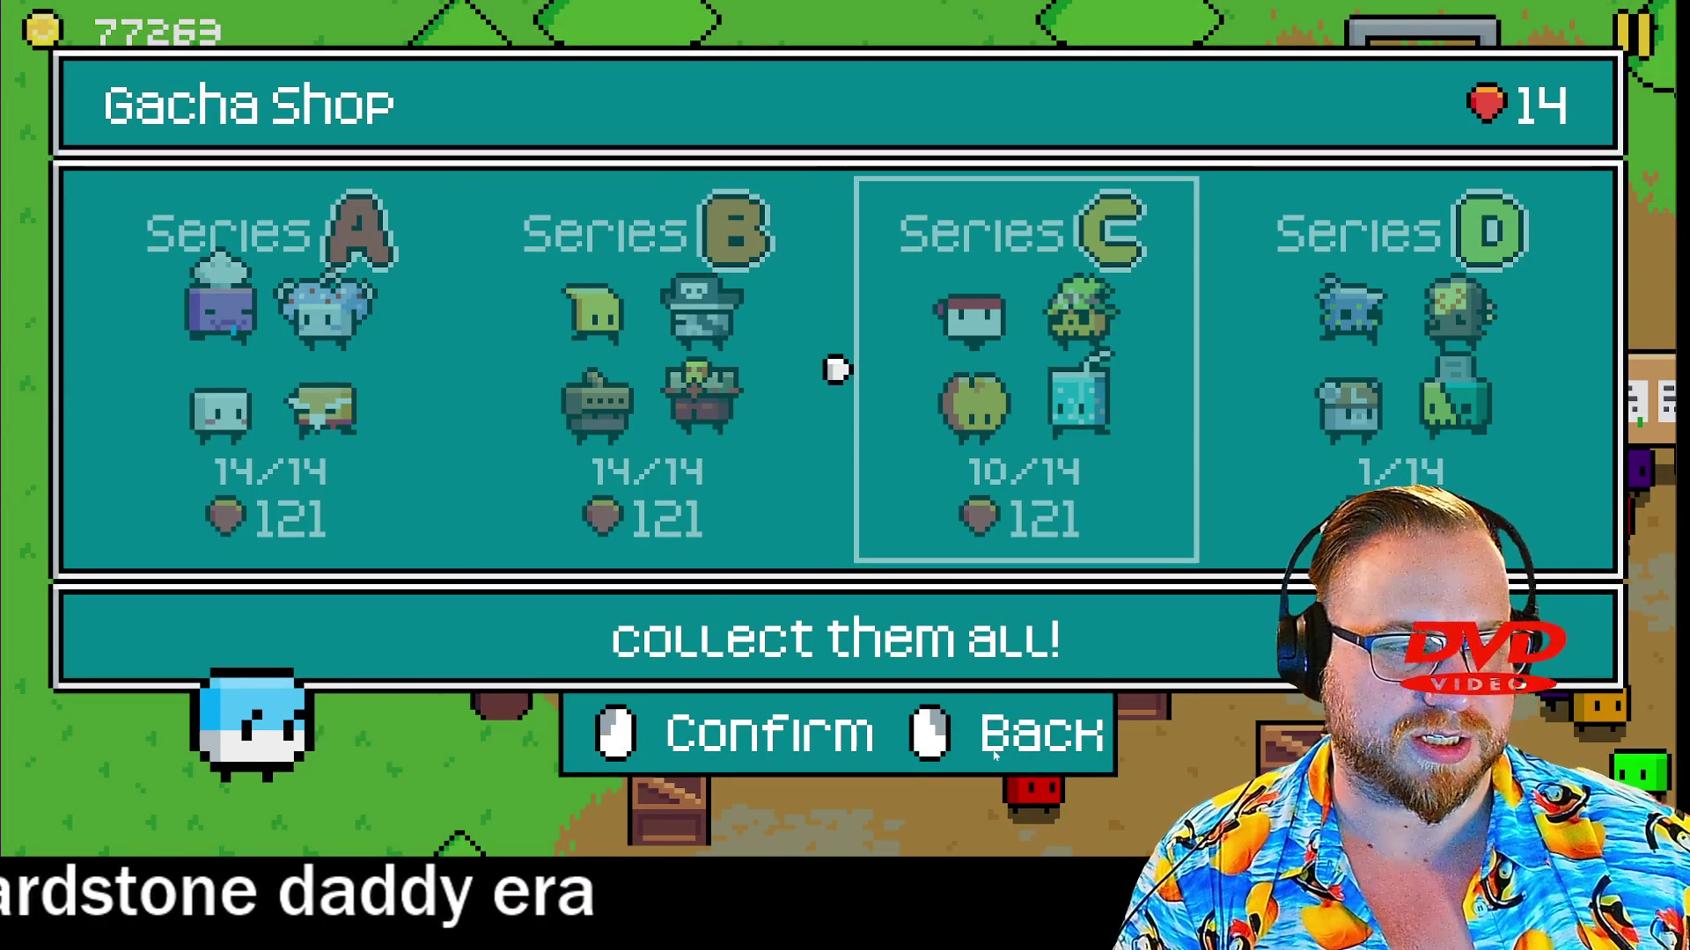
pyautogui.press('Right')
pyautogui.press('Escape')
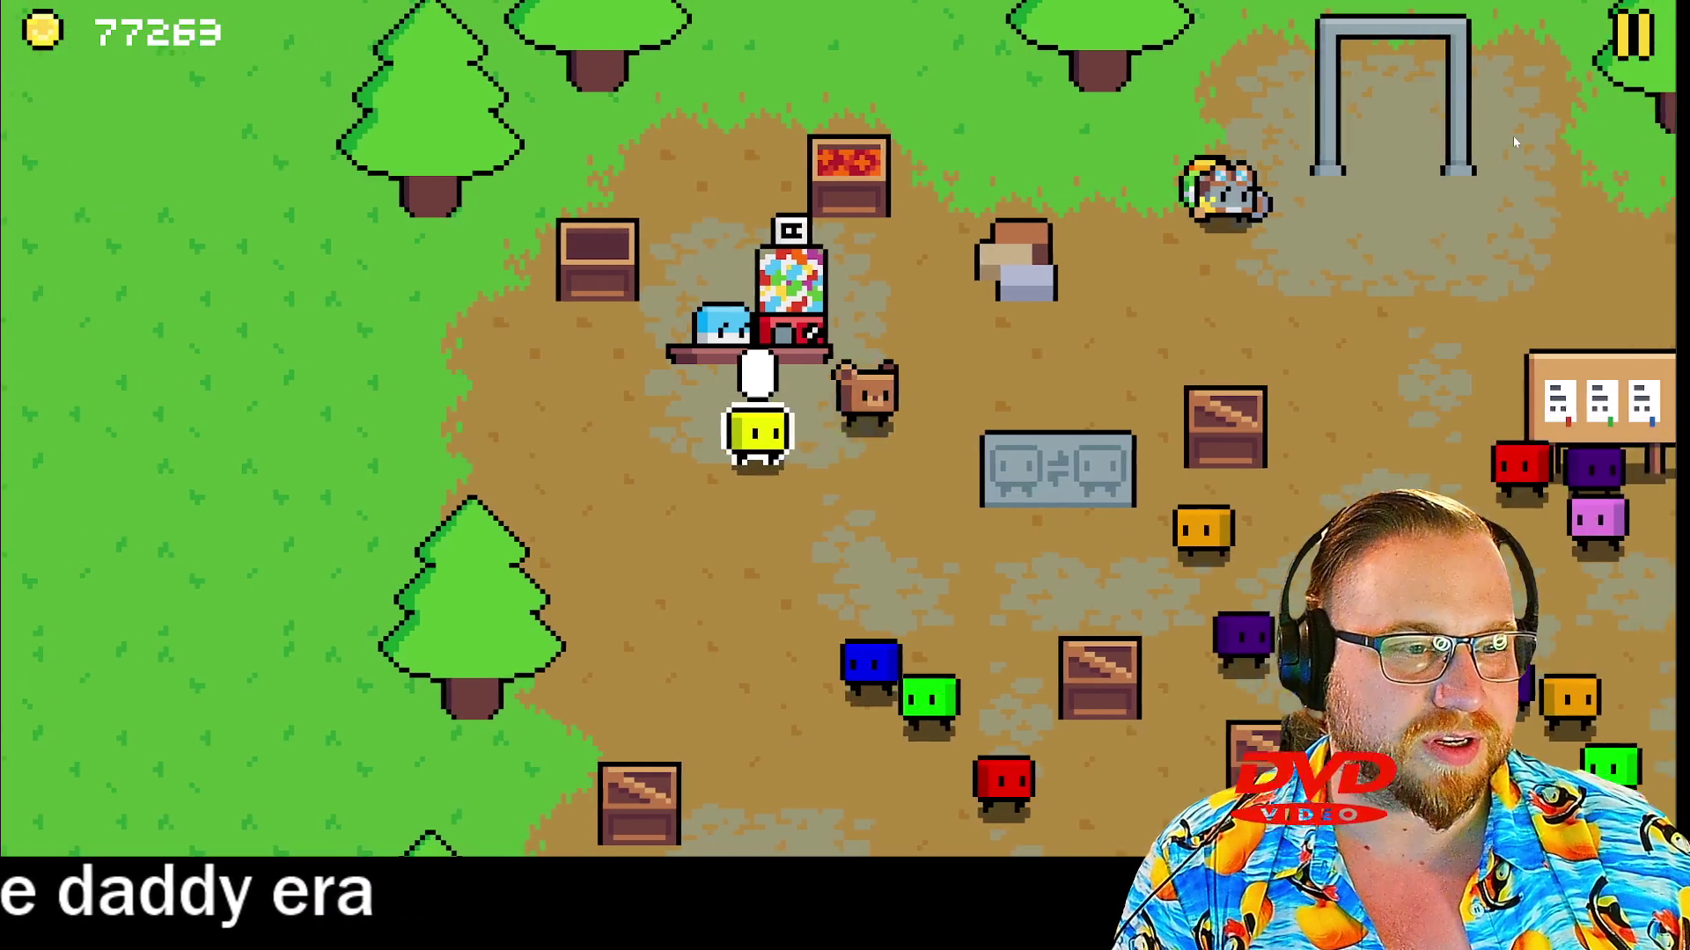
pyautogui.press('space')
pyautogui.press('Escape')
# Pause the game, go back to the title screen, and quit
pyautogui.press('Right')
pyautogui.press('Escape')
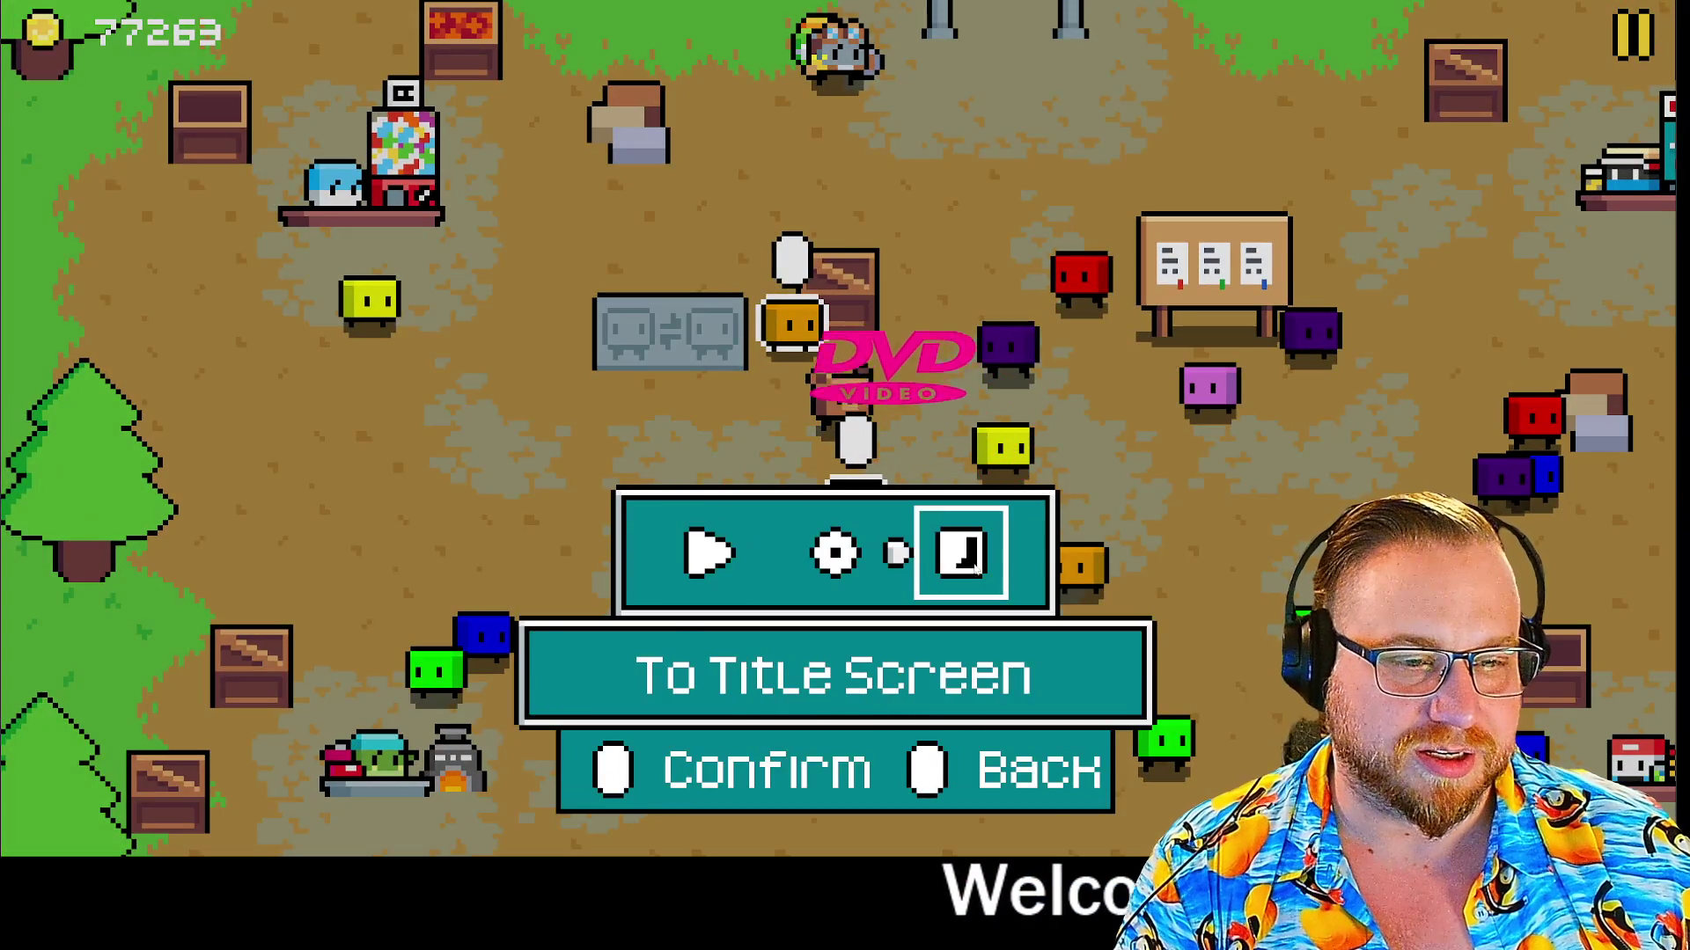
pyautogui.click(961, 552)
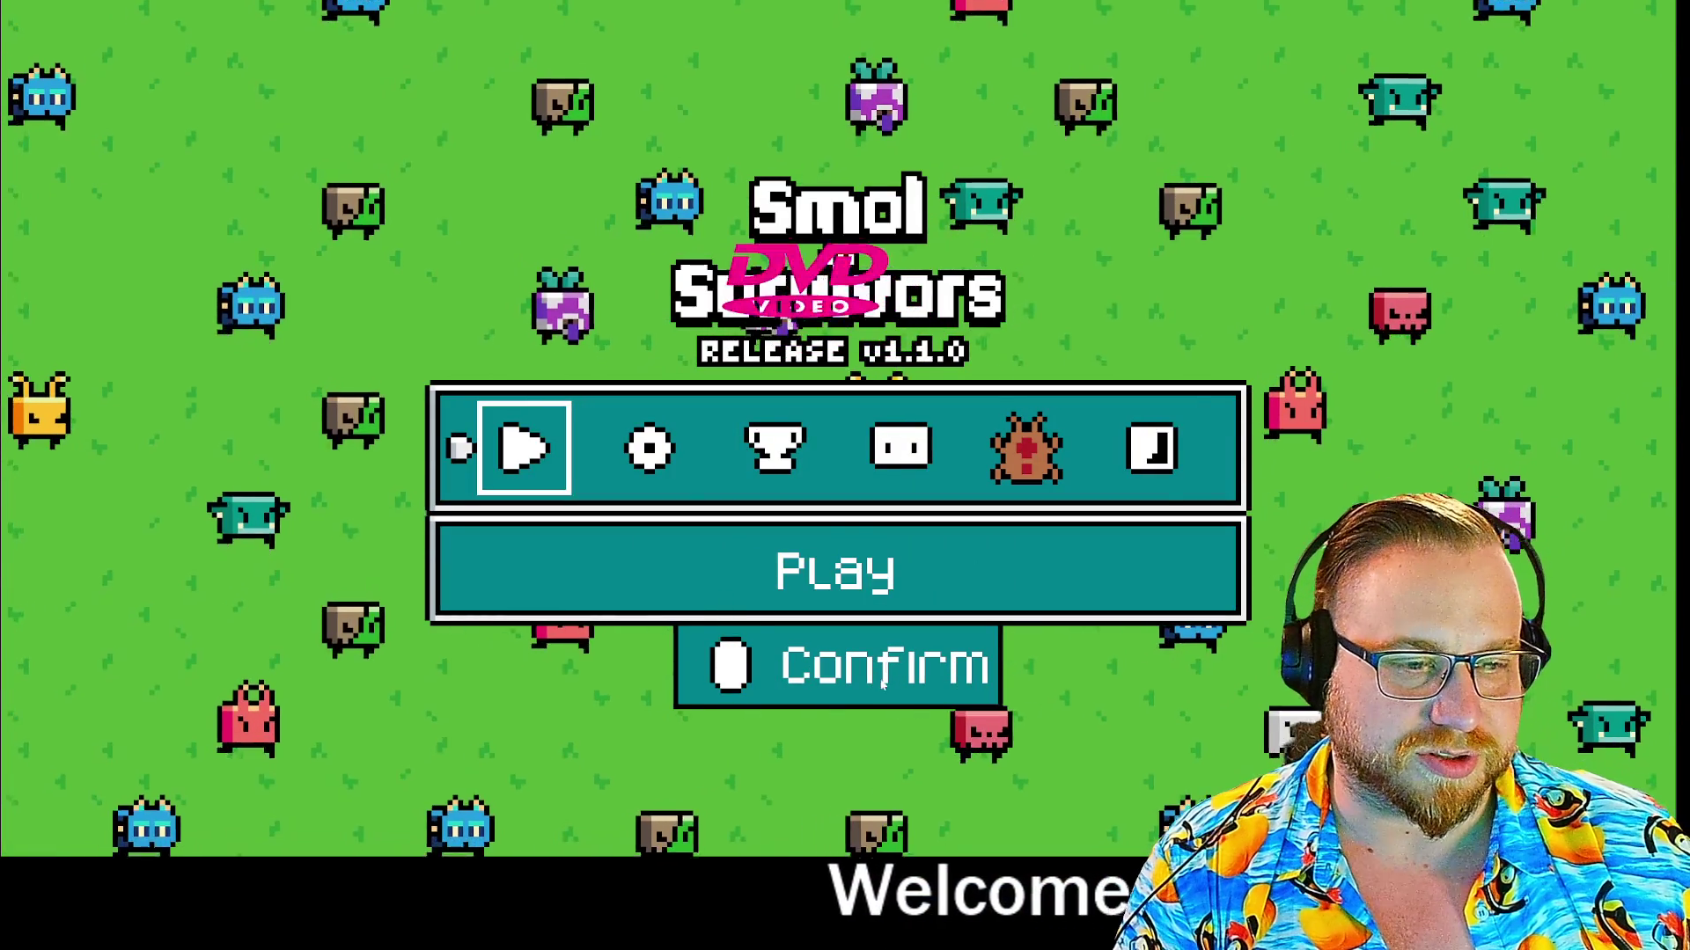
pyautogui.click(1174, 466)
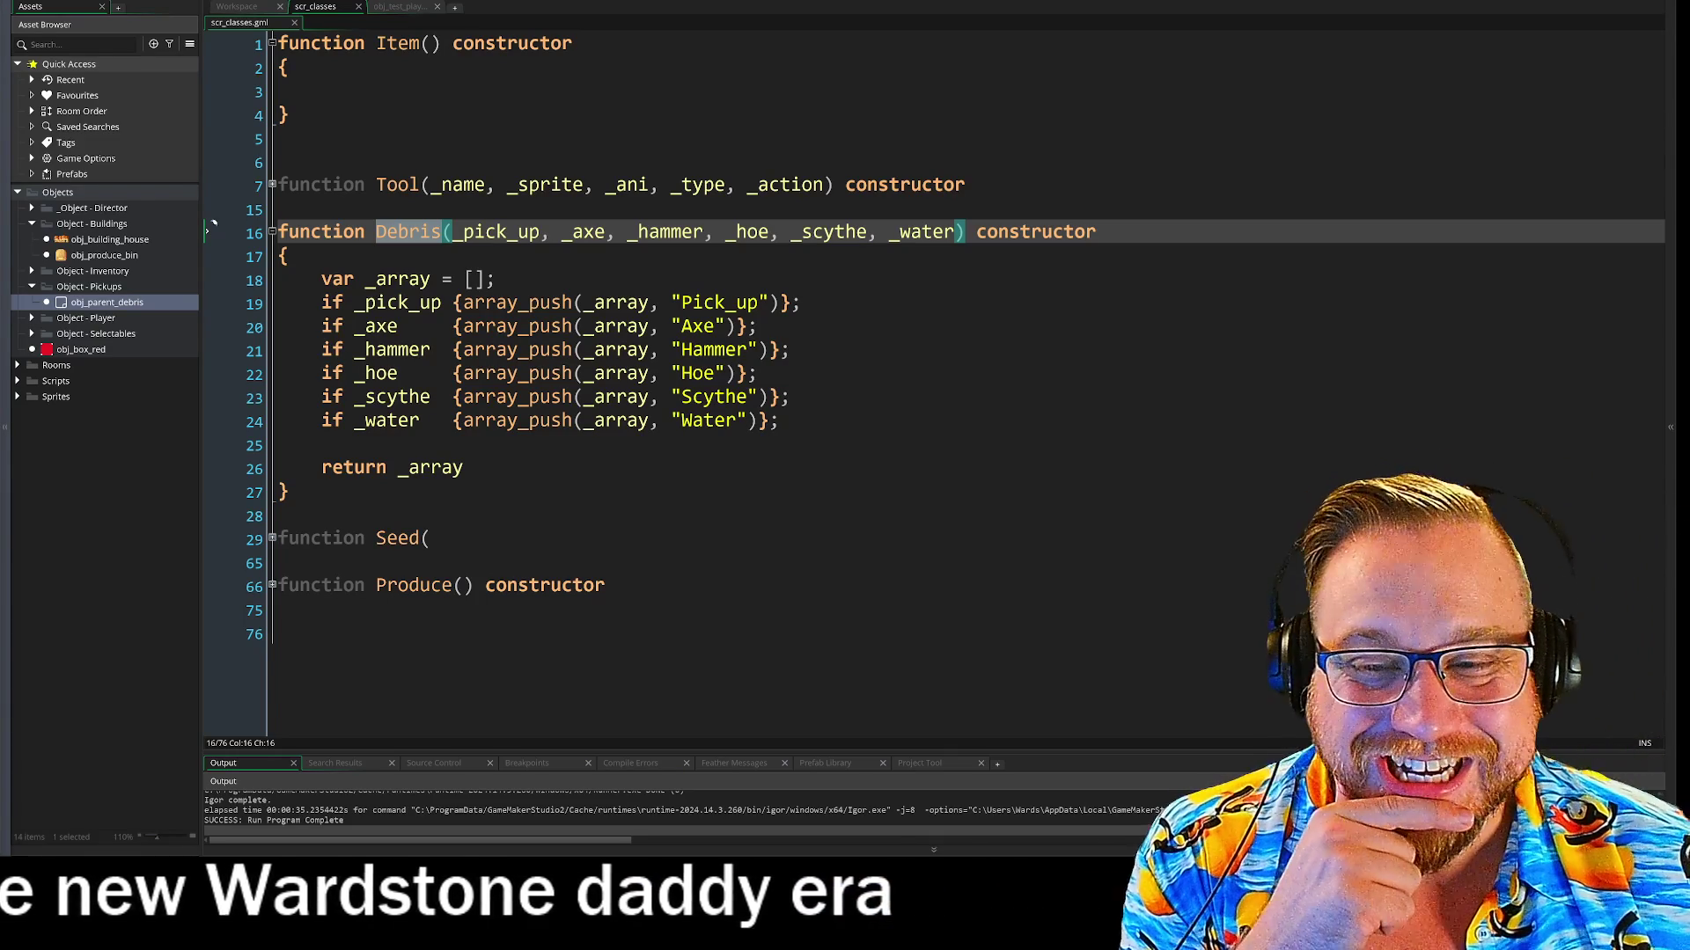
# Place the cursor after the Water array_push line, then switch to the Steam library
pyautogui.click(779, 421)
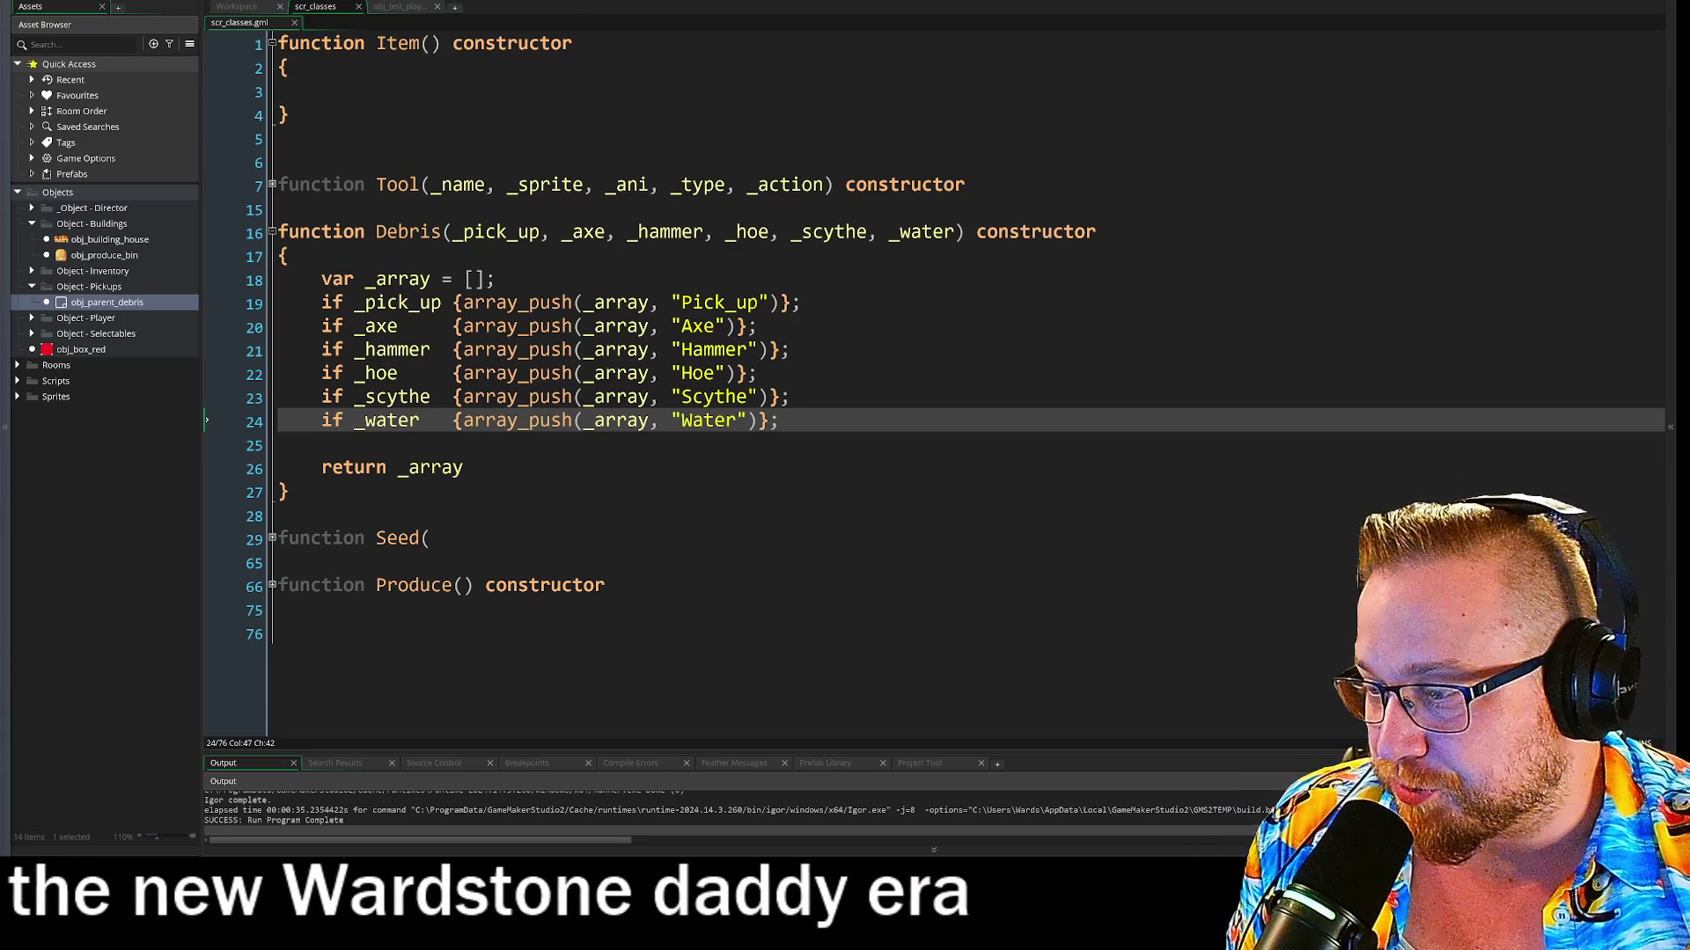
pyautogui.hotkey('alt', 'Tab')
# Search the Steam library for 'GEND' and open the Gender Dysphoria page
pyautogui.click(184, 89)
pyautogui.click(195, 85)
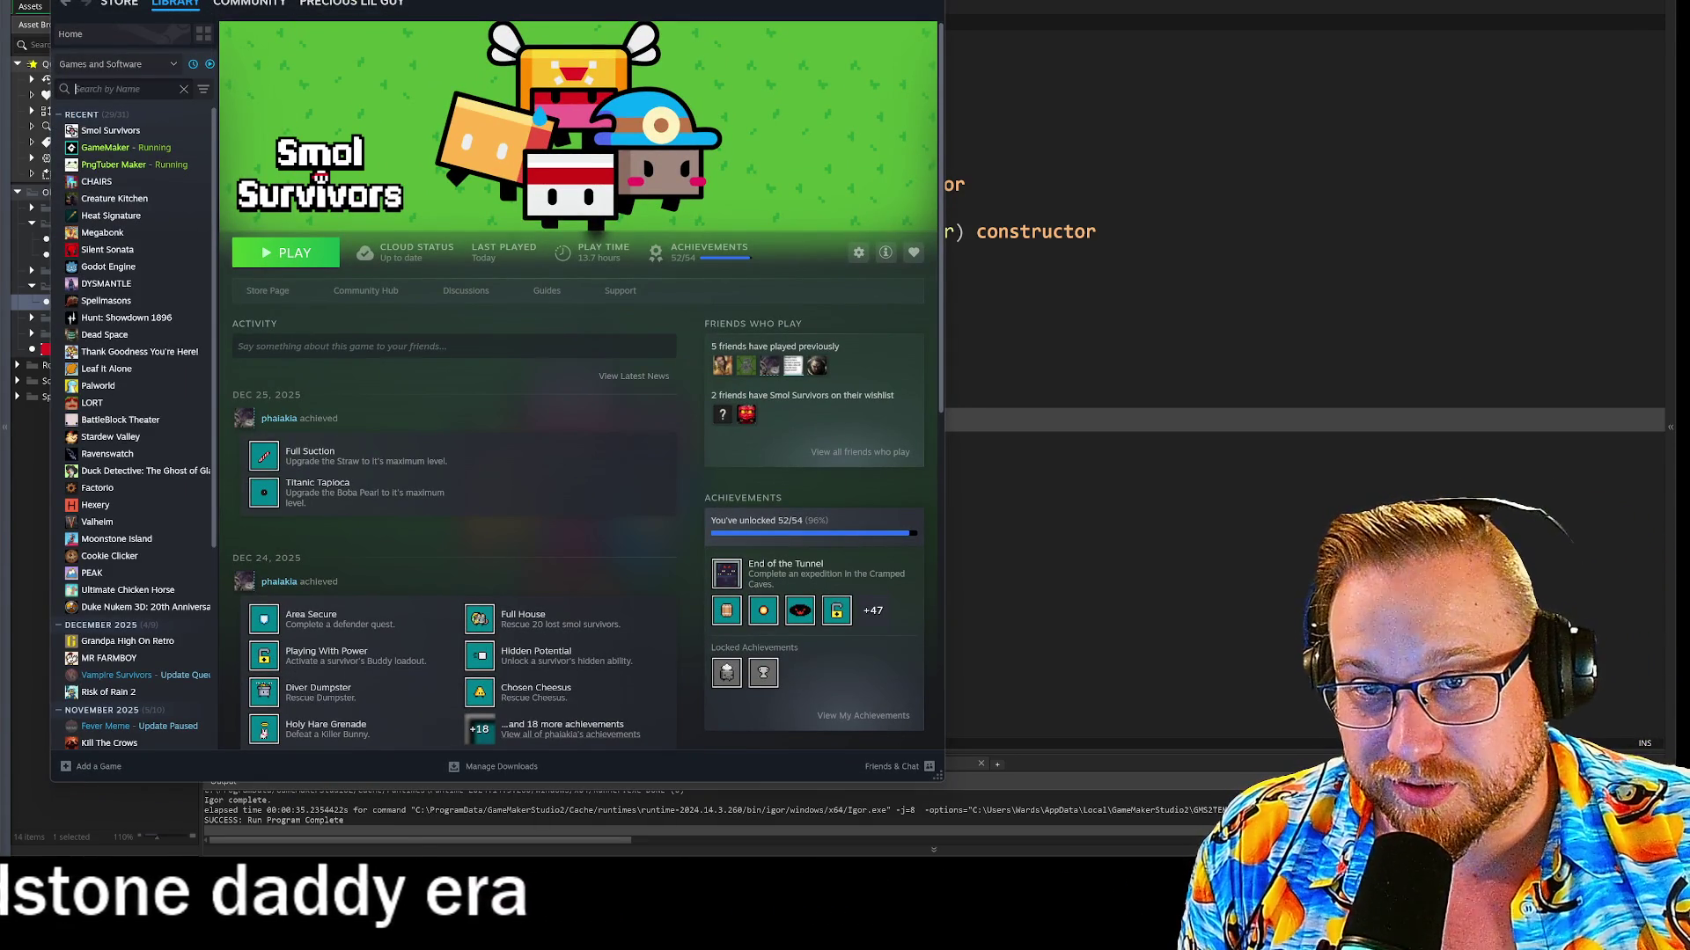
pyautogui.write('GEND')
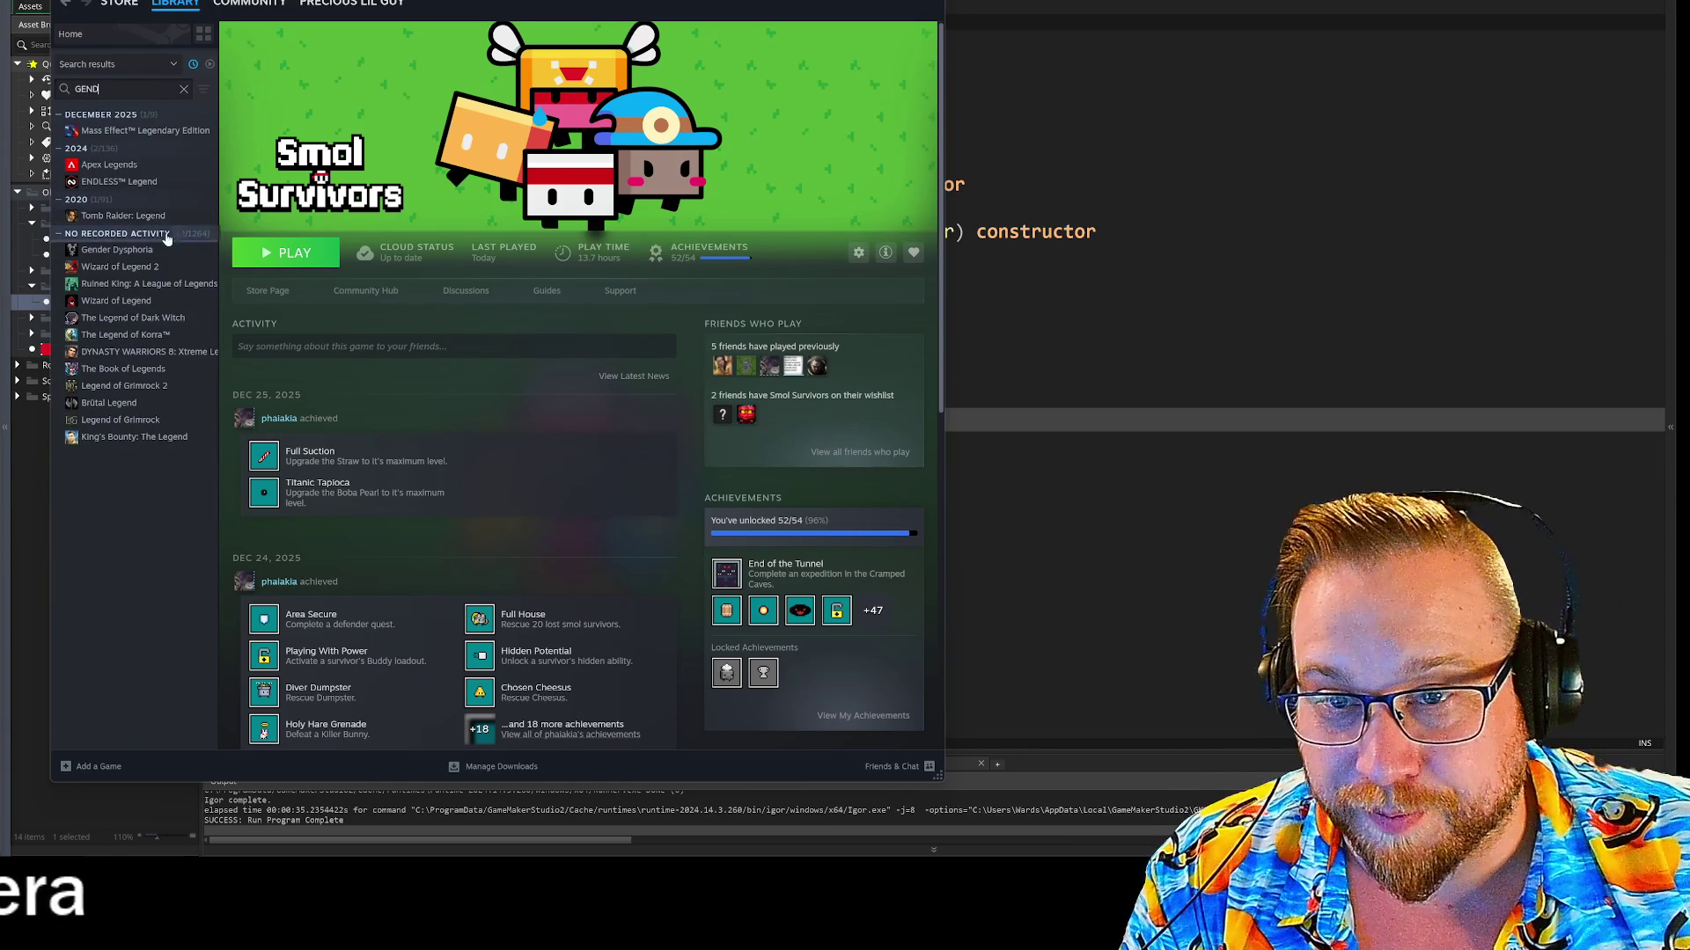
pyautogui.click(162, 252)
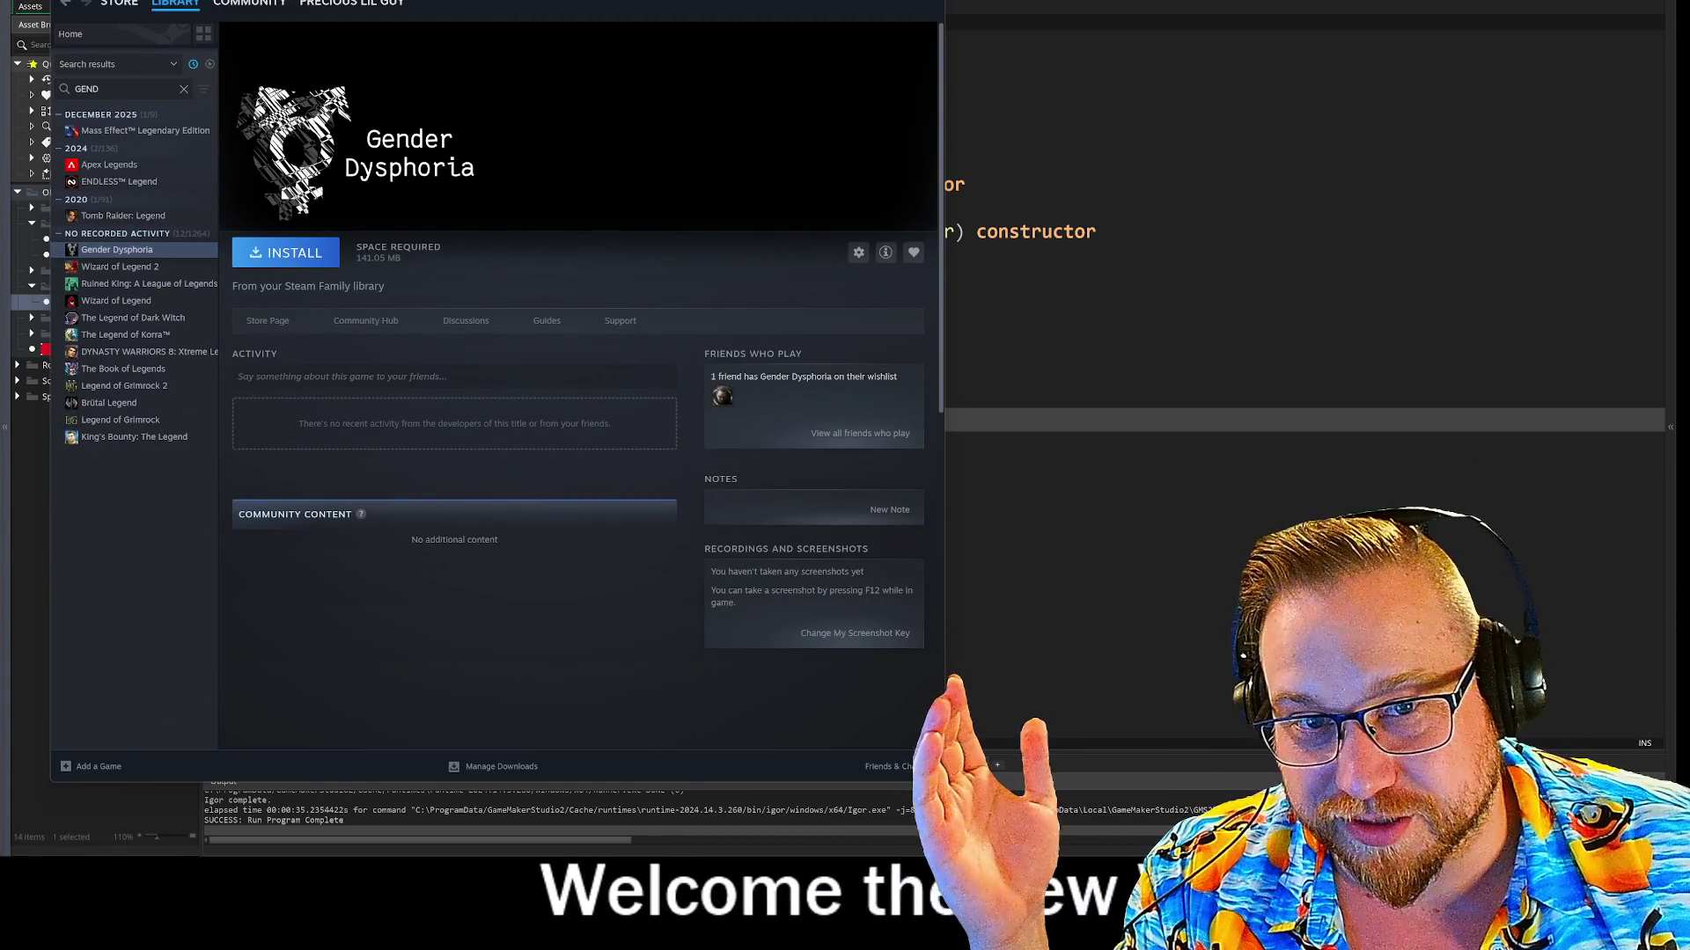
pyautogui.moveTo(493, 5)
pyautogui.mouseDown()
pyautogui.moveTo(731, 43)
pyautogui.moveTo(455, 9)
pyautogui.mouseUp()
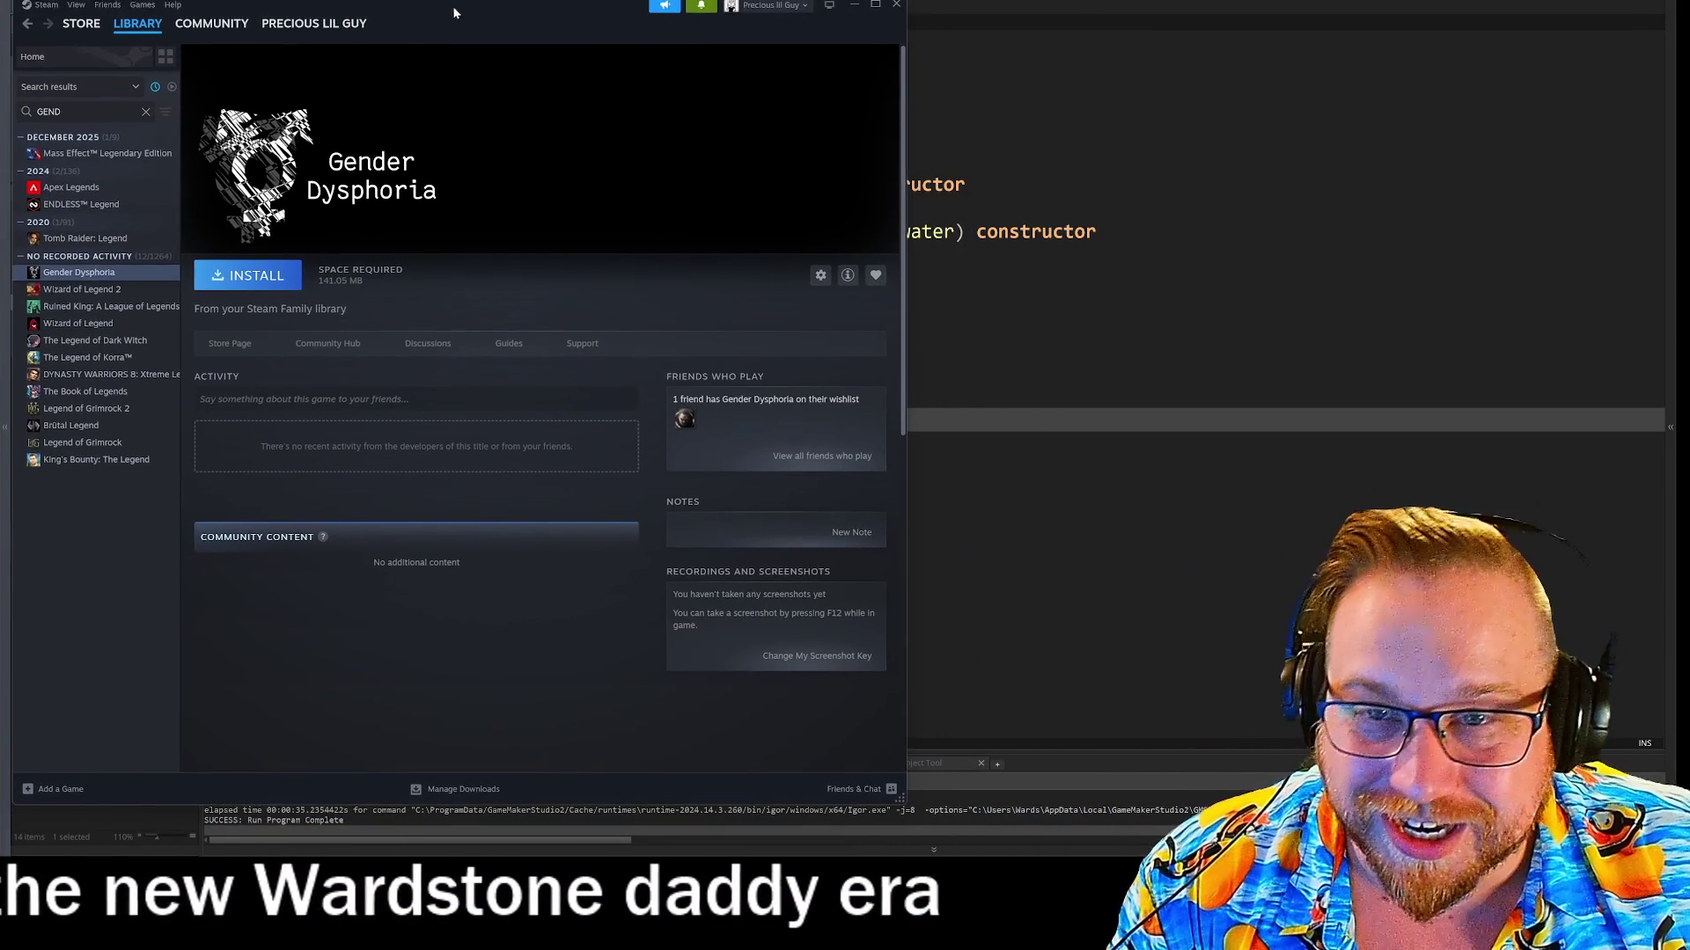
# Search the library for 'NO', open the no signal page, then visit the store front
pyautogui.hotkey('ctrl', 'a')
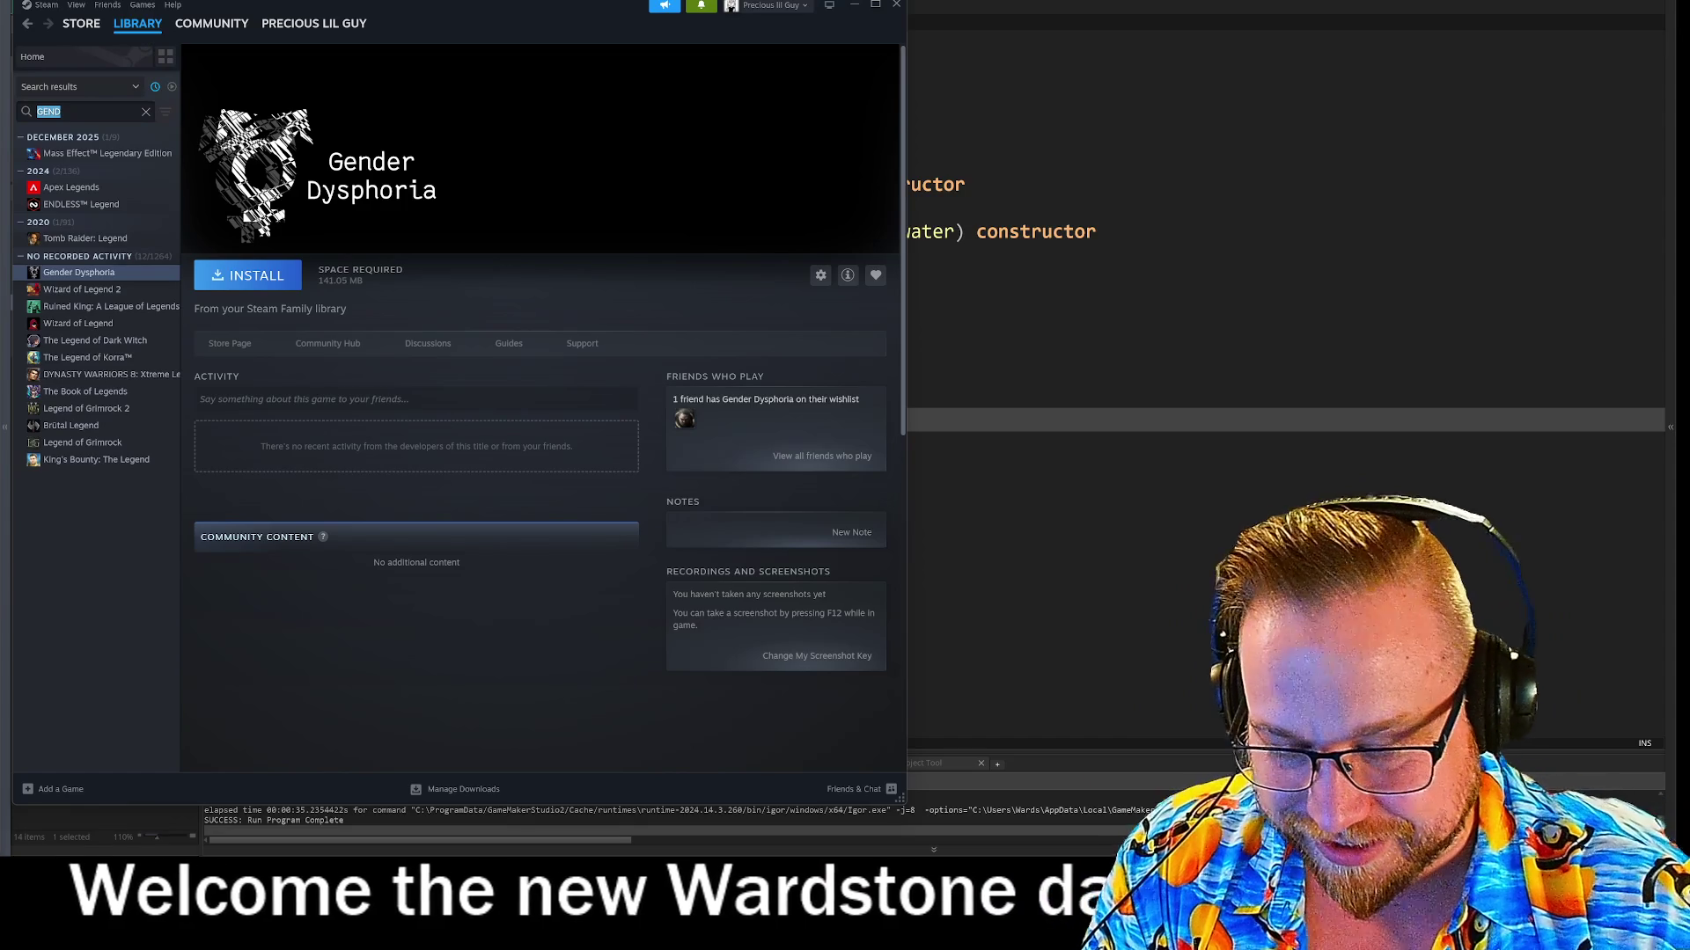
pyautogui.write('NO')
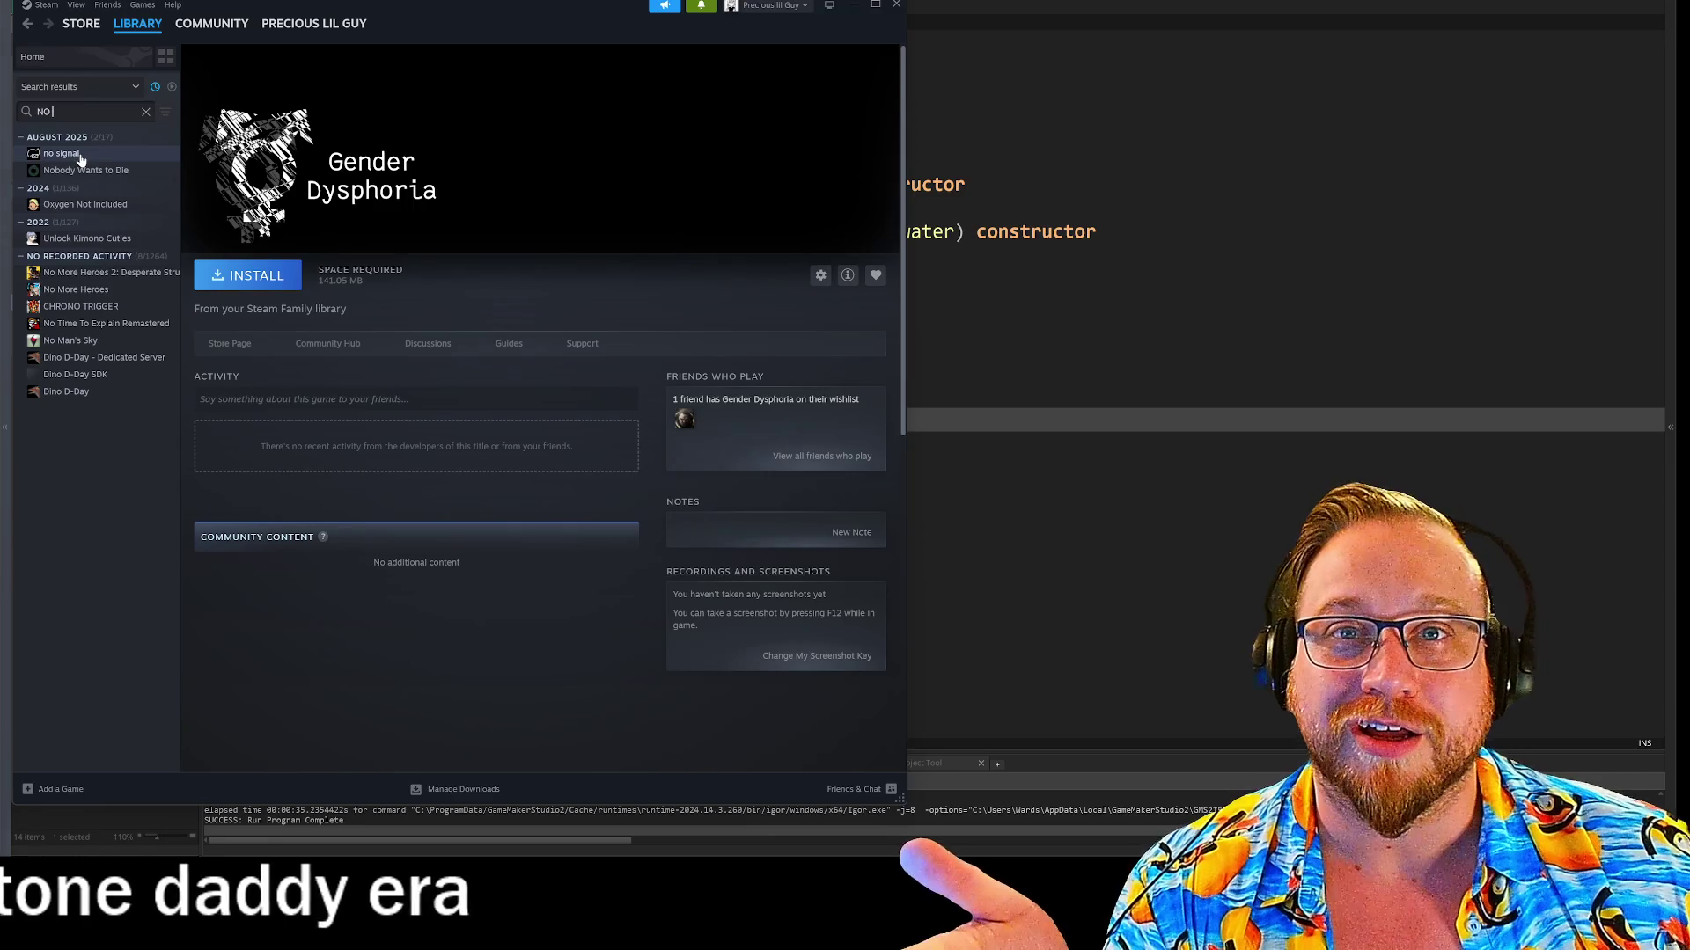
pyautogui.click(80, 157)
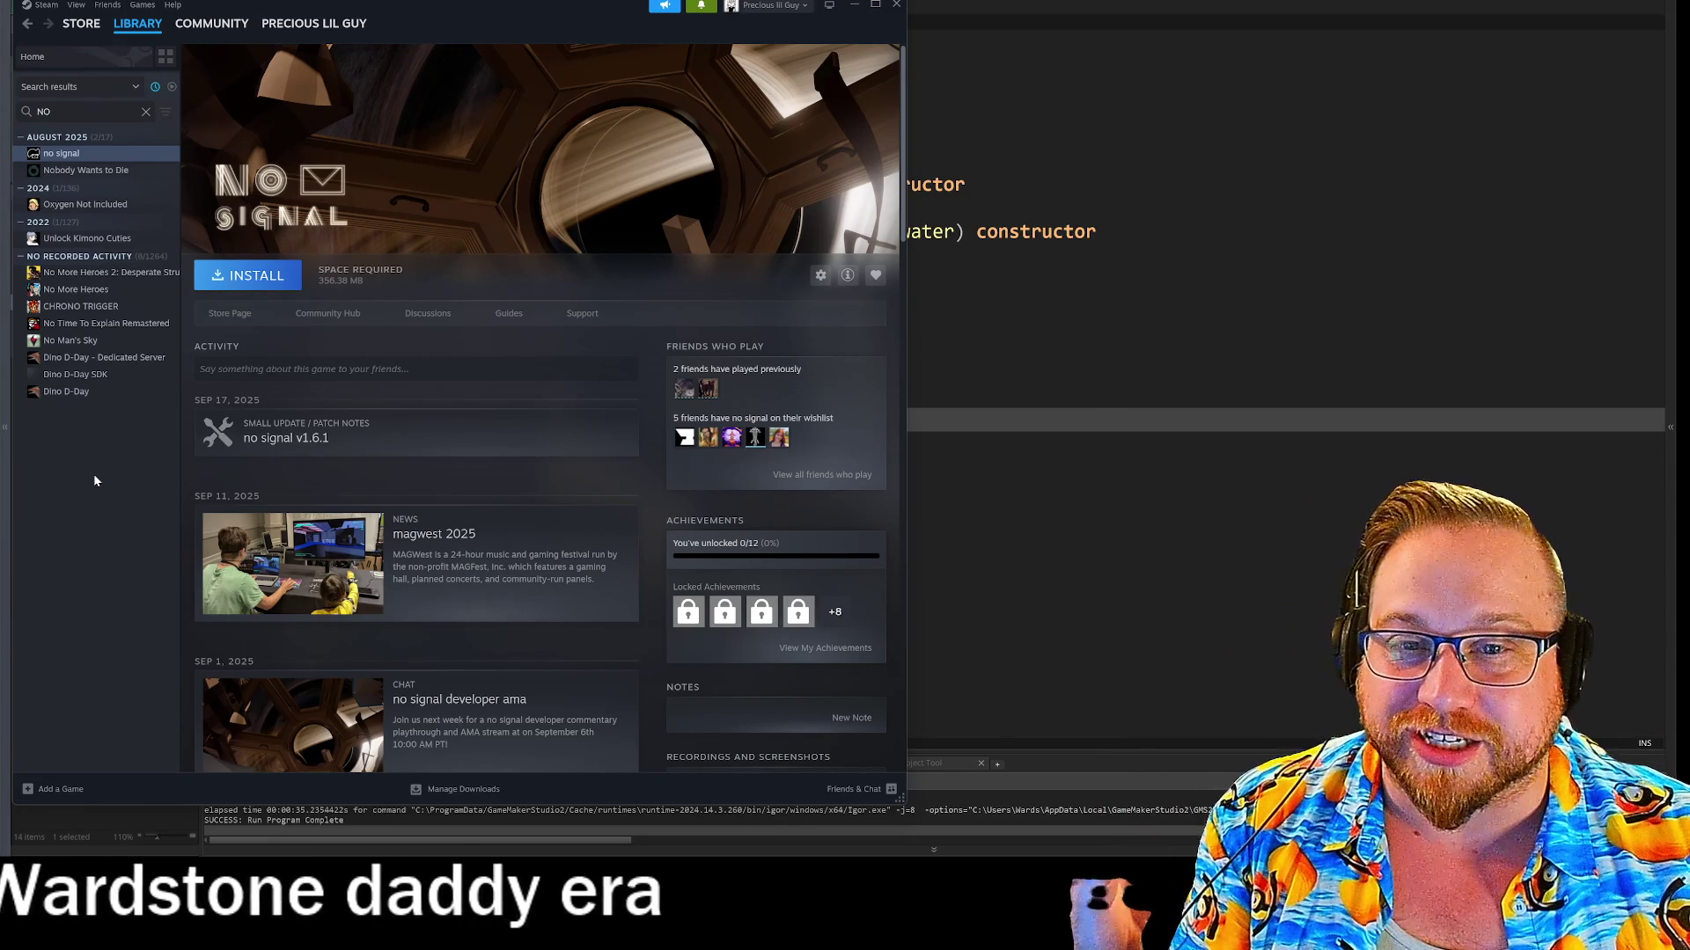
pyautogui.click(228, 315)
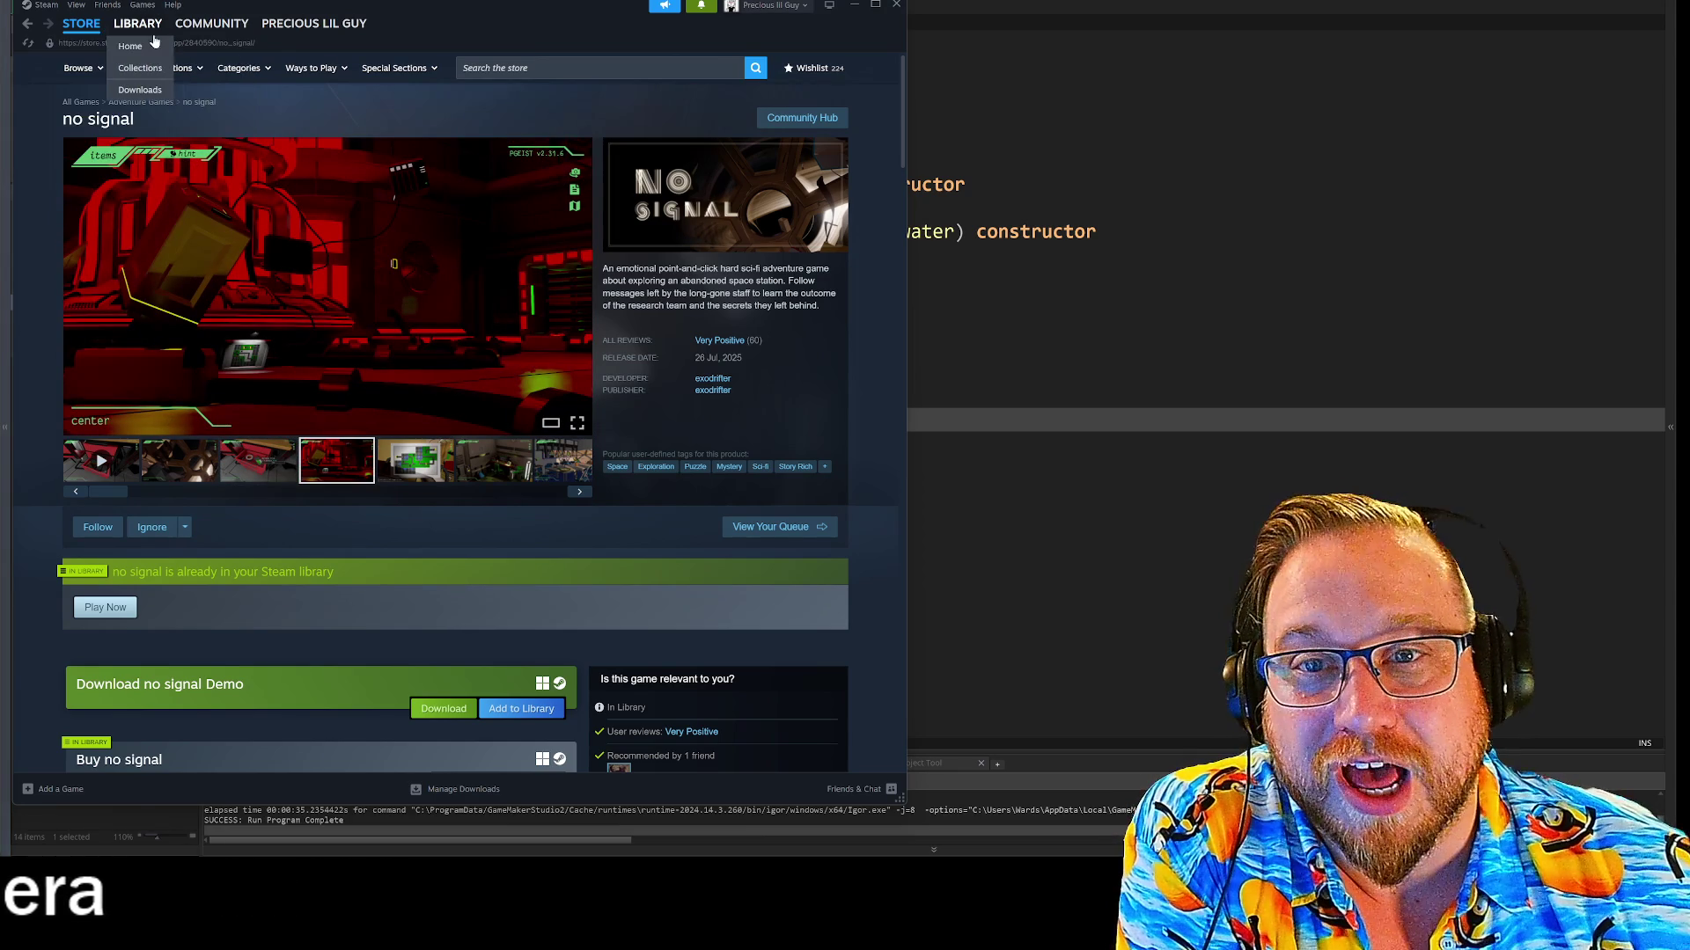
# Back in the full library, open the CHAIRS store page and enlarge its trailer
pyautogui.click(129, 26)
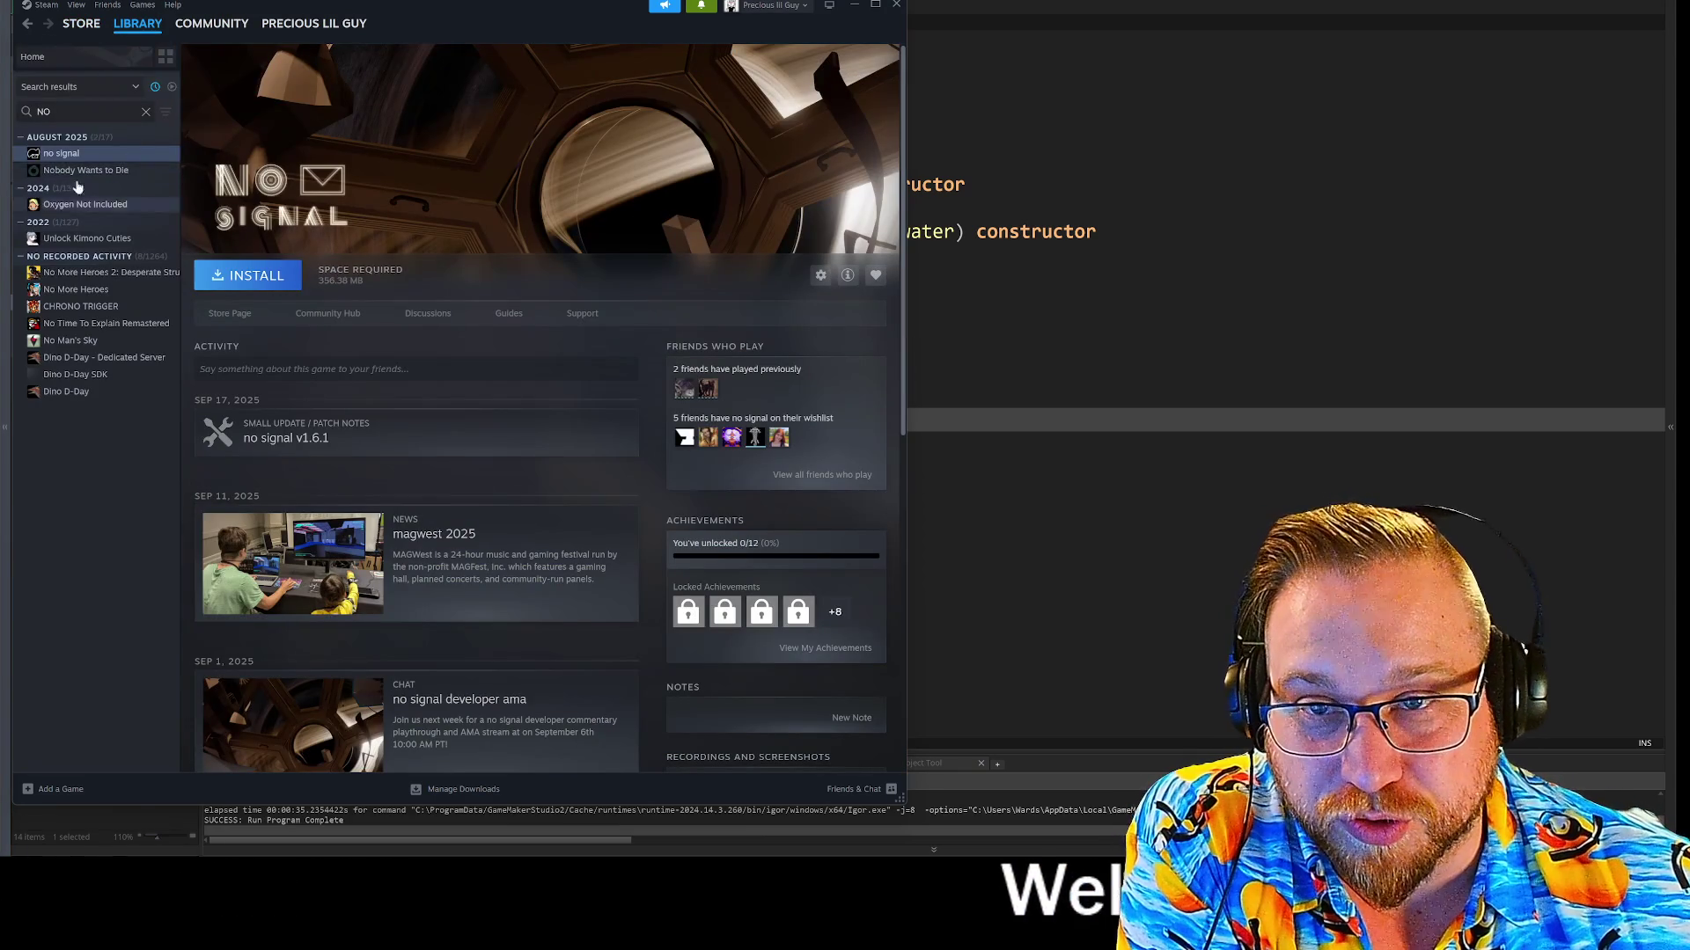
pyautogui.click(156, 88)
pyautogui.click(62, 206)
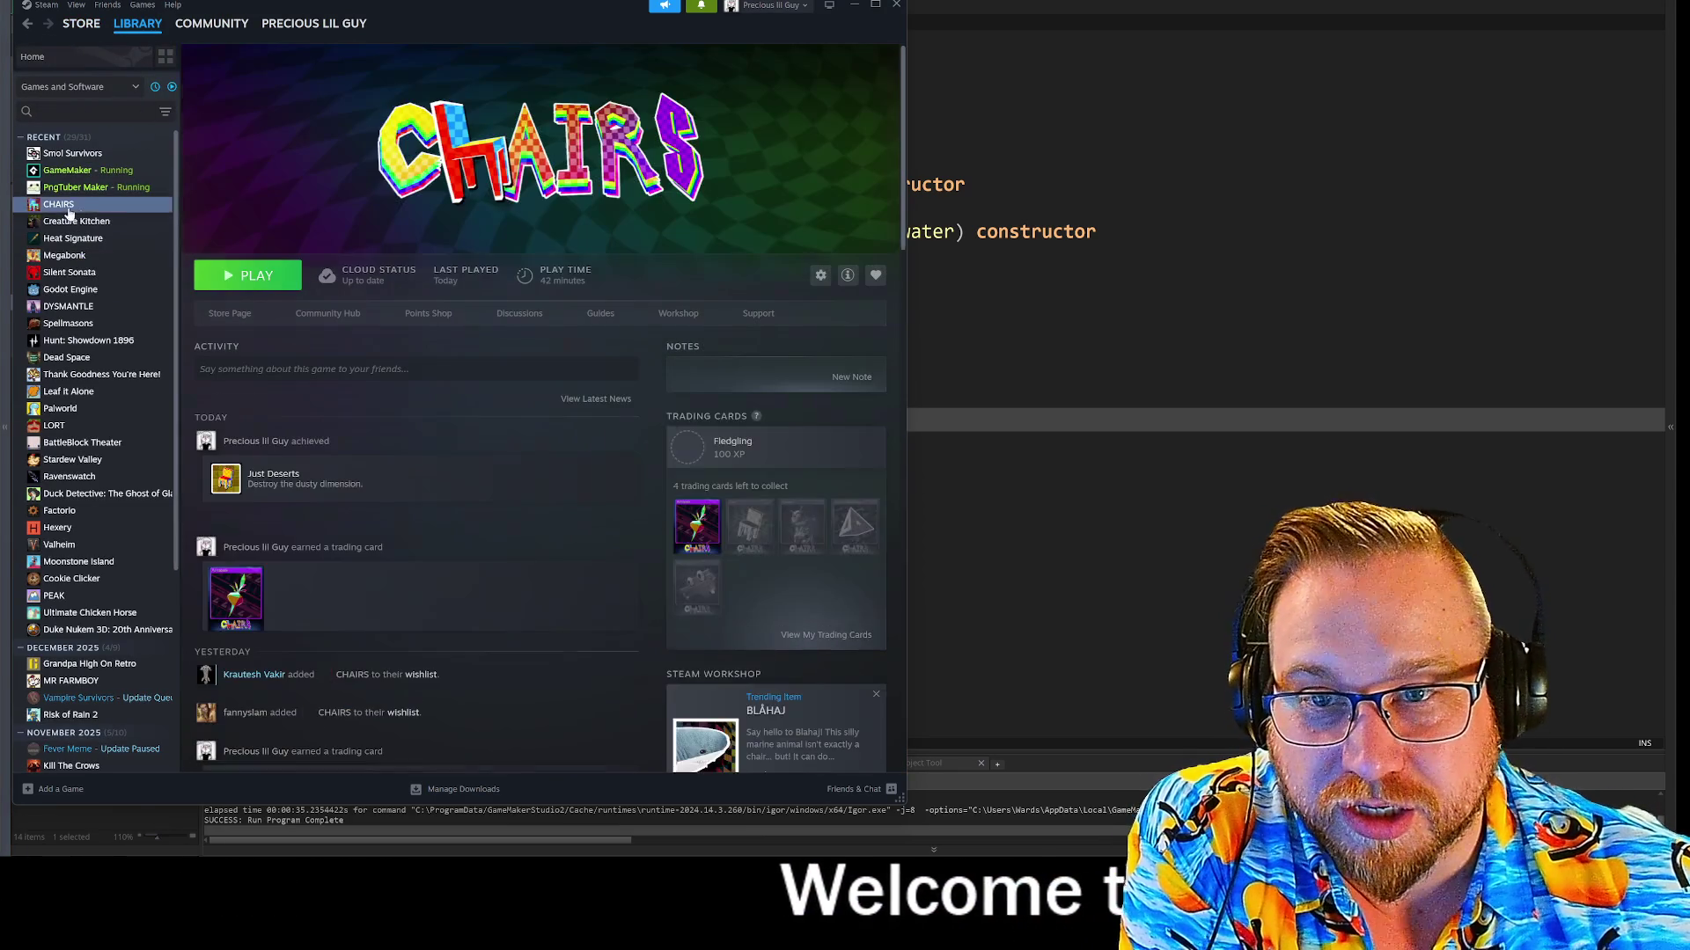
pyautogui.click(233, 319)
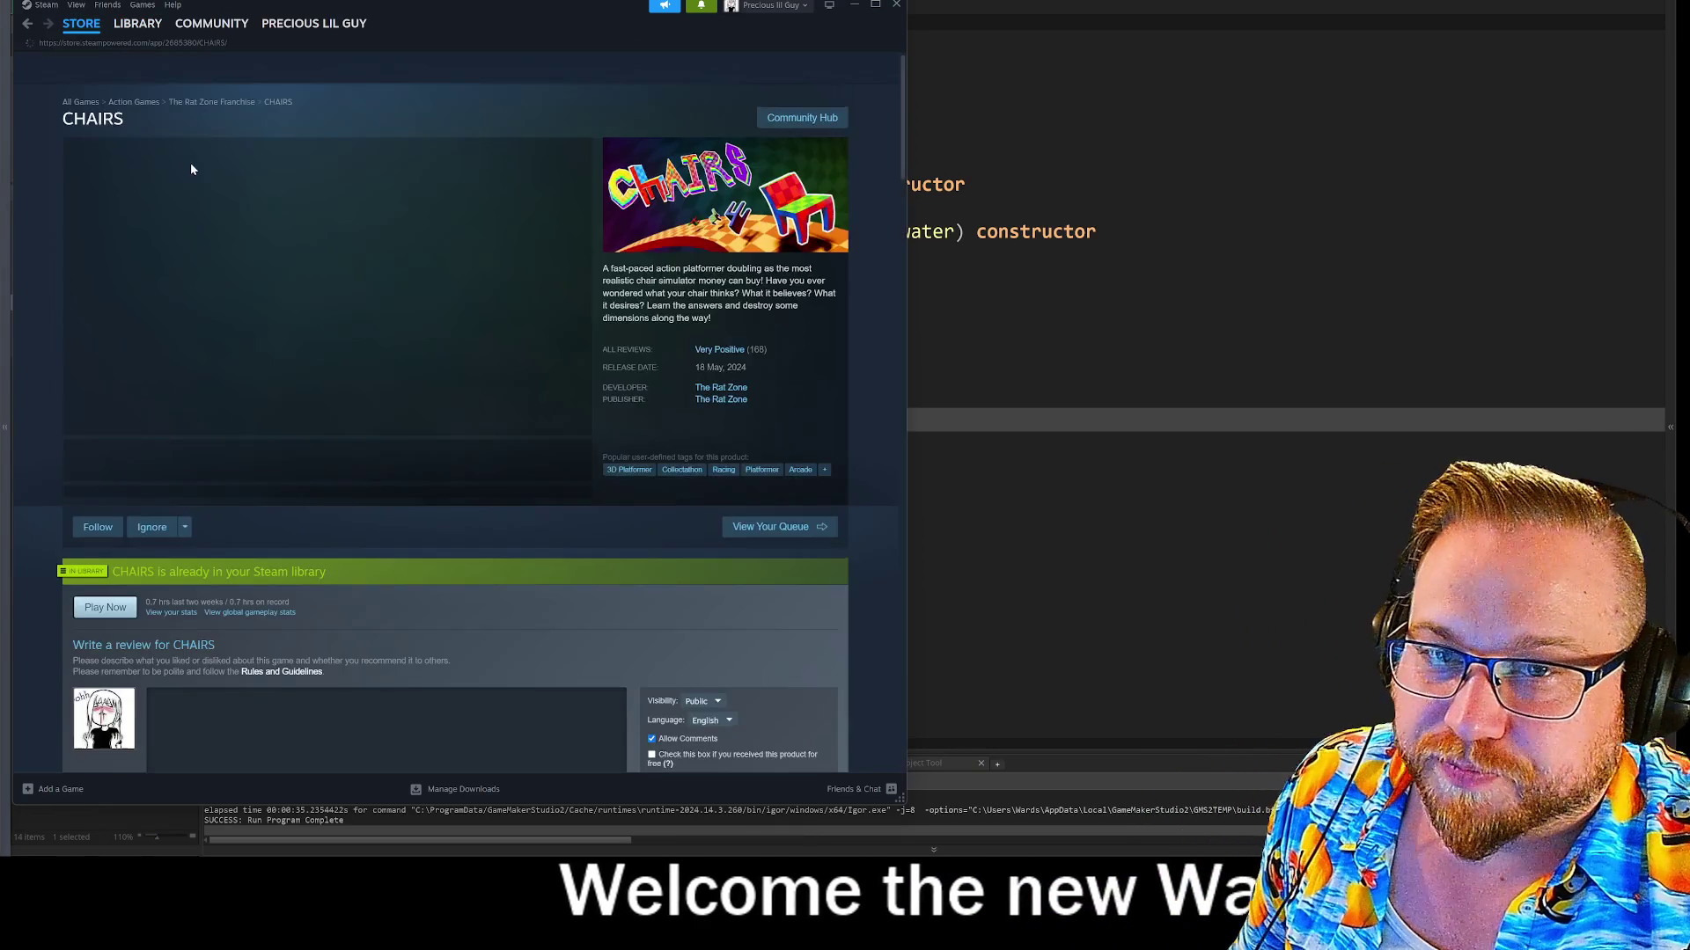
pyautogui.click(549, 426)
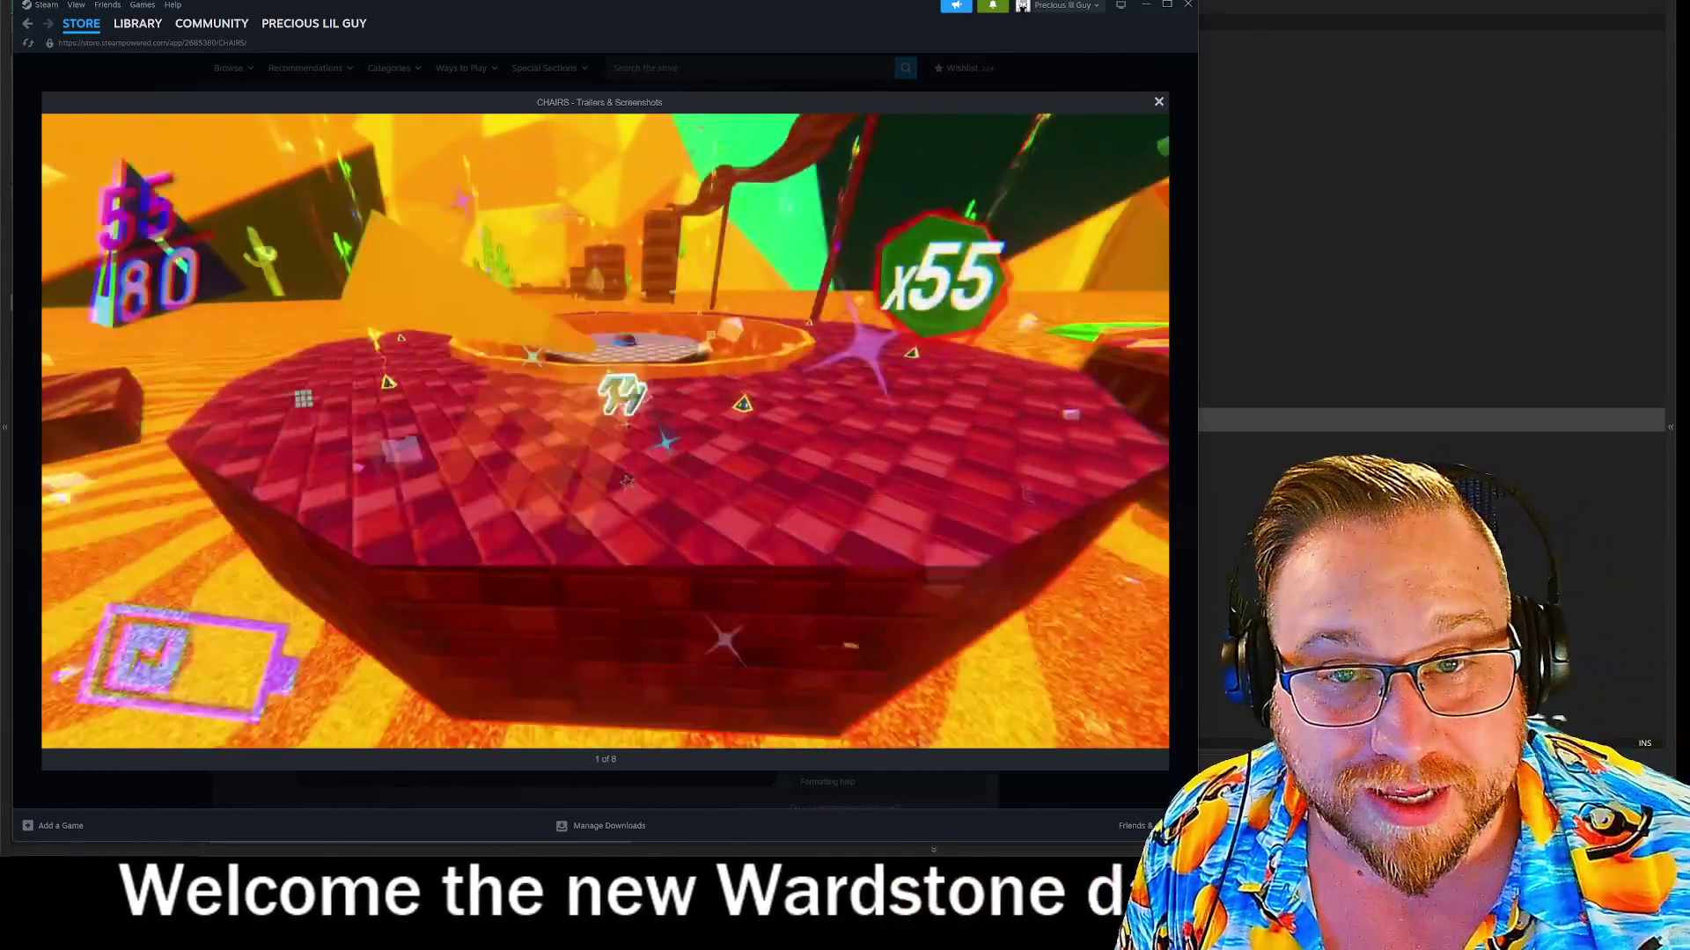
# Return to the CHAIRS library page, then minimise Steam to reveal the code editor
pyautogui.moveTo(287, 374)
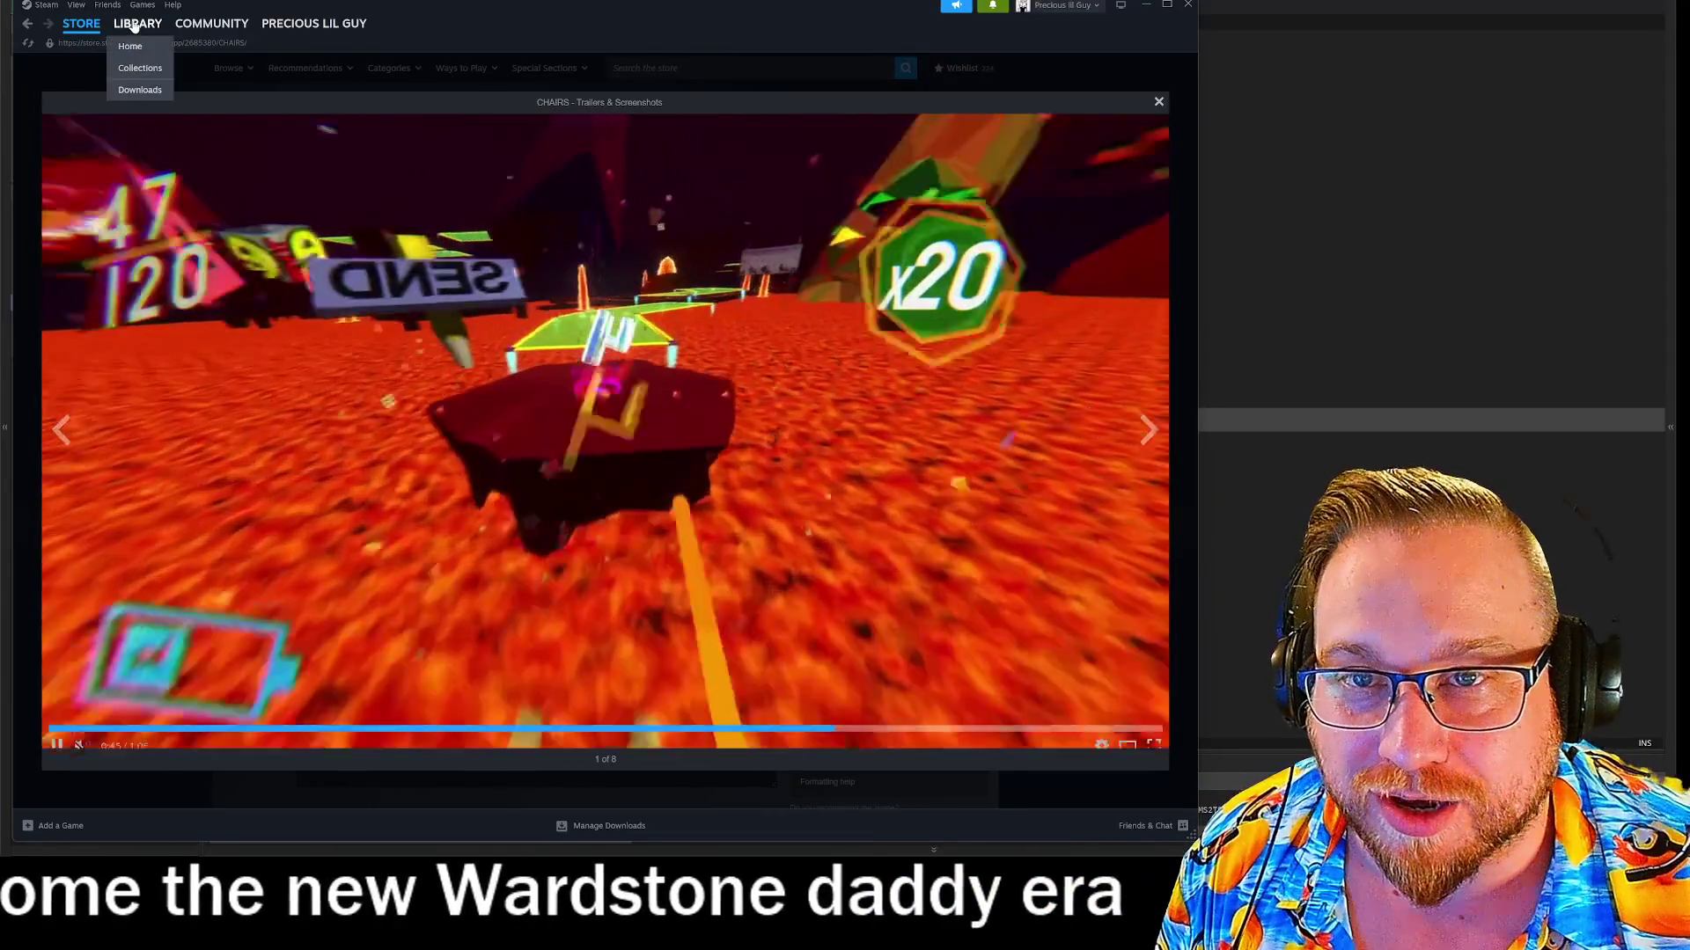
pyautogui.click(135, 25)
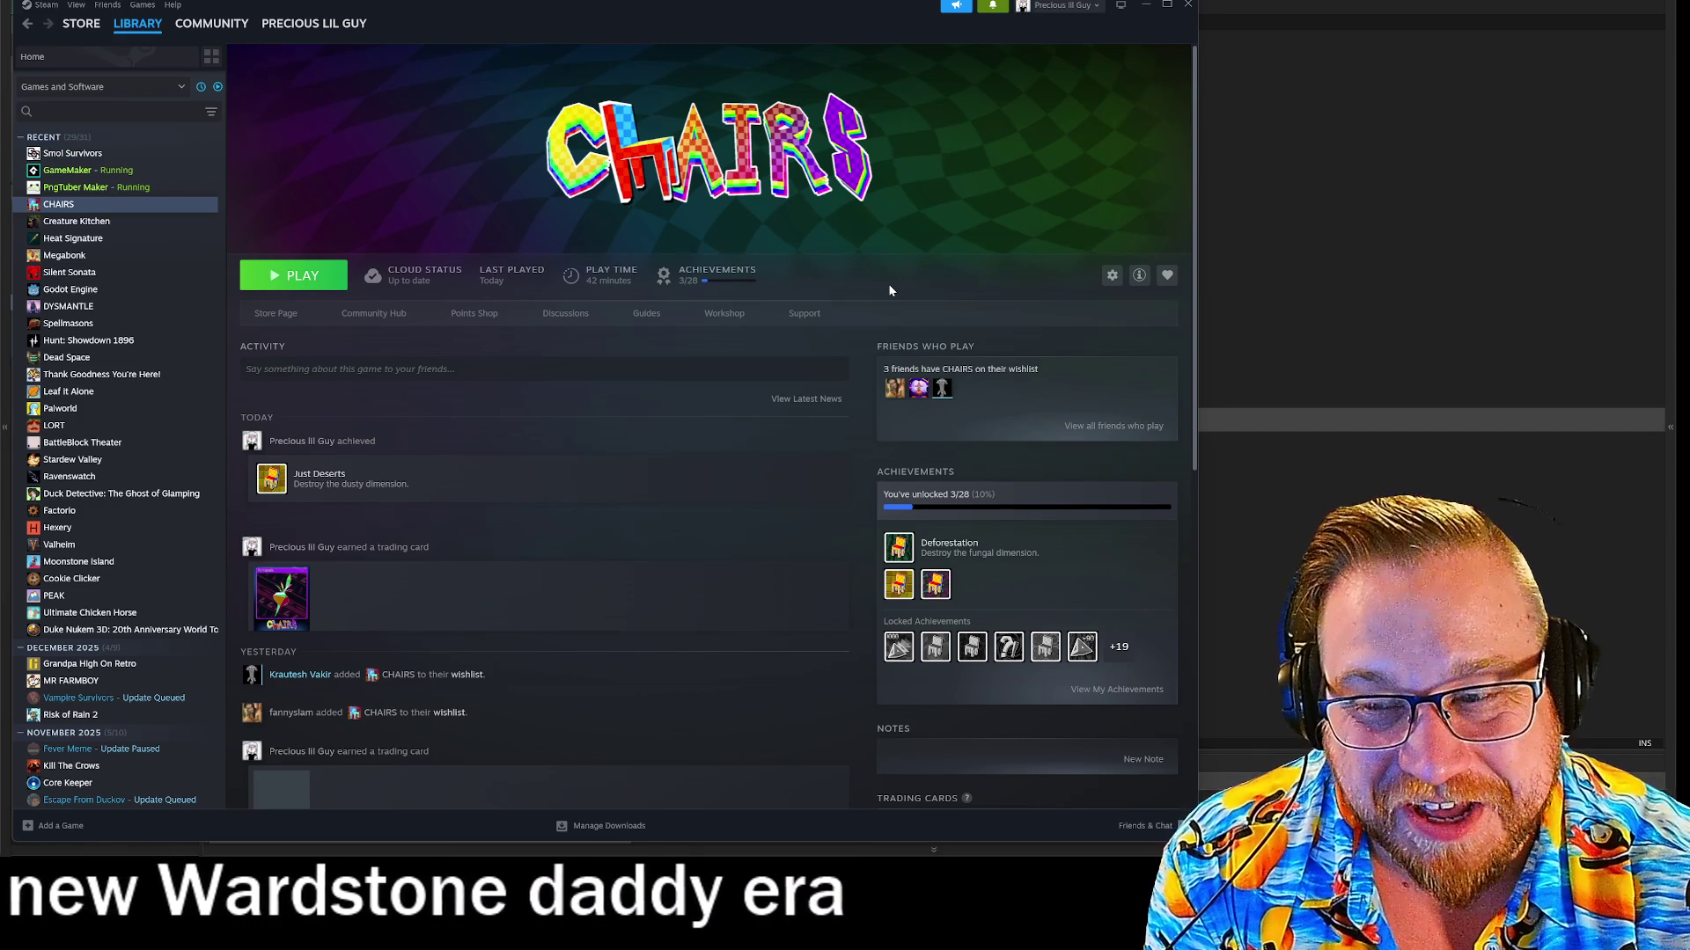
pyautogui.click(1143, 8)
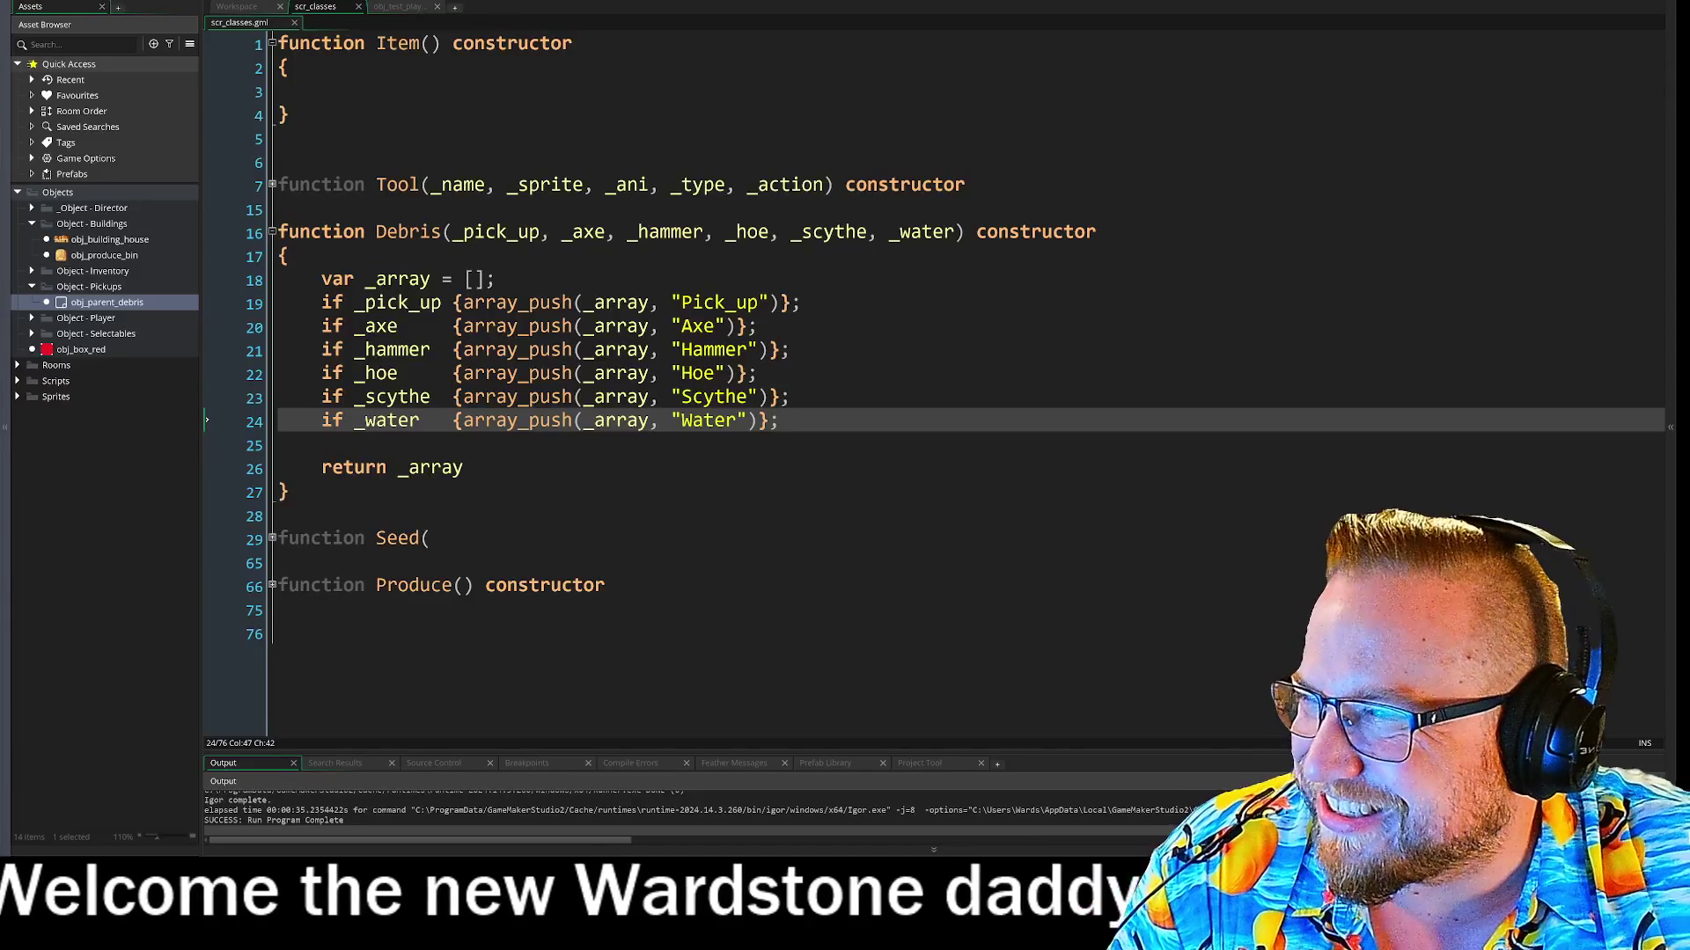
# Bring up Chrome on The Rat Zone and widen its window
pyautogui.click(102, 84)
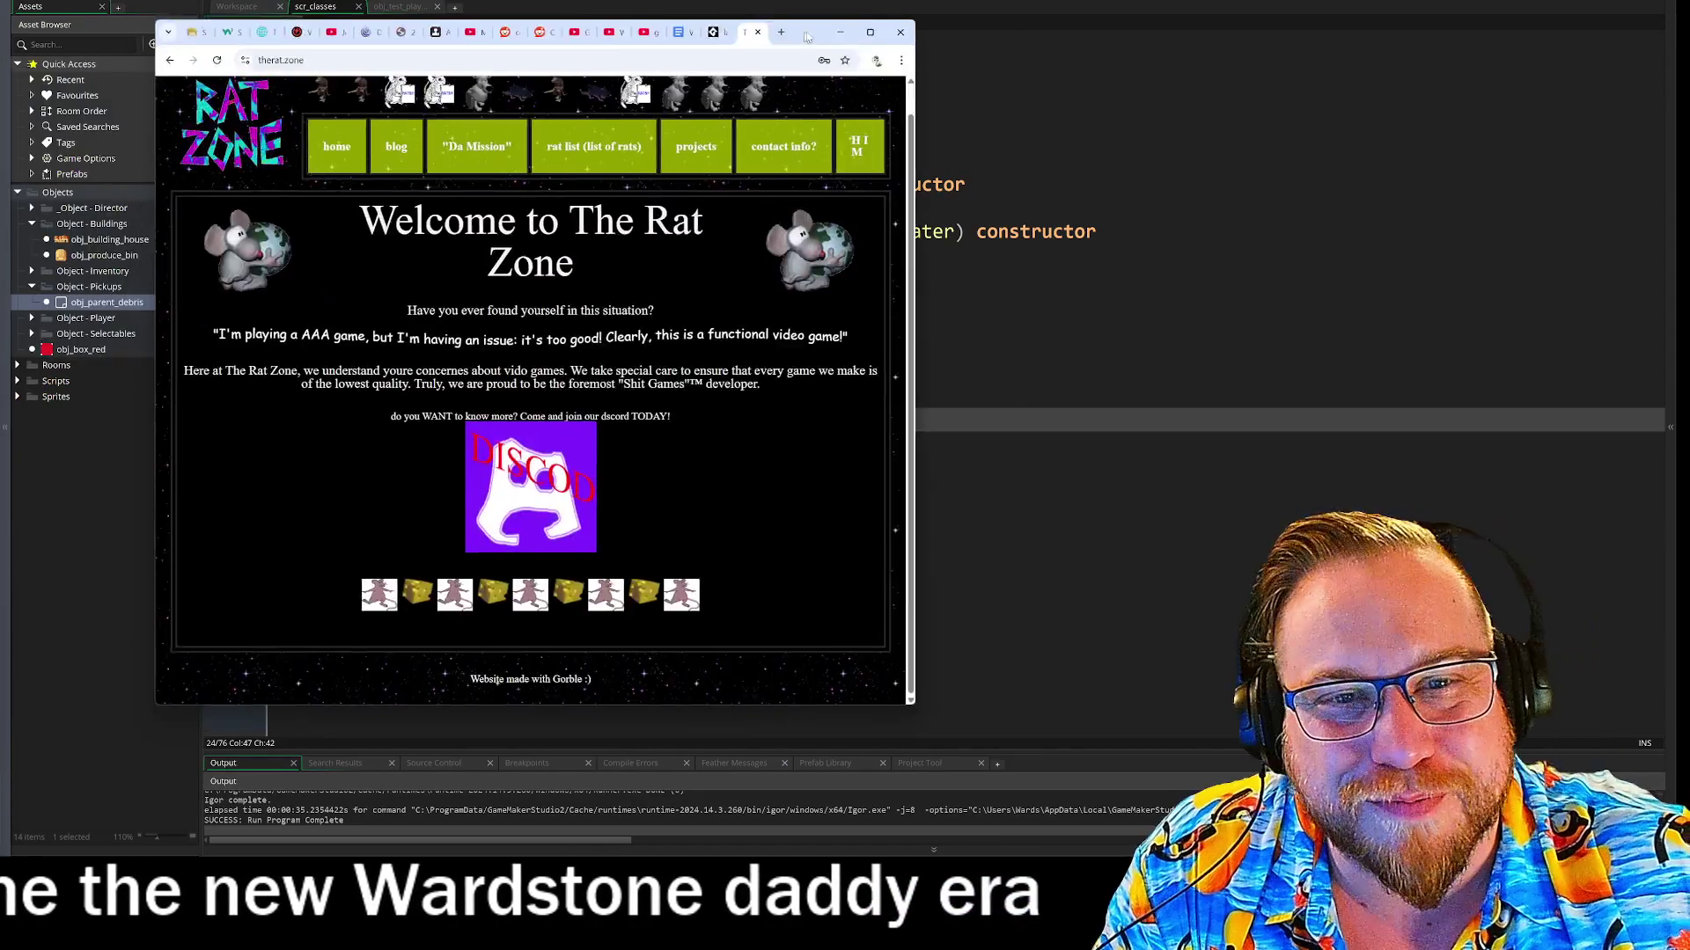
pyautogui.hotkey('ctrl', 'l')
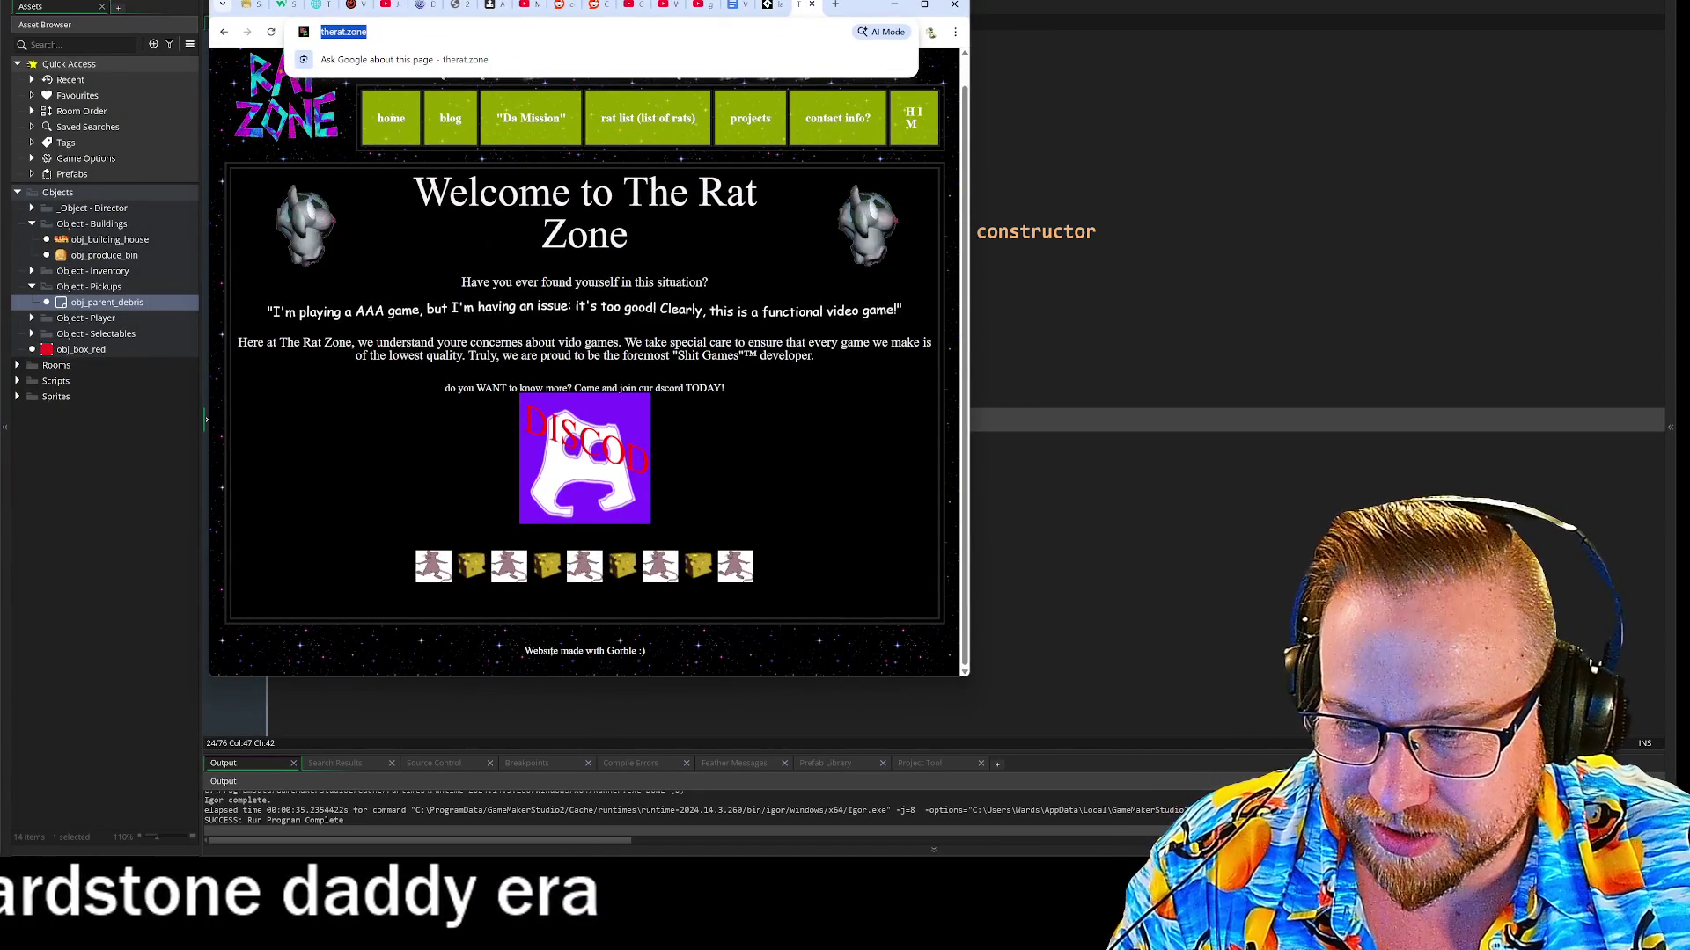
pyautogui.click(347, 105)
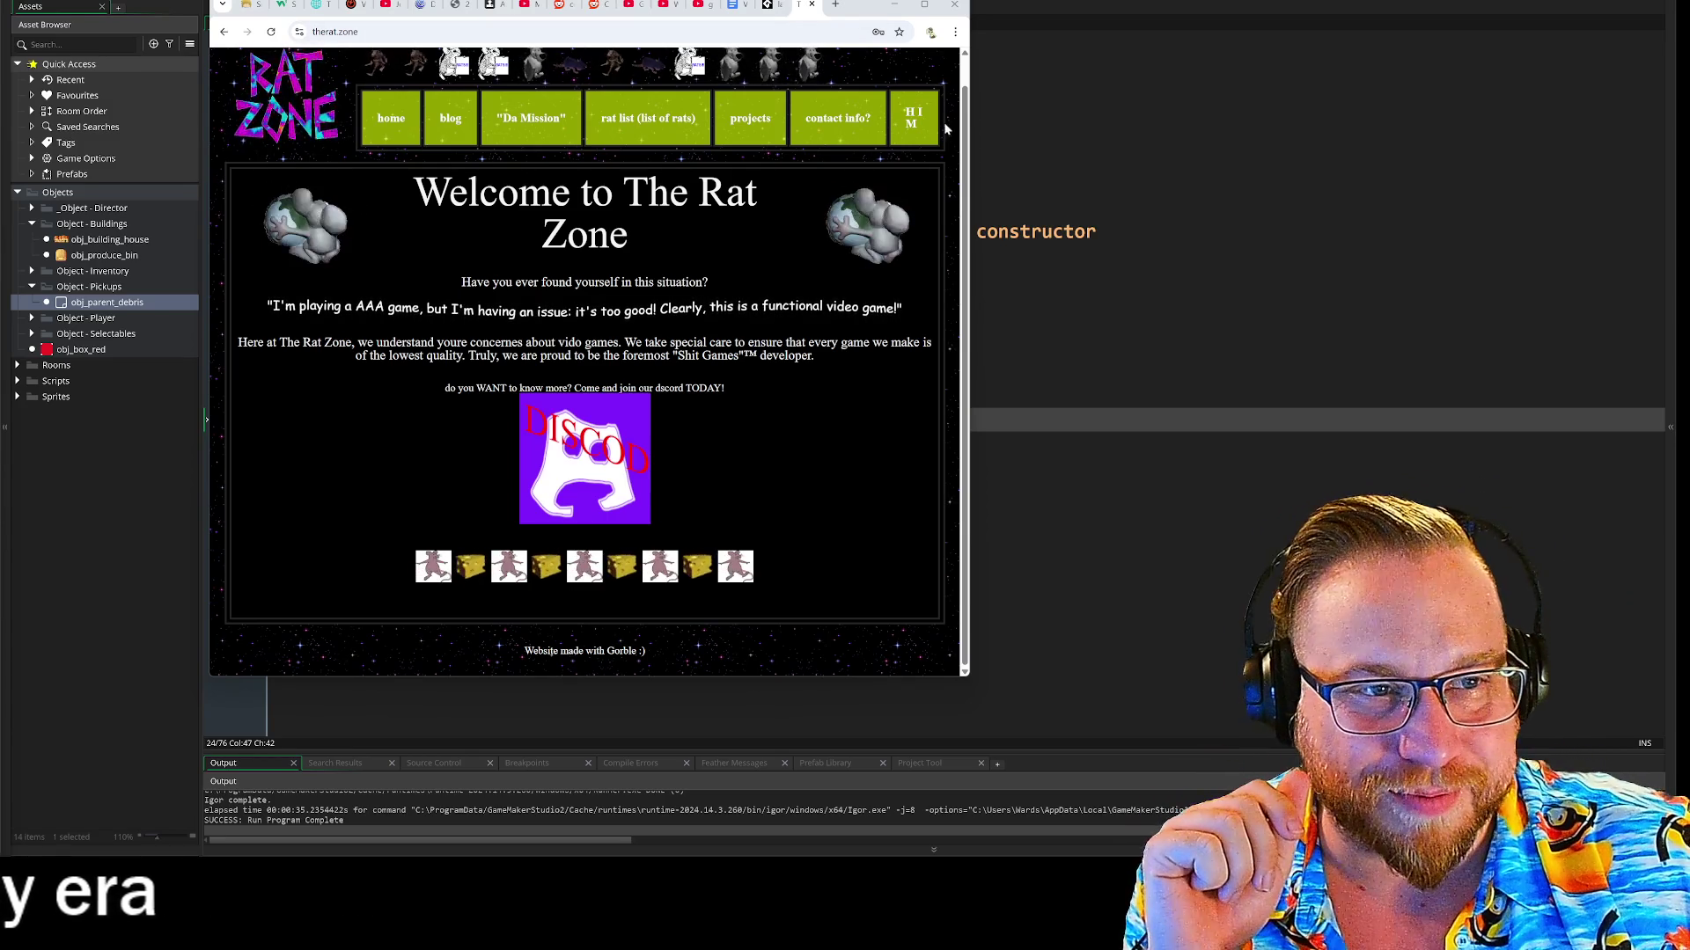
pyautogui.moveTo(969, 497); pyautogui.dragTo(1372, 467)
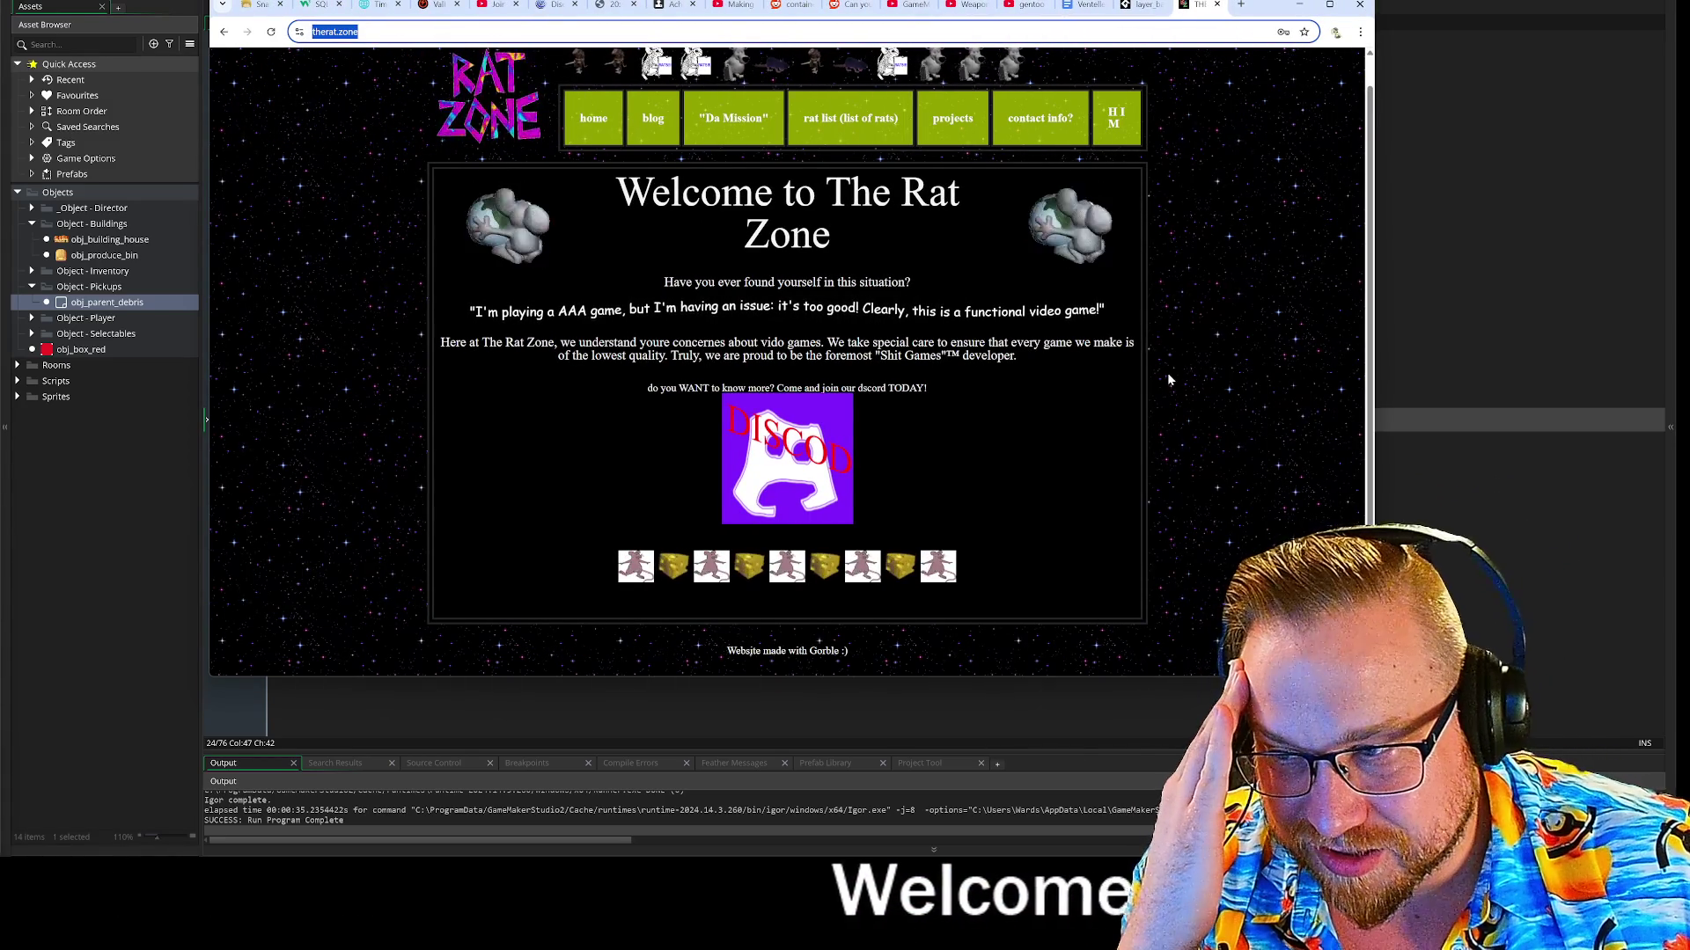
pyautogui.click(388, 355)
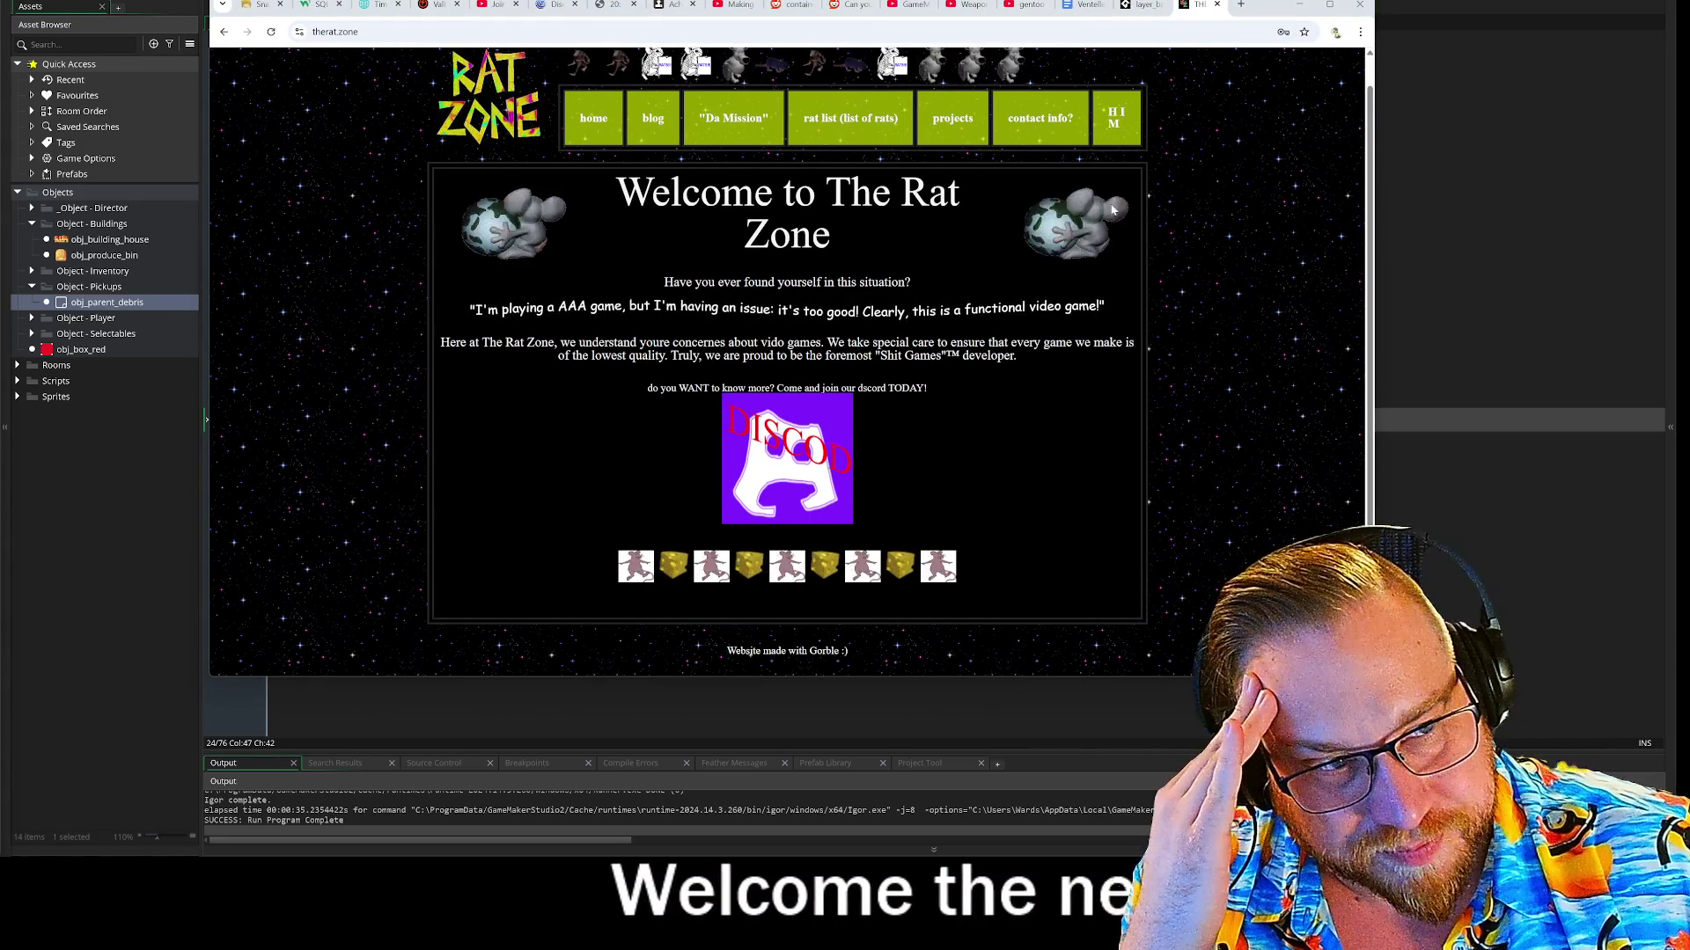
# Dismiss the H I M alert, enlarge the window further, and open the Projects page
pyautogui.click(1108, 124)
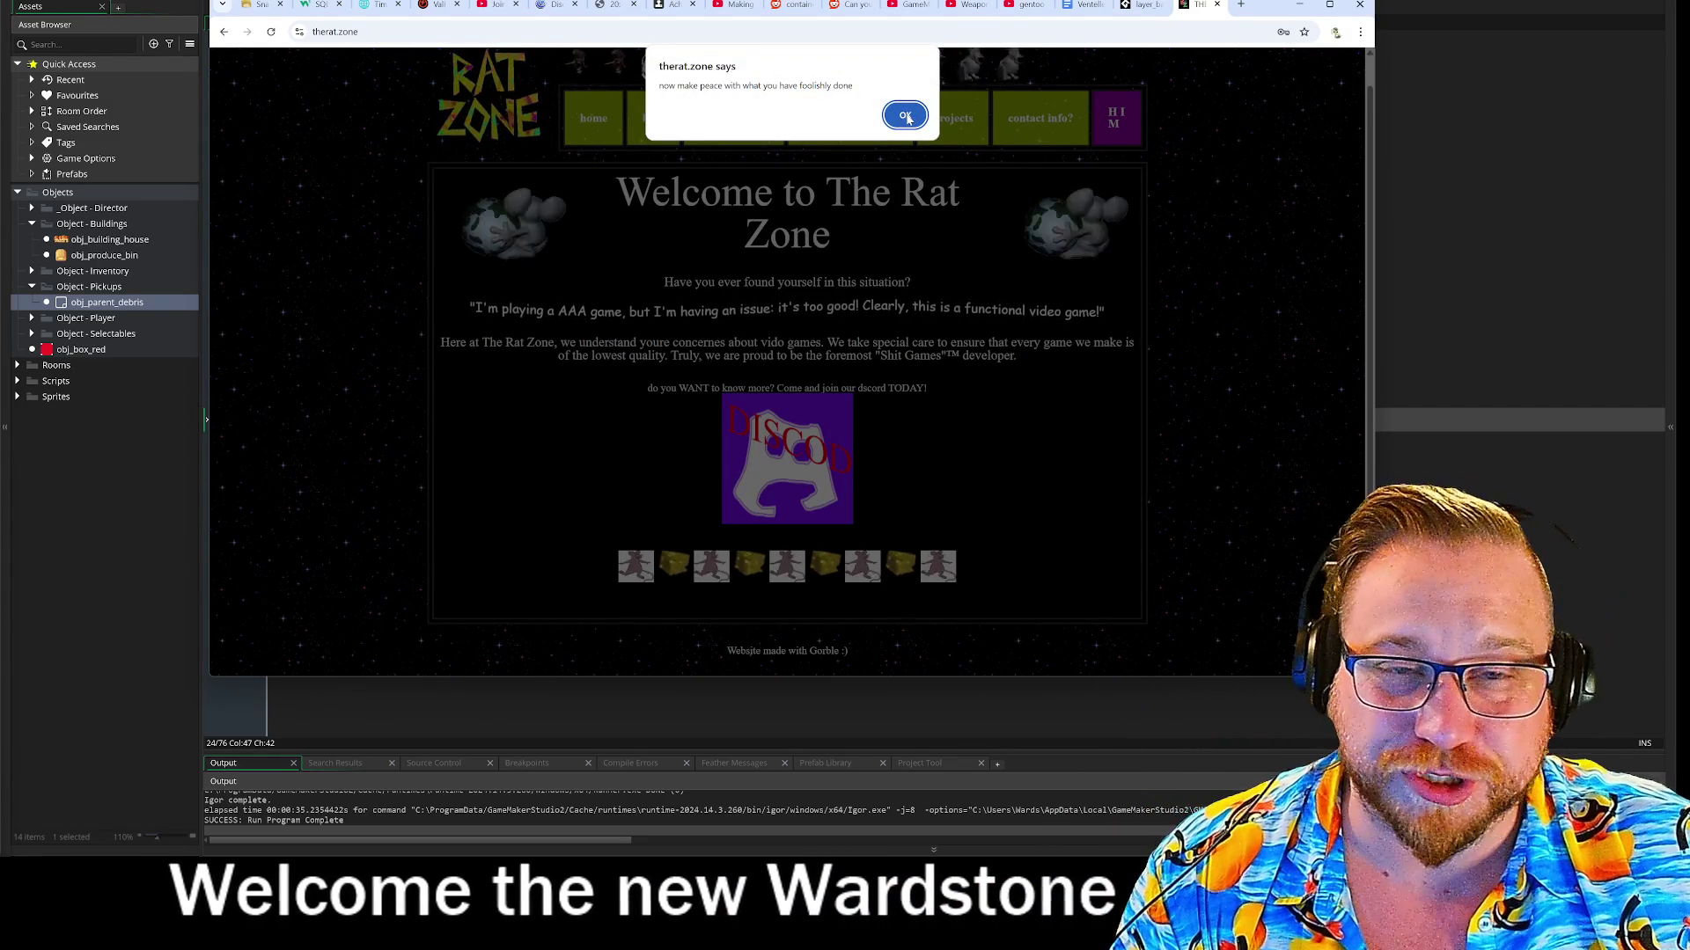
pyautogui.click(907, 117)
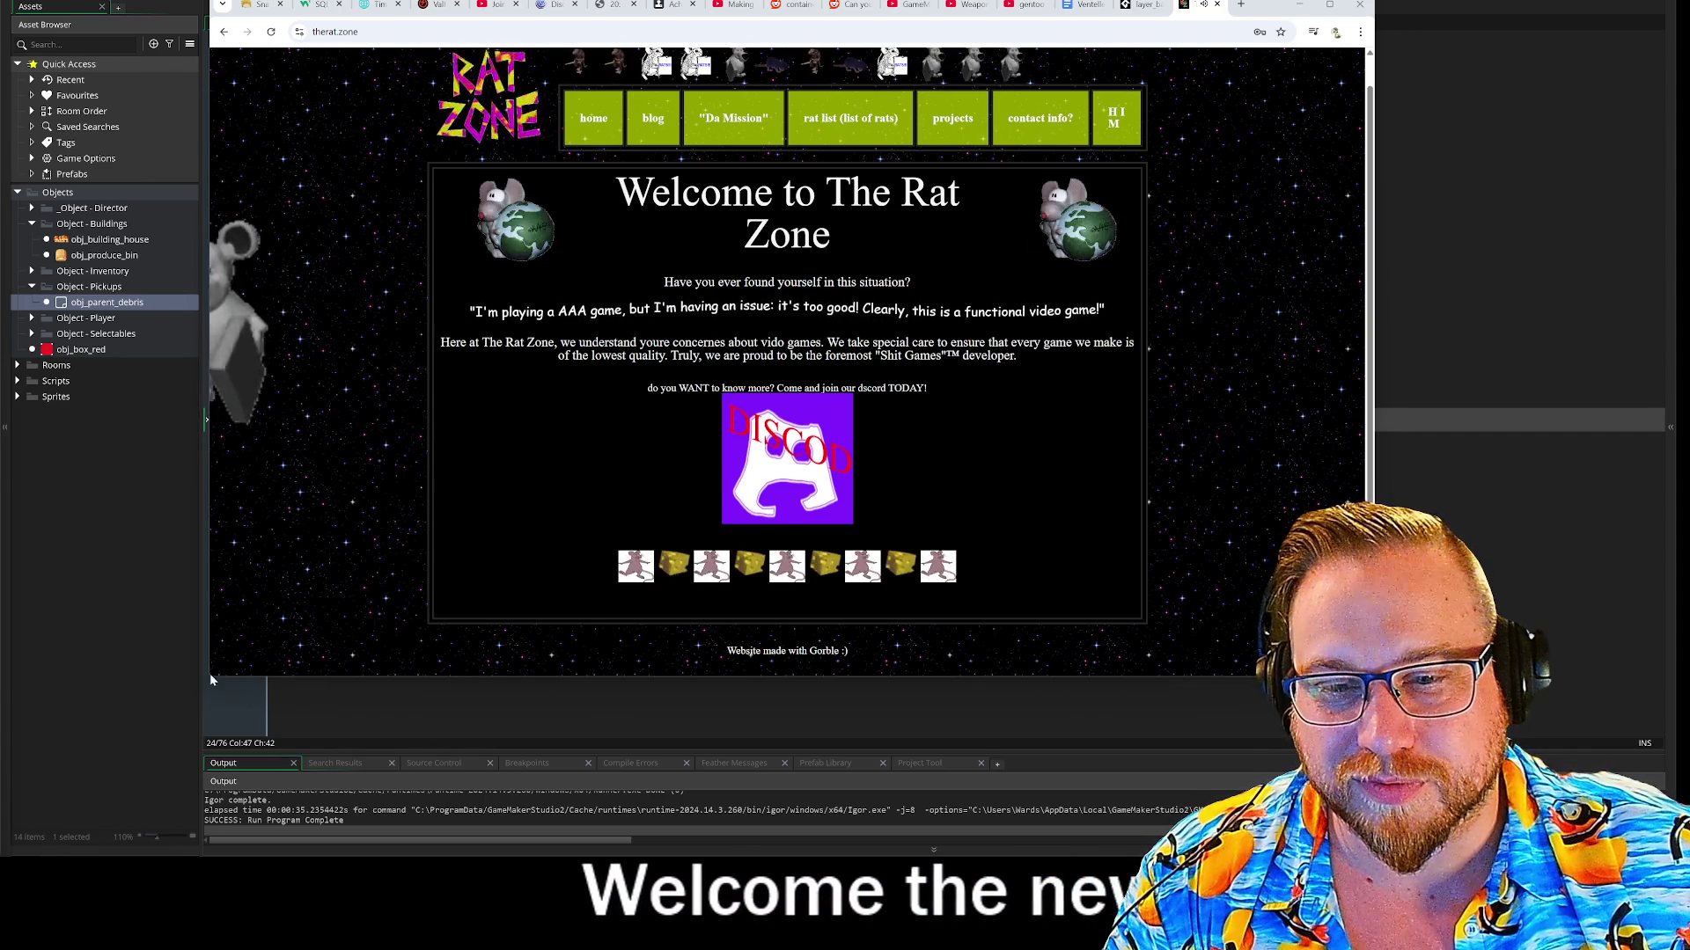
pyautogui.moveTo(209, 677); pyautogui.dragTo(103, 785)
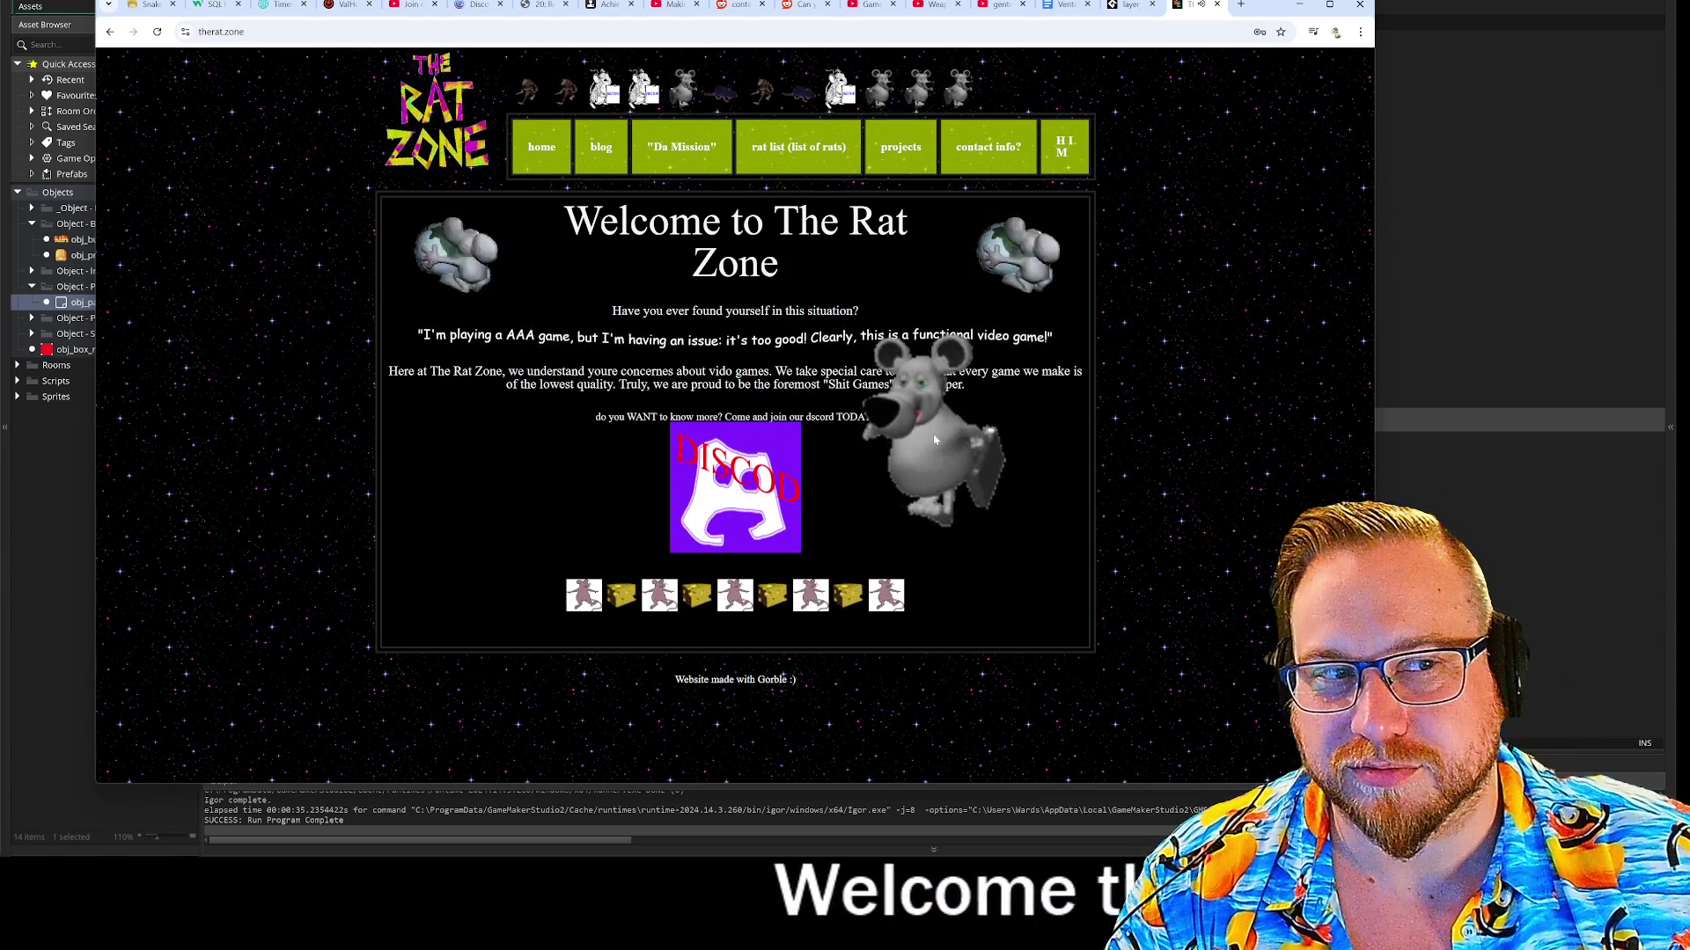
pyautogui.click(905, 150)
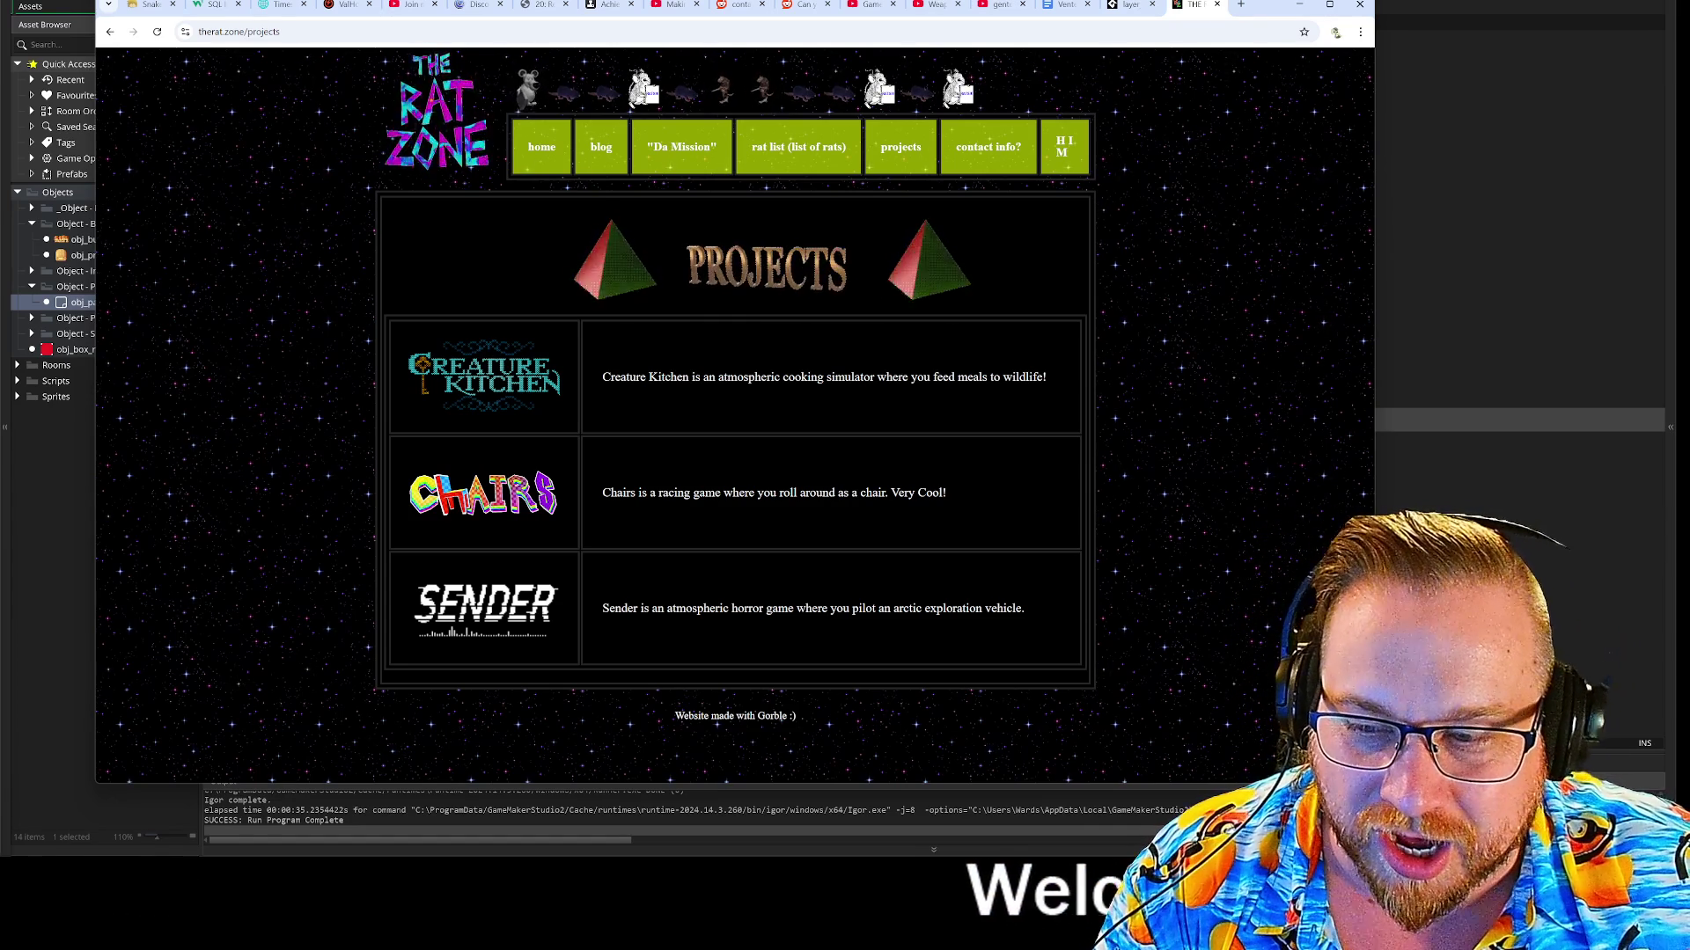
# Shrink and reposition the Rat Zone browser window, then minimise it
pyautogui.moveTo(1373, 783)
pyautogui.mouseDown()
pyautogui.moveTo(773, 755)
pyautogui.moveTo(775, 737)
pyautogui.mouseUp()
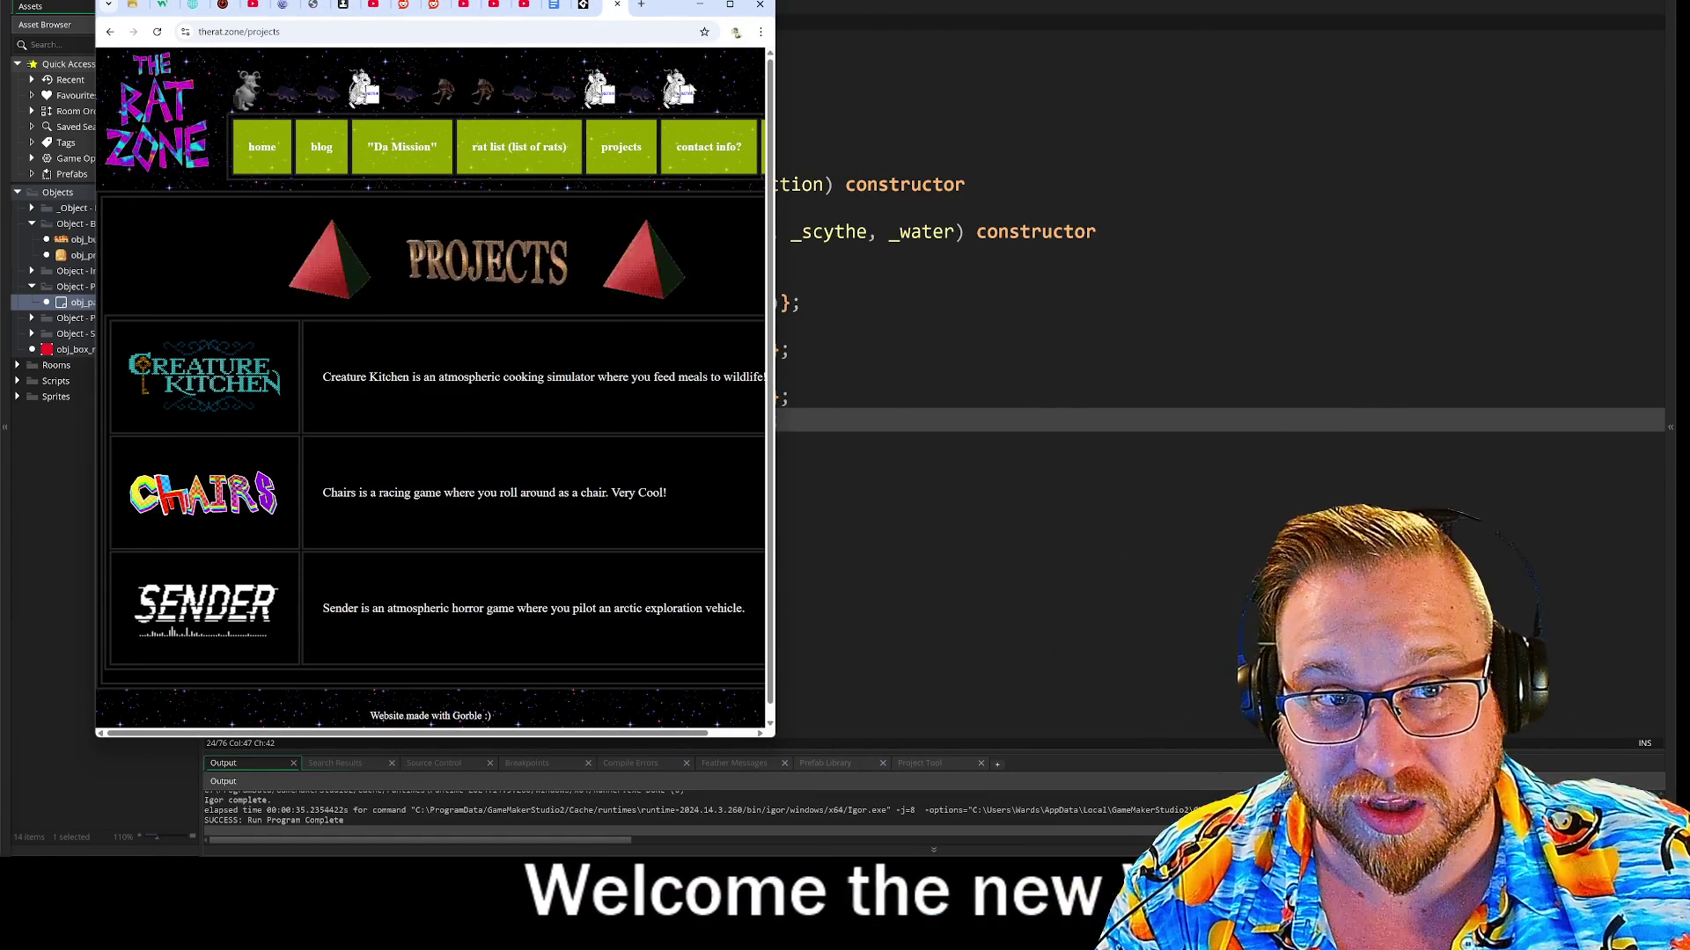
pyautogui.moveTo(667, 8)
pyautogui.mouseDown()
pyautogui.moveTo(686, 47)
pyautogui.moveTo(618, 42)
pyautogui.mouseUp()
pyautogui.click(650, 38)
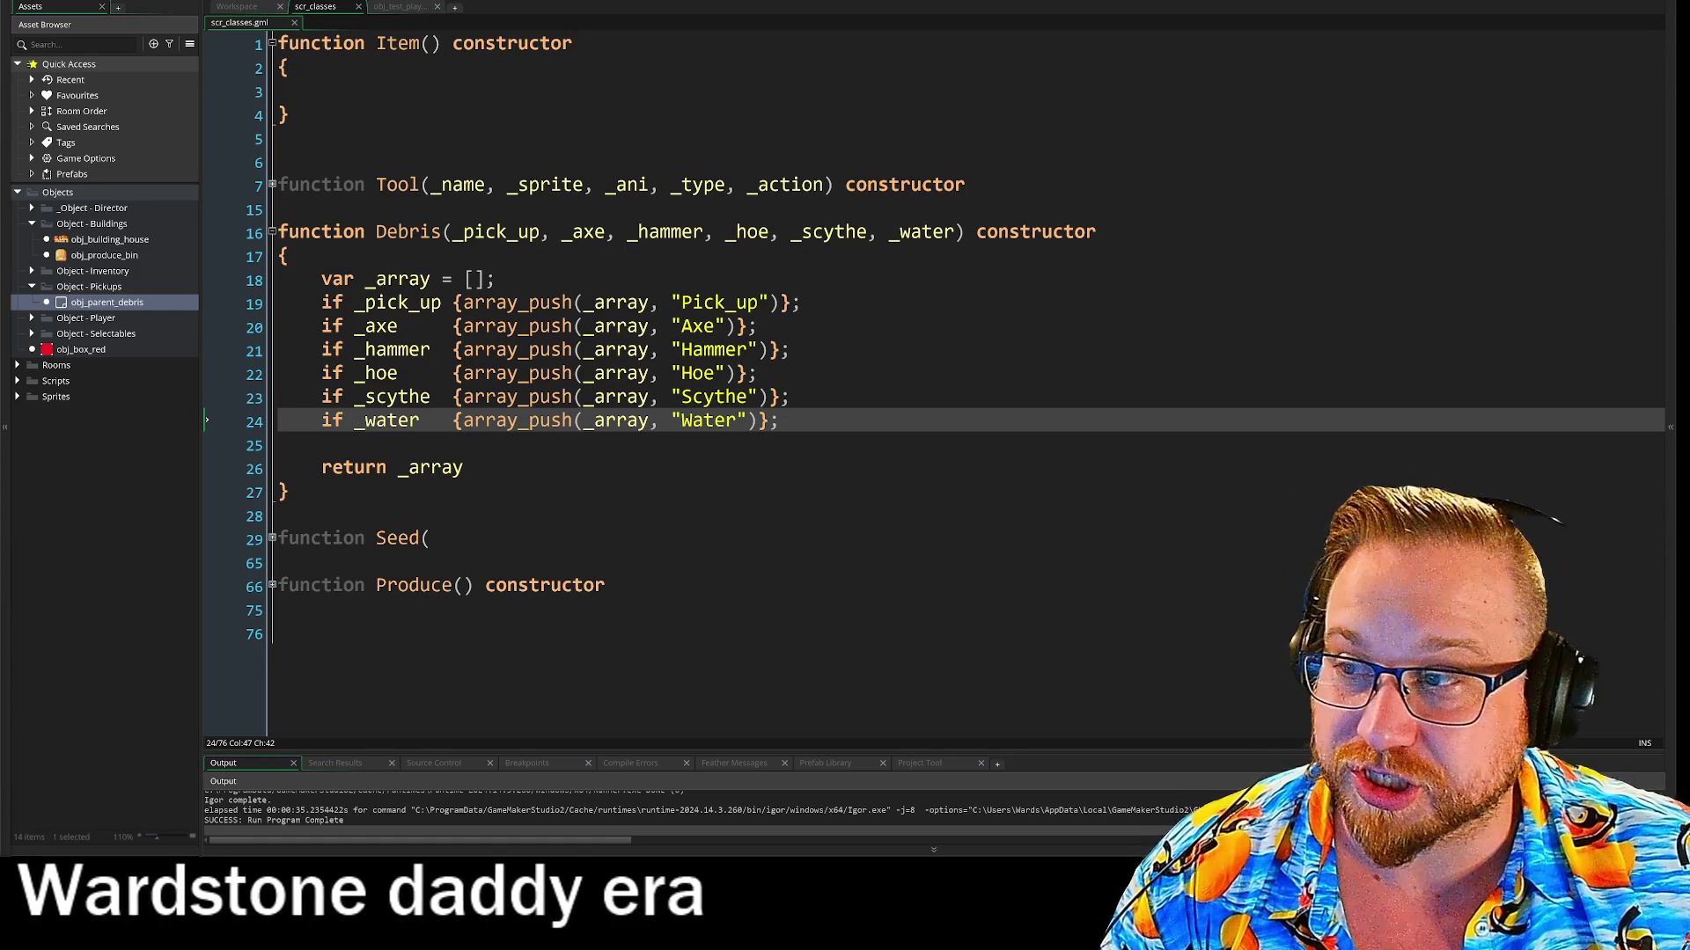
# Switch back to the Chrome browser window with Alt+Tab
pyautogui.hotkey('alt', 'Tab')
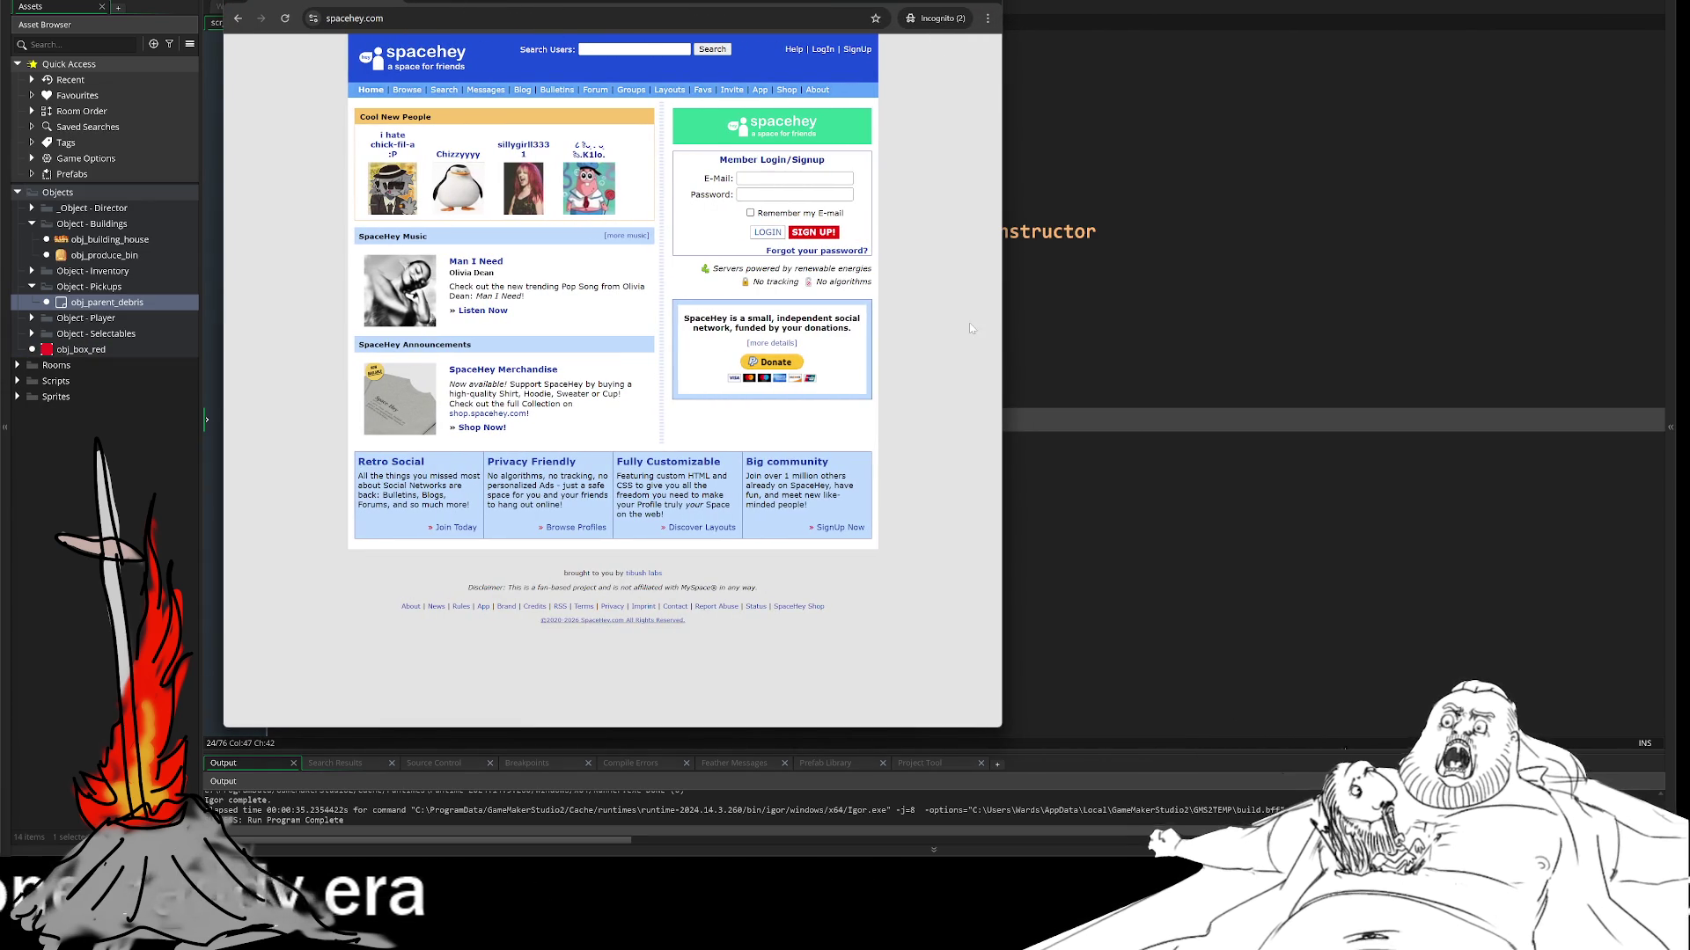
# Go from the SpaceHey groups list to the sc3mo k1dz!! group, then drag in the second browser
pyautogui.scroll(15, 904, 567)
pyautogui.scroll(5, 921, 492)
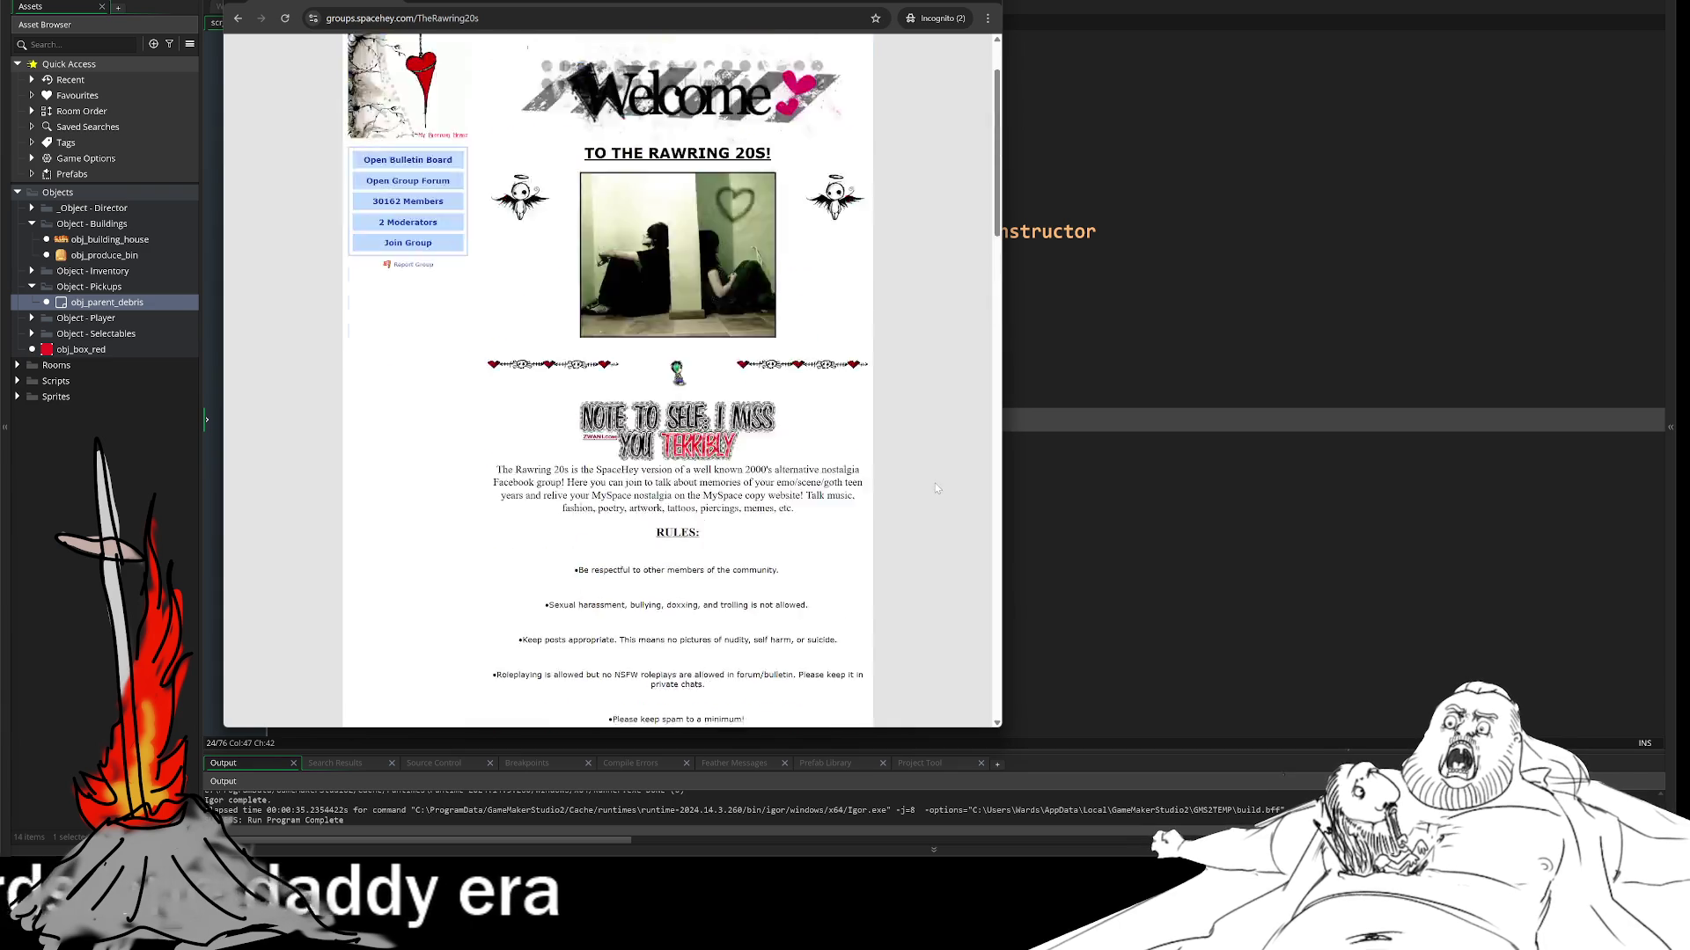
pyautogui.click(237, 18)
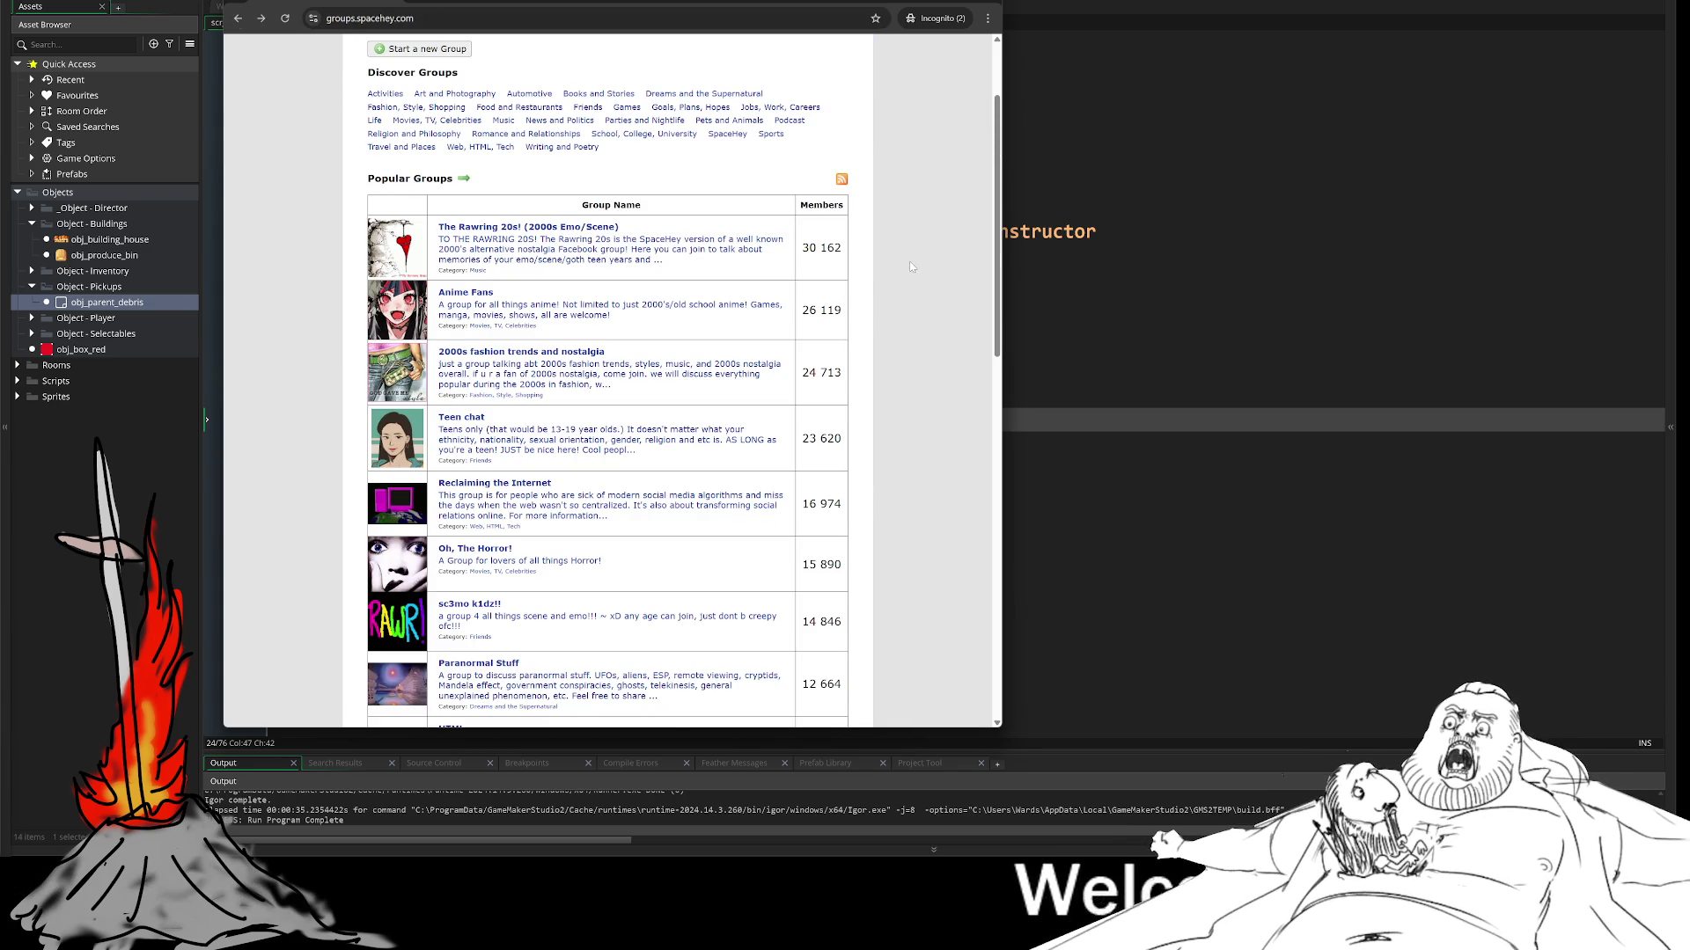
pyautogui.scroll(-1, 895, 278)
pyautogui.scroll(-1, 894, 278)
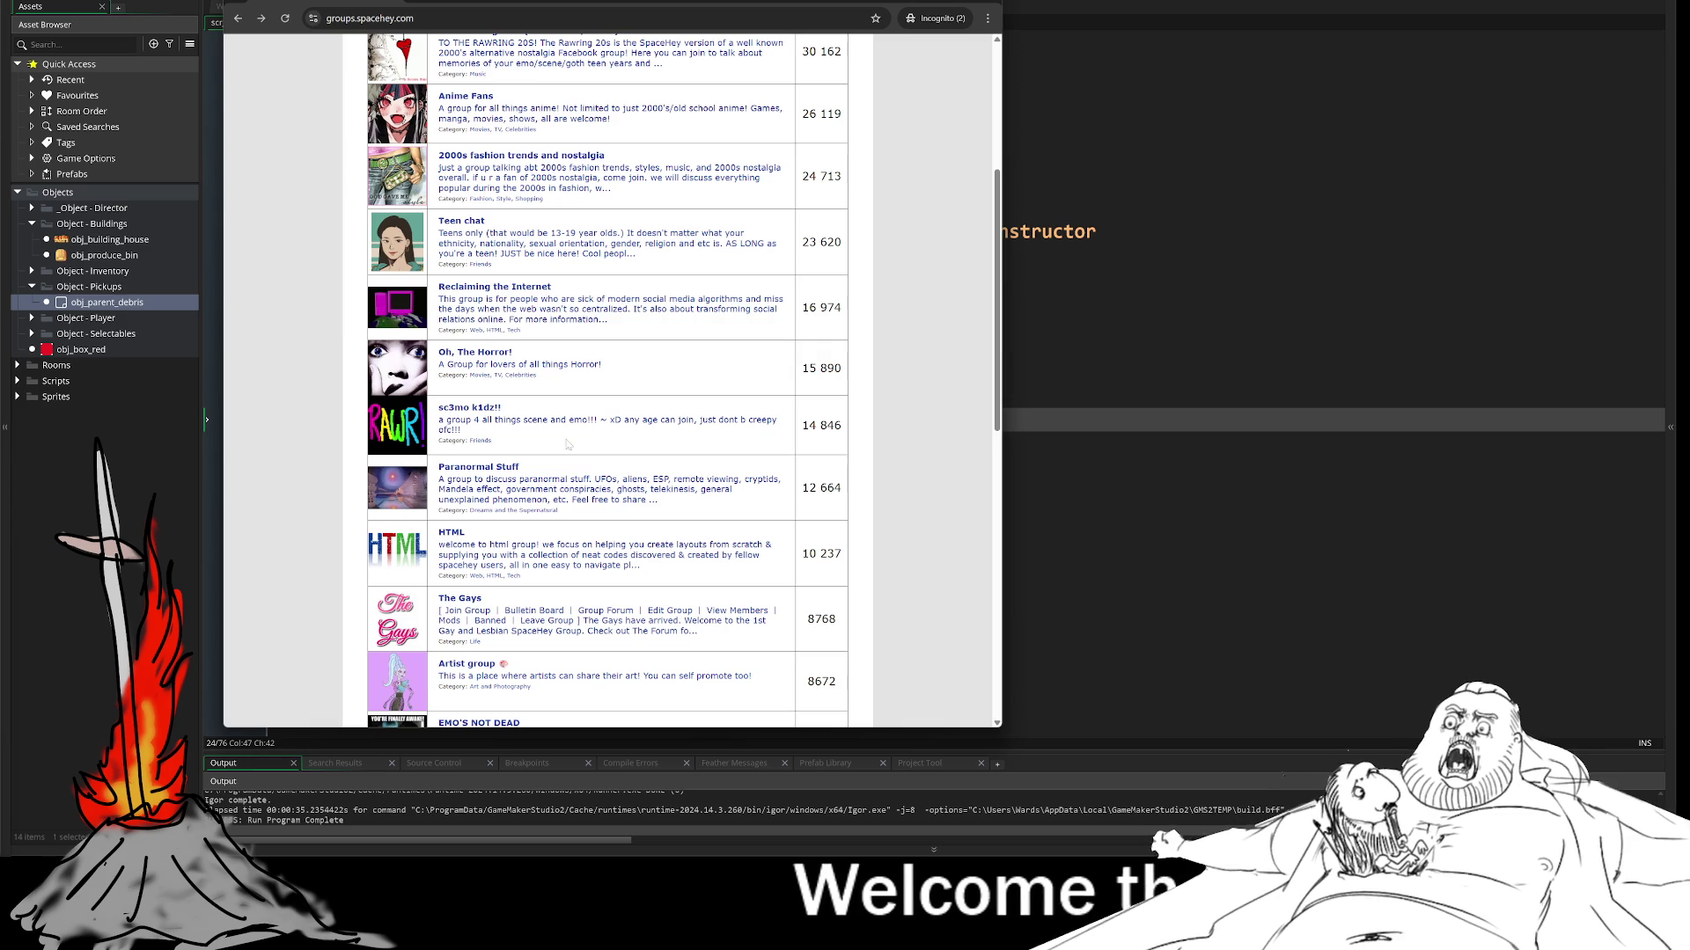
pyautogui.click(473, 409)
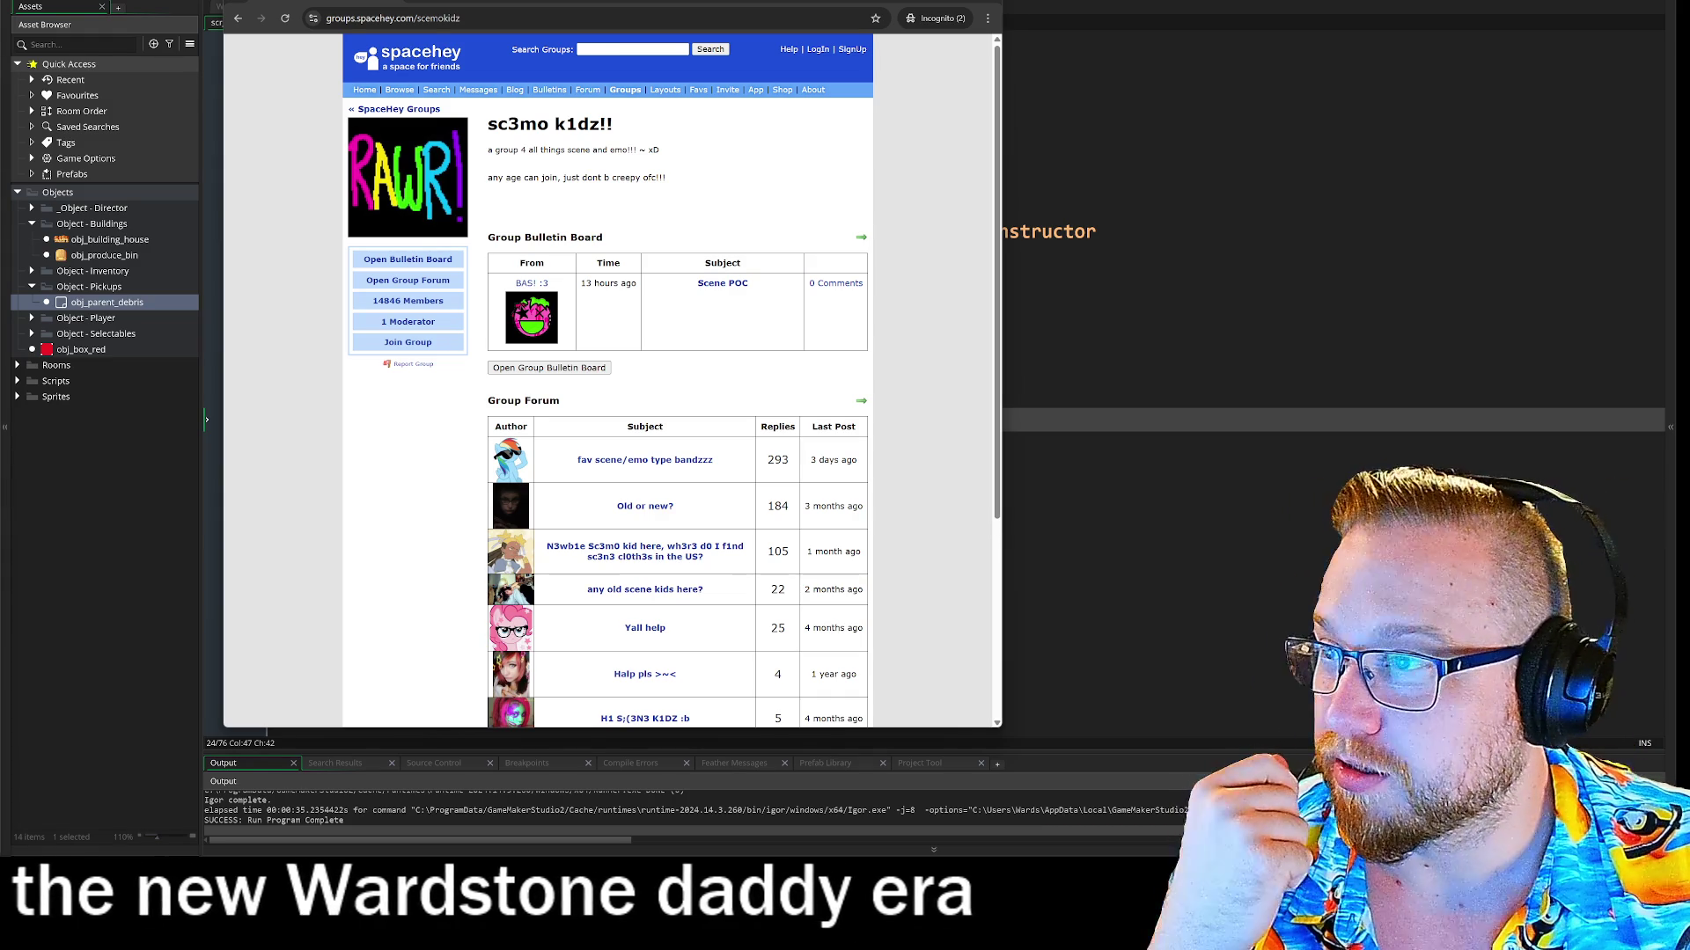
pyautogui.moveTo(0, 112); pyautogui.dragTo(367, 16)
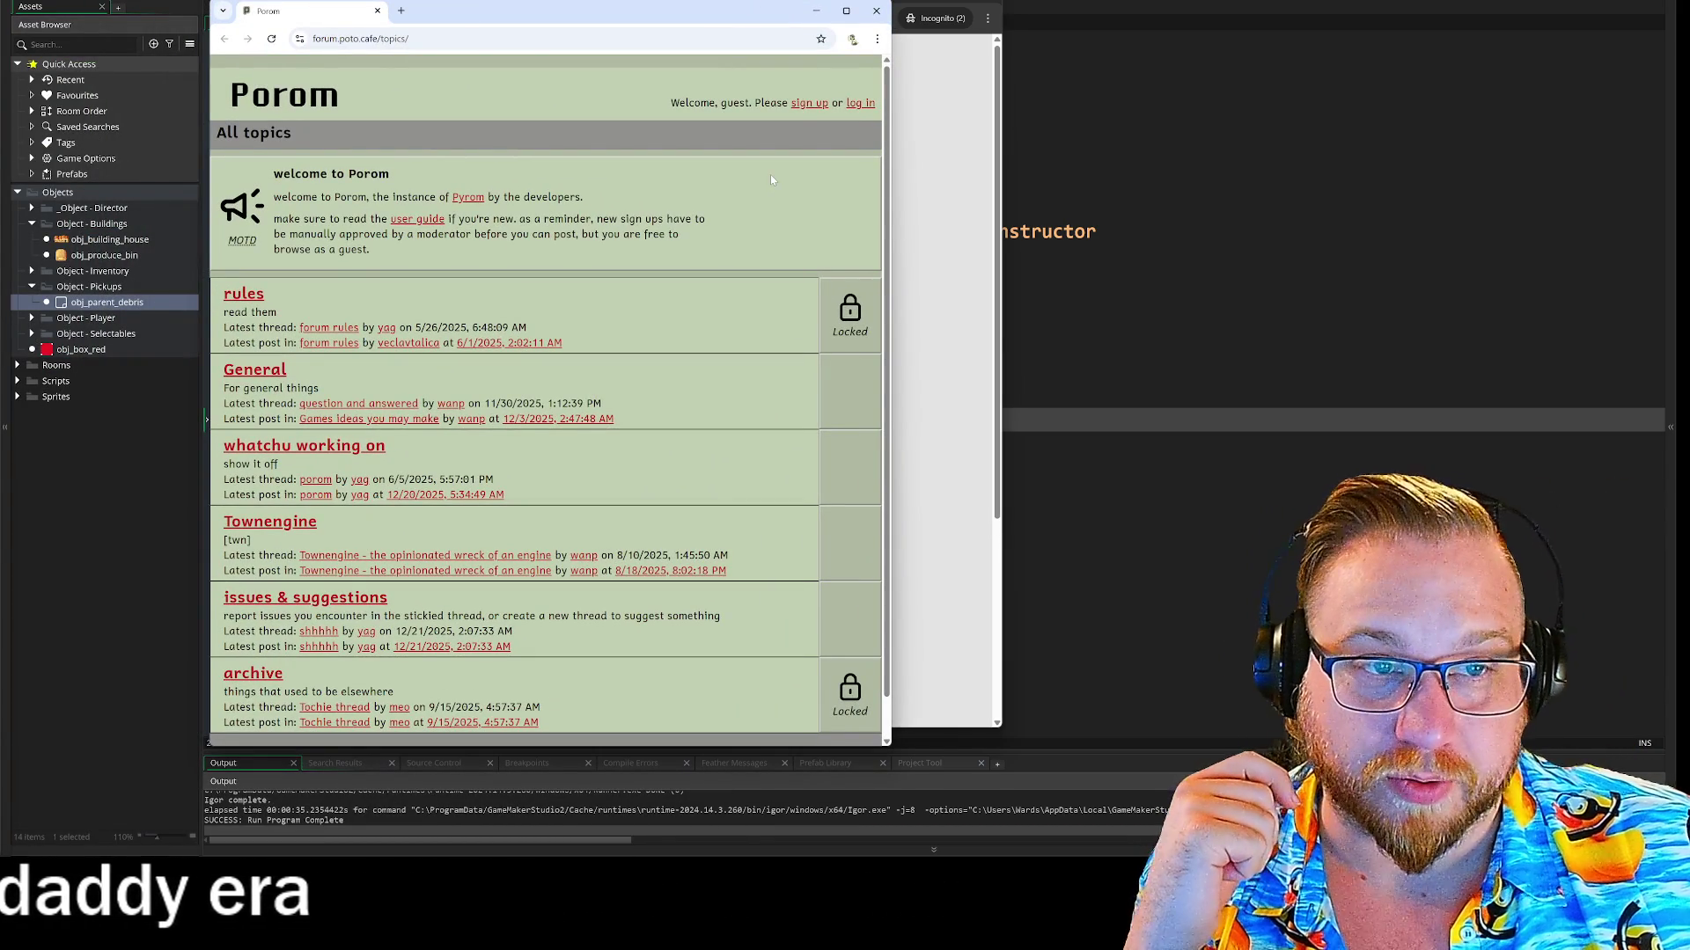
# Scroll down the Porom All topics list, then close the Porom window
pyautogui.scroll(-1, 782, 202)
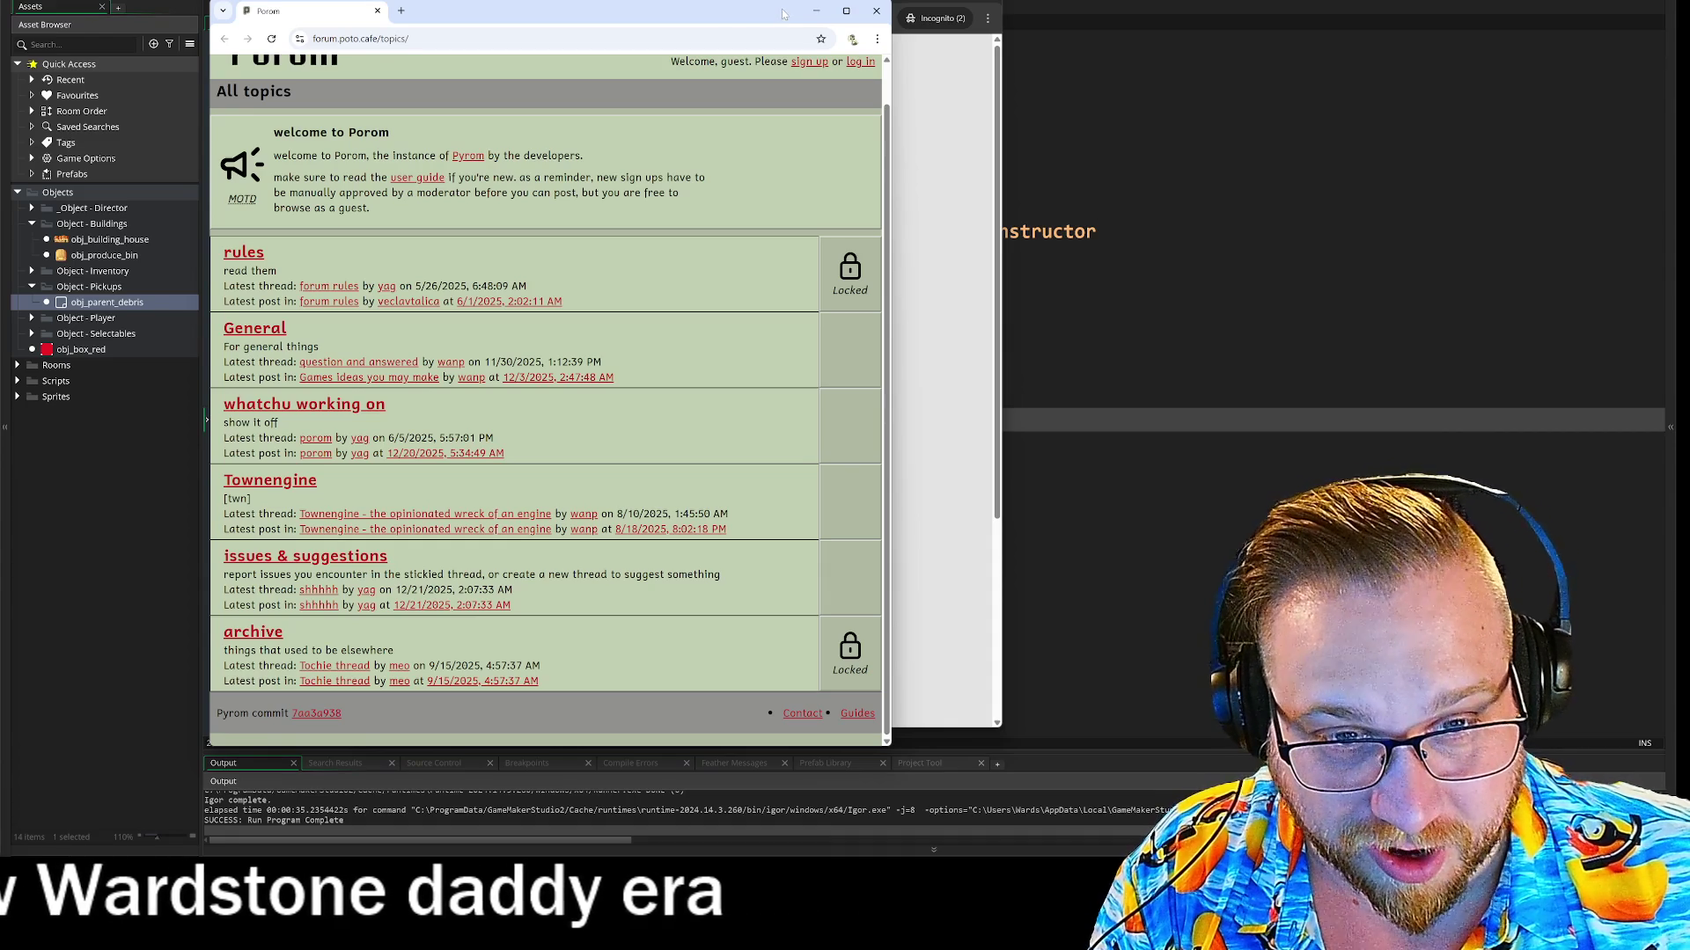
pyautogui.click(883, 12)
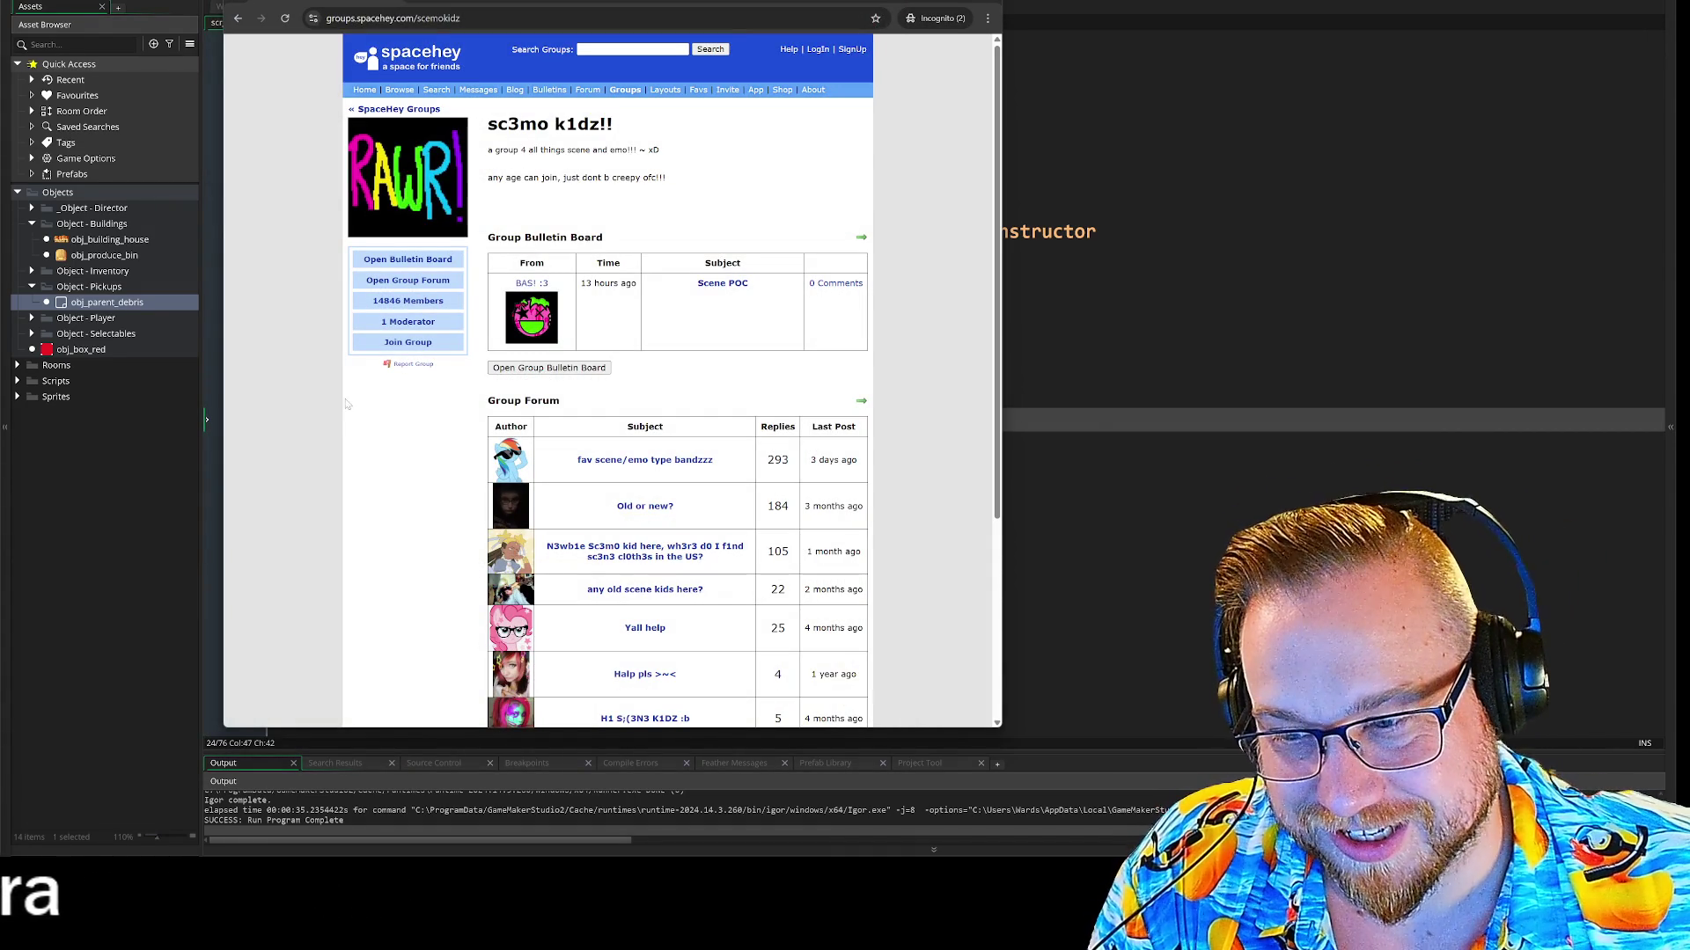
# Read the forum topic, visit its author's profile, then open a user from Browse Users
pyautogui.scroll(-2, 350, 405)
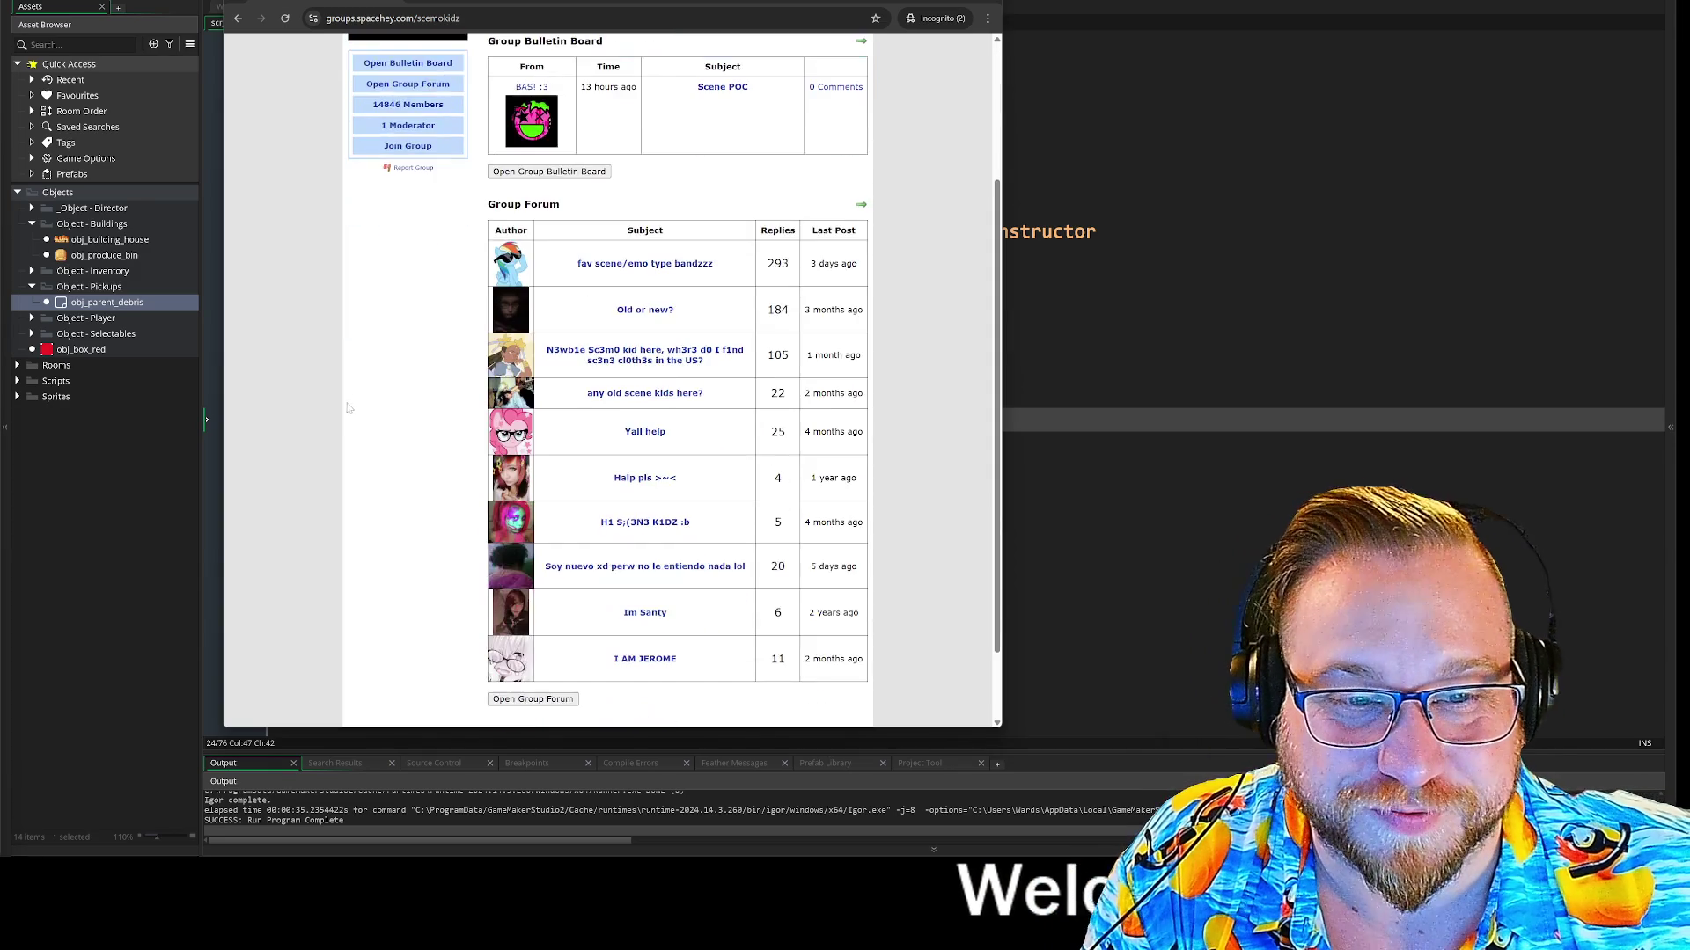
pyautogui.scroll(2, 422, 358)
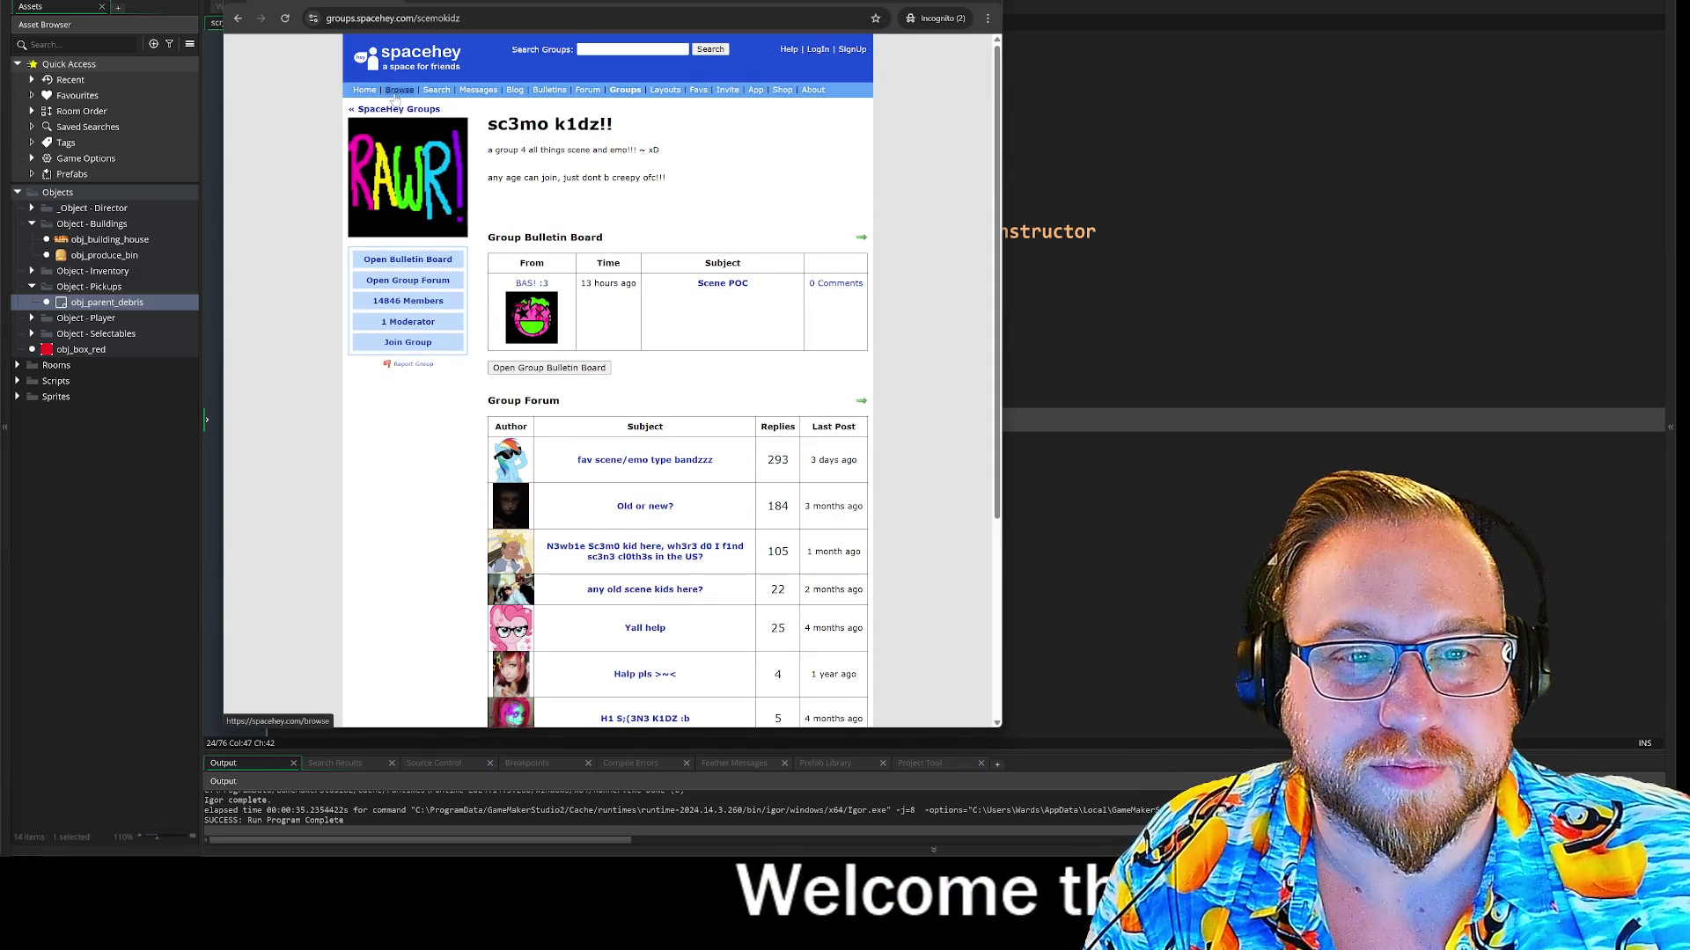
pyautogui.scroll(-3, 797, 208)
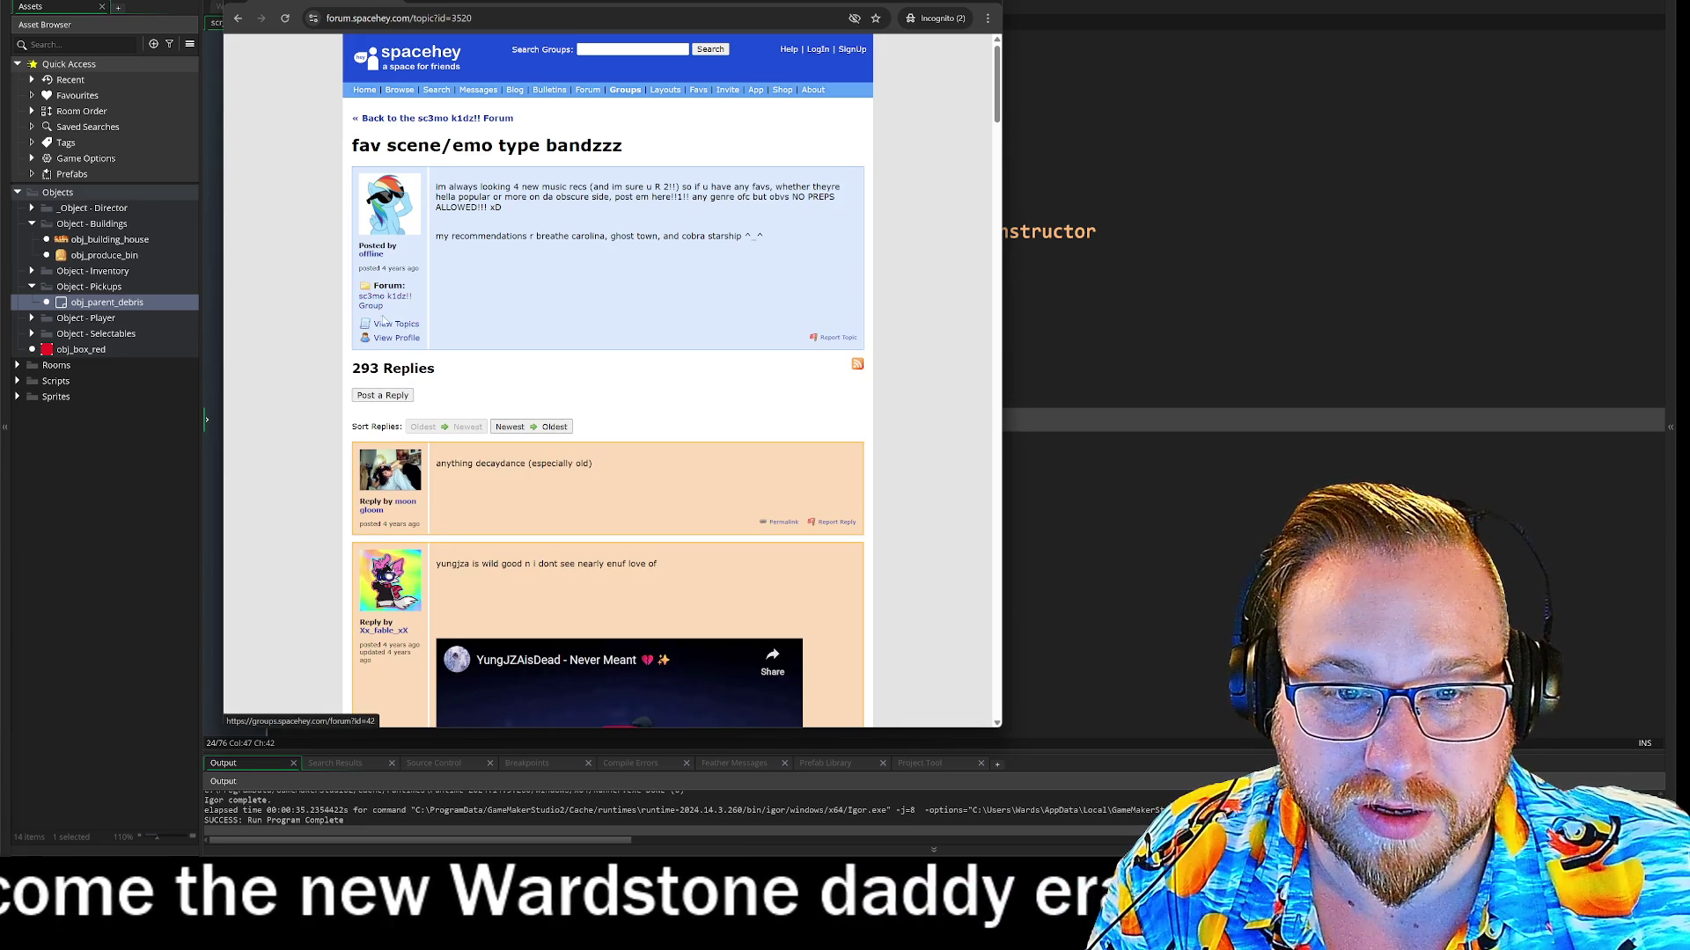
pyautogui.click(371, 255)
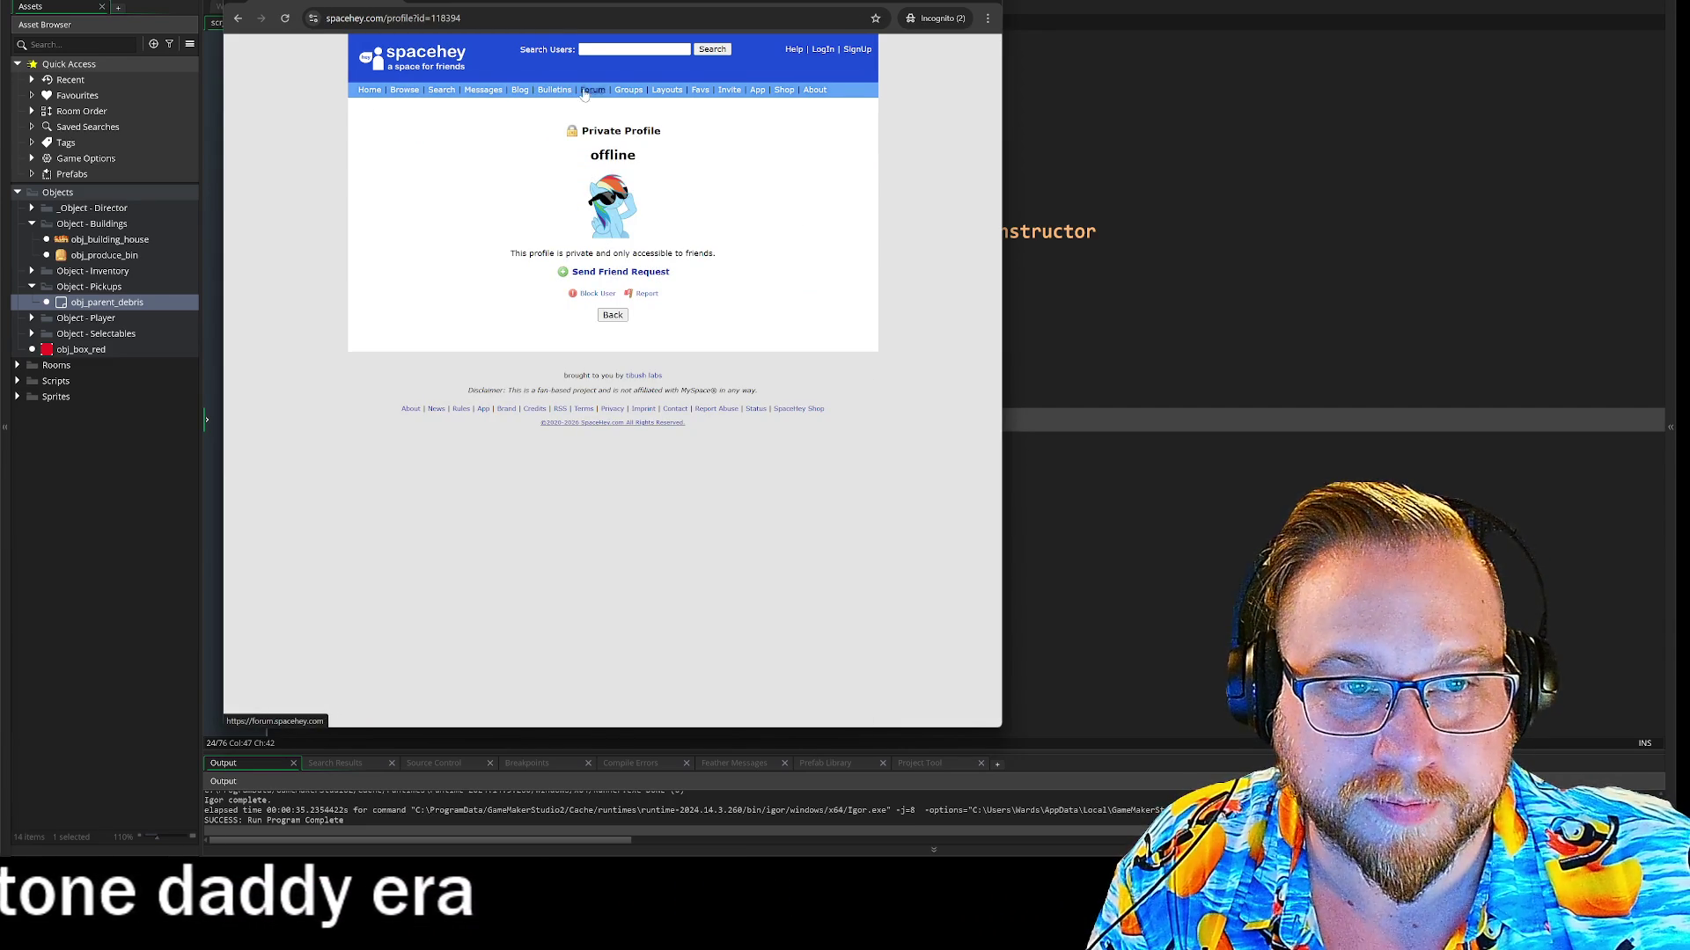
pyautogui.click(407, 91)
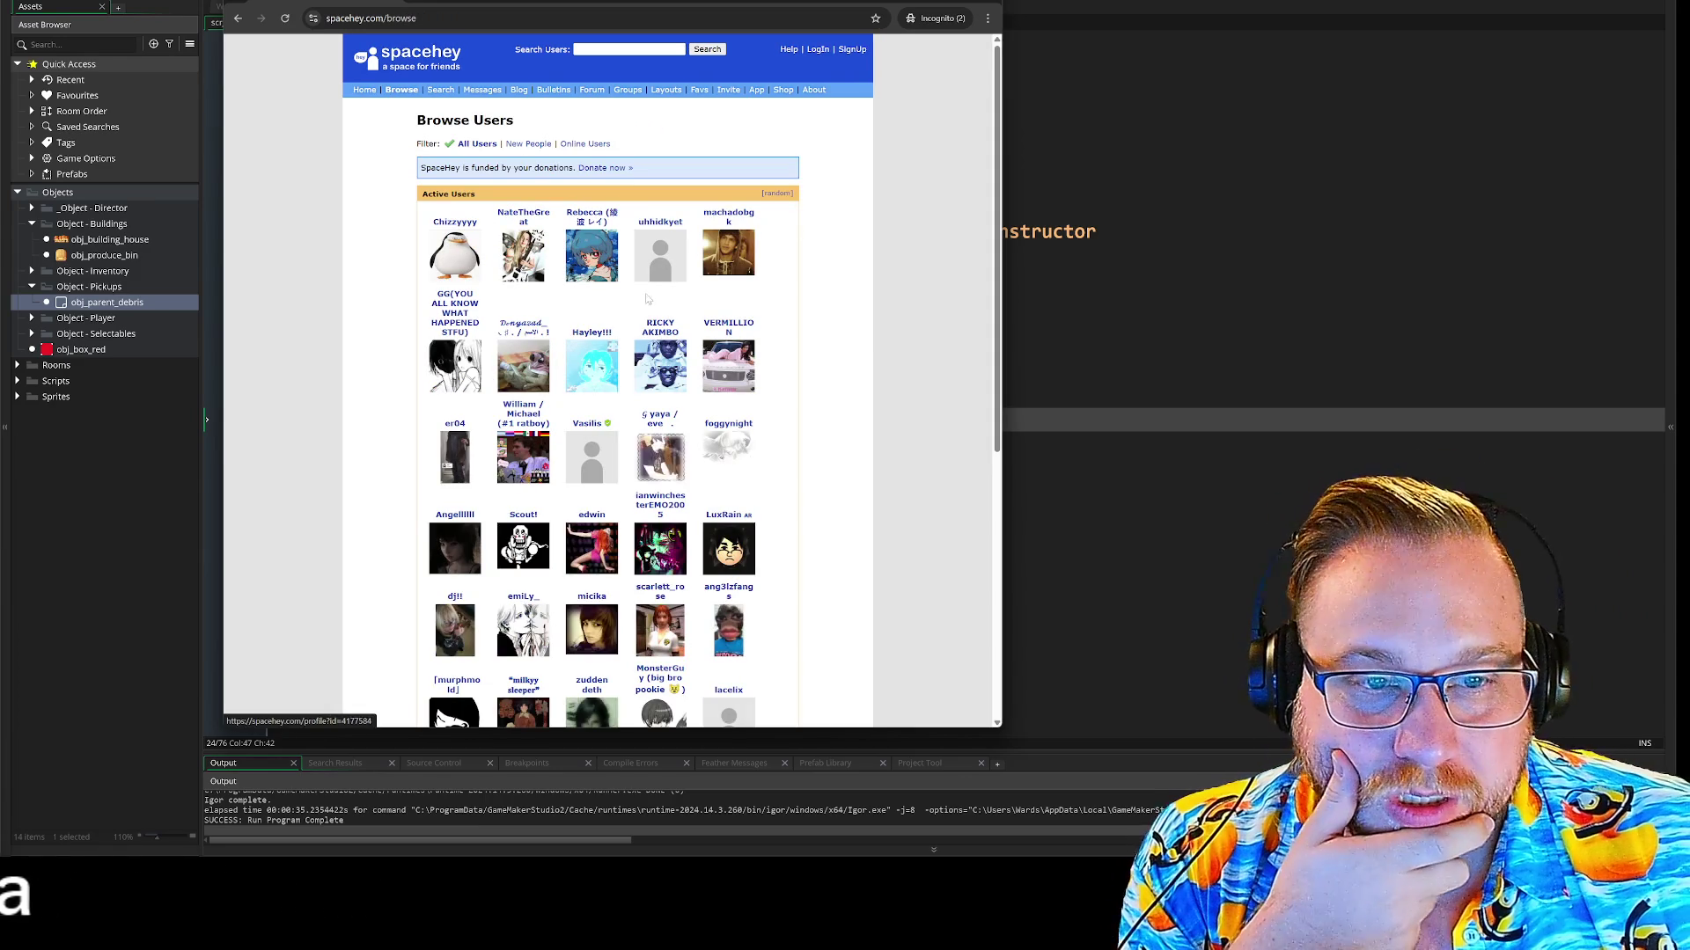
pyautogui.click(729, 327)
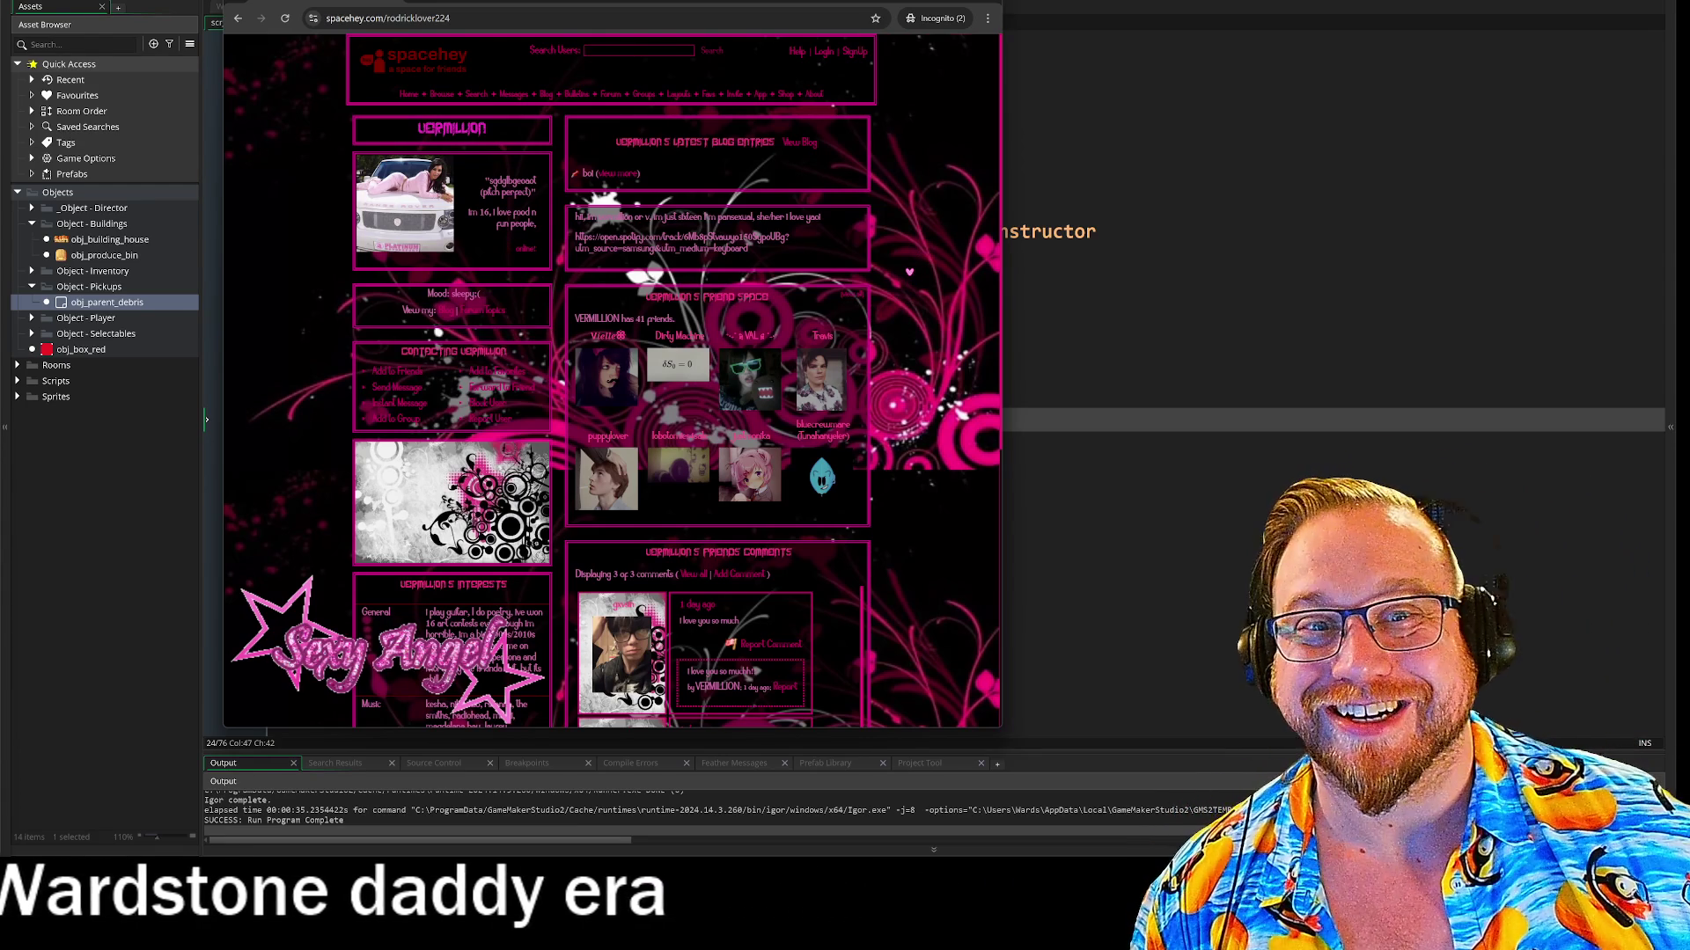
# Scroll through the user's pink-themed SpaceHey profile page
pyautogui.scroll(-3, 911, 277)
pyautogui.scroll(-3, 909, 272)
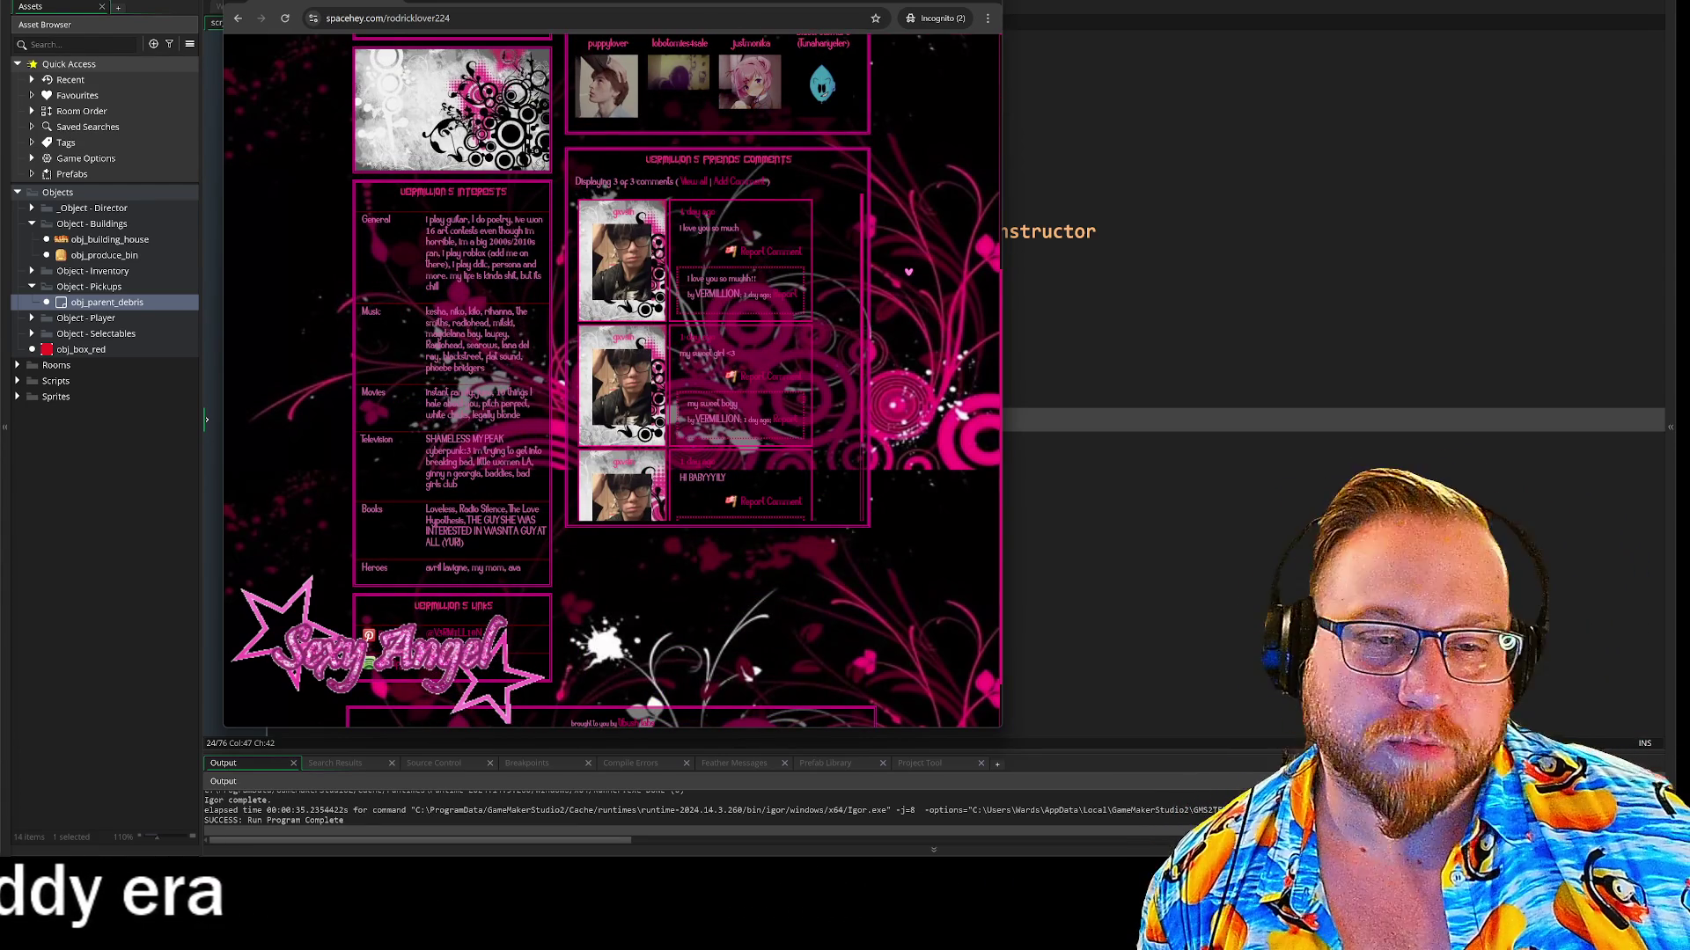
pyautogui.scroll(6, 908, 272)
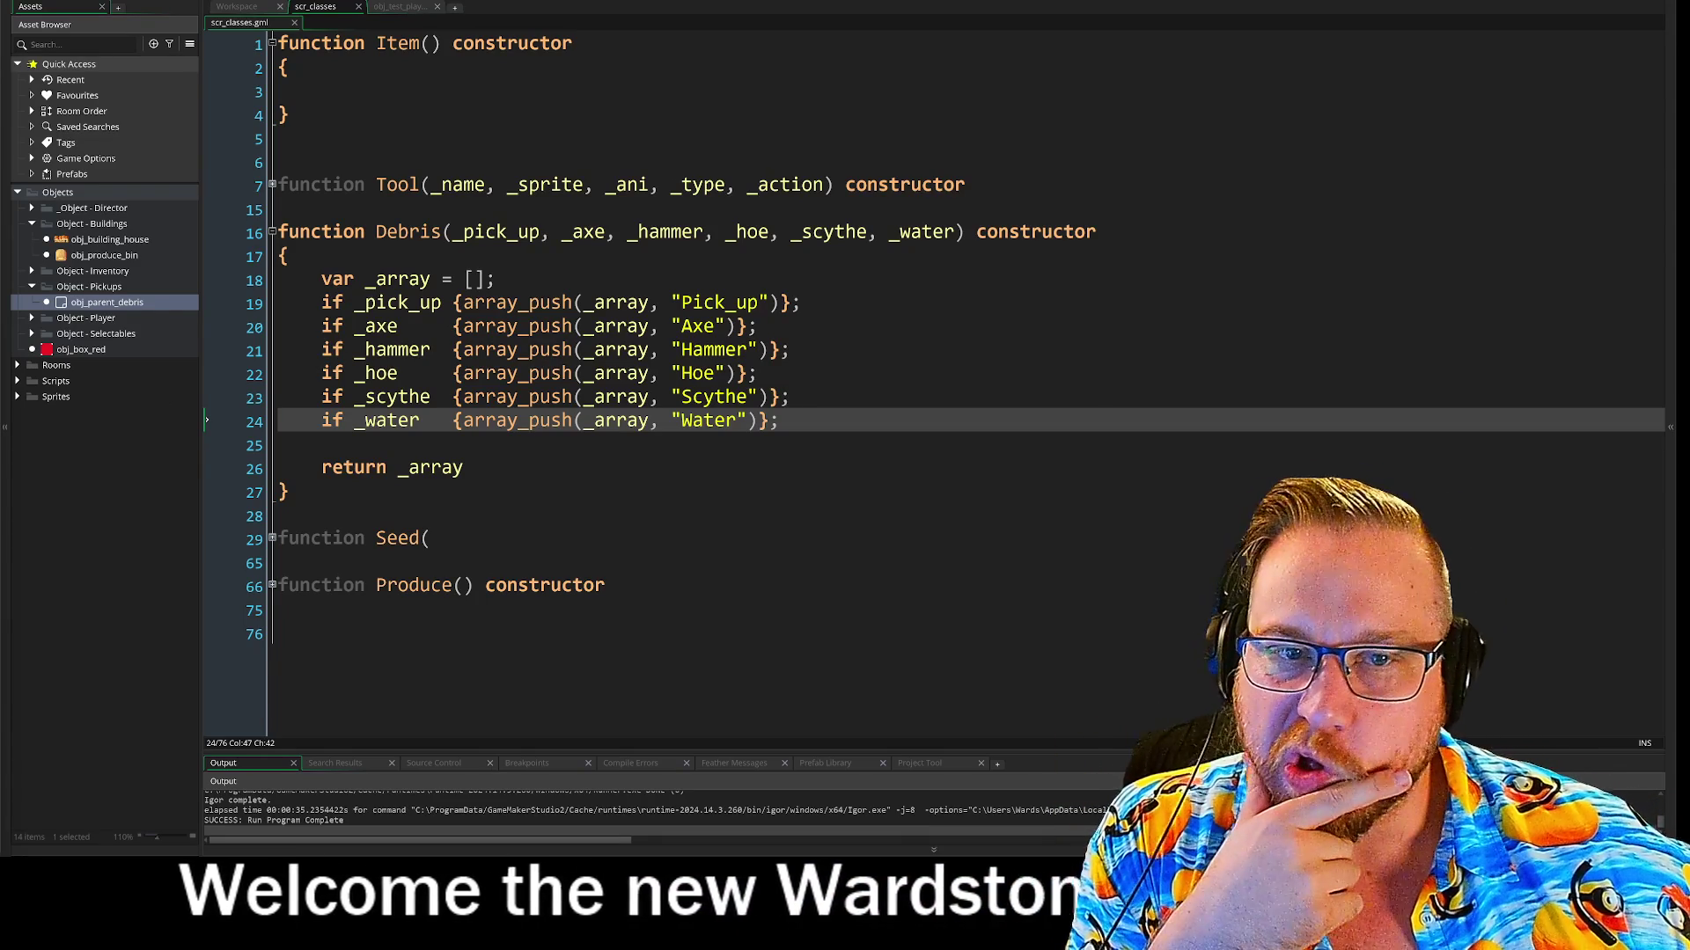
# Select the Debris parameters _pick_up through _water on line 16 of scr_classes
pyautogui.moveTo(453, 231)
pyautogui.mouseDown()
pyautogui.moveTo(956, 231)
pyautogui.moveTo(950, 248)
pyautogui.mouseUp()
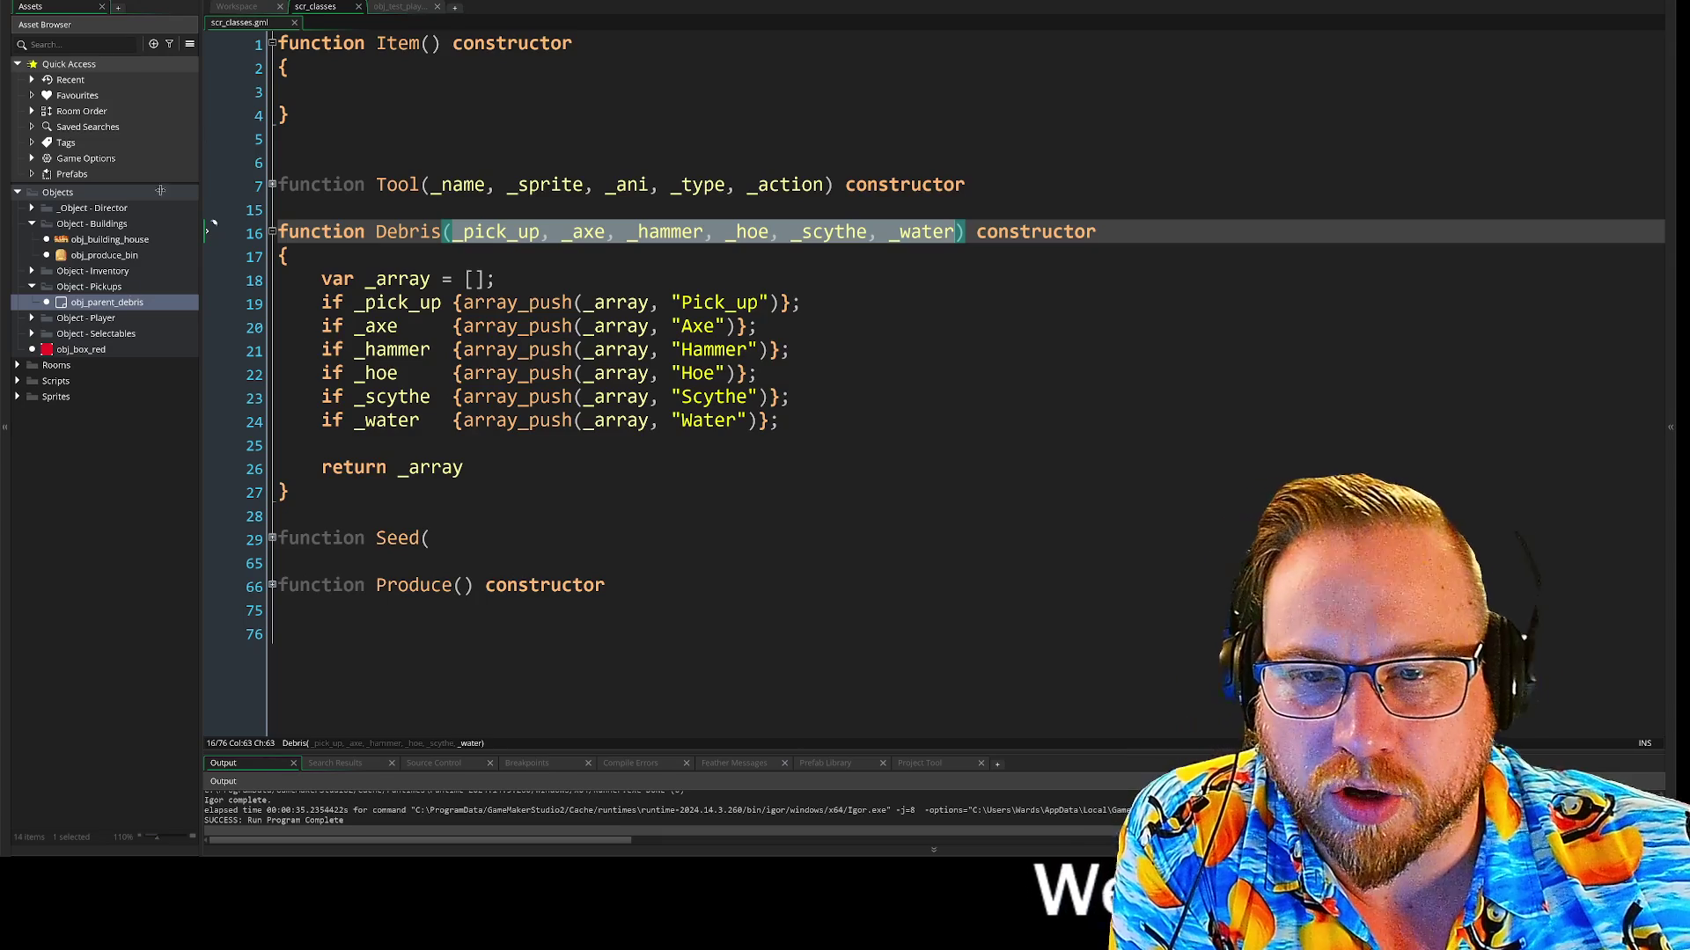
# Return to the obj_parent_debris workspace and bring up its Create event code
pyautogui.doubleClick(99, 302)
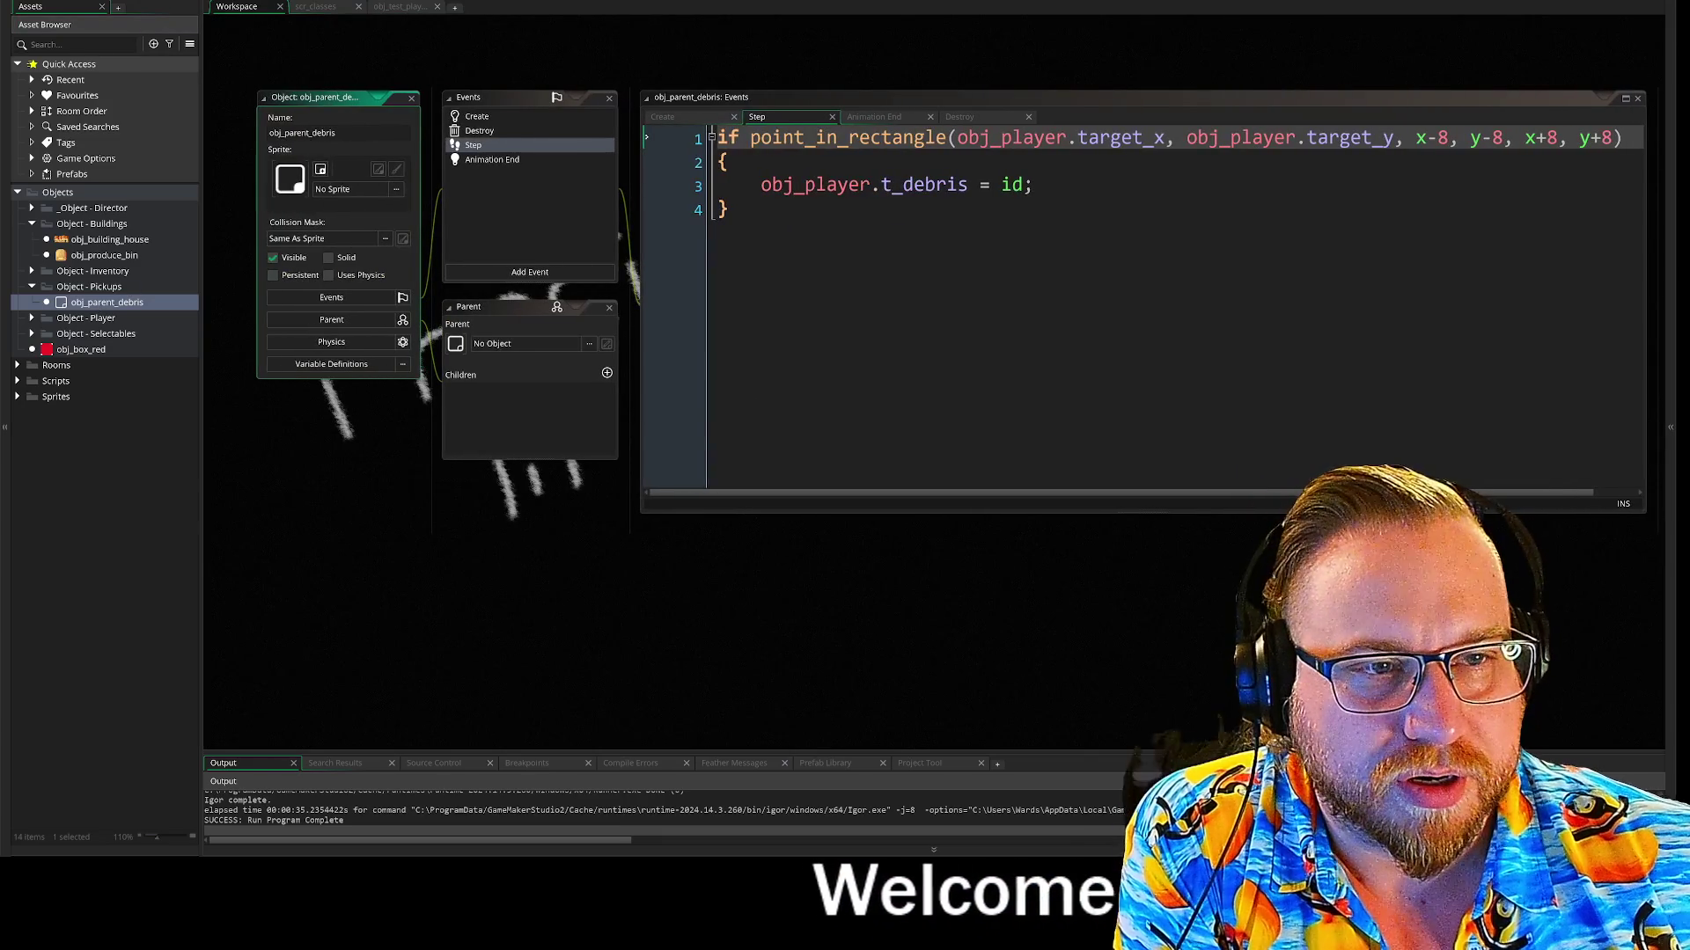
pyautogui.click(491, 115)
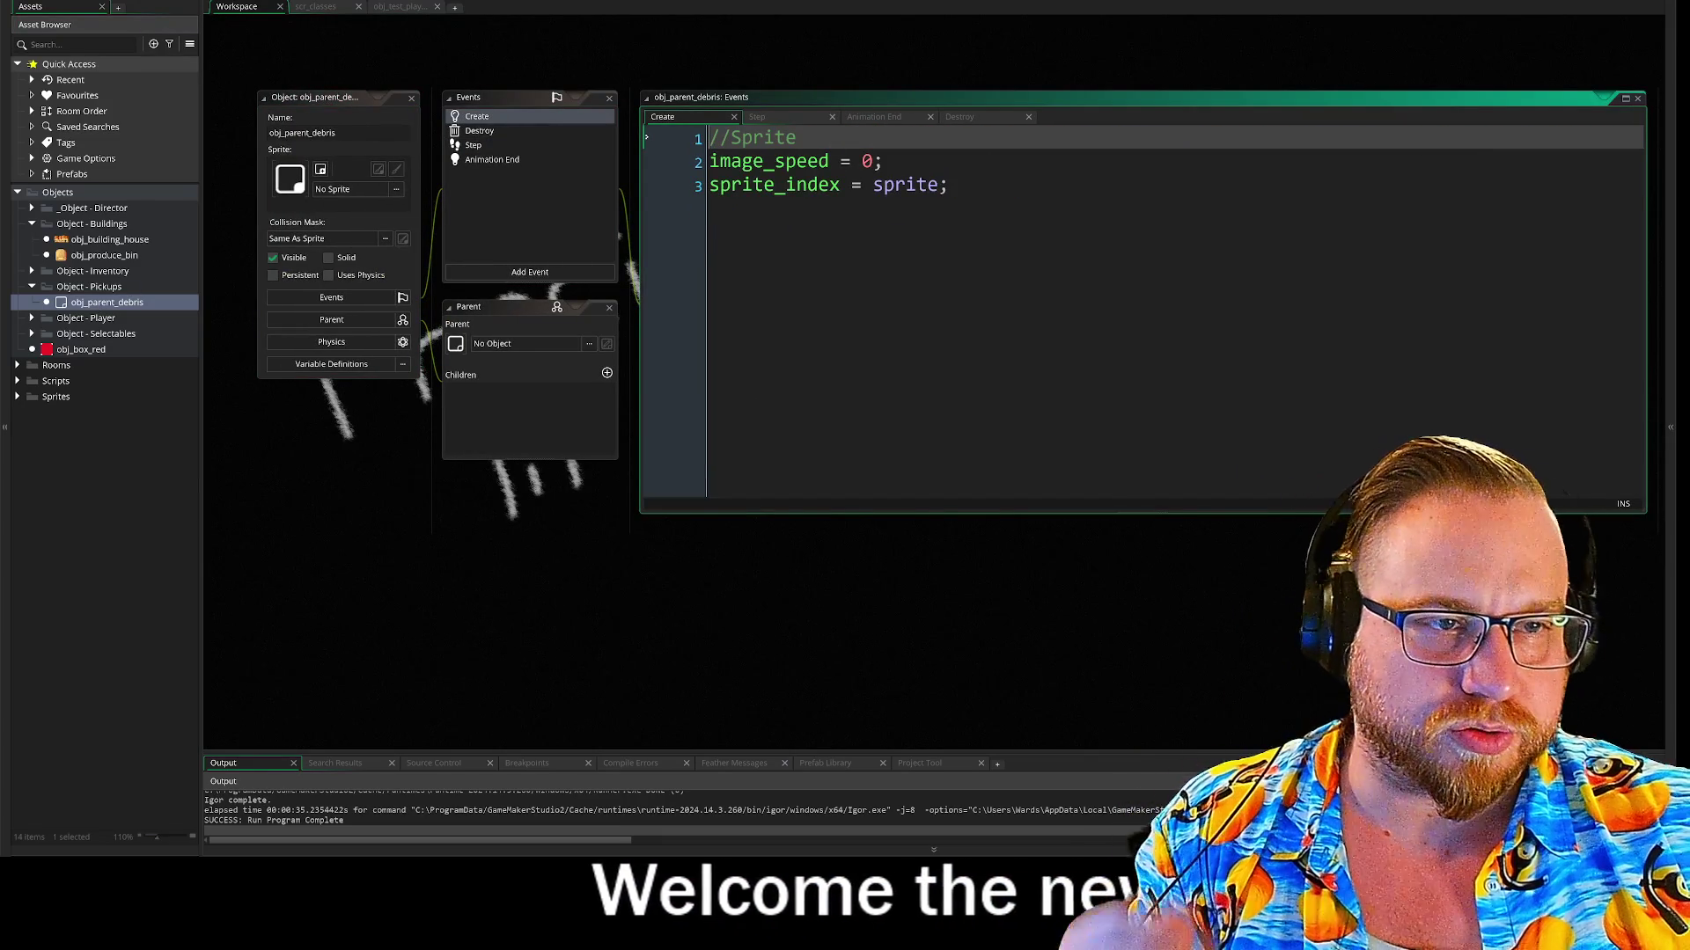
# Insert a new Debris() constructor call on line 5, below the sprite code
pyautogui.click(948, 185)
pyautogui.press('Return')
pyautogui.press('Return')
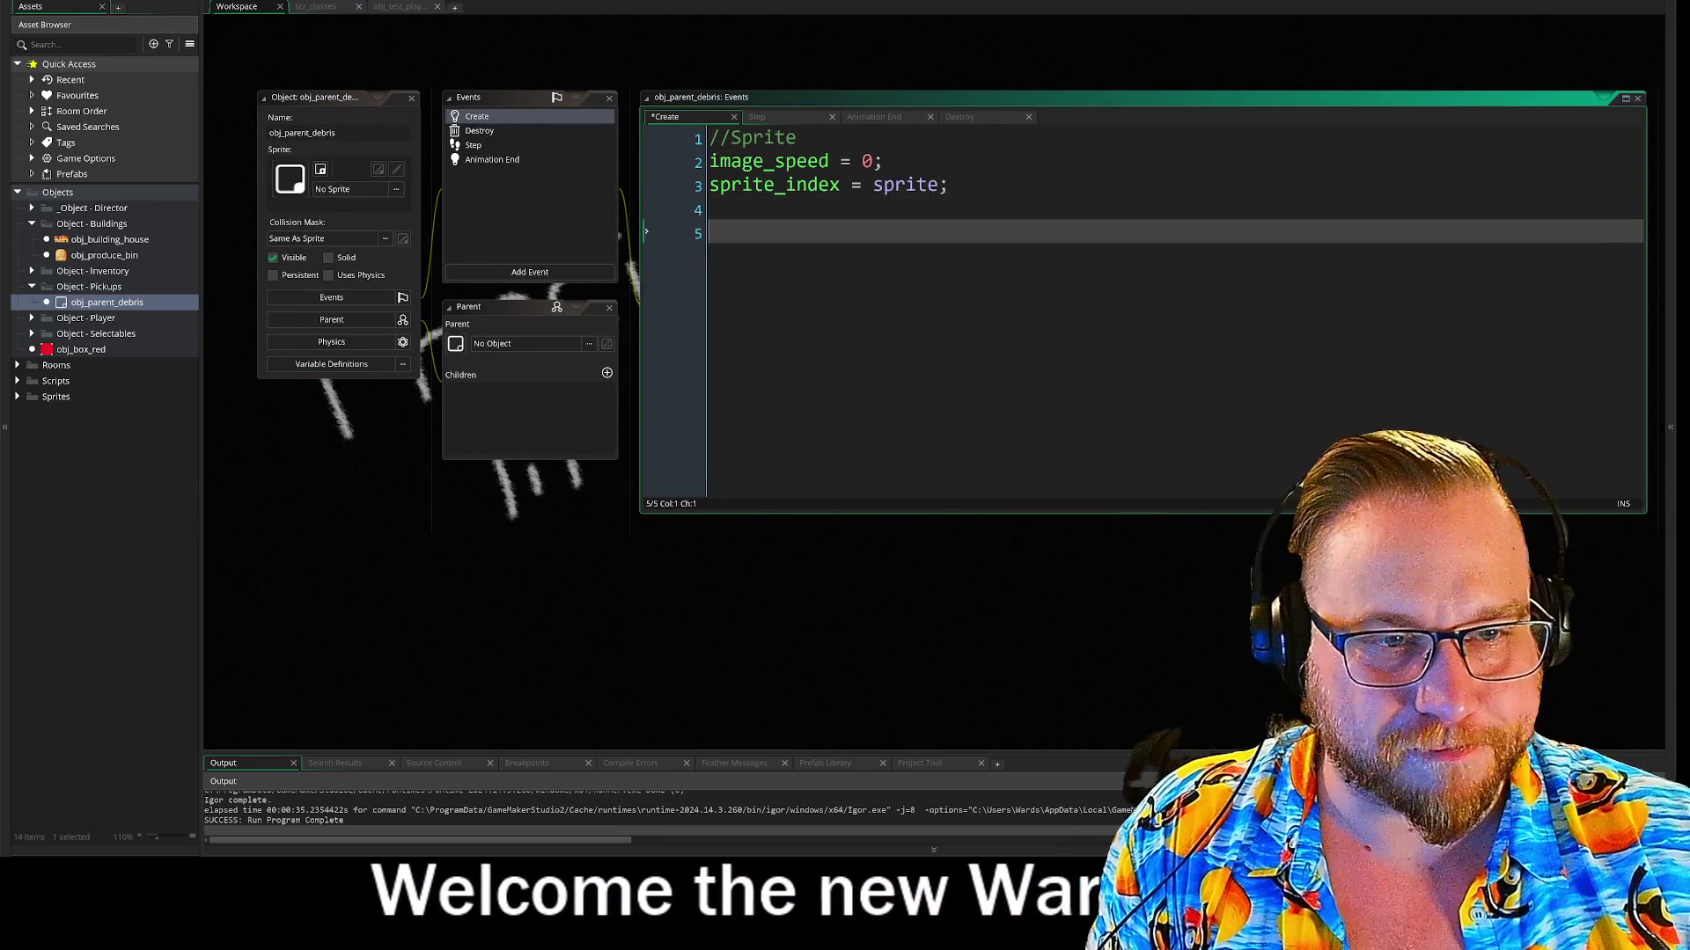
pyautogui.write('New')
pyautogui.press('BackSpace')
pyautogui.press('BackSpace')
pyautogui.press('BackSpace')
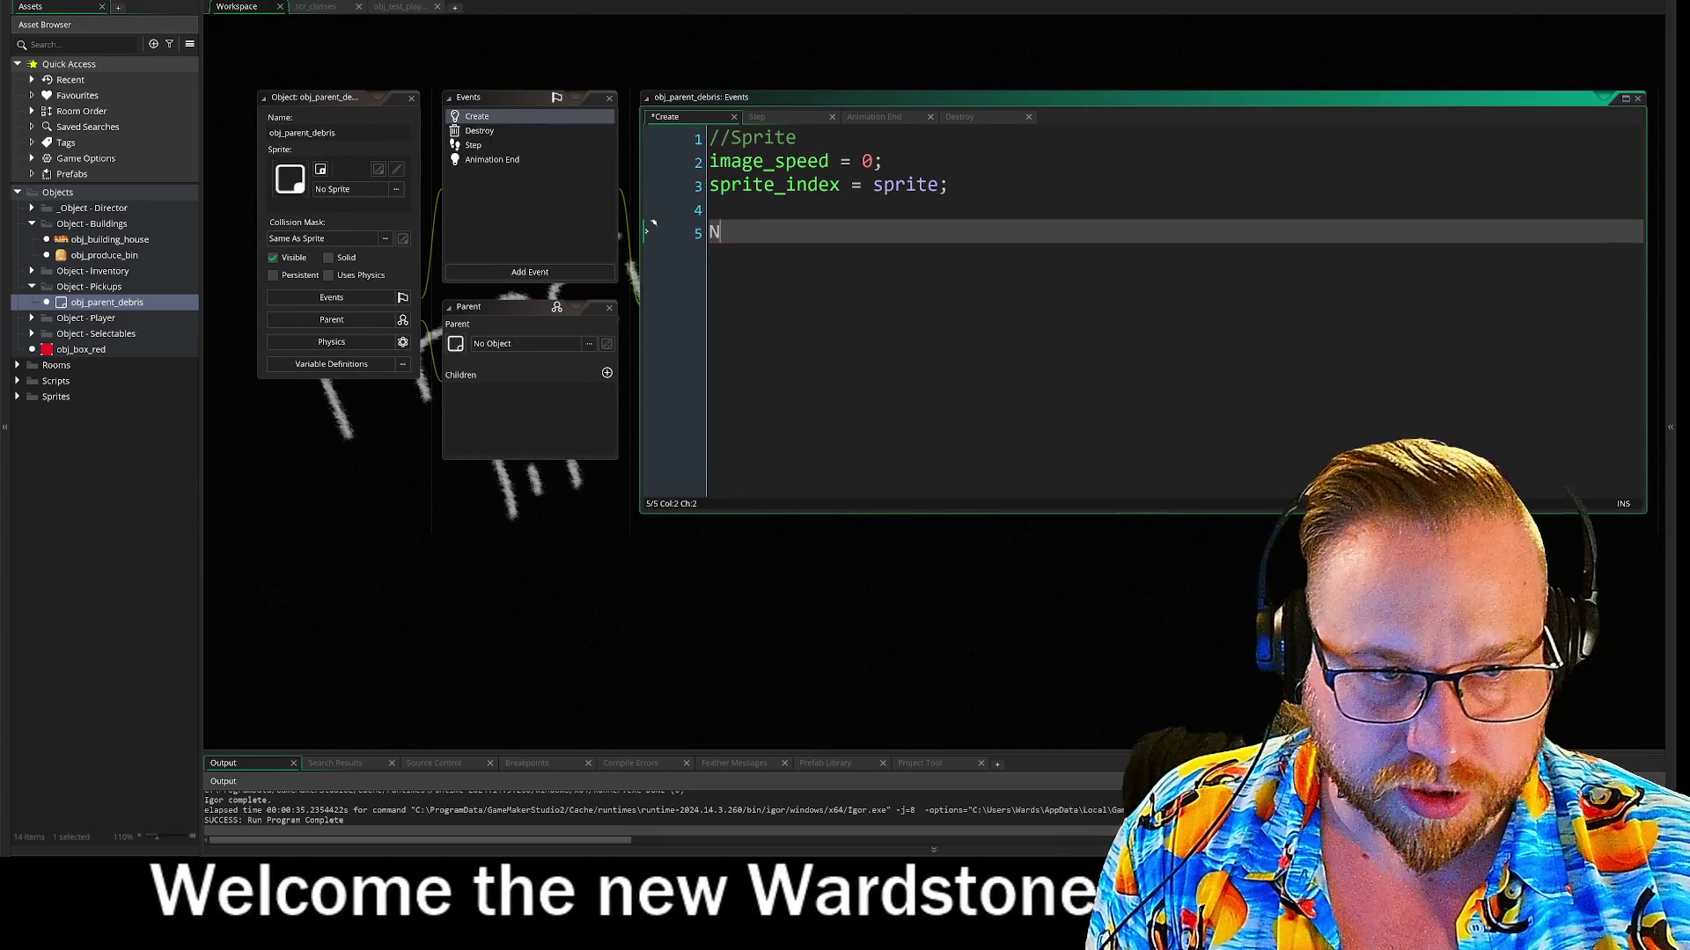
pyautogui.write('N')
pyautogui.press('BackSpace')
pyautogui.write('new')
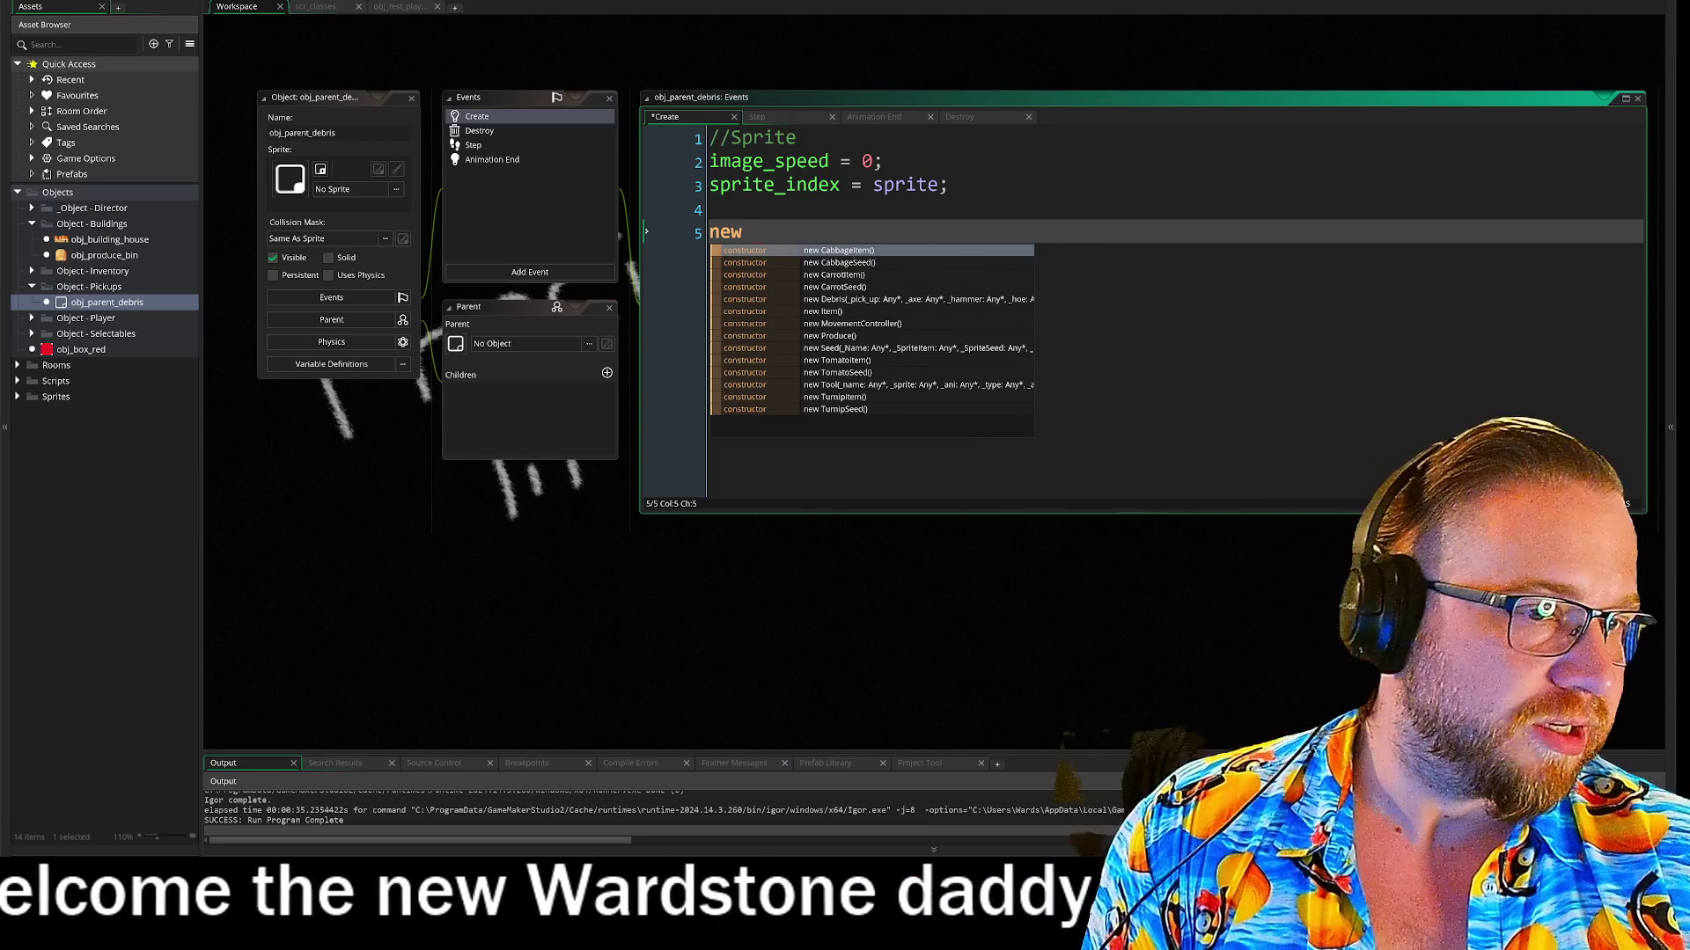
pyautogui.press('Down')
pyautogui.press('Down')
pyautogui.press('Down')
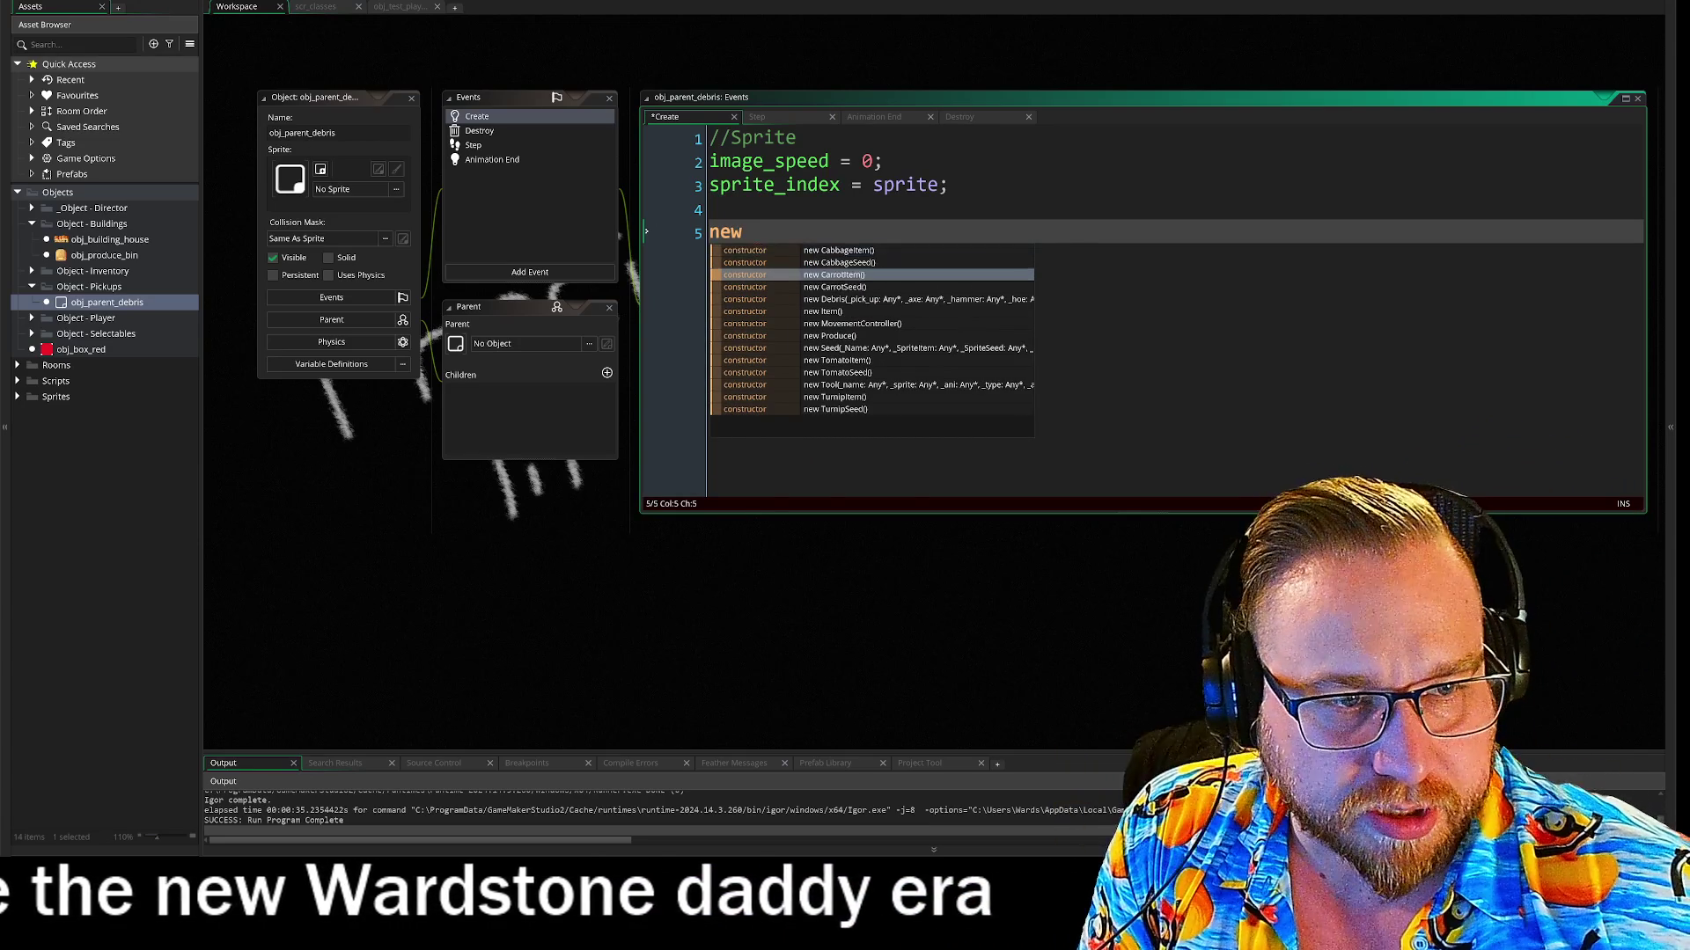
pyautogui.press('Return')
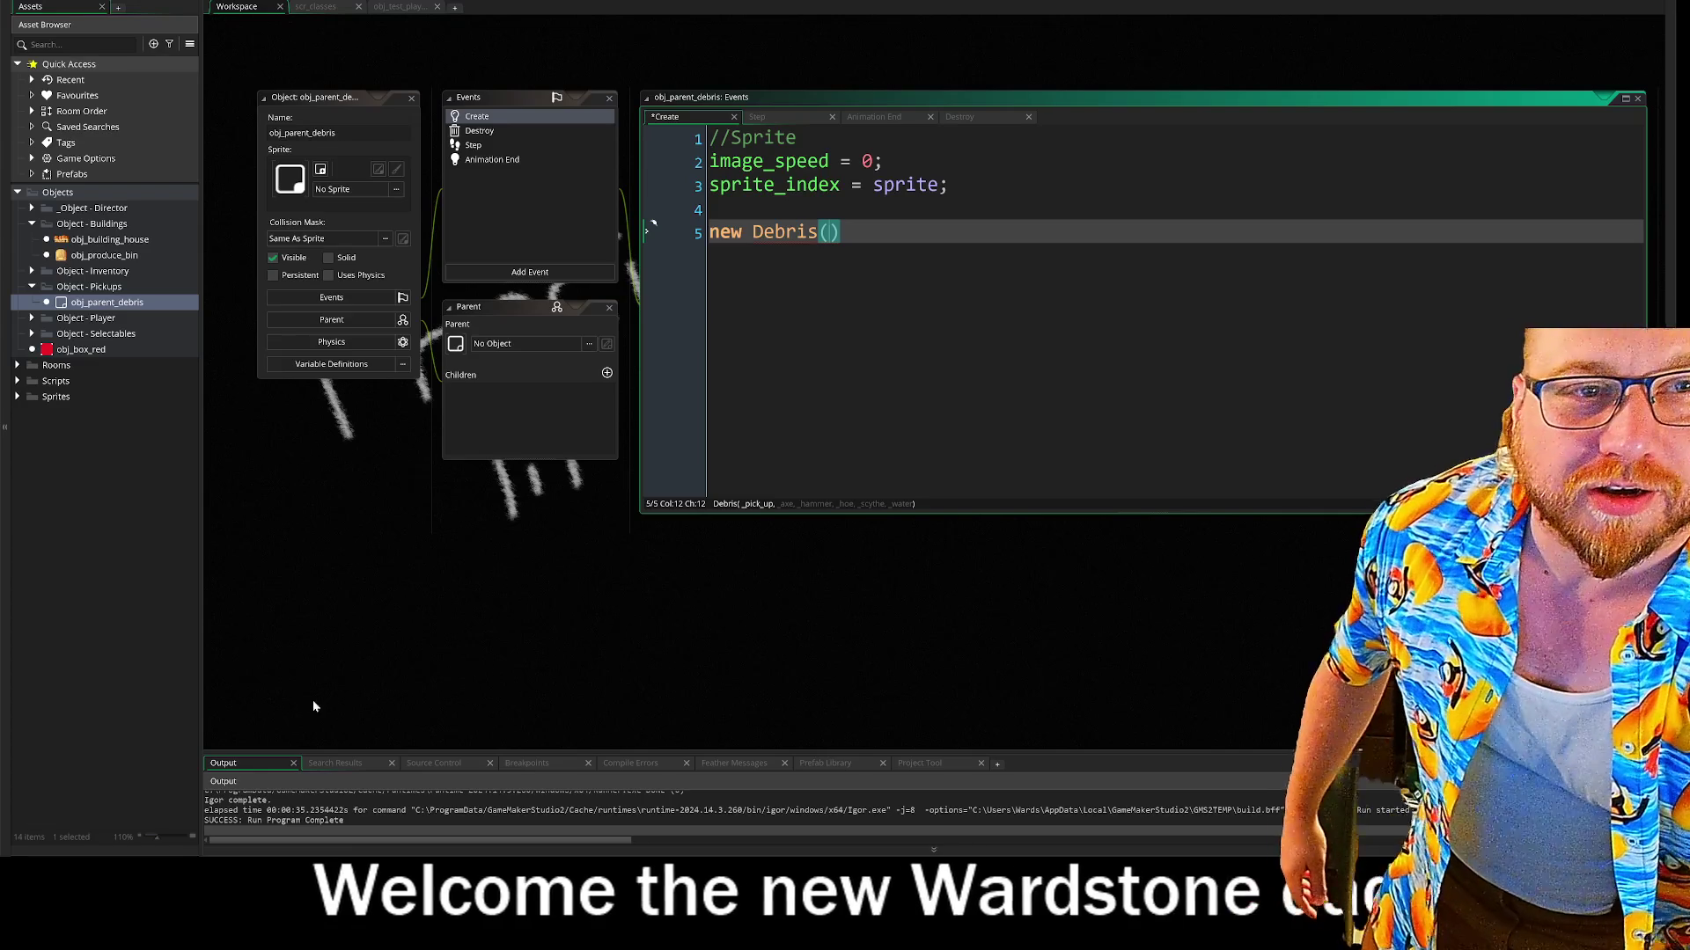
# Collapse the Asset Browser and Output docks with F12 to maximise the workspace
pyautogui.press('F12')
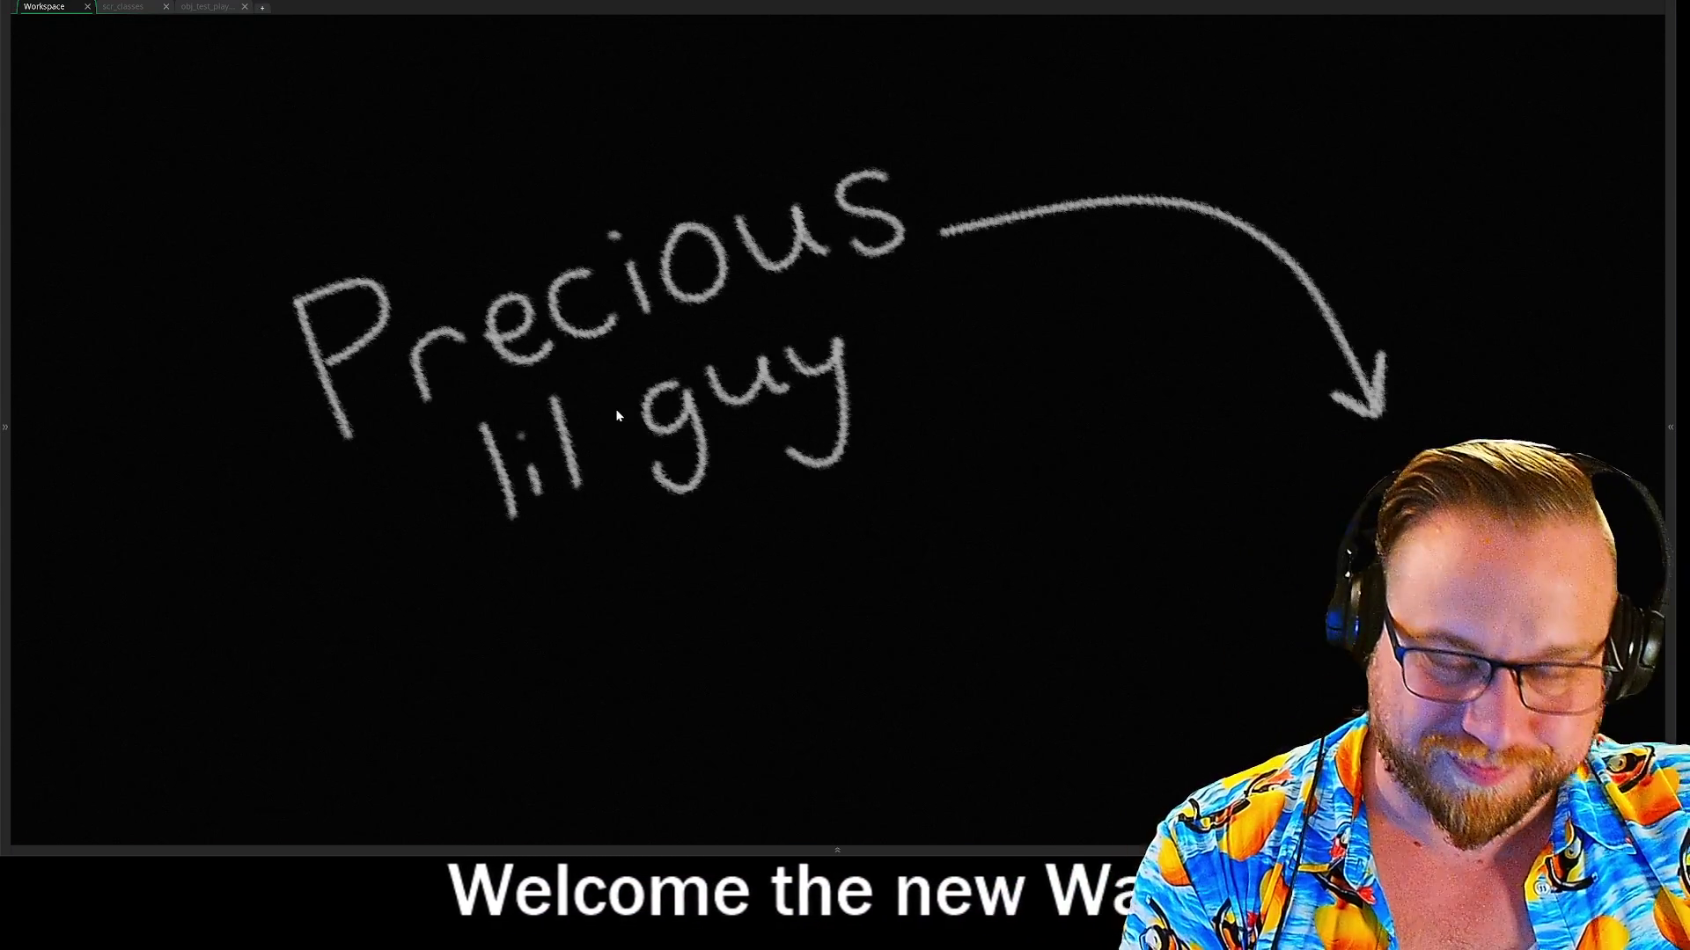
# Restore the docks, pan obj_parent_debris's editors and properties into view, then check scr_classes
pyautogui.press('F12')
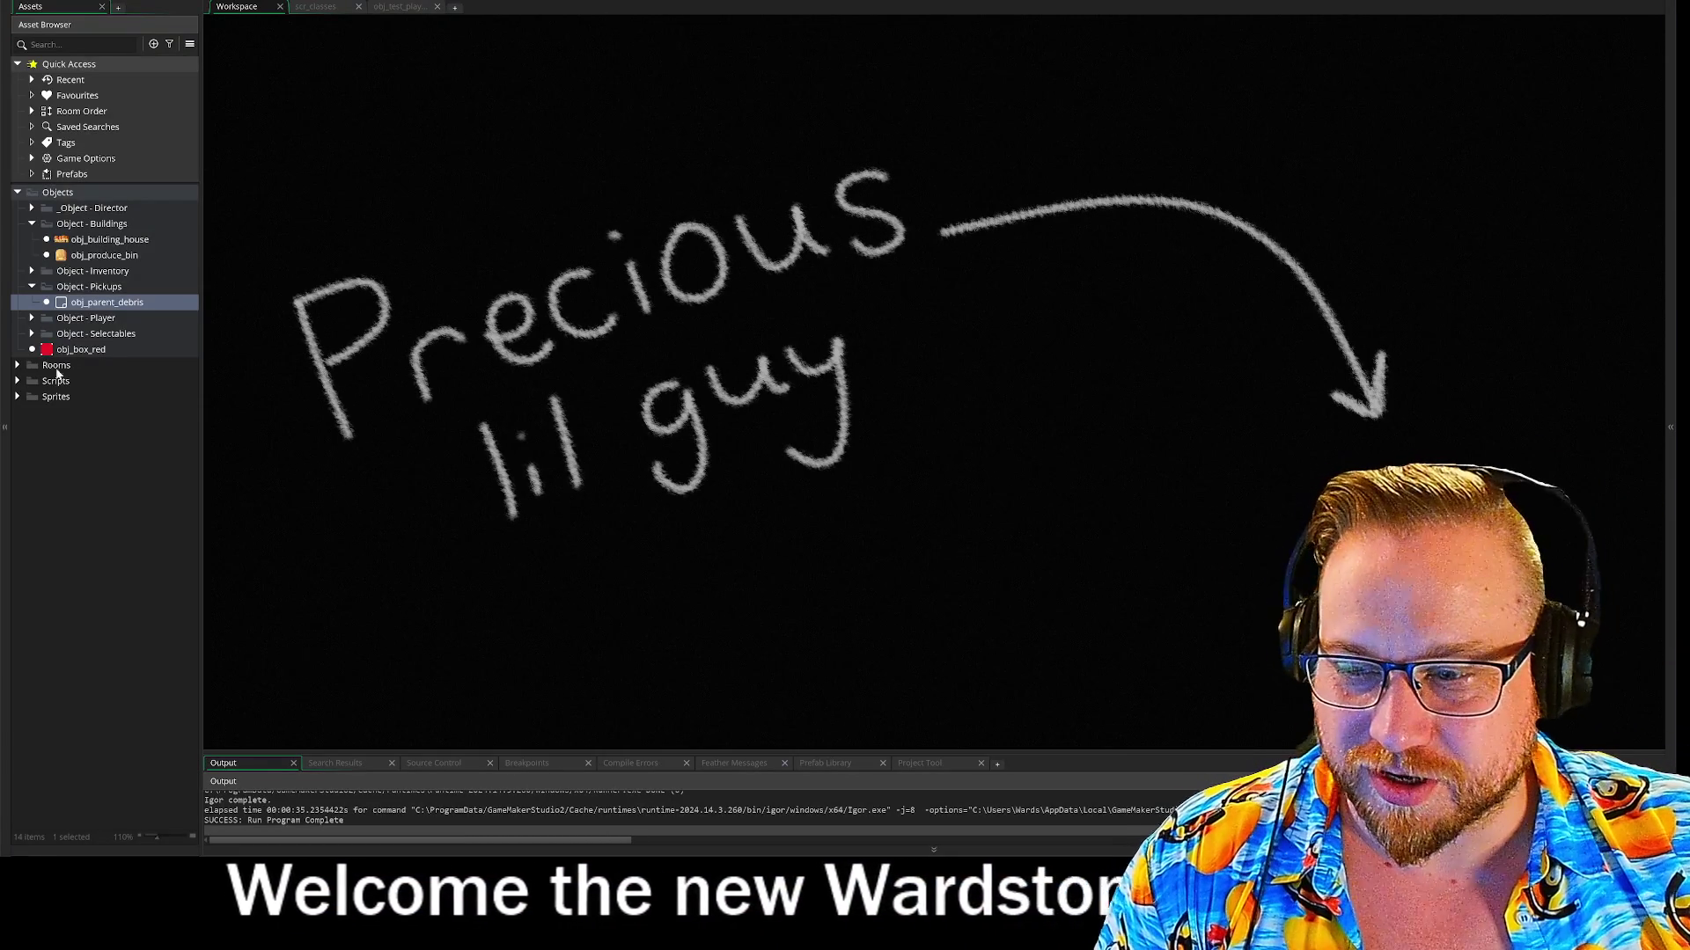
pyautogui.doubleClick(106, 302)
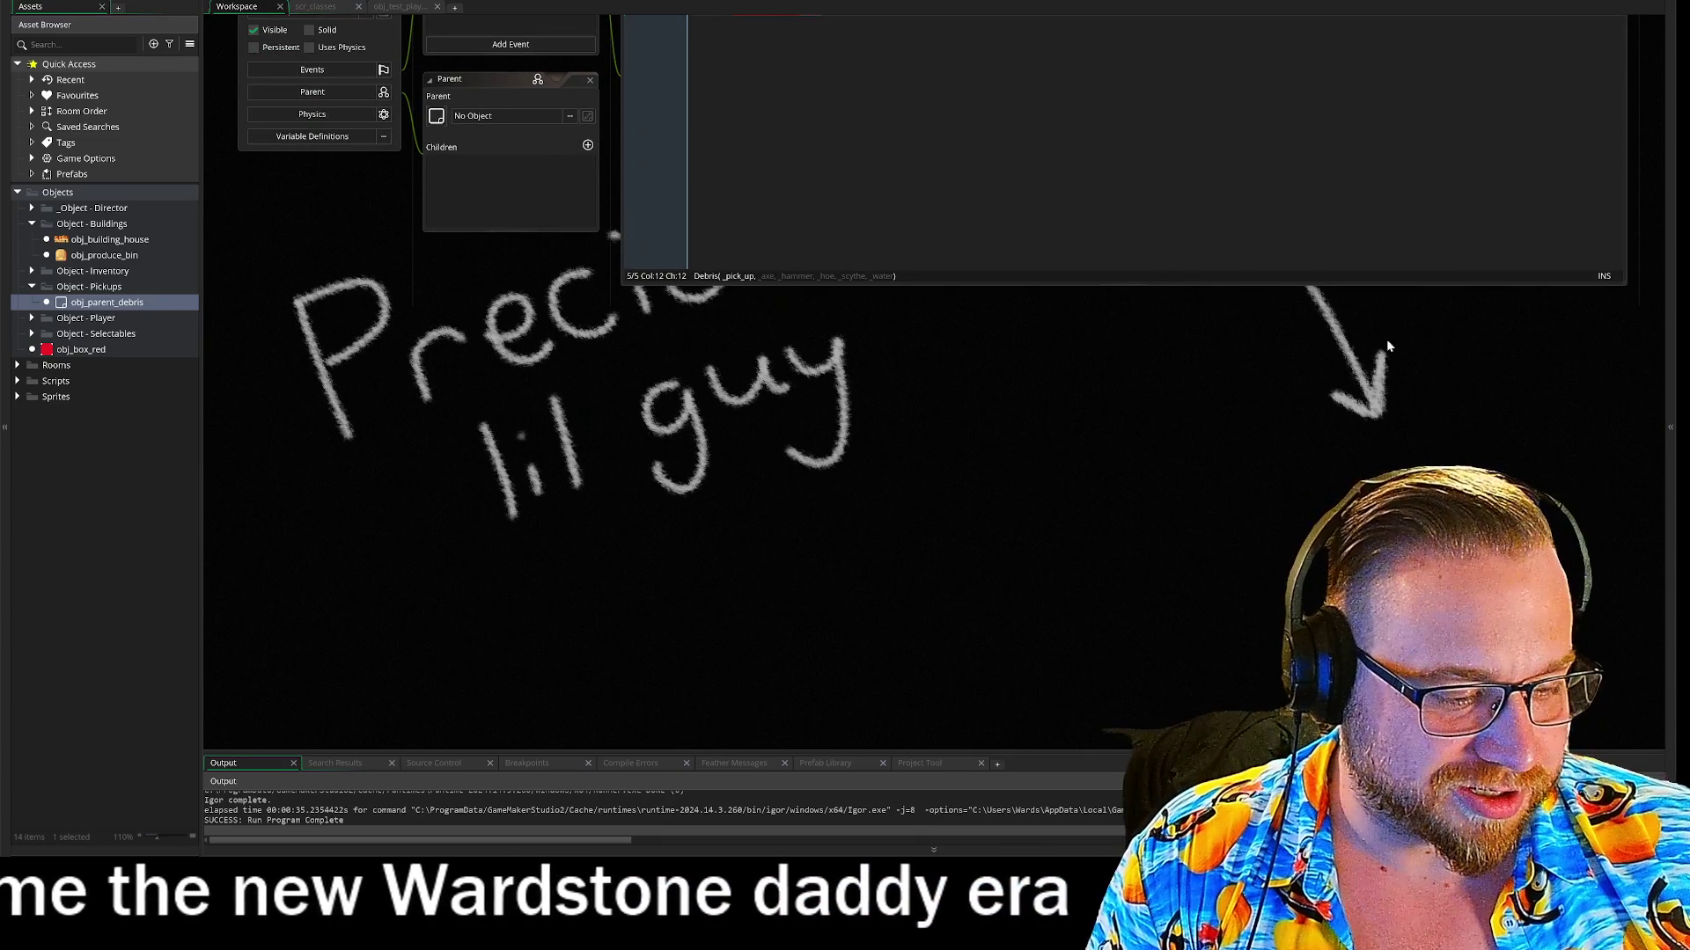
pyautogui.moveTo(1384, 354)
pyautogui.mouseDown()
pyautogui.moveTo(1237, 544)
pyautogui.moveTo(1204, 511)
pyautogui.moveTo(1135, 535)
pyautogui.moveTo(1138, 554)
pyautogui.moveTo(1183, 510)
pyautogui.mouseUp()
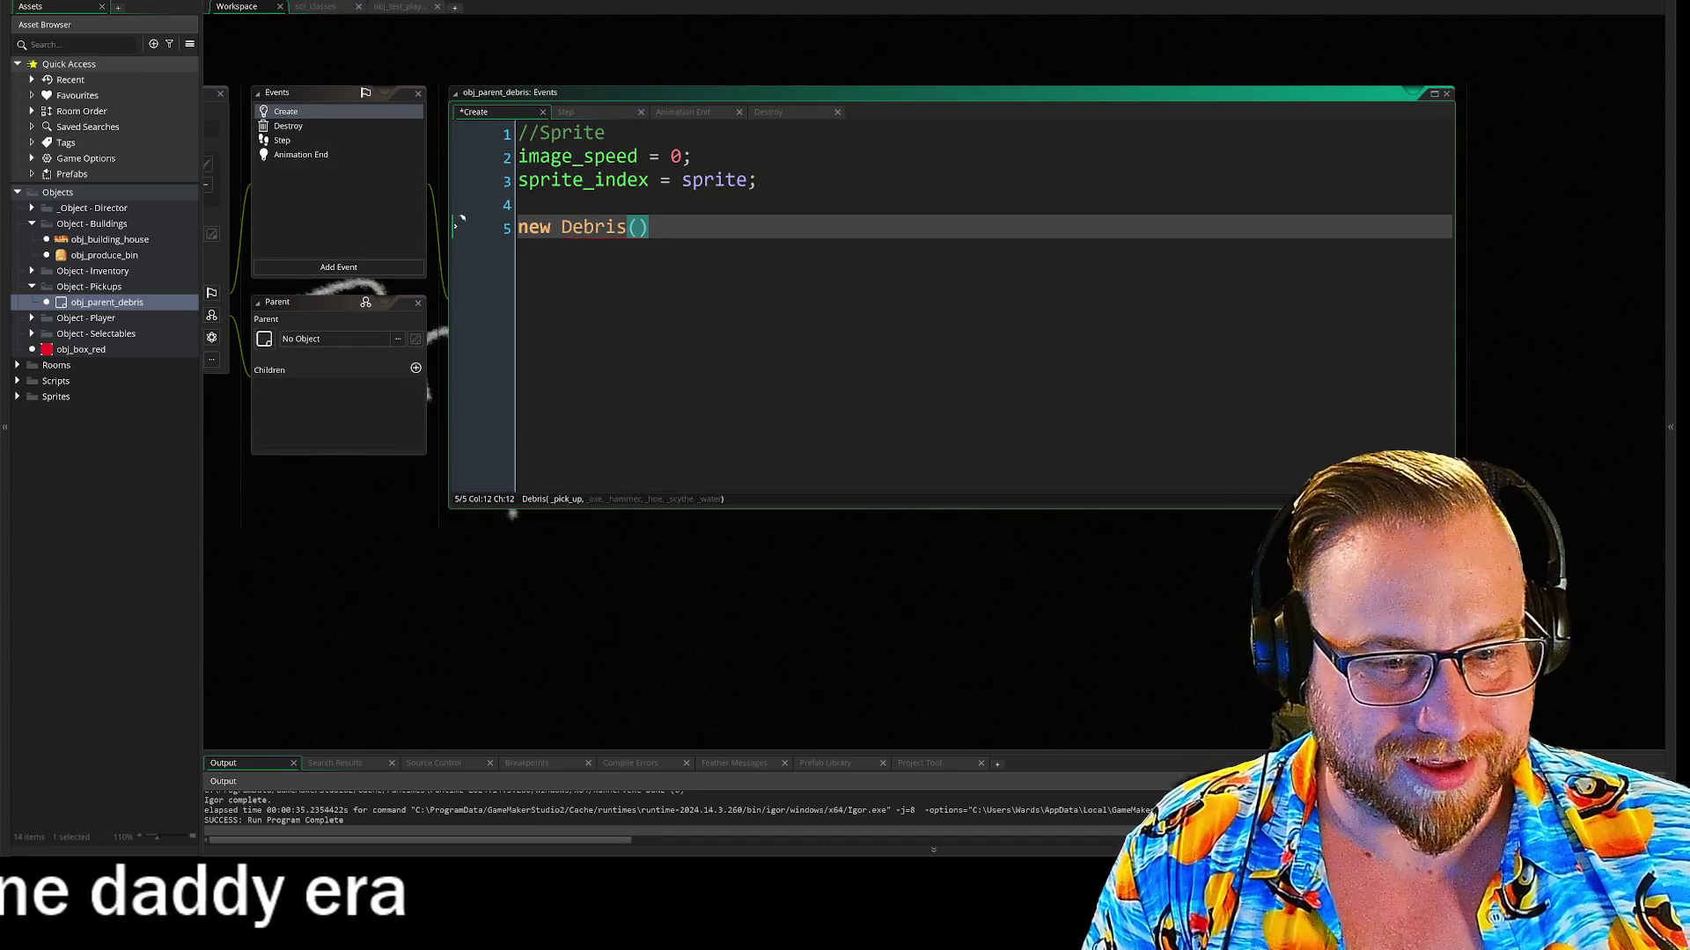
pyautogui.moveTo(512, 515)
pyautogui.mouseDown()
pyautogui.moveTo(588, 488)
pyautogui.moveTo(586, 425)
pyautogui.moveTo(603, 414)
pyautogui.mouseUp()
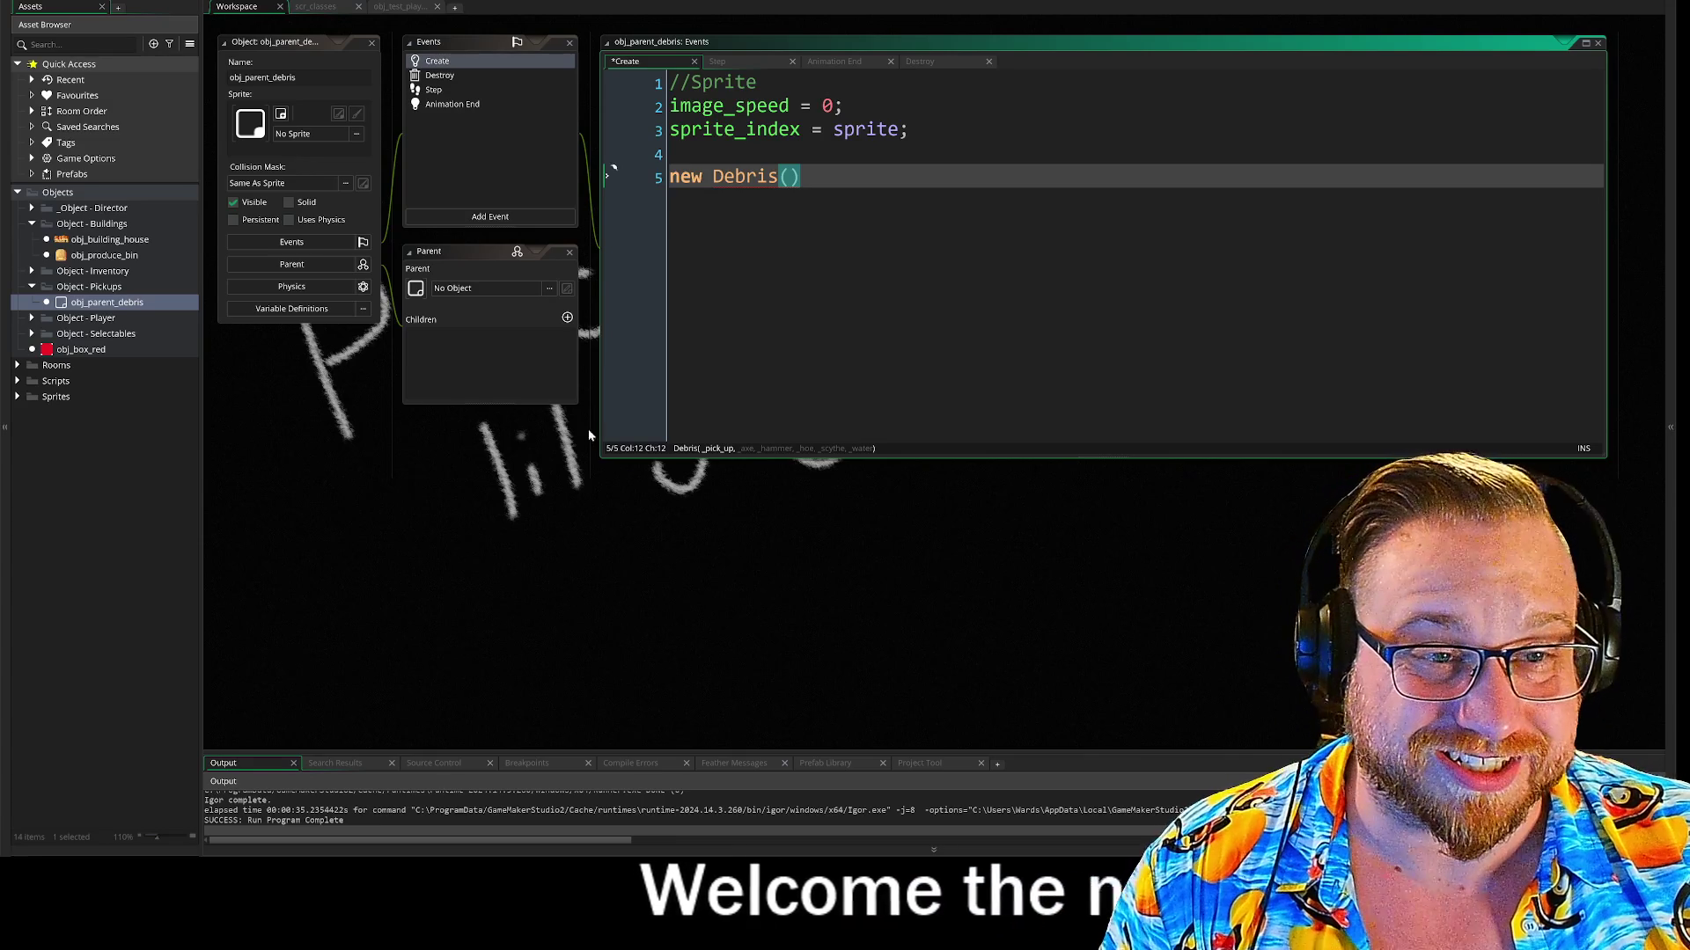
pyautogui.moveTo(775, 180)
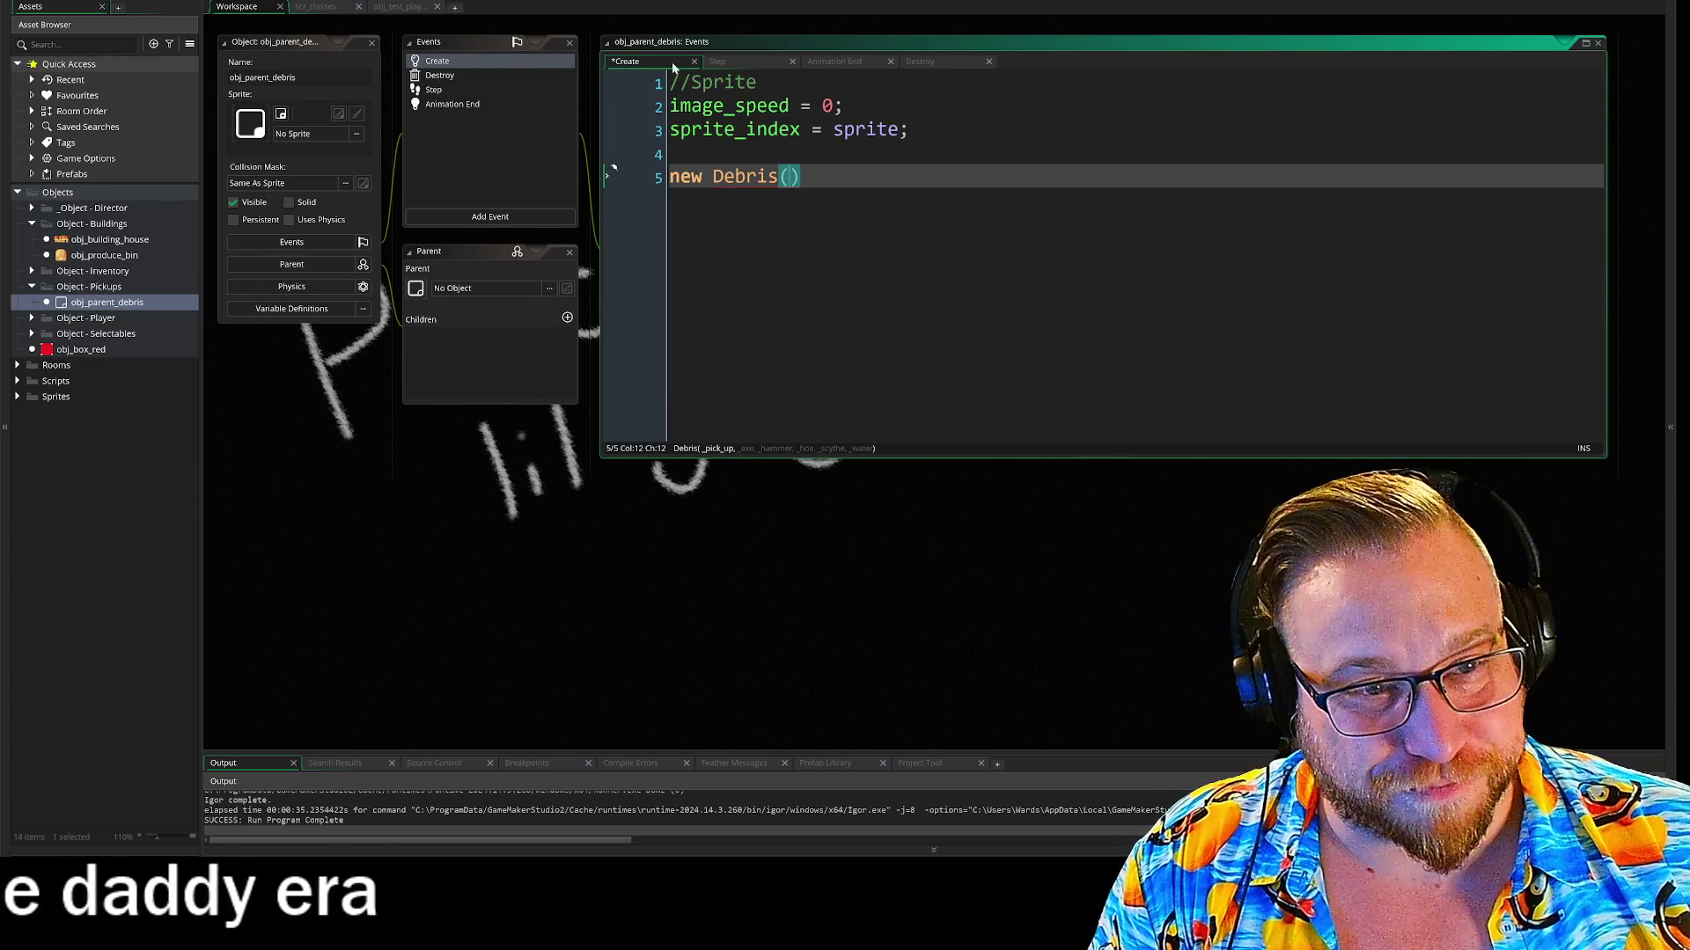
pyautogui.click(301, 7)
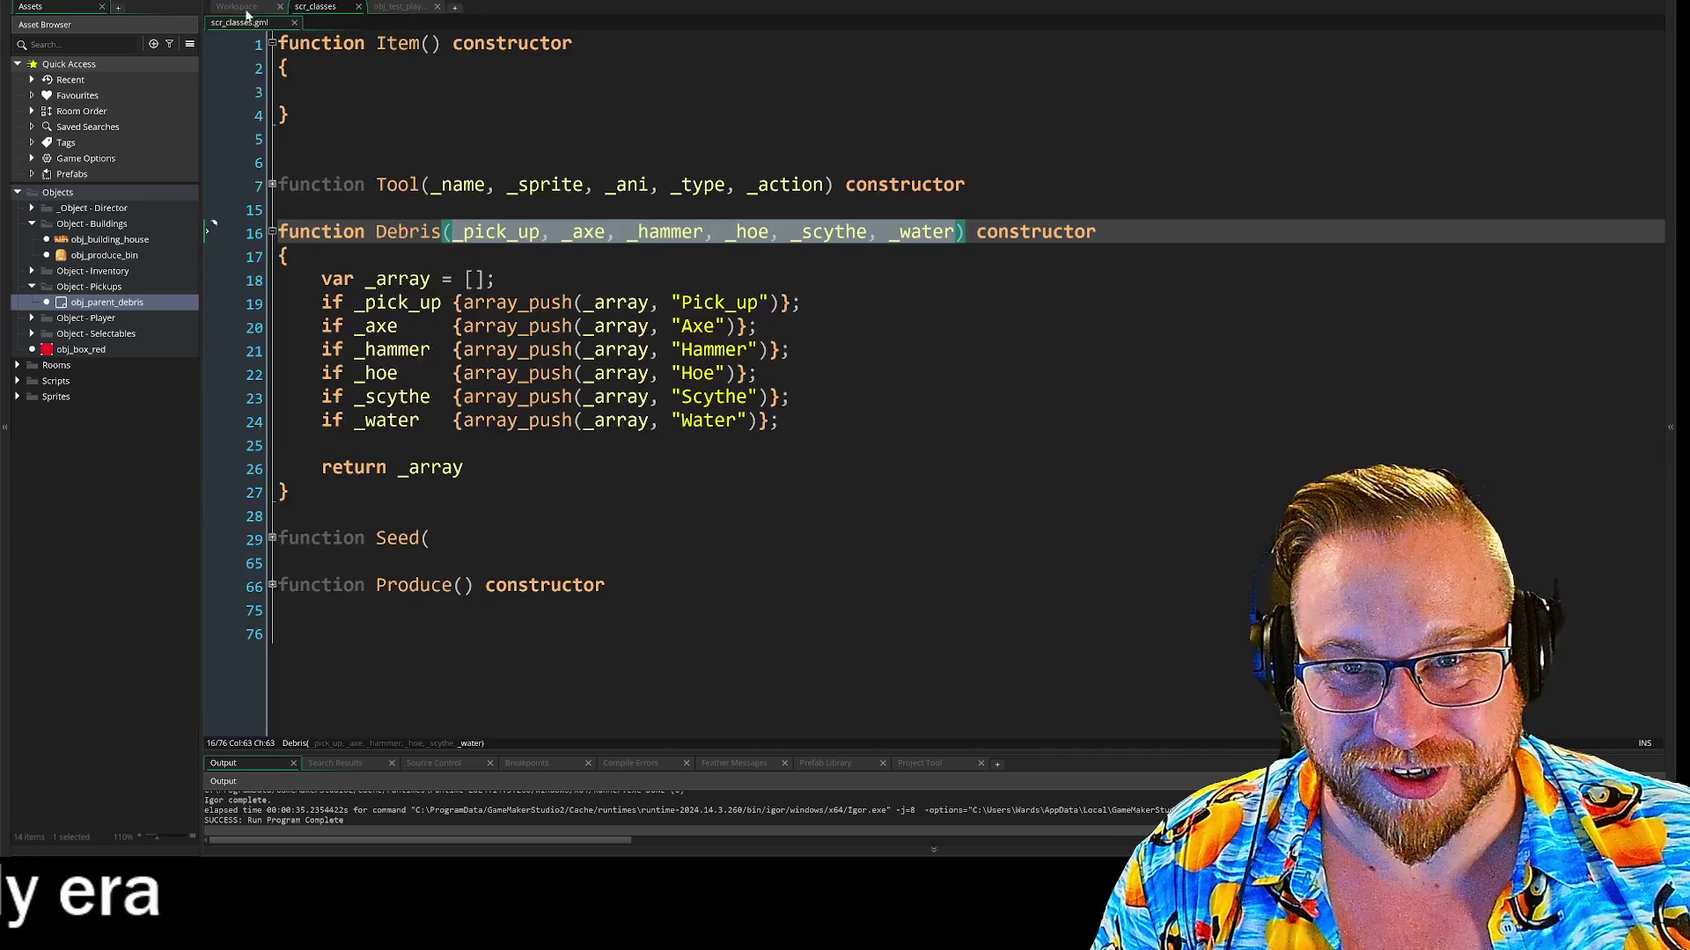
pyautogui.click(238, 7)
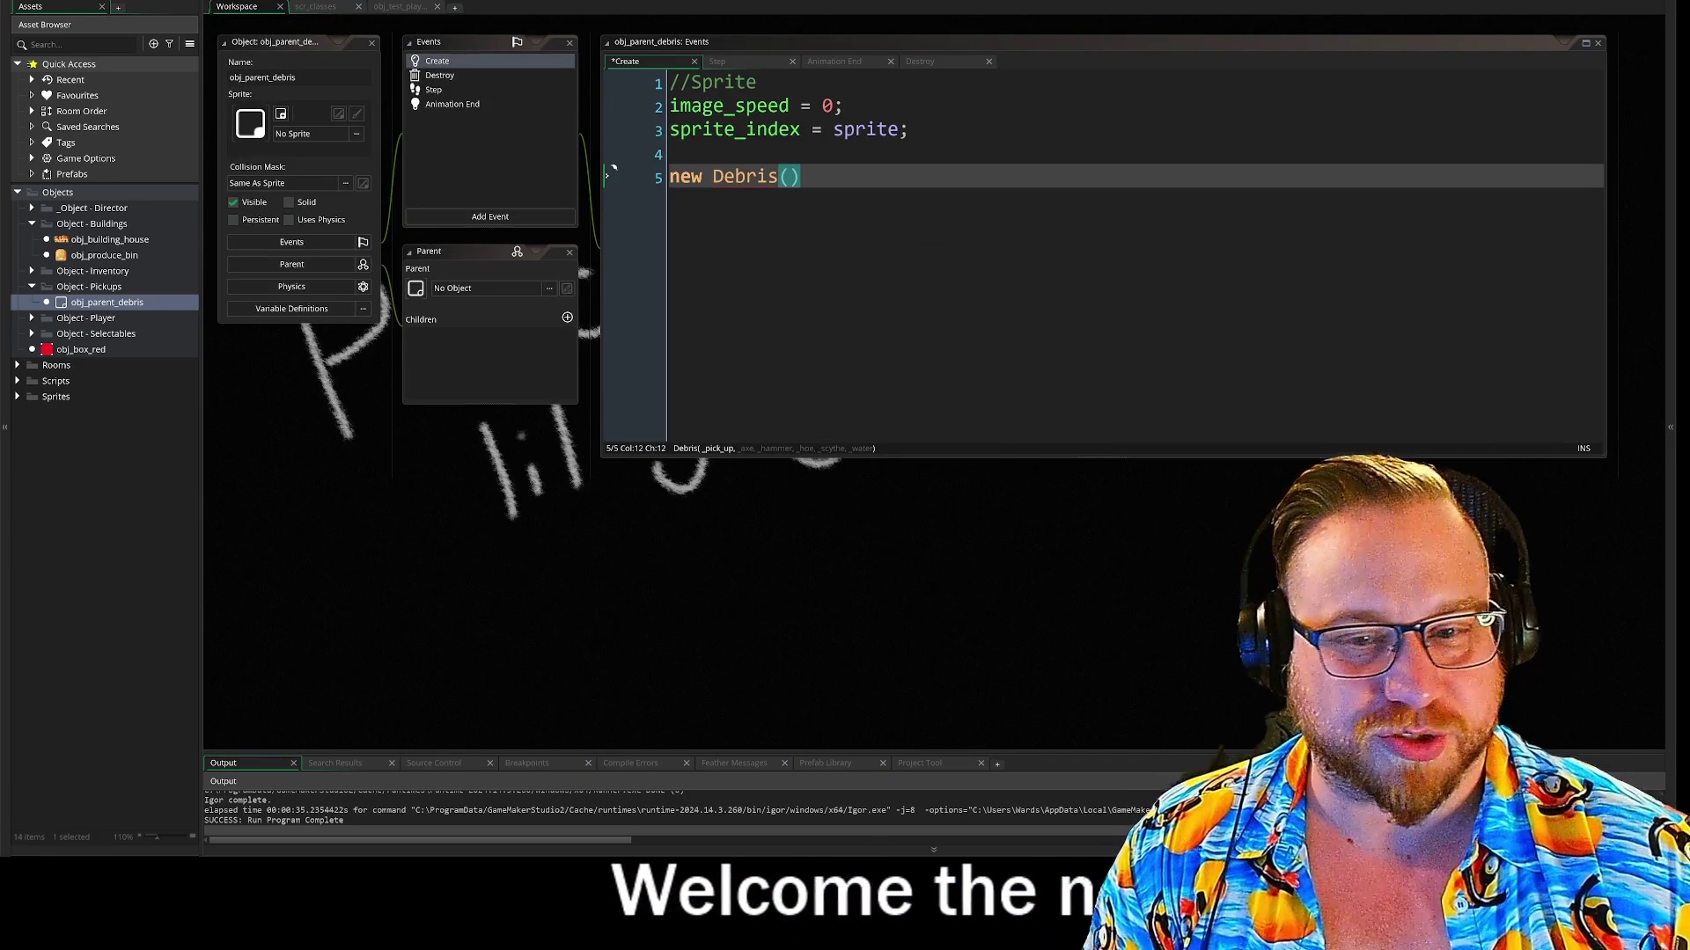
pyautogui.click(613, 168)
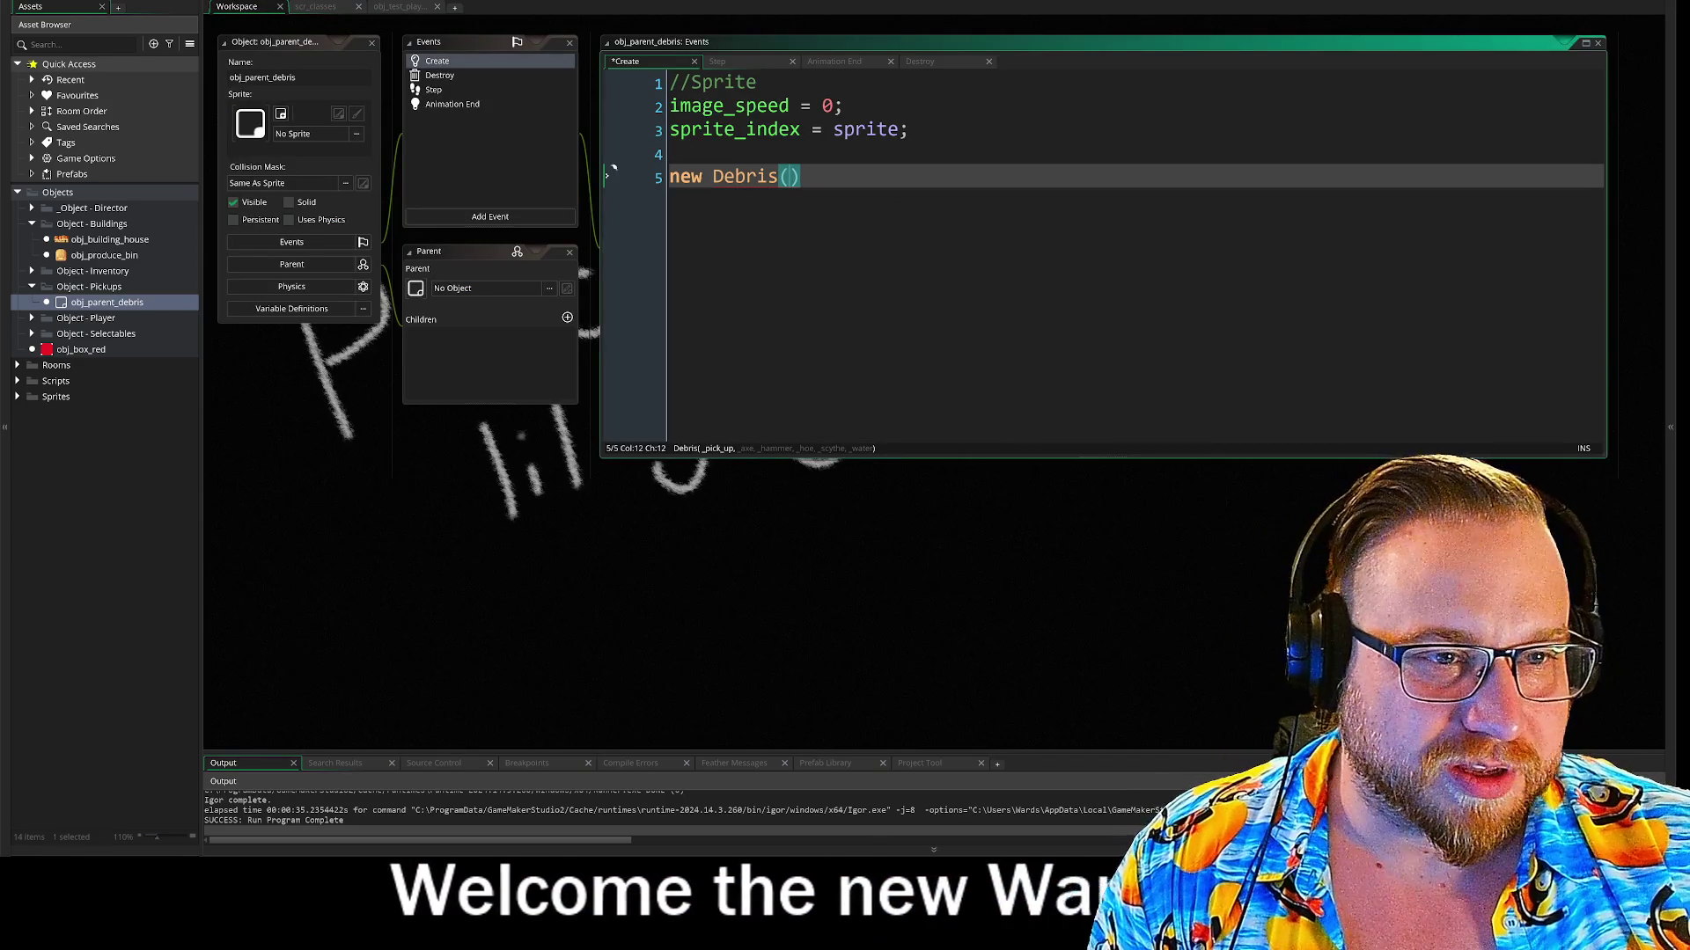
# Type 'true,' as the first Debris argument, then drag the Wikipedia window over the editor
pyautogui.write('true,')
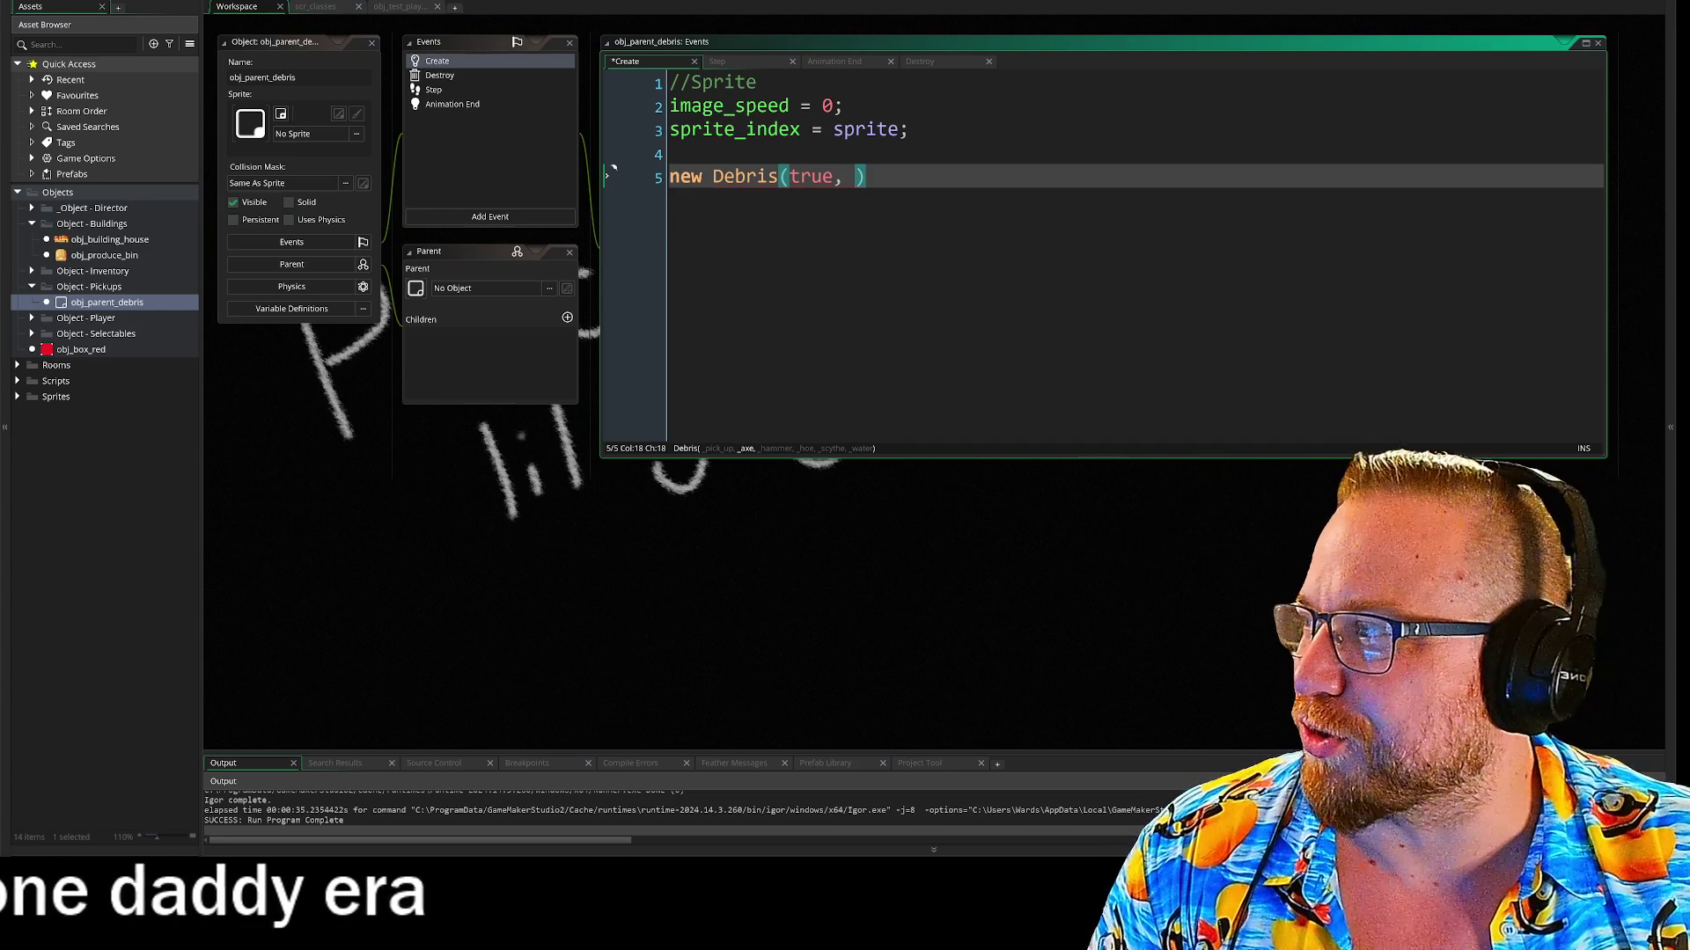
pyautogui.moveTo(0, 33); pyautogui.dragTo(559, 33)
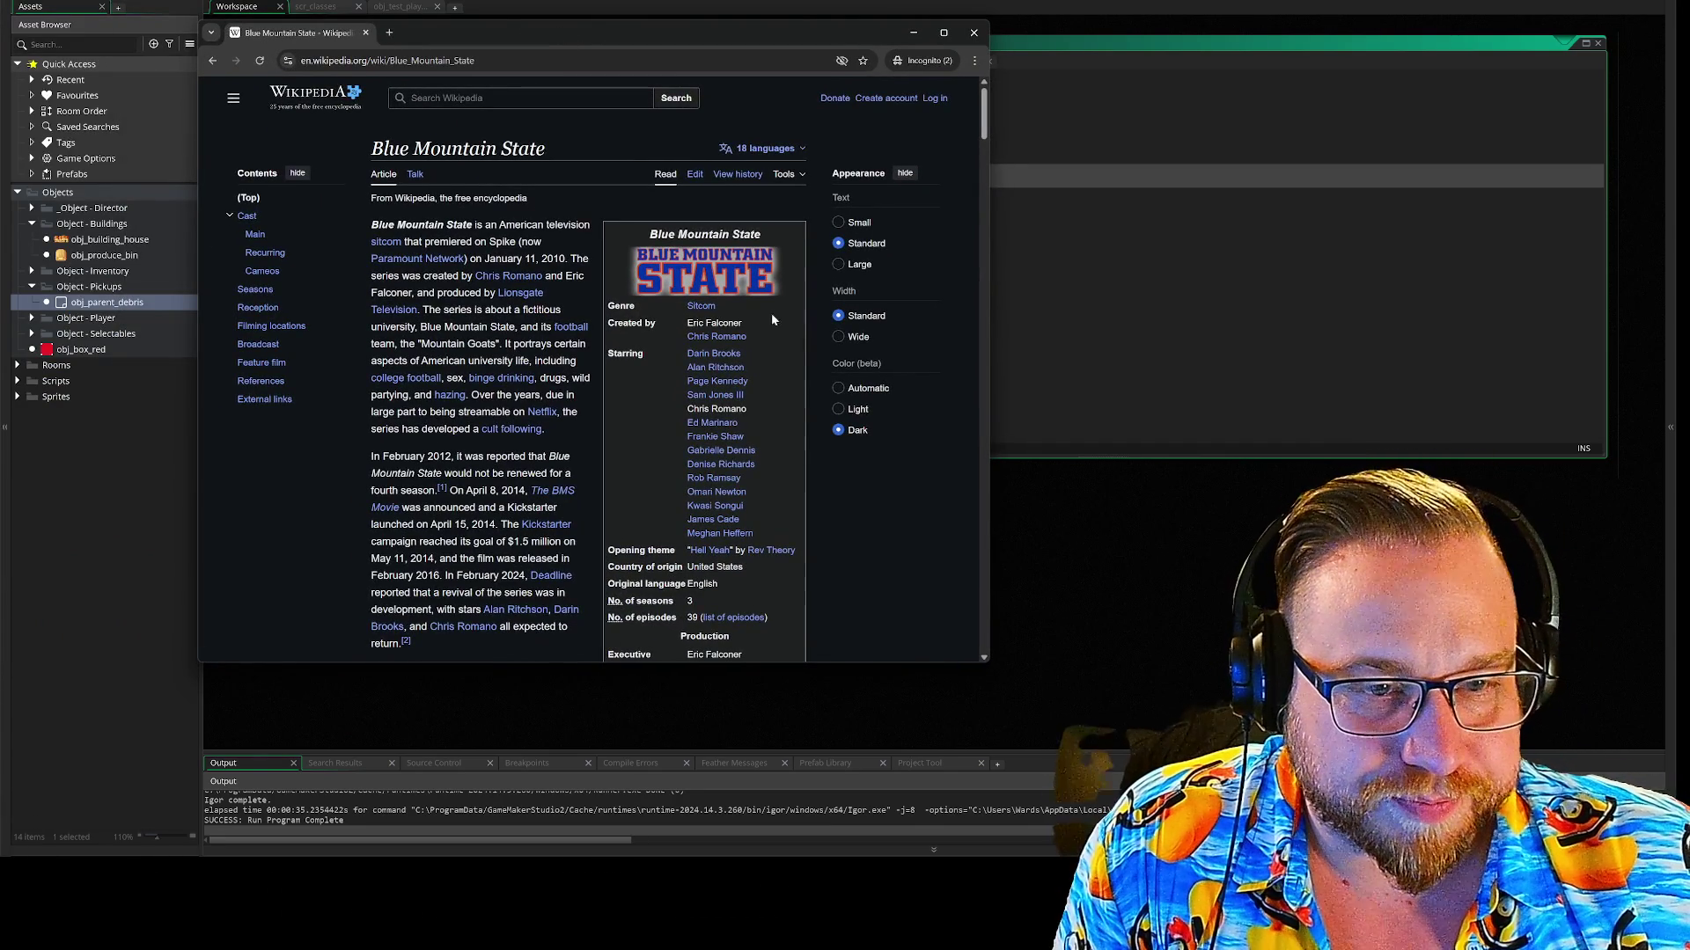
# Scroll the Blue Mountain State article down to its Feature film section
pyautogui.scroll(-1, 779, 312)
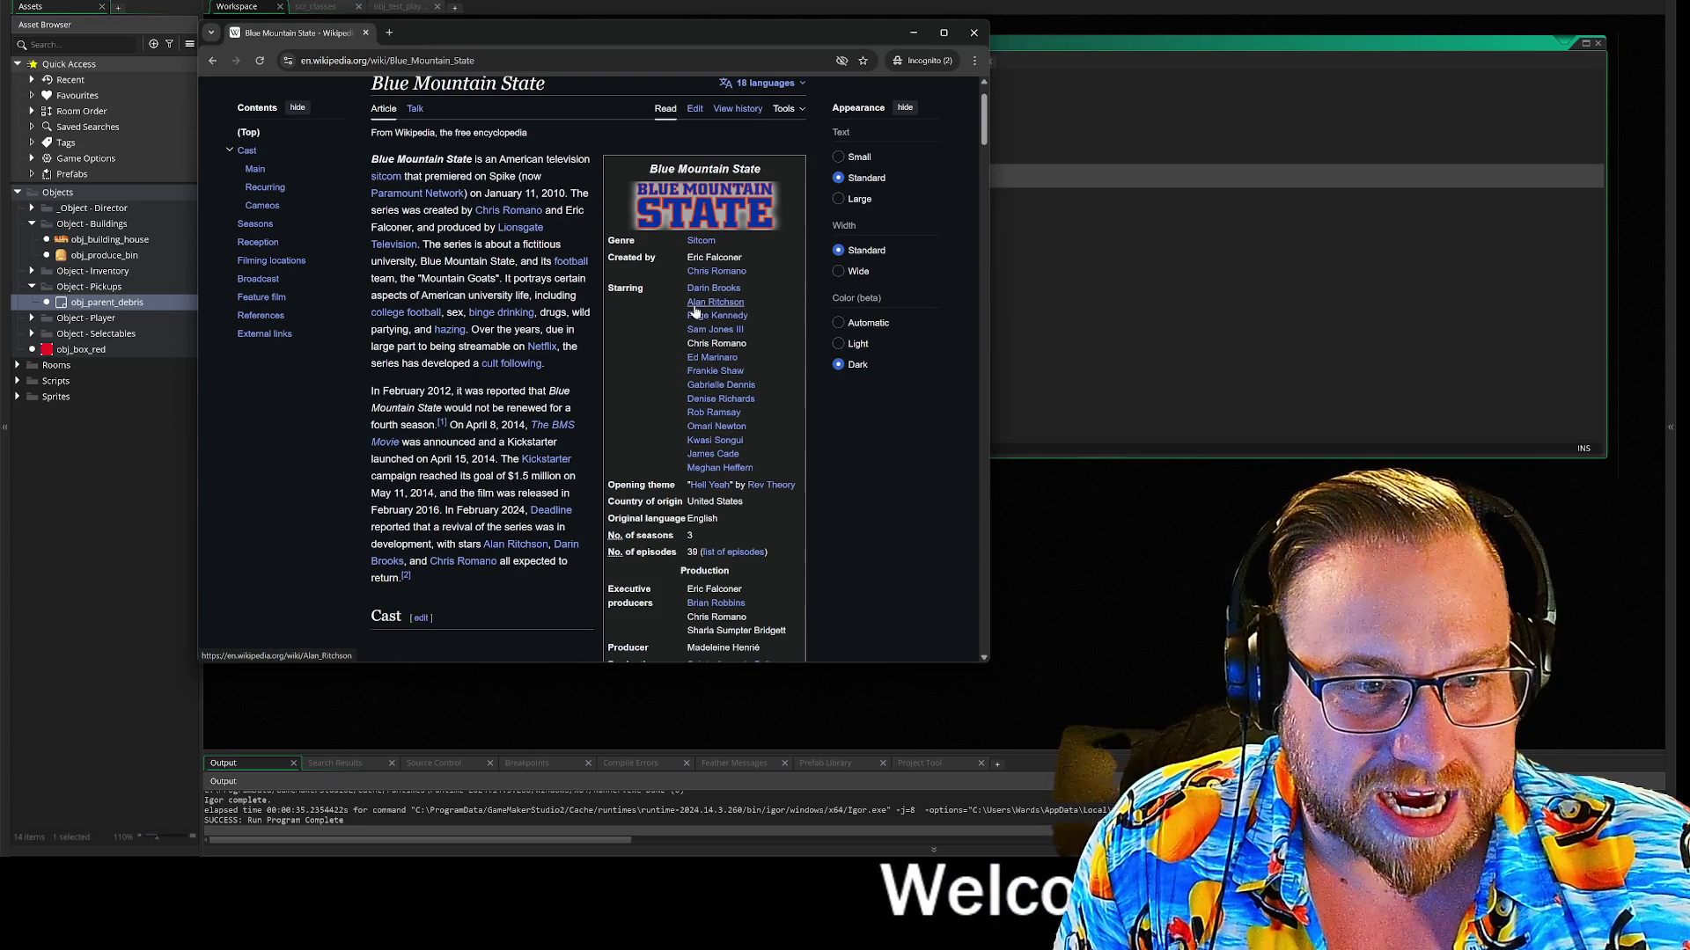
pyautogui.moveTo(706, 303)
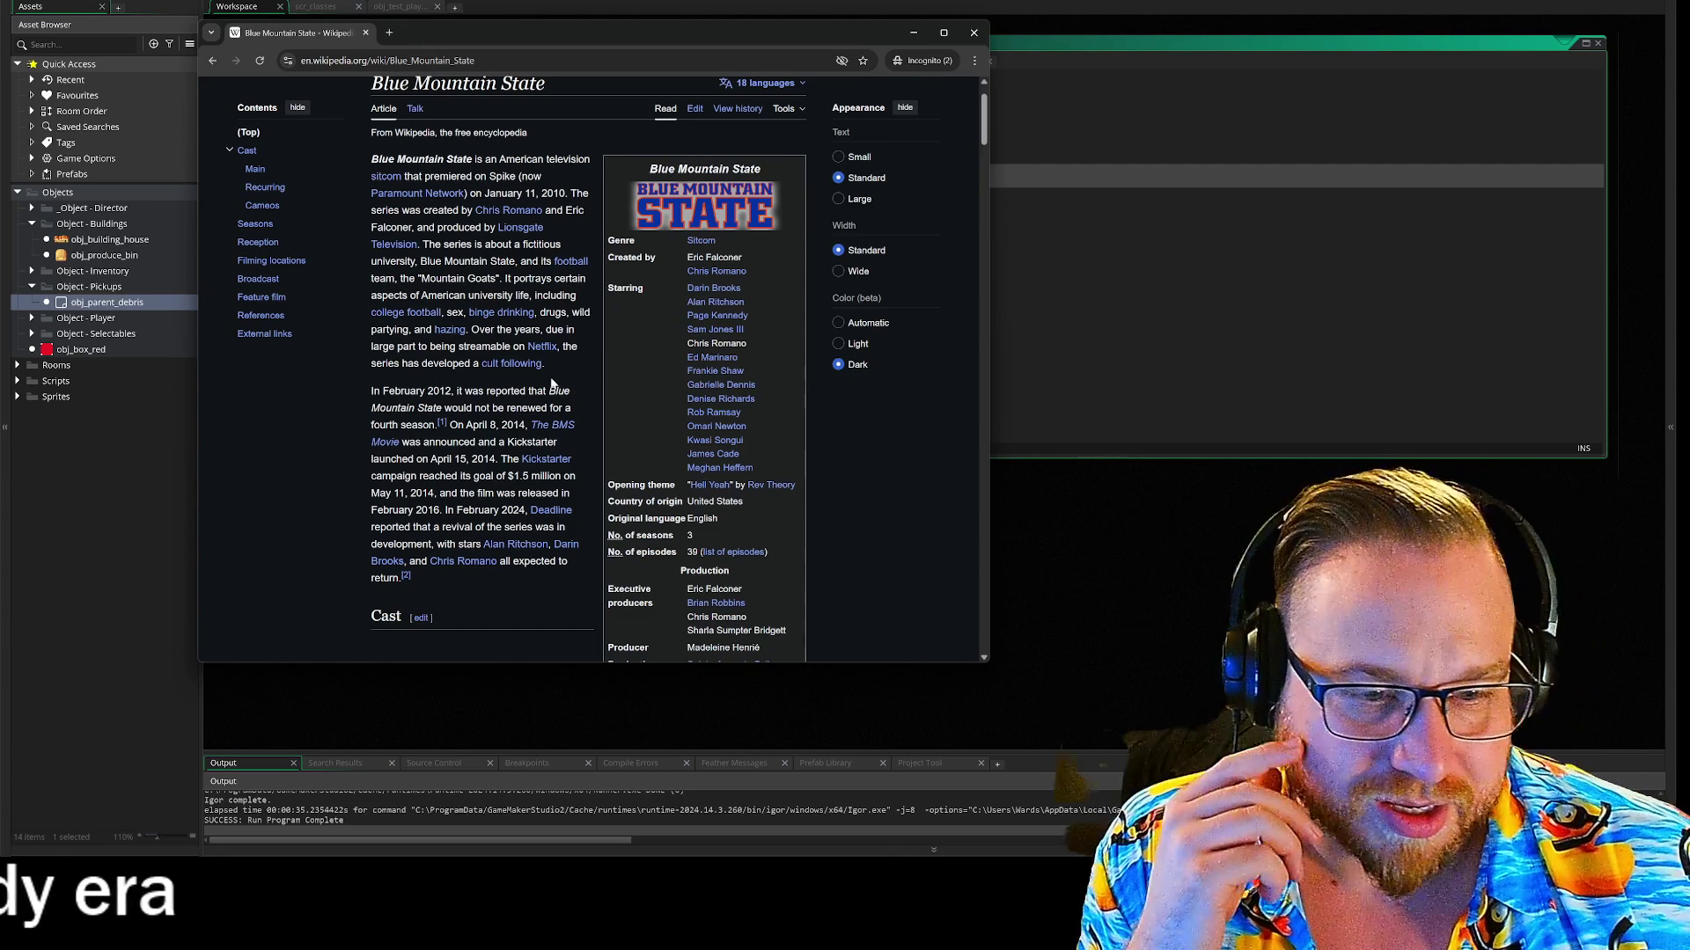
pyautogui.scroll(-7, 572, 378)
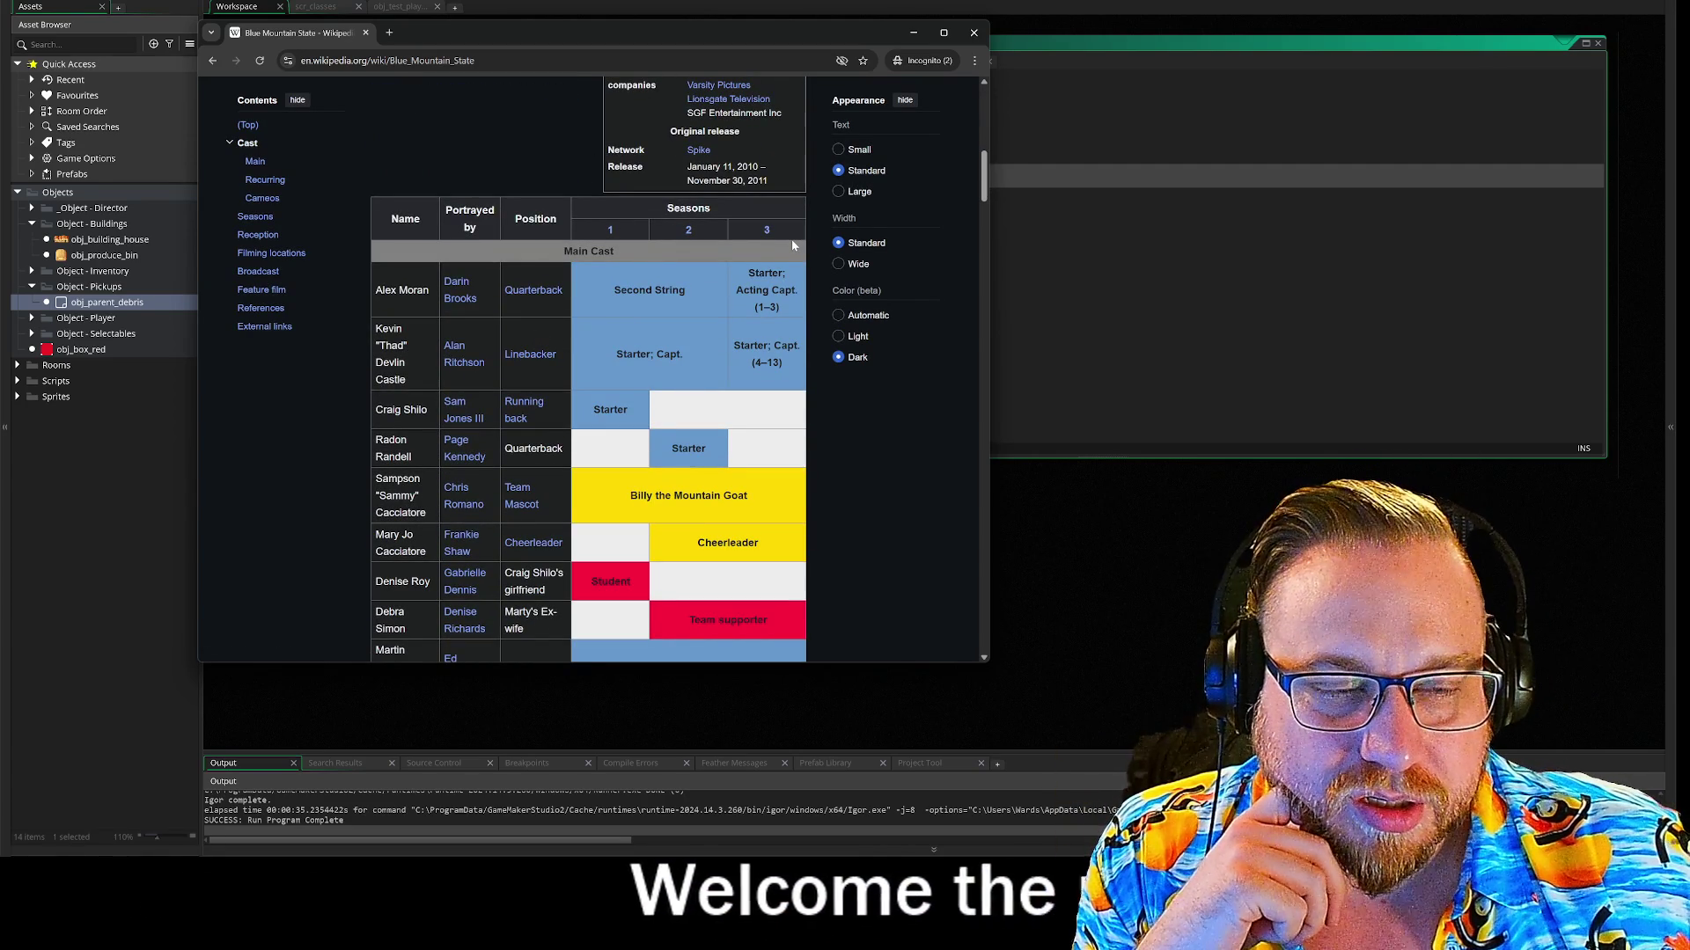
pyautogui.scroll(-7, 786, 243)
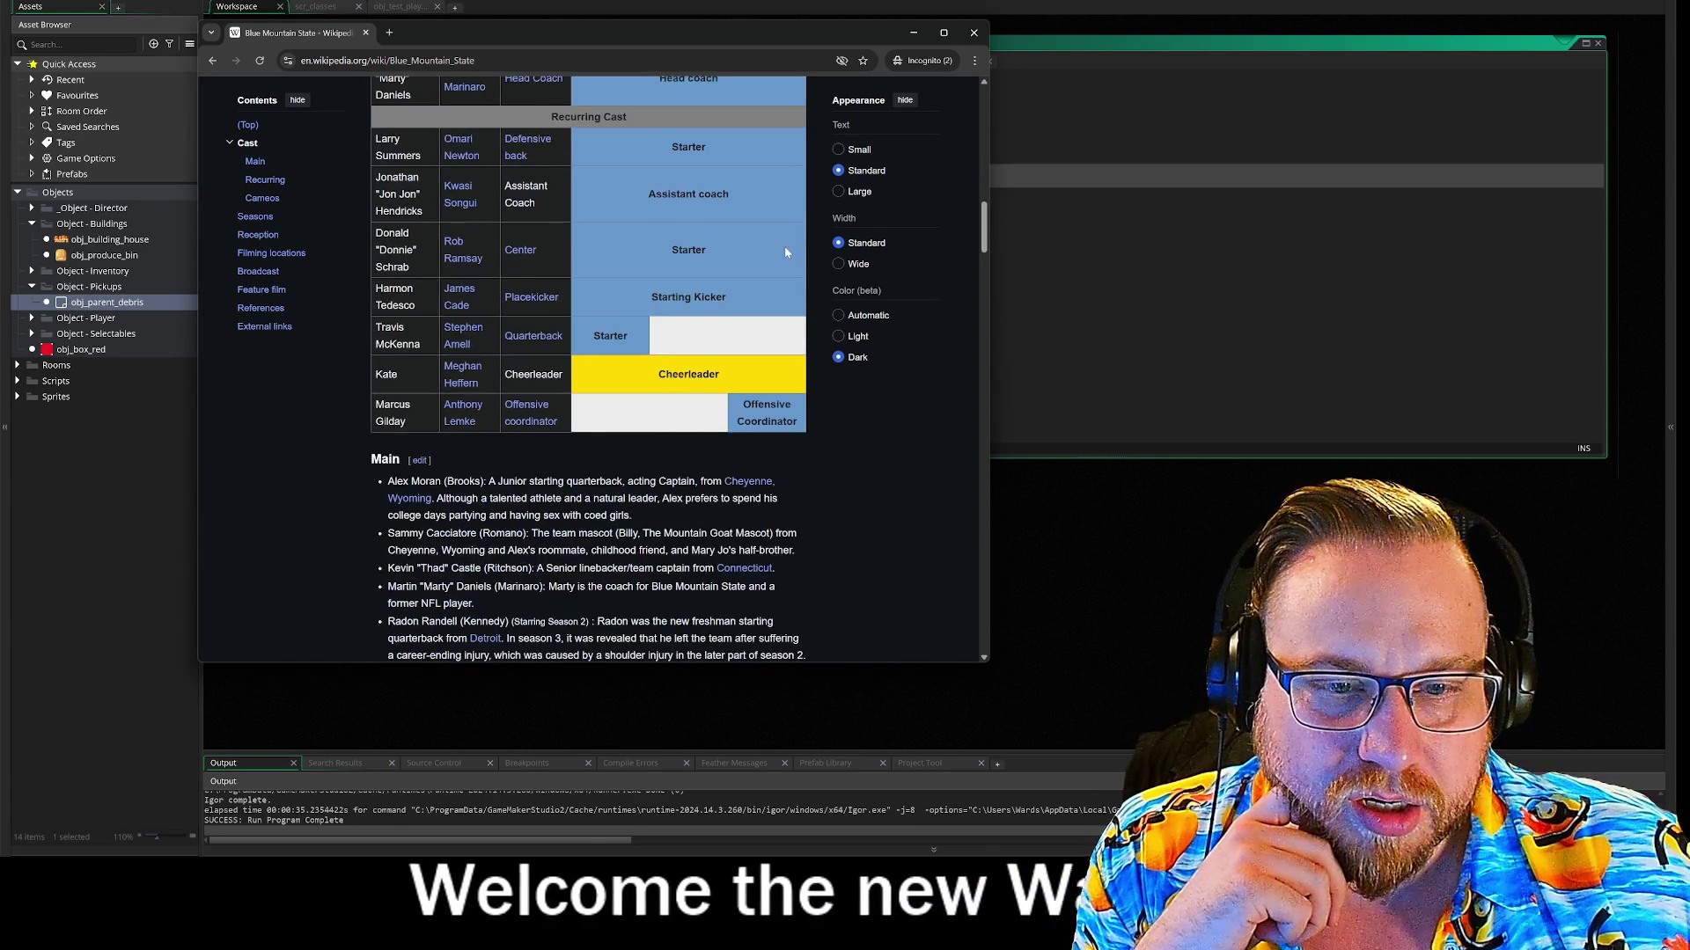
pyautogui.scroll(-15, 786, 252)
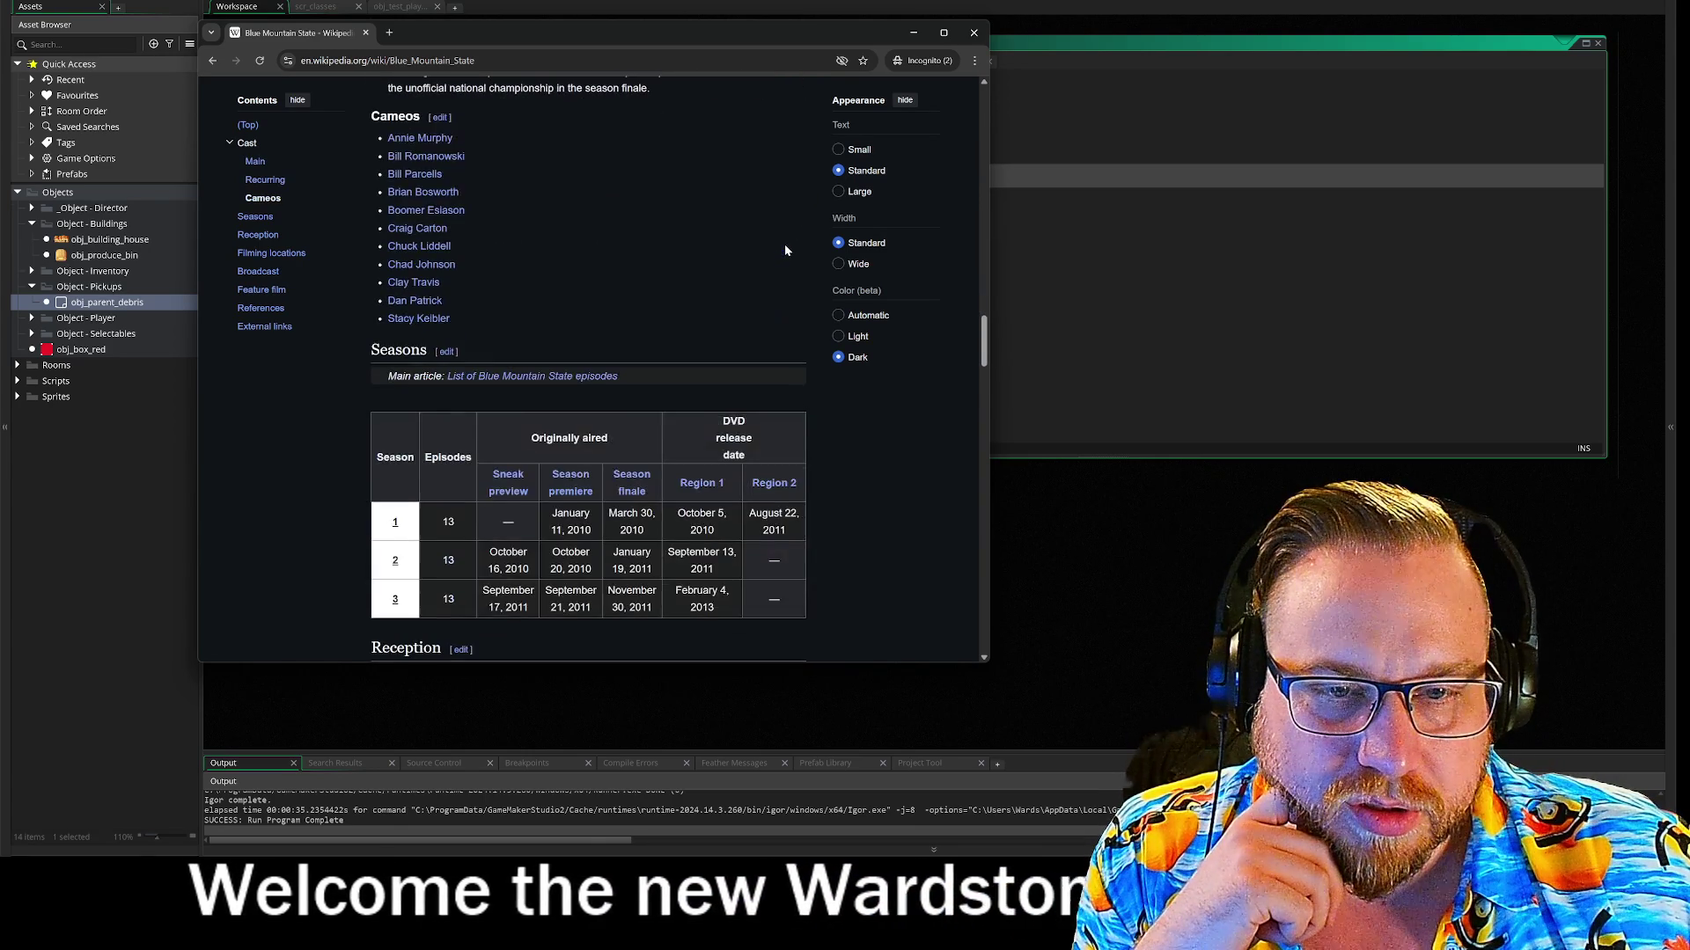
pyautogui.scroll(-3, 786, 252)
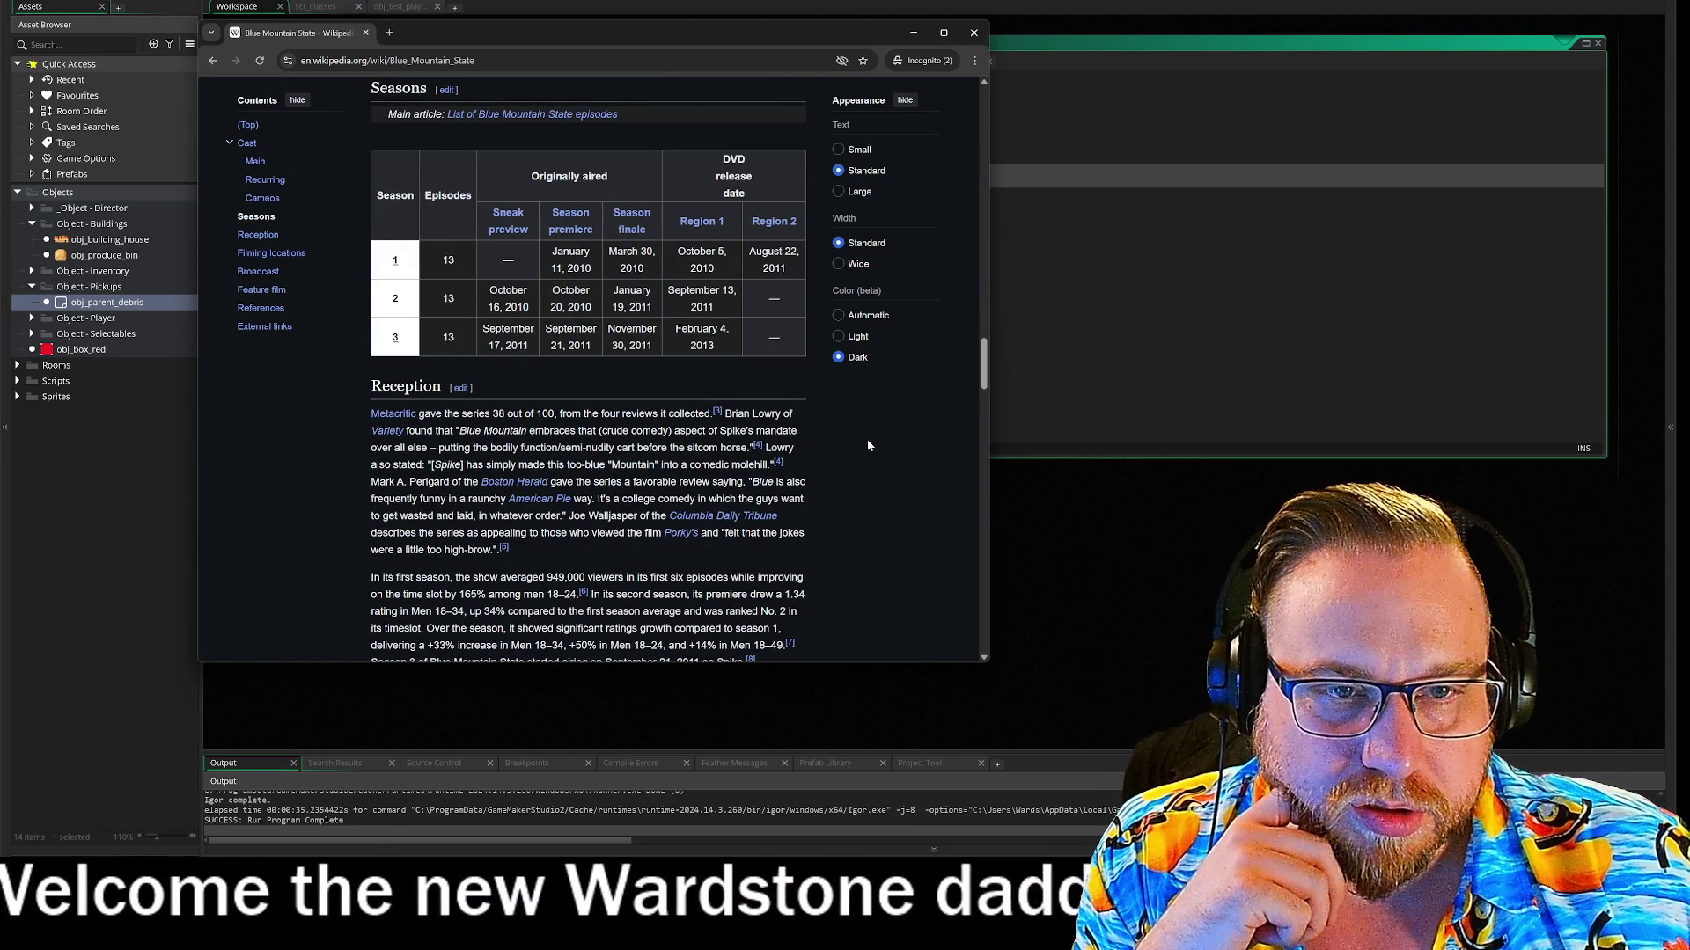
pyautogui.scroll(-8, 860, 434)
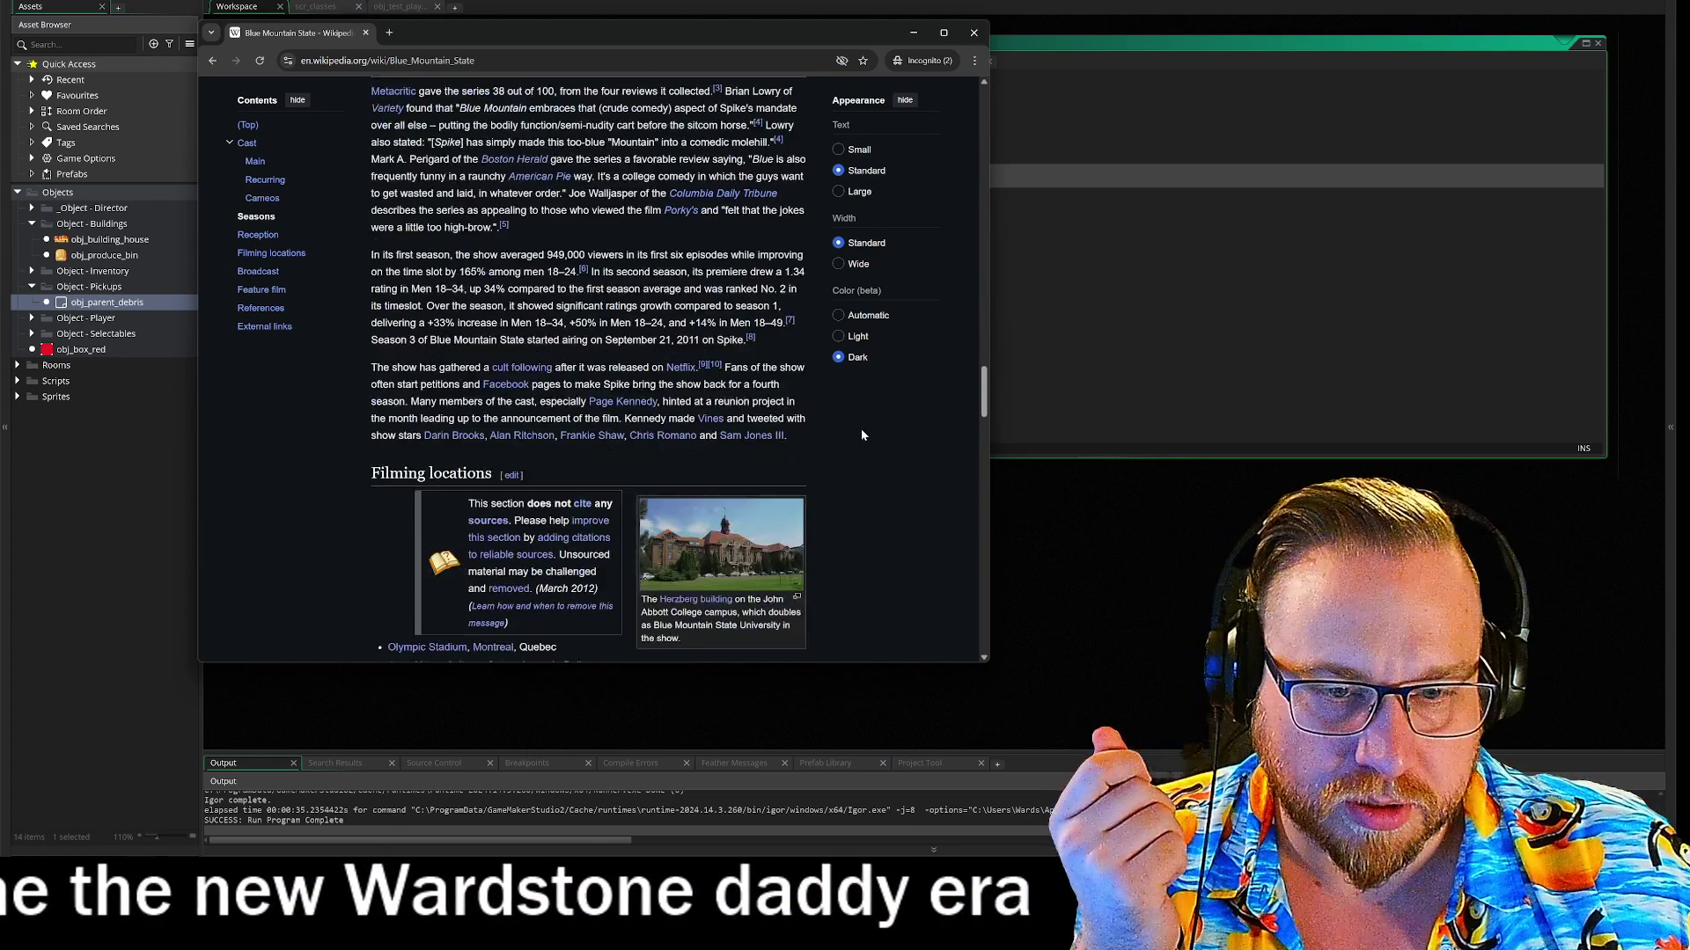
pyautogui.scroll(-6, 862, 435)
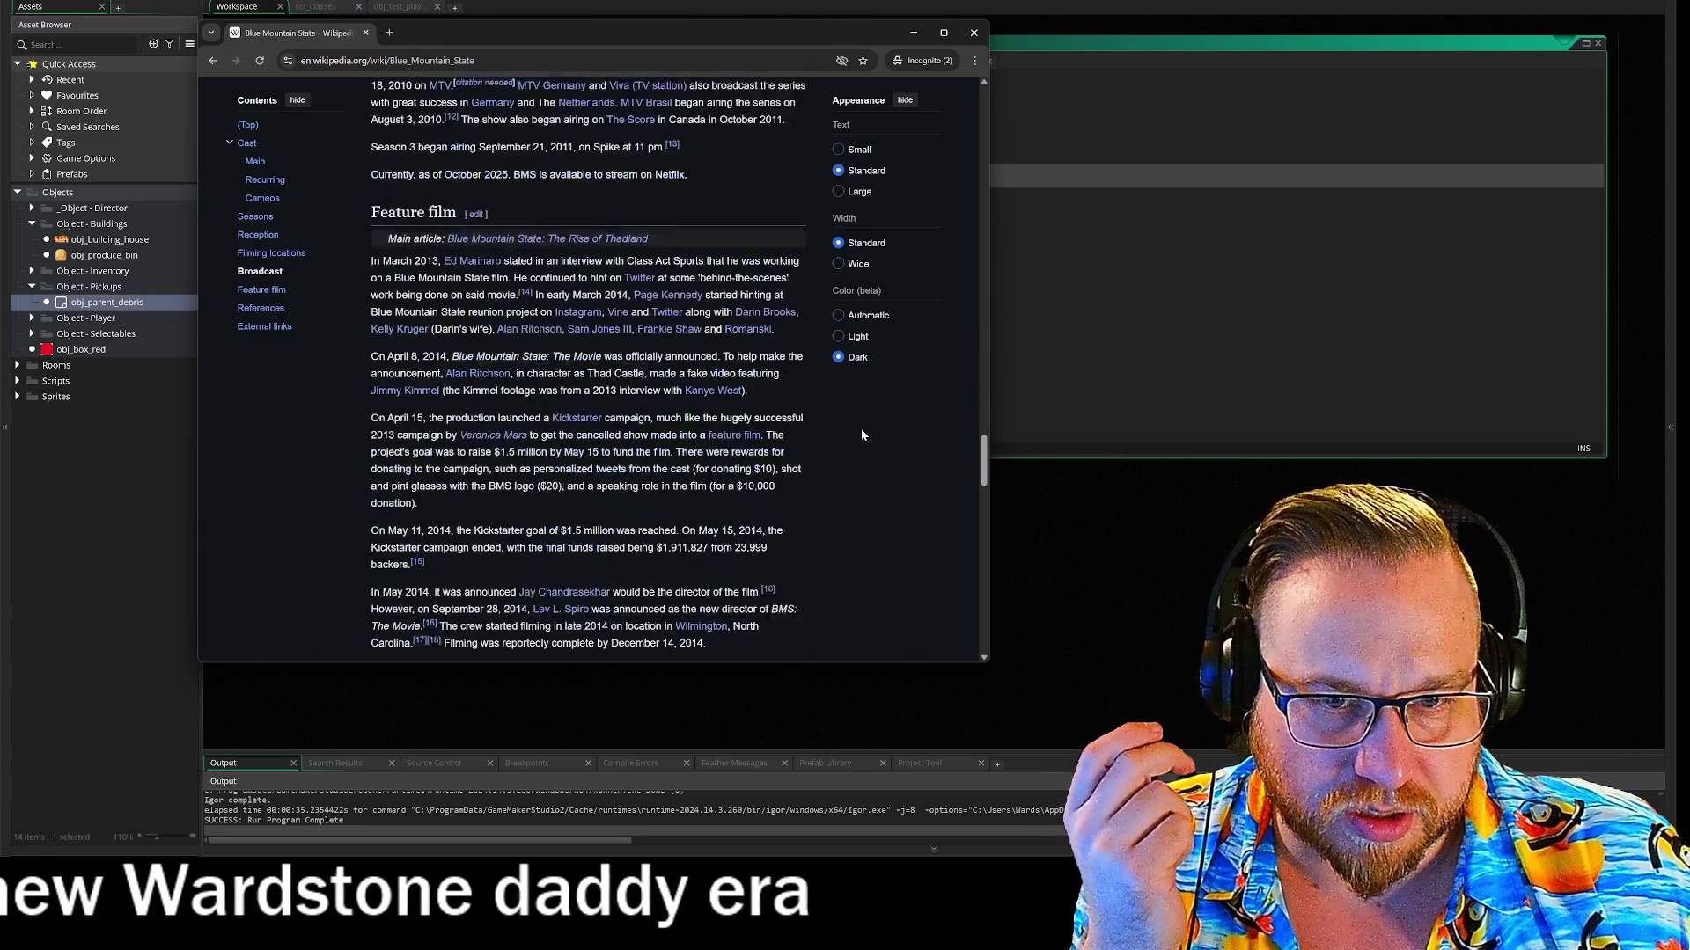
pyautogui.moveTo(555, 179)
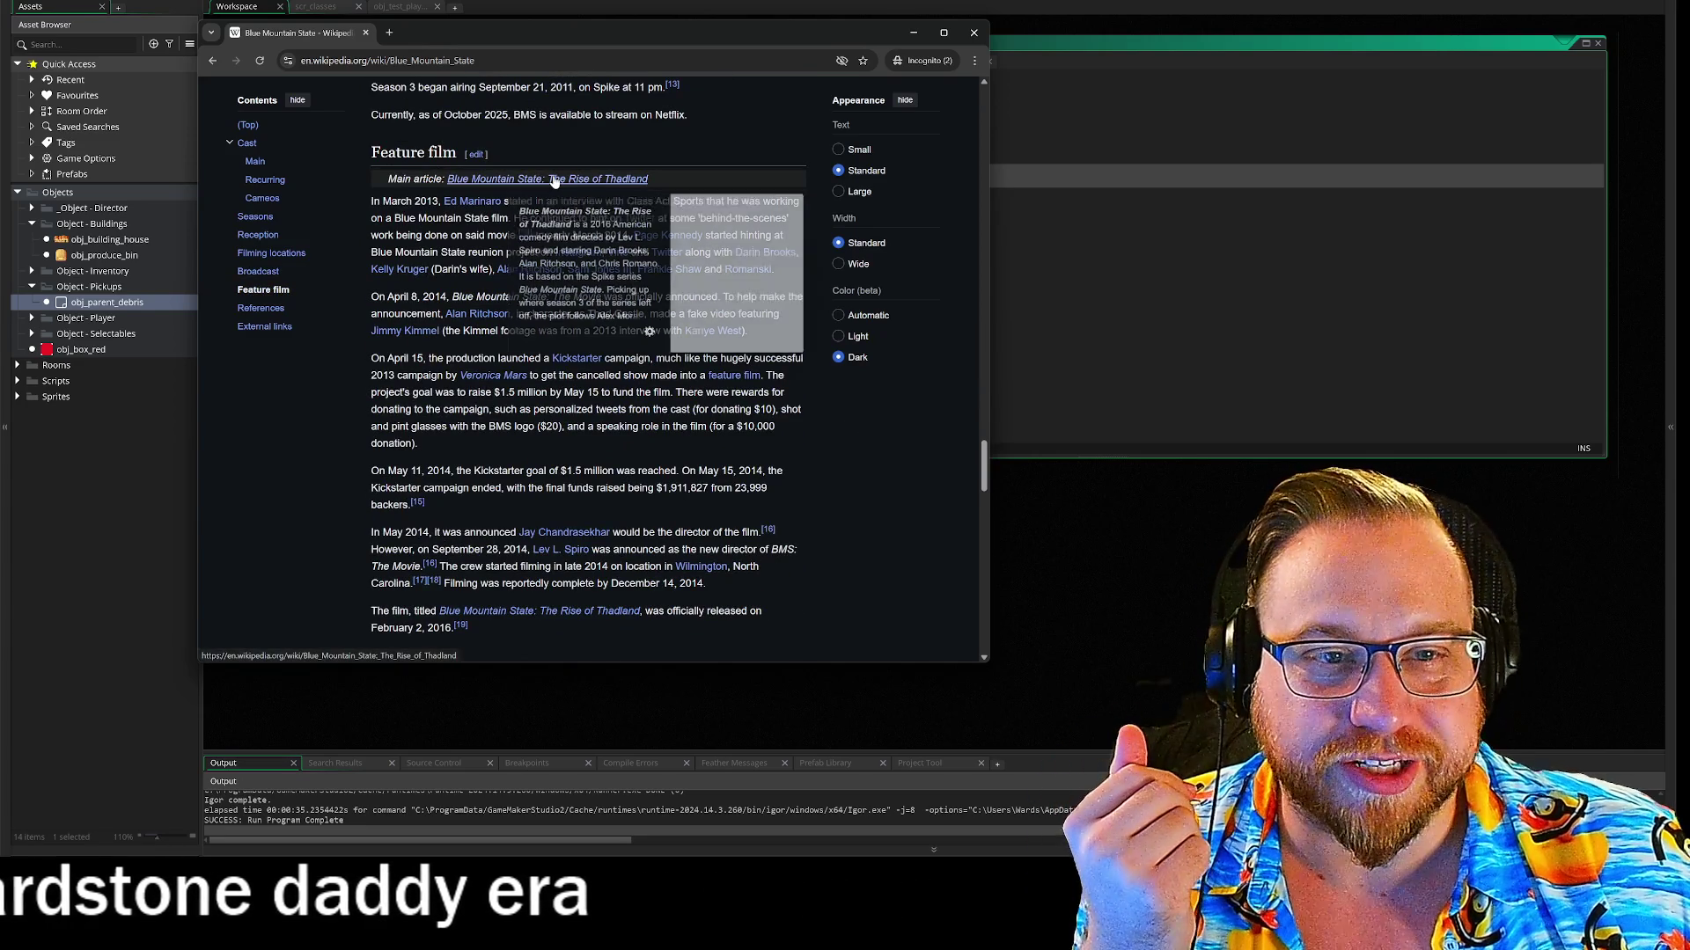
pyautogui.scroll(-4, 553, 183)
# Skim the Rise of Thadland article, then close the browser to return to GameMaker
pyautogui.scroll(4, 547, 188)
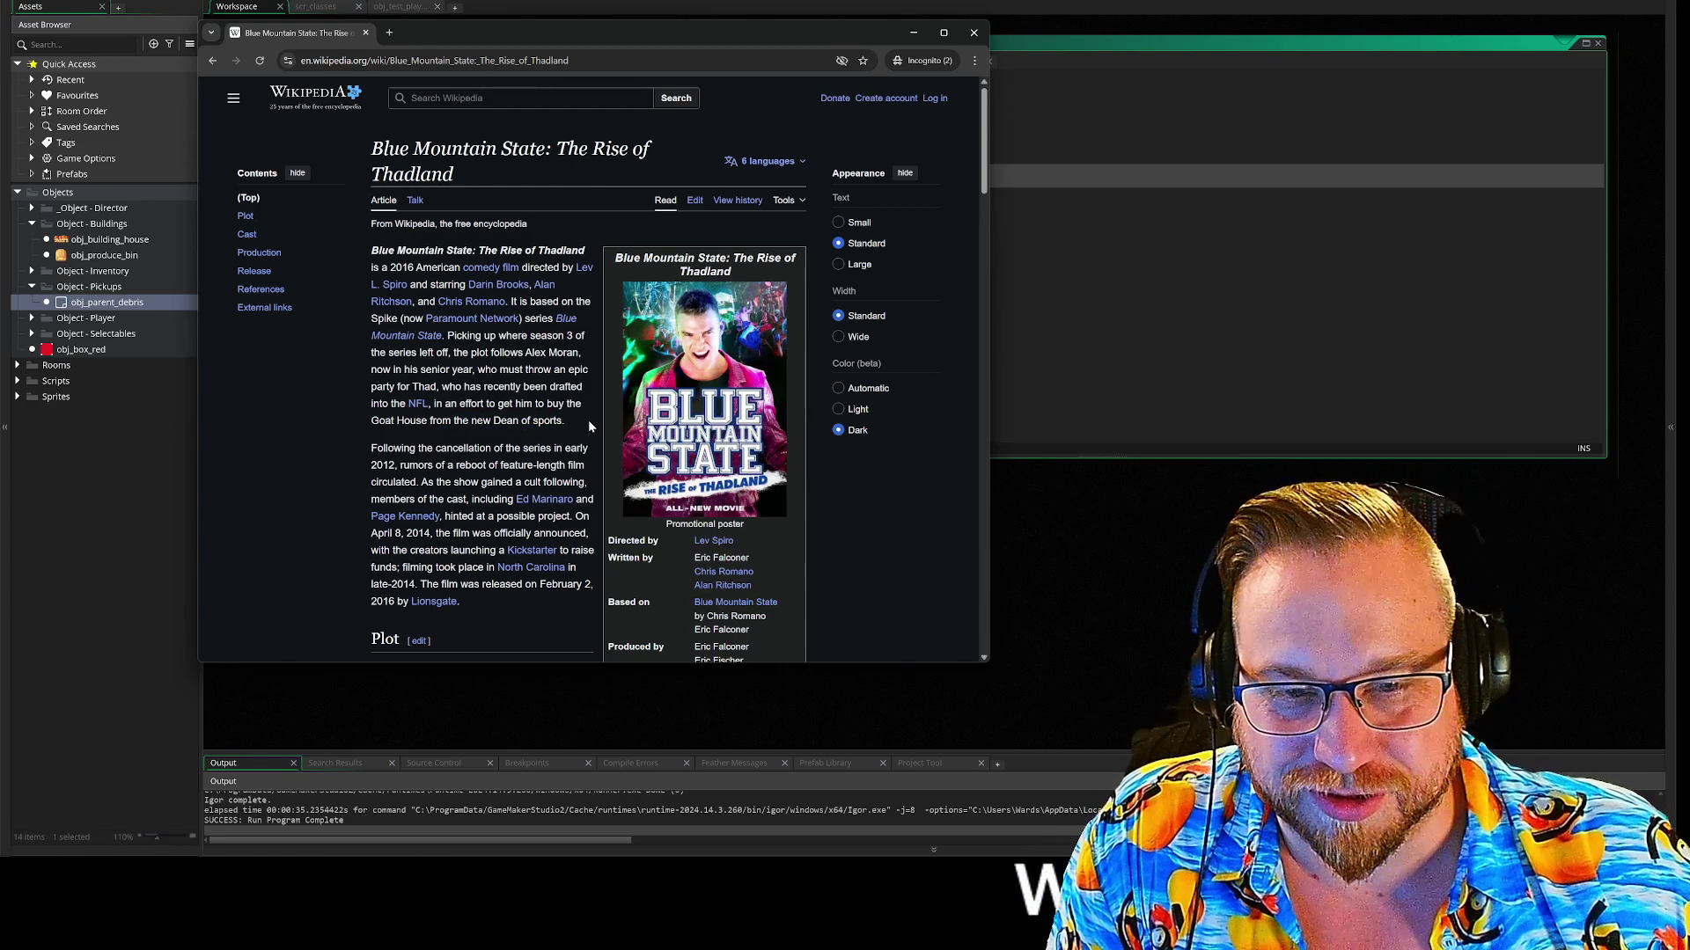
pyautogui.scroll(-4, 587, 420)
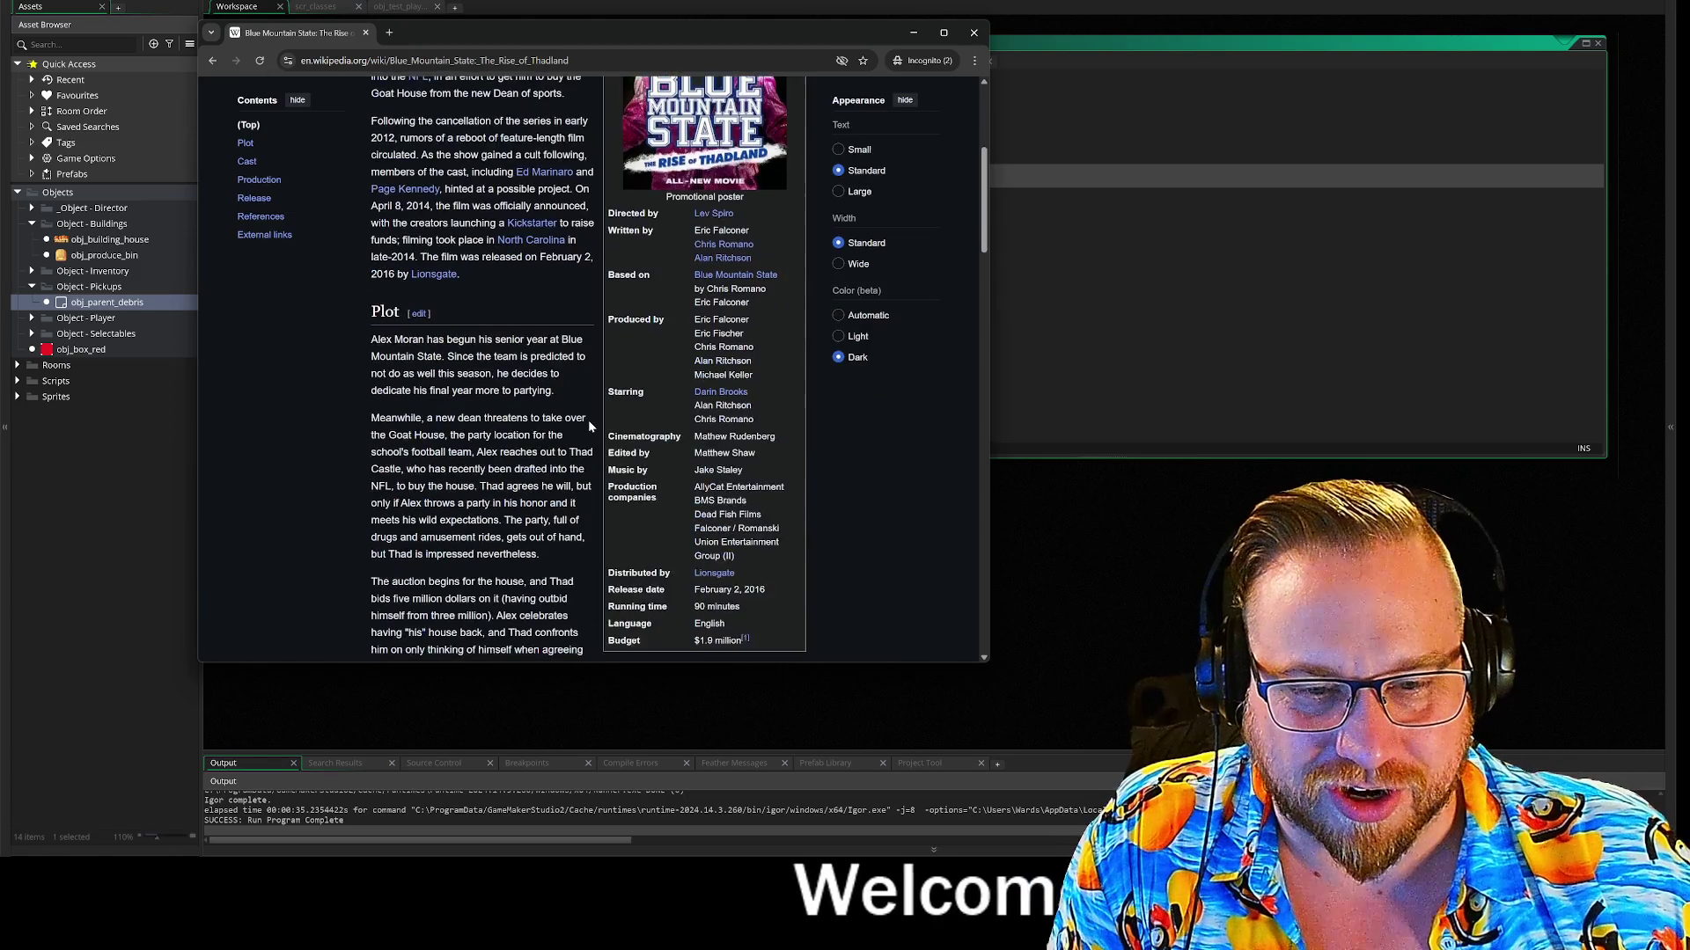
pyautogui.scroll(4, 899, 167)
pyautogui.click(974, 35)
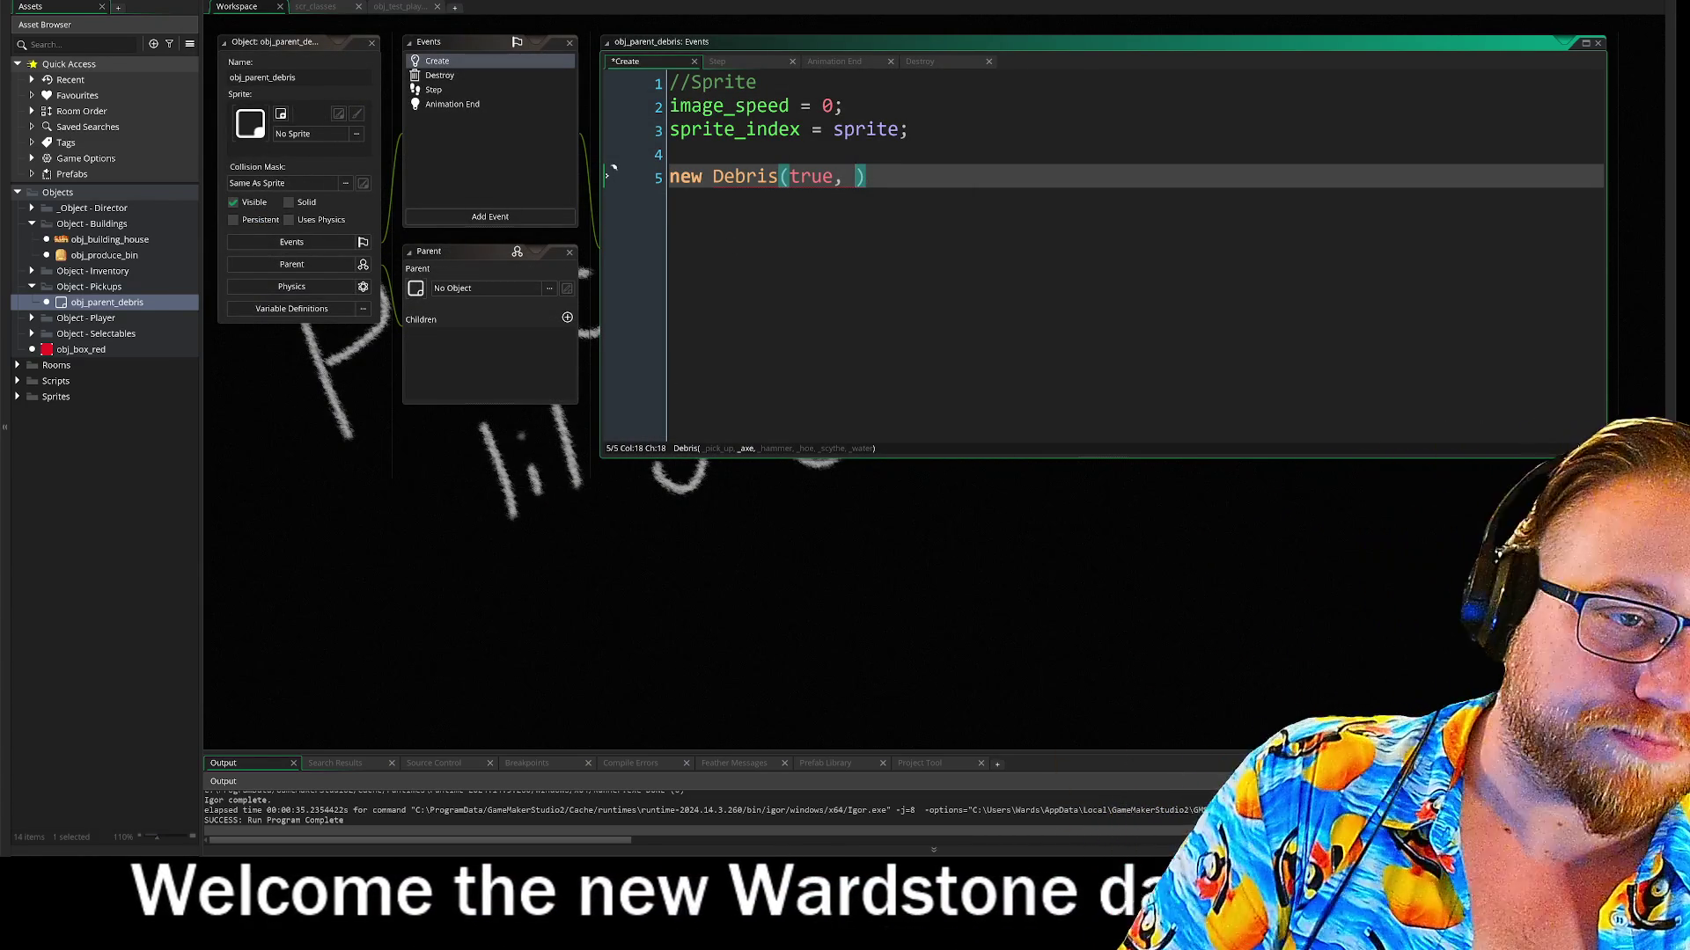
# Declare axe = true above the Debris call and pass axe as its second argument
pyautogui.press('Up')
pyautogui.press('Return')
pyautogui.press('Return')
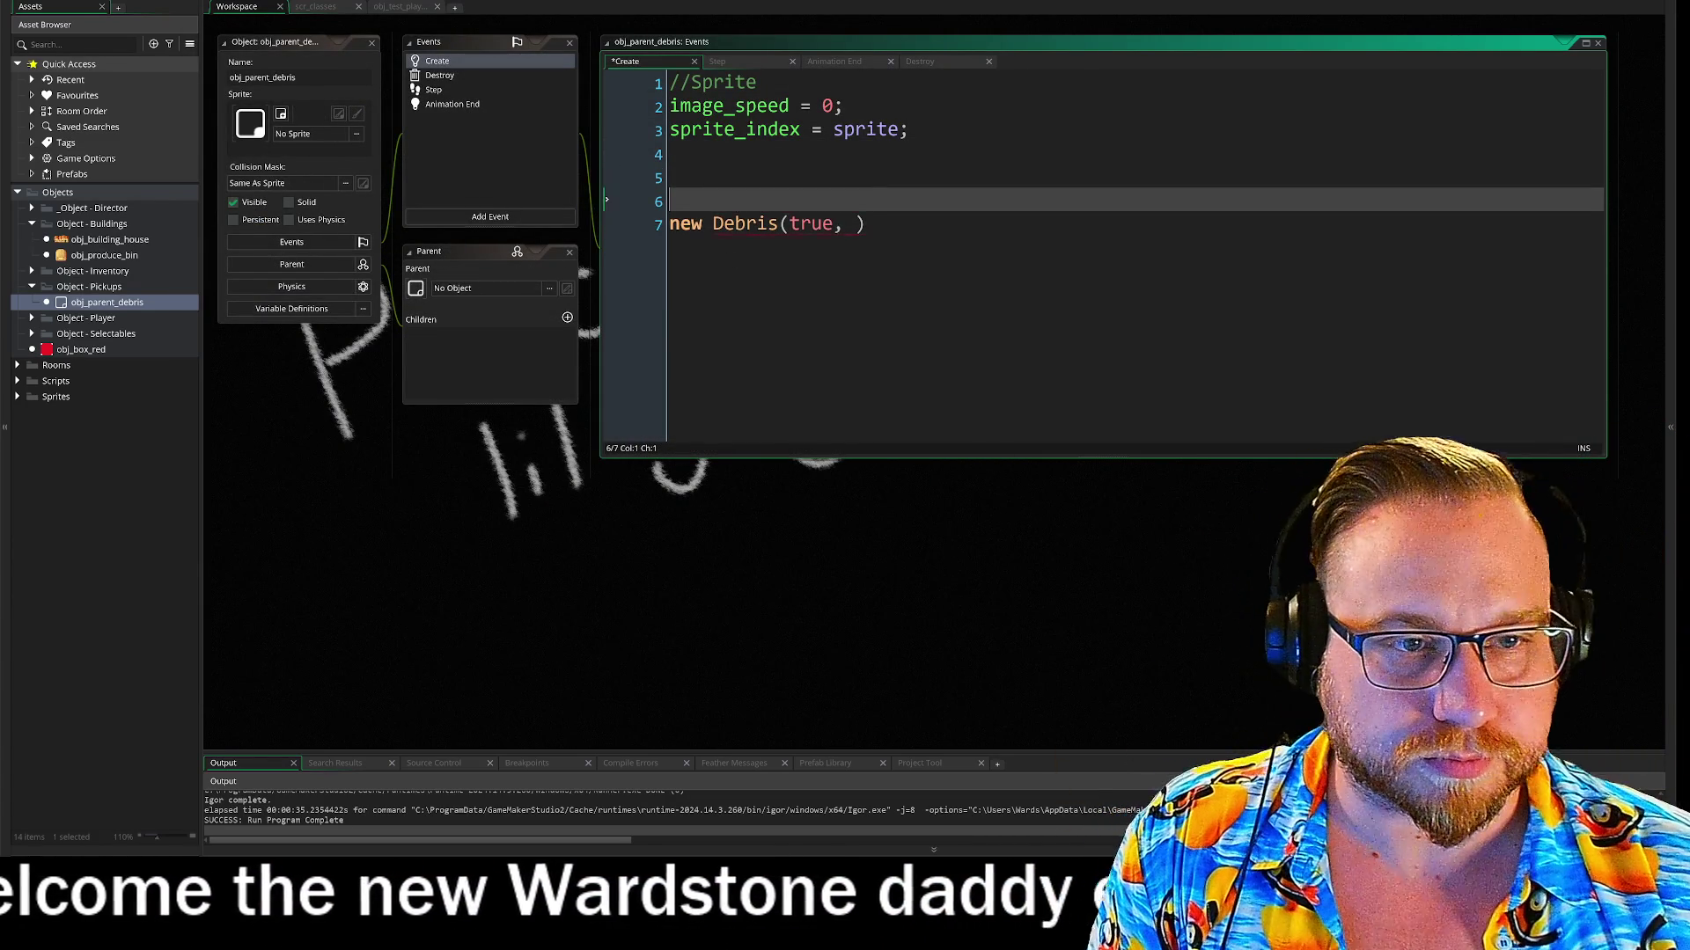
pyautogui.press('Up')
pyautogui.write('axe ')
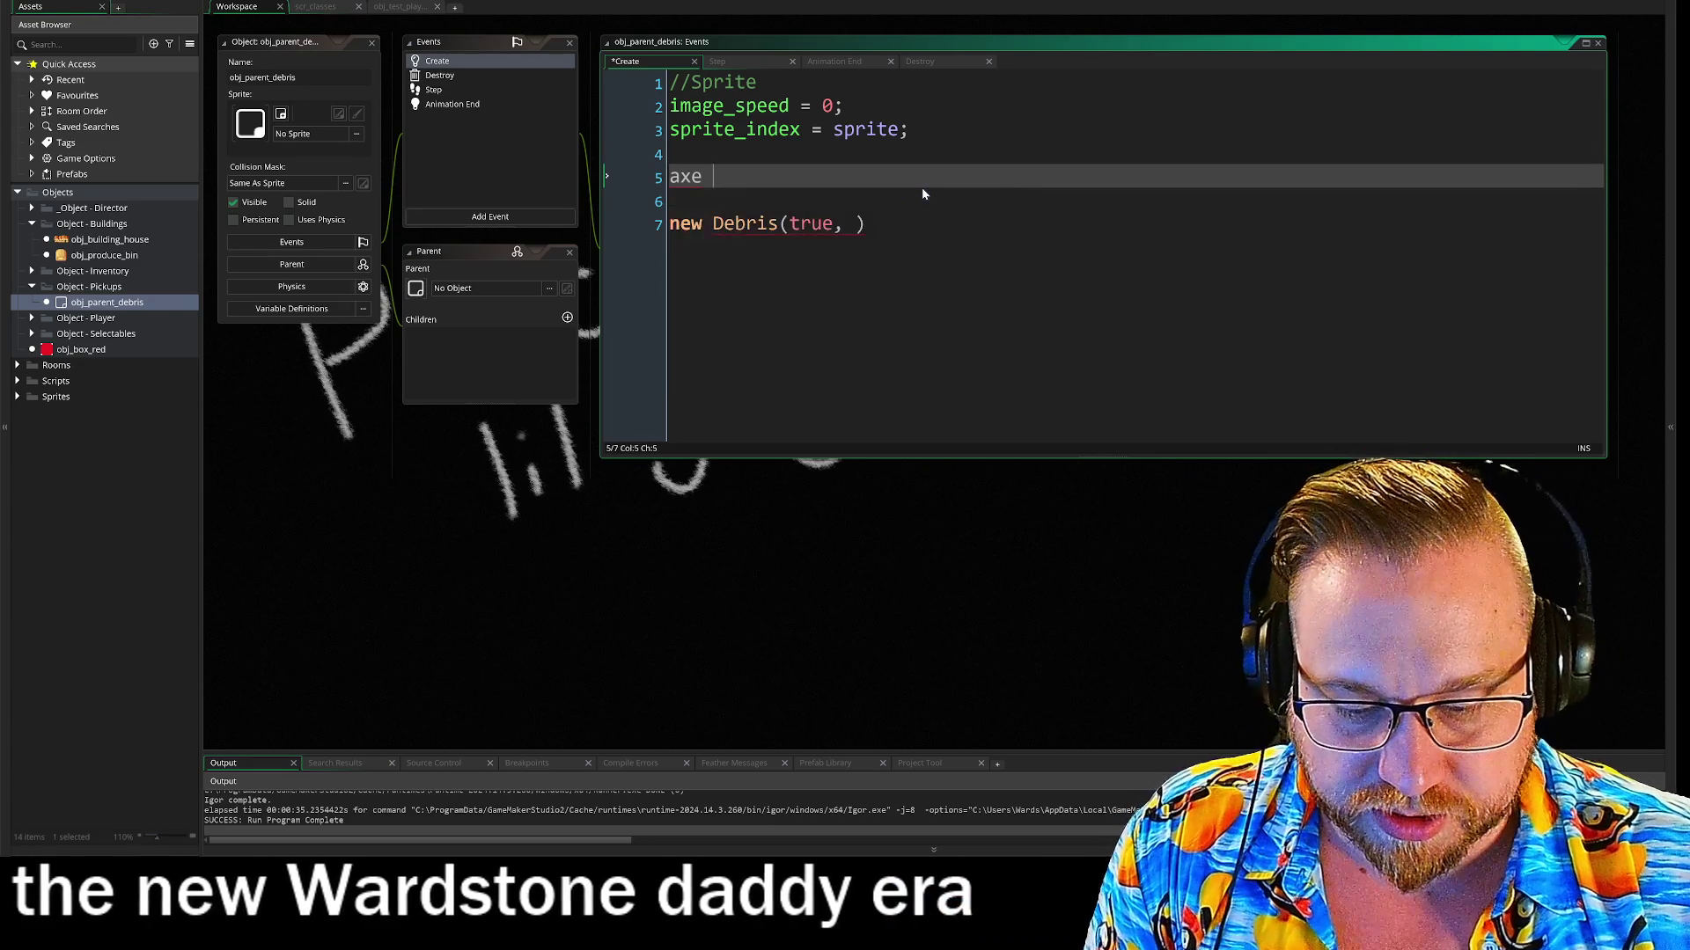
pyautogui.write('= true')
pyautogui.press('Return')
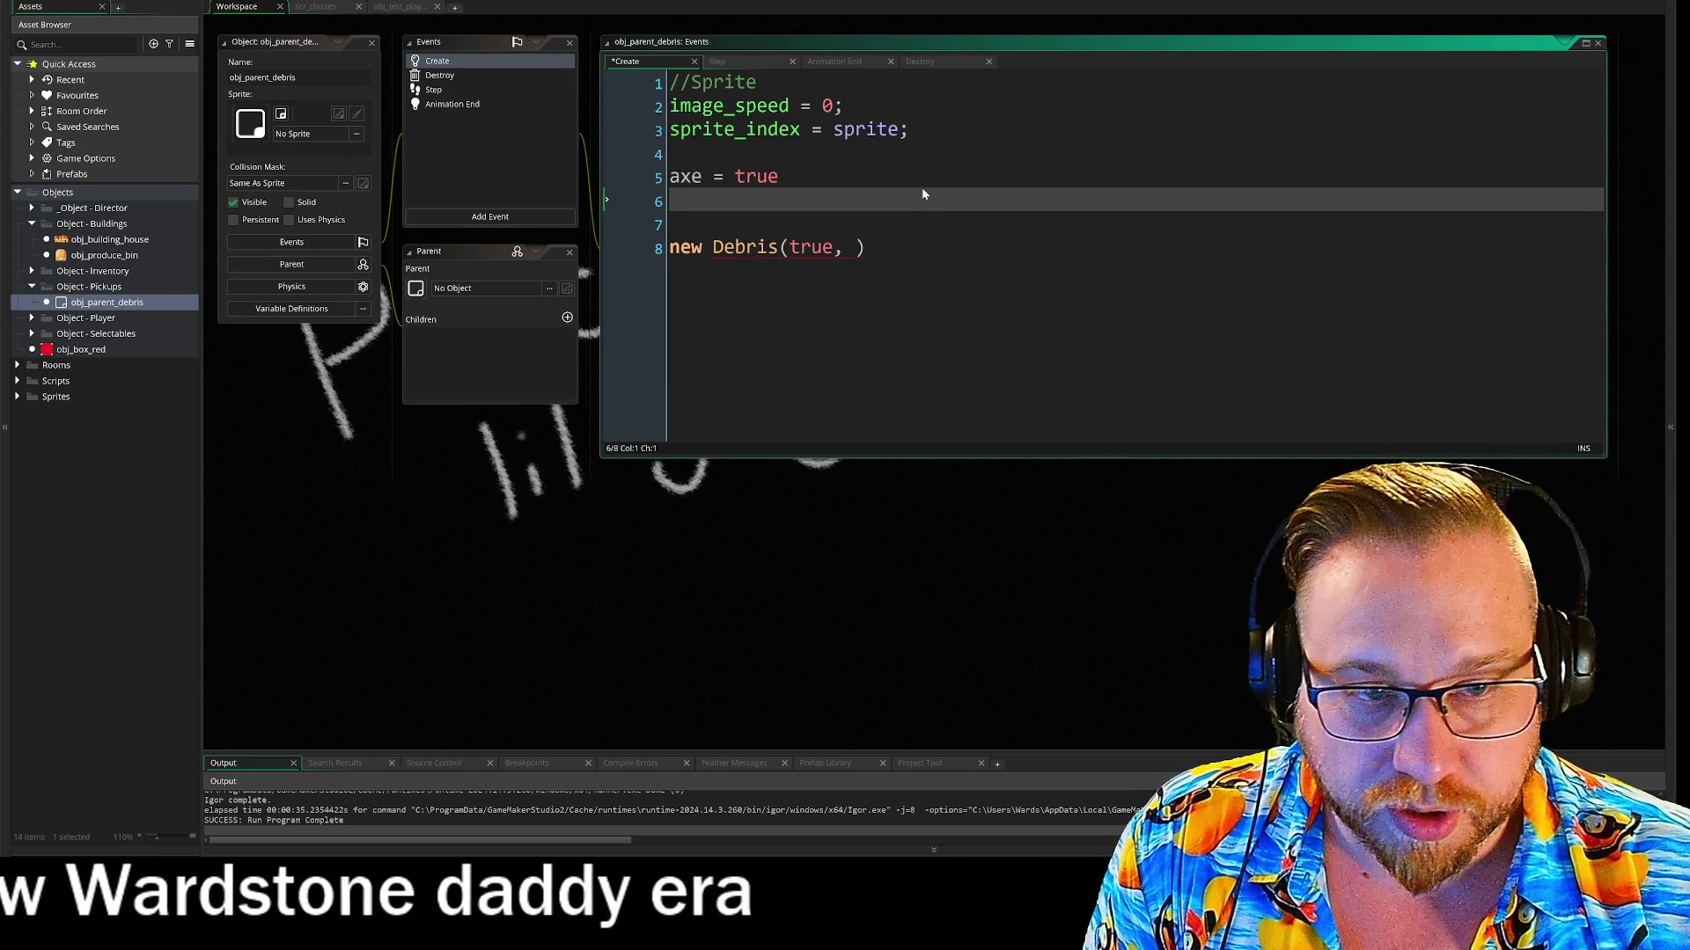
pyautogui.press('Down')
pyautogui.press('Down')
pyautogui.press('End')
pyautogui.press('Left')
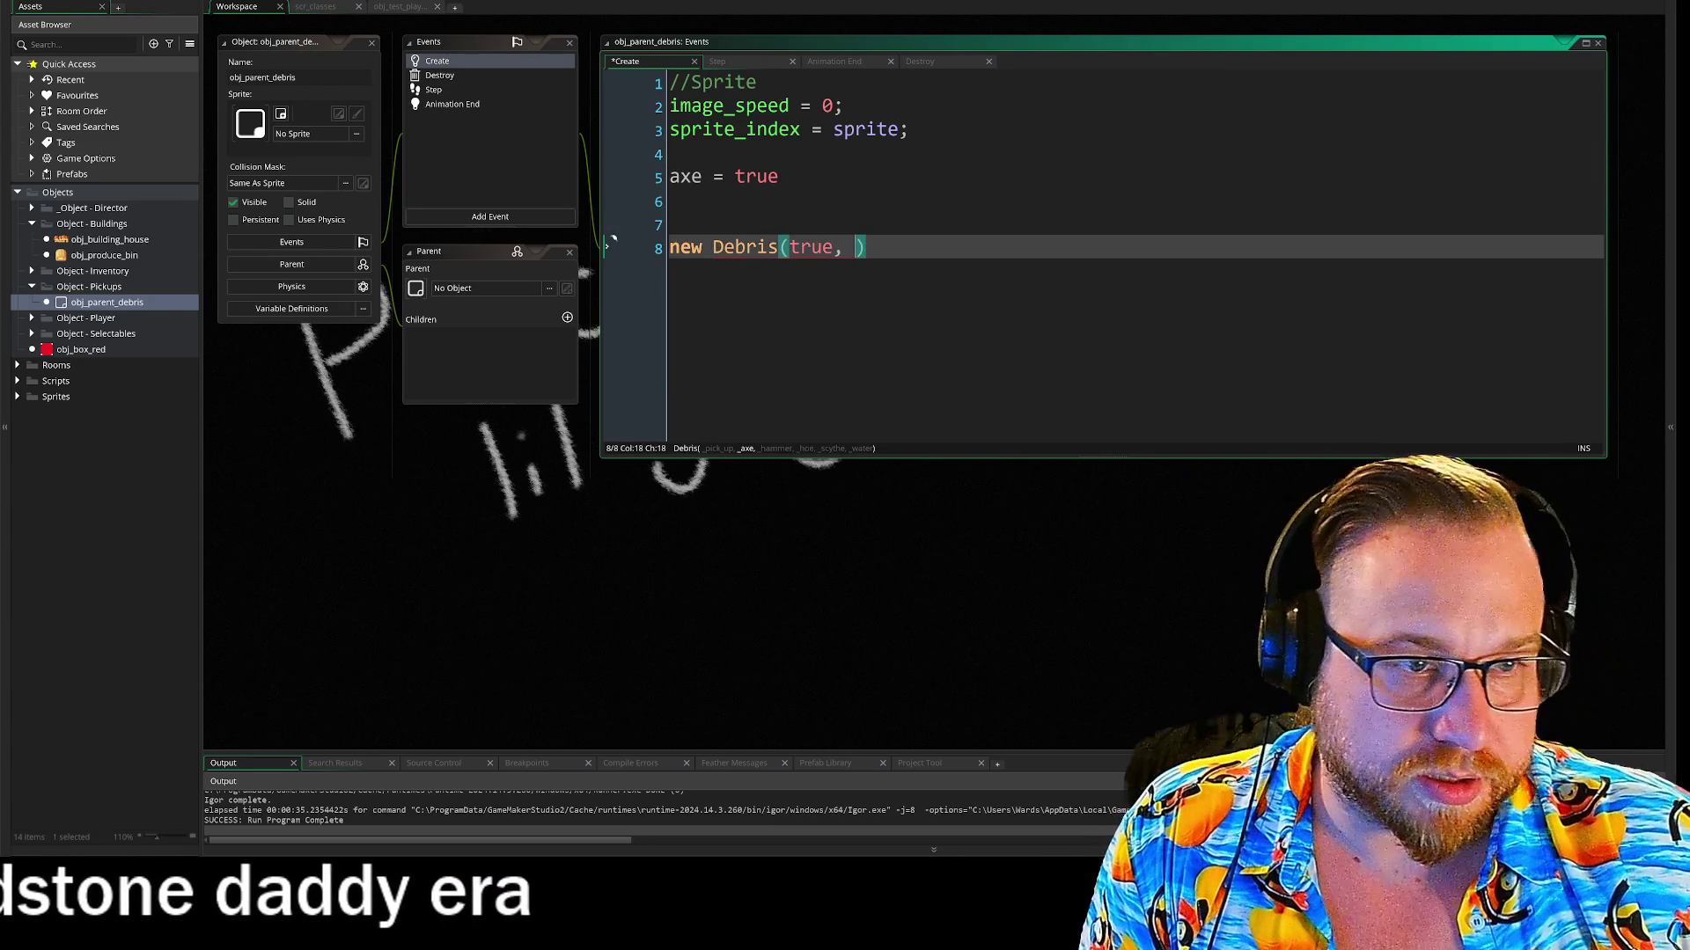
pyautogui.write('axe')
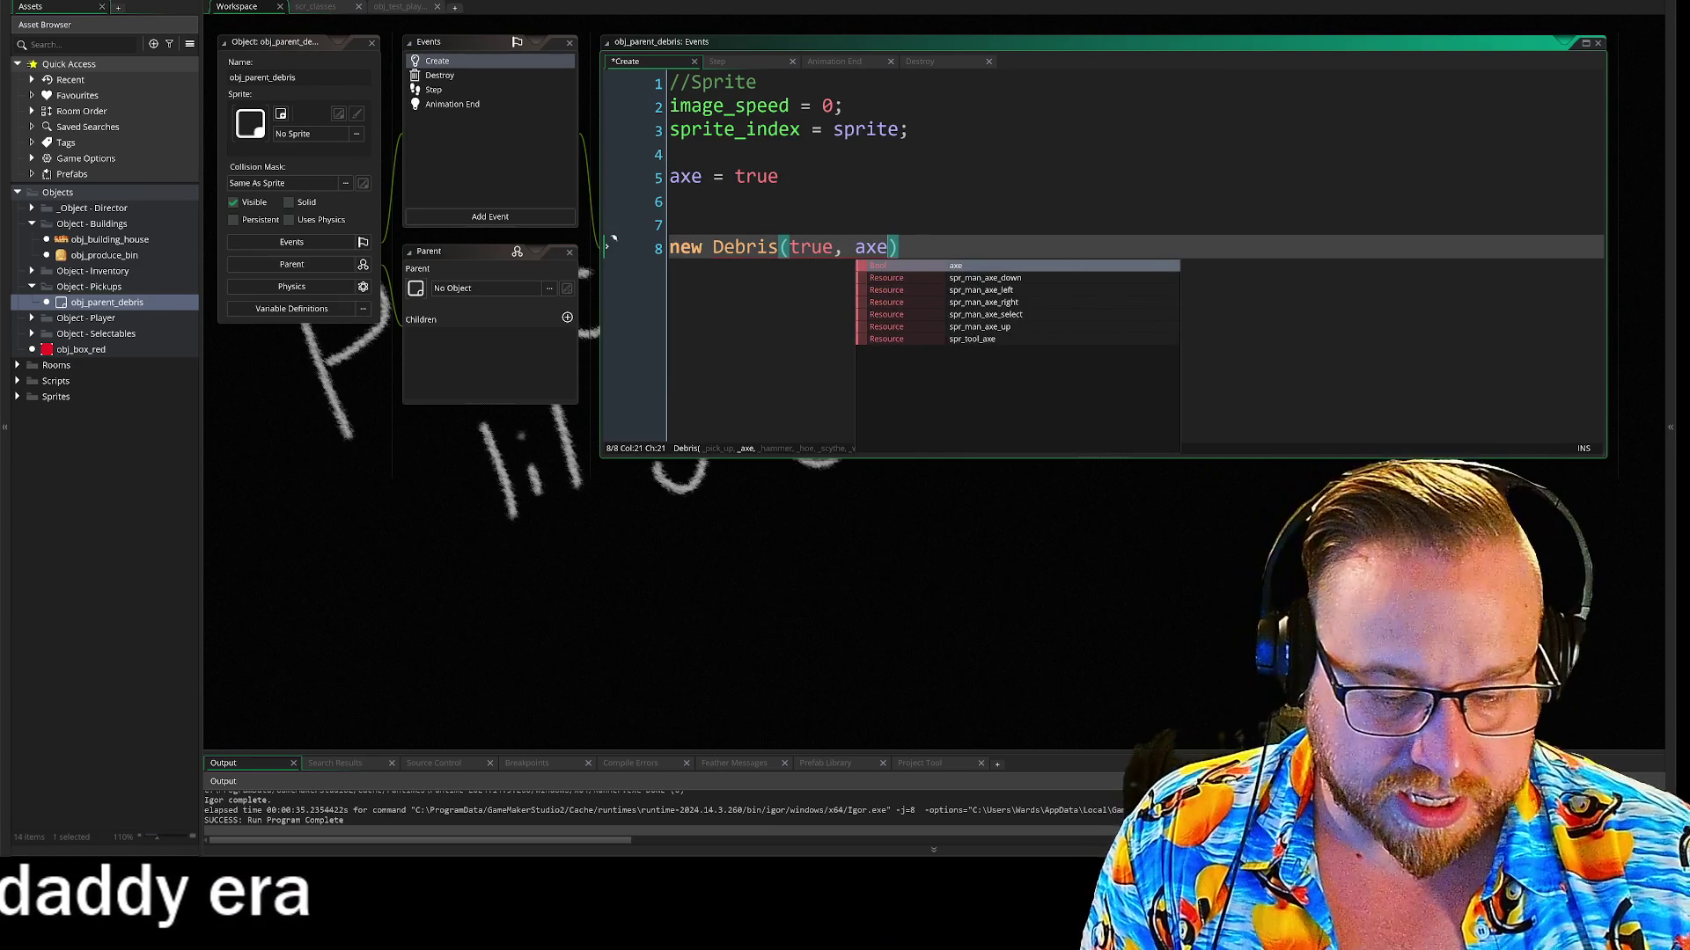
pyautogui.write(',')
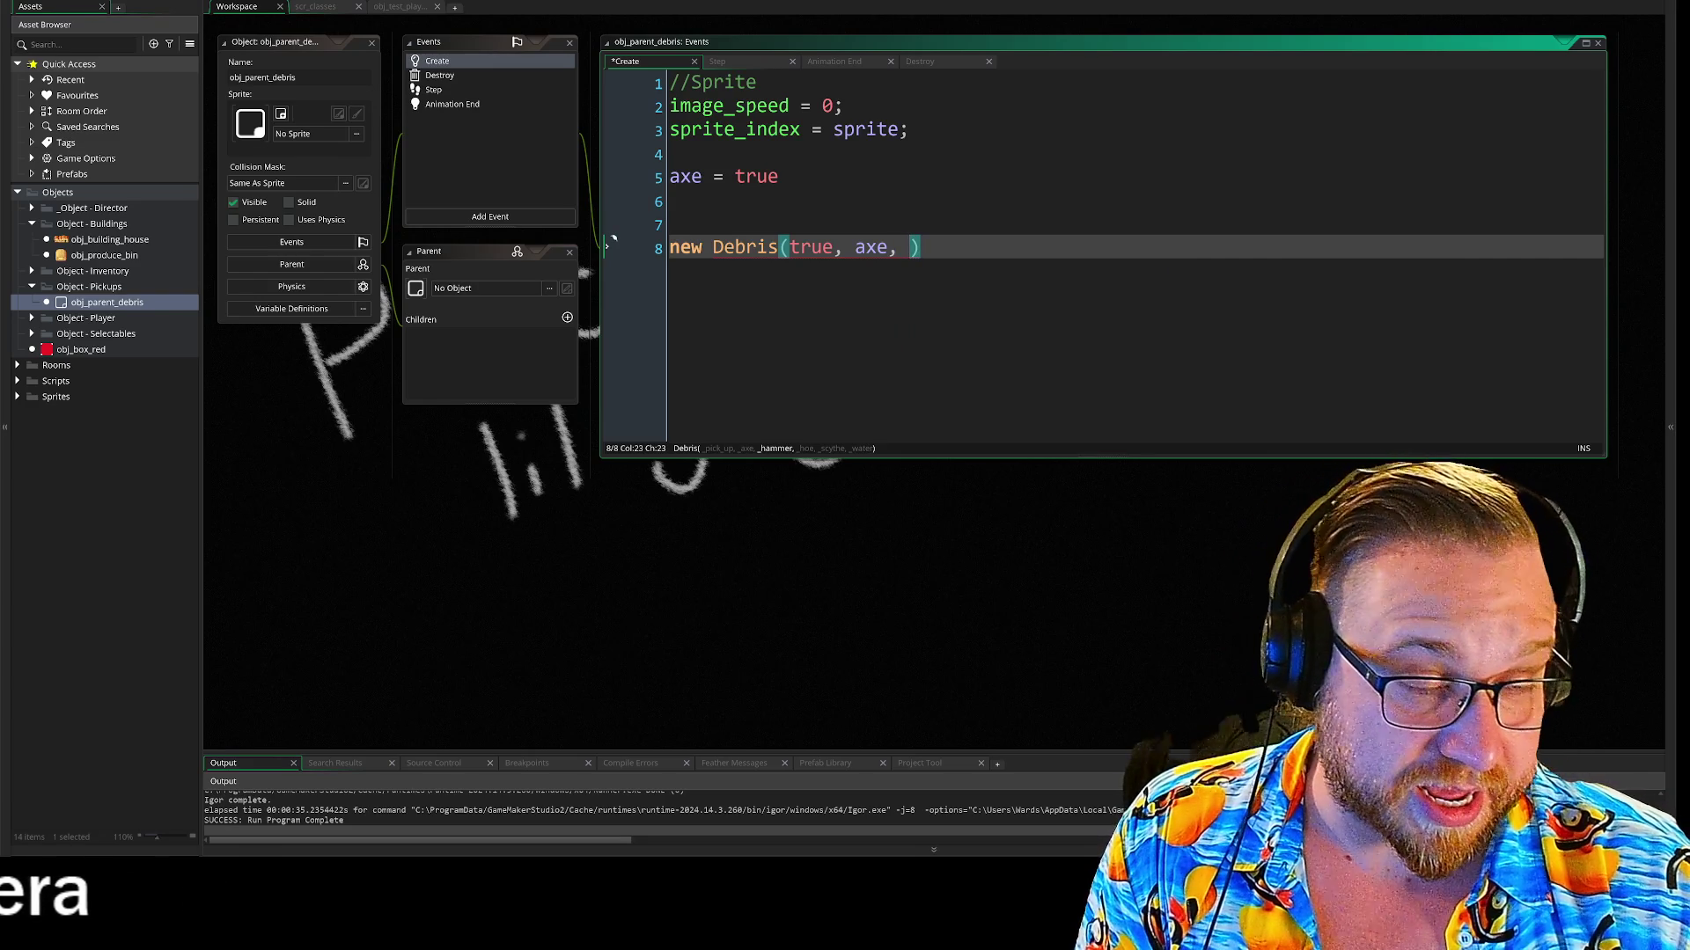
# Declare hammer = true, terminate the axe line with a semicolon, and pass hammer to Debris
pyautogui.press('Up')
pyautogui.press('Up')
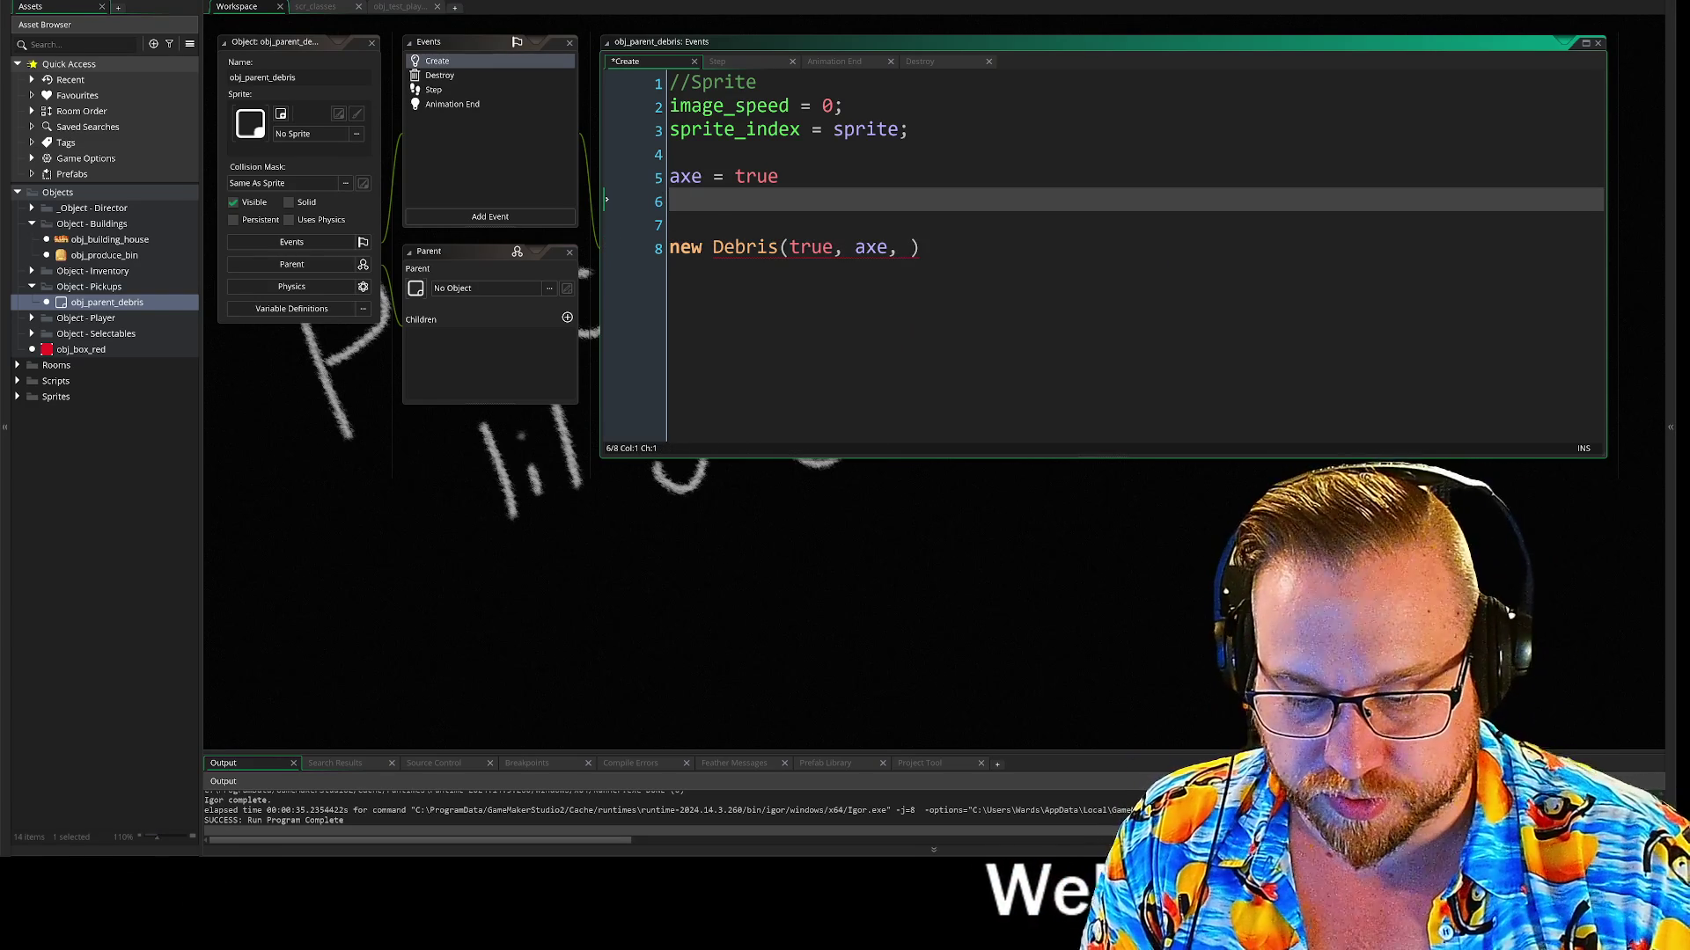
pyautogui.write('hammer = ')
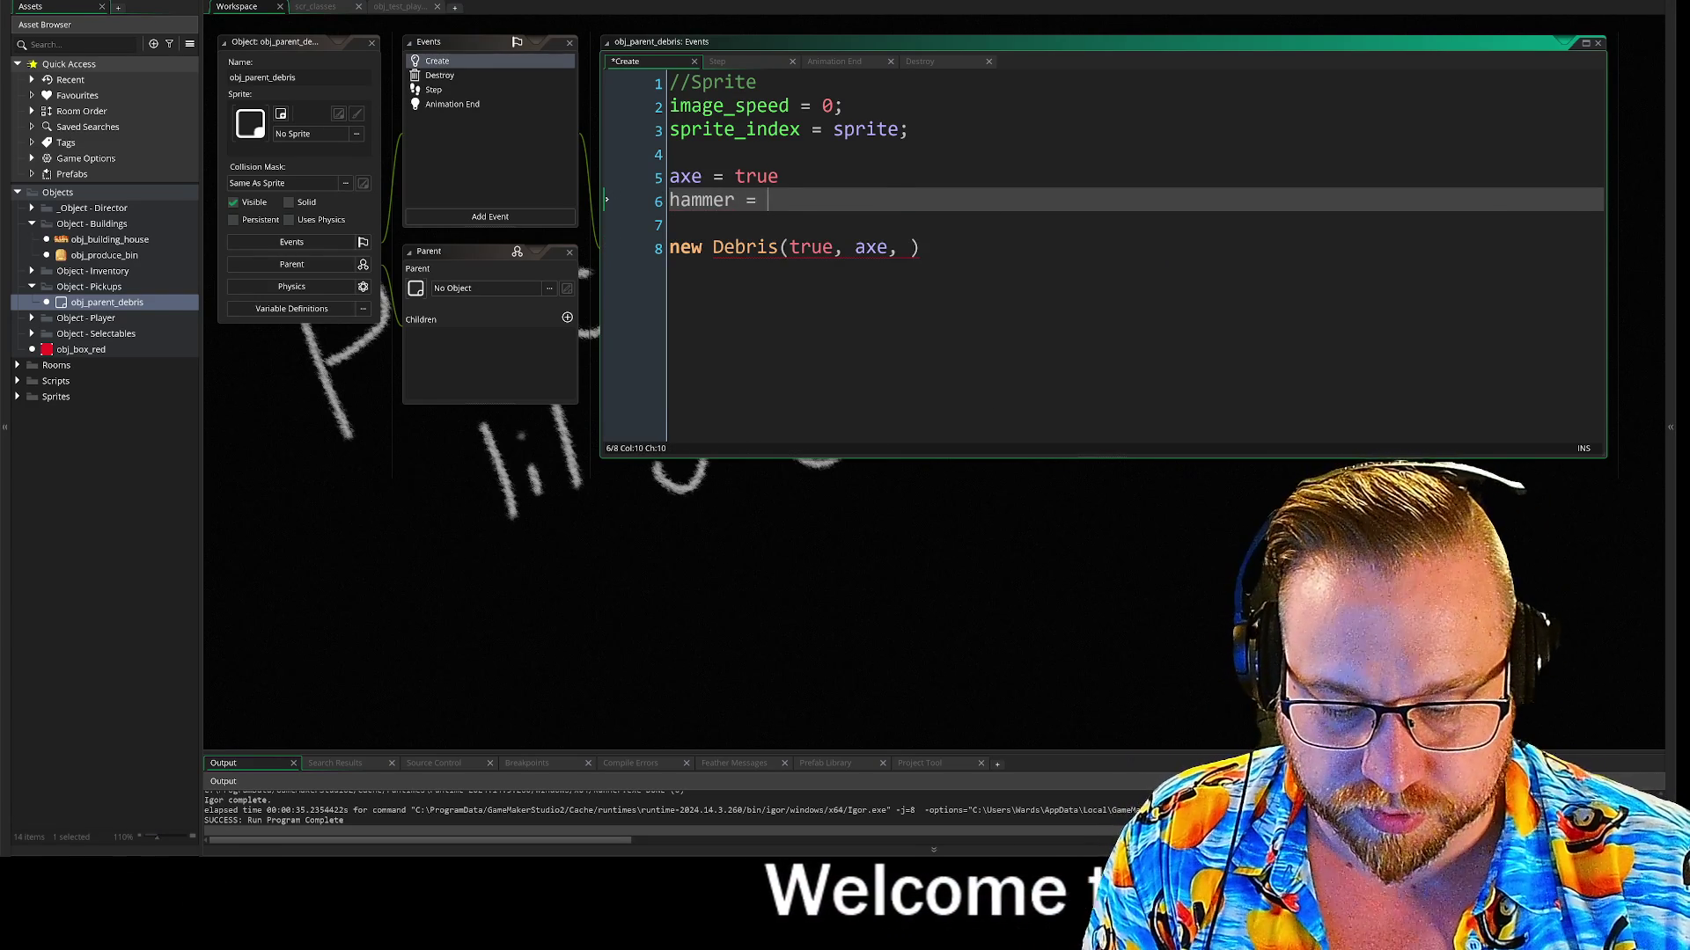
pyautogui.write('true;')
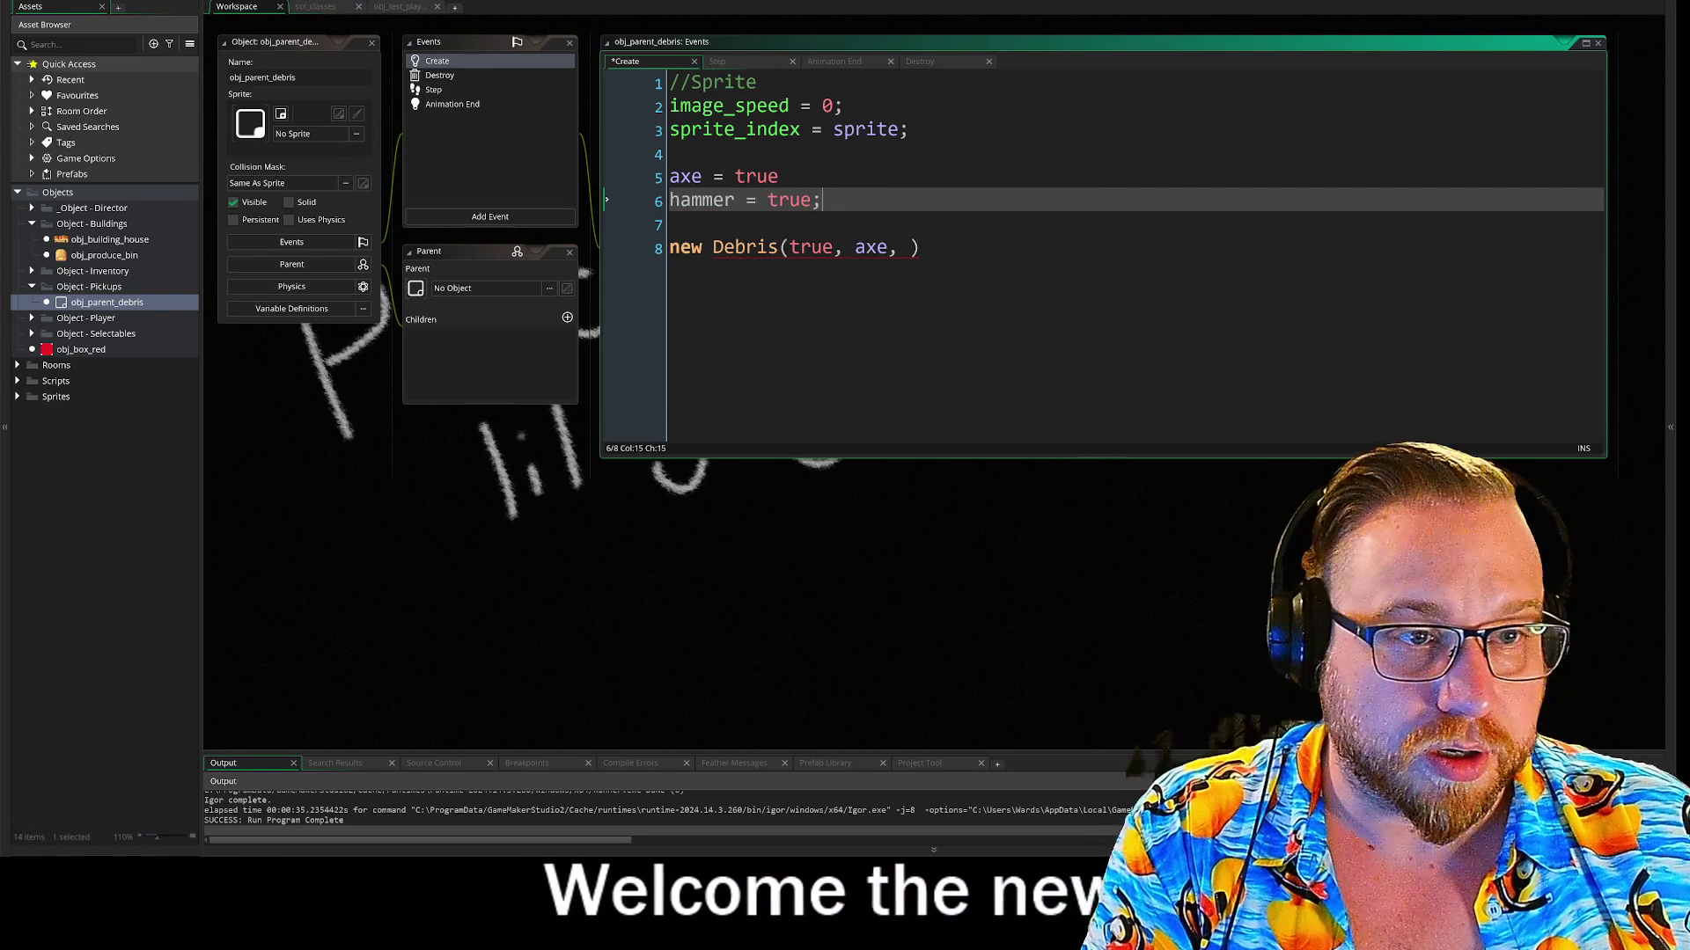
pyautogui.press('Up')
pyautogui.write(';')
pyautogui.press('Down')
pyautogui.press('Down')
pyautogui.press('Down')
pyautogui.press('End')
pyautogui.press('Left')
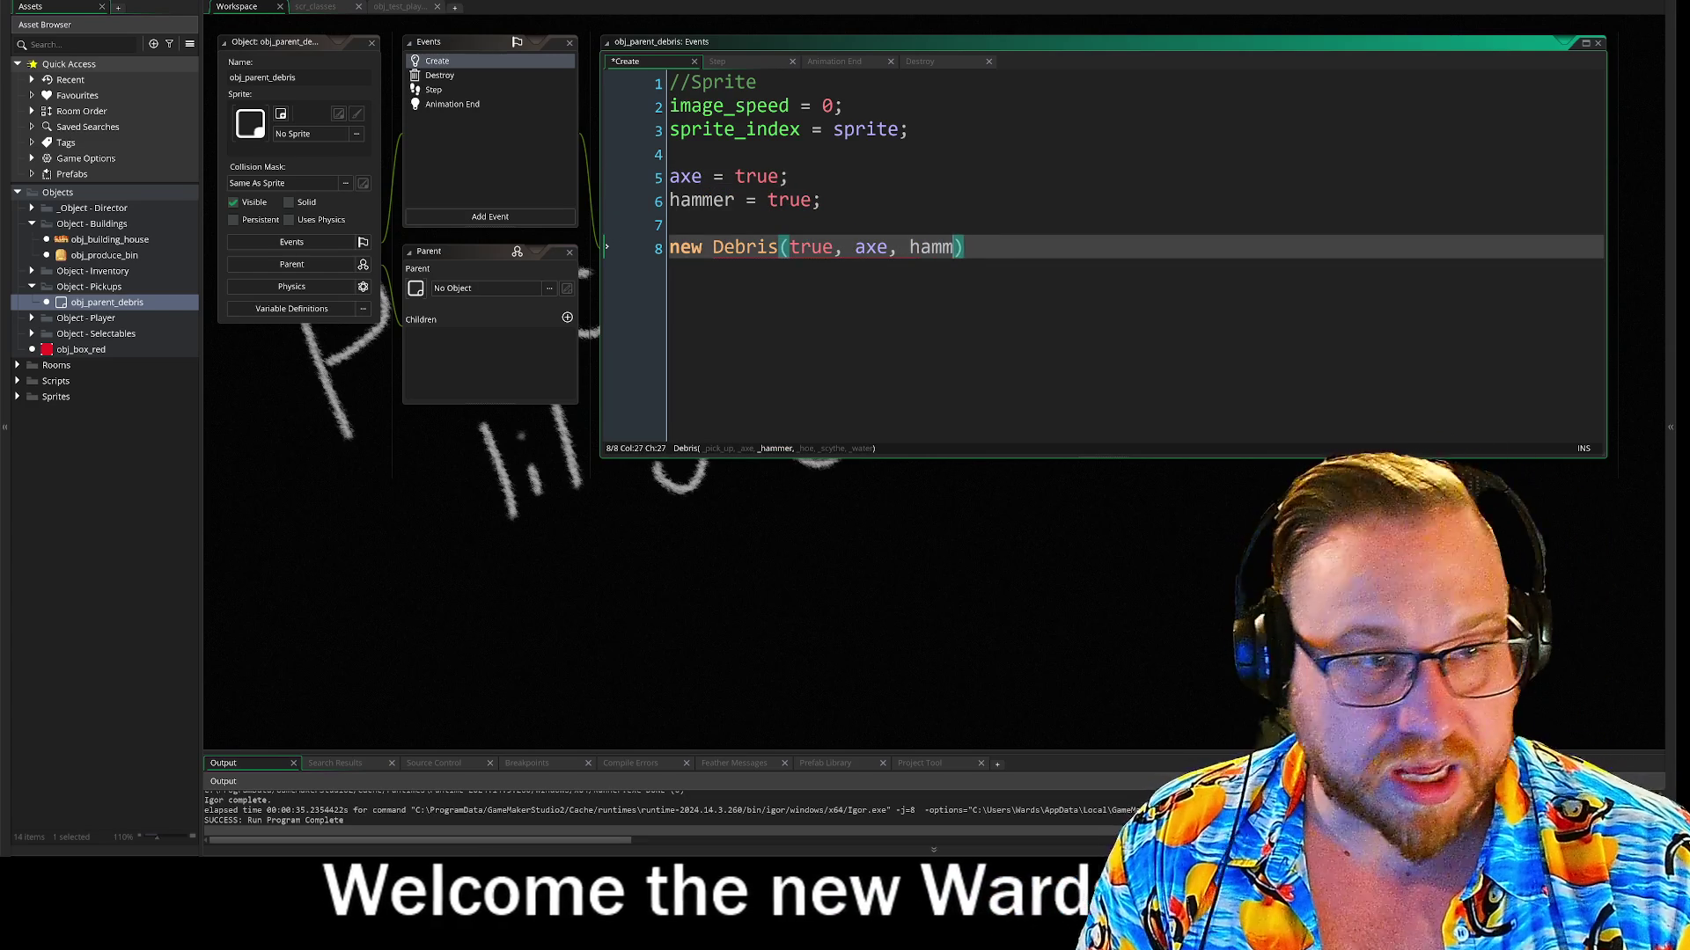
pyautogui.write('er,')
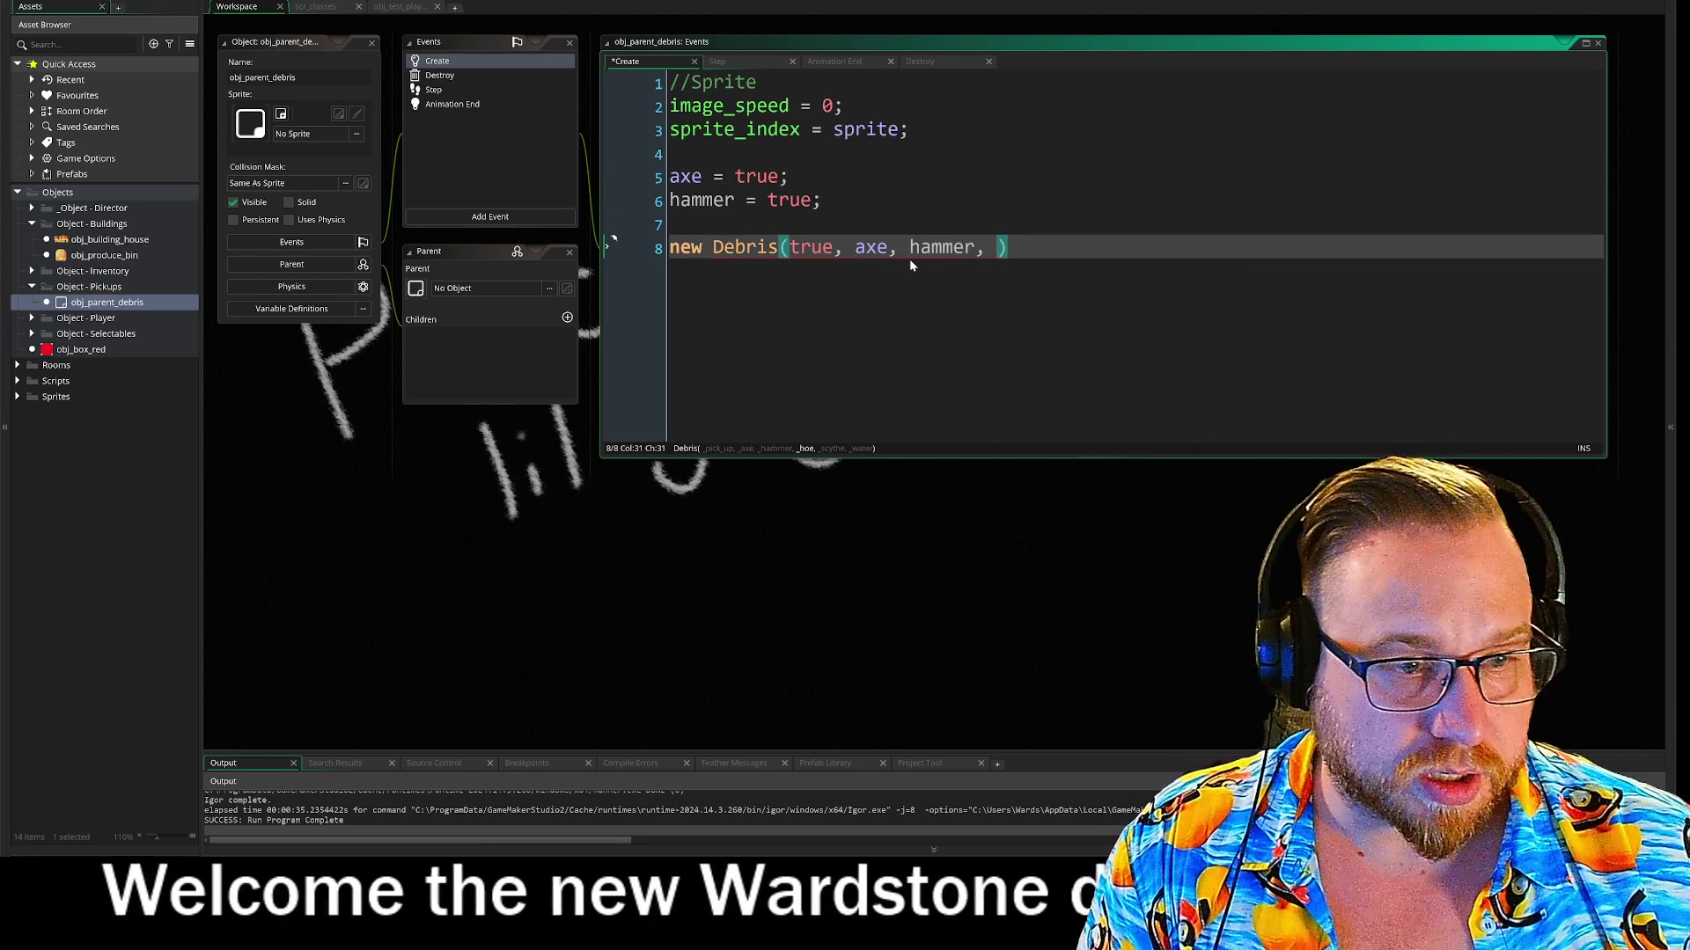
# Complete the Debris arguments with false, scythe, false
pyautogui.press('Up')
pyautogui.write('hoe')
pyautogui.press('BackSpace')
pyautogui.press('BackSpace')
pyautogui.press('BackSpace')
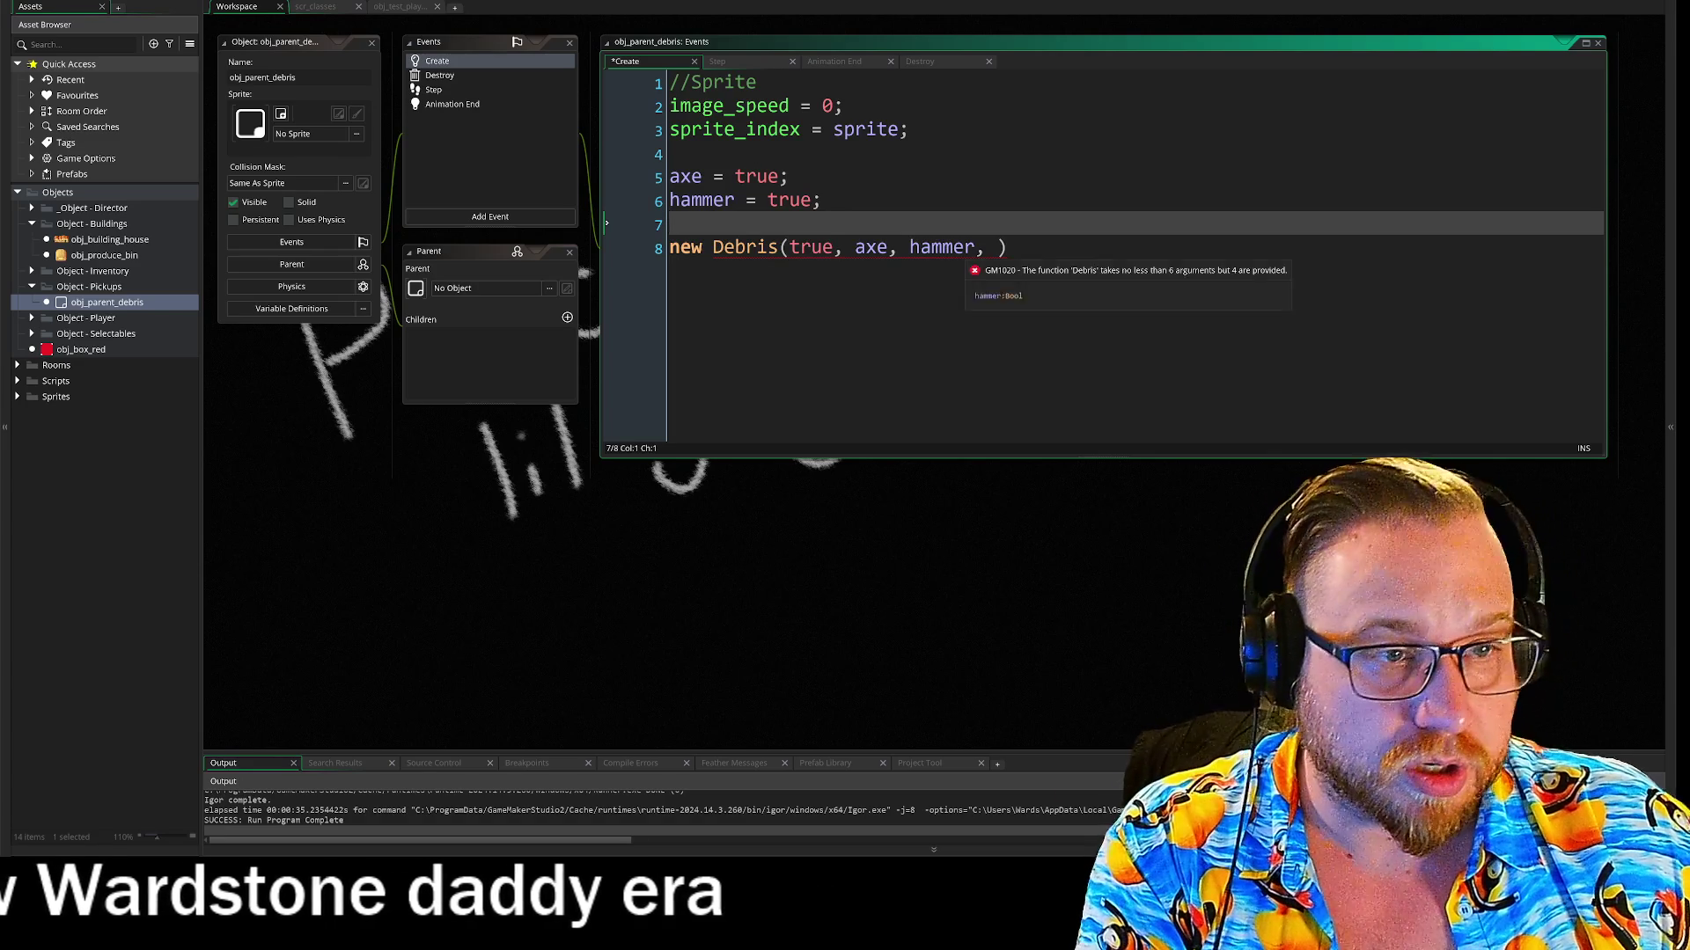
pyautogui.press('Down')
pyautogui.write('false, ')
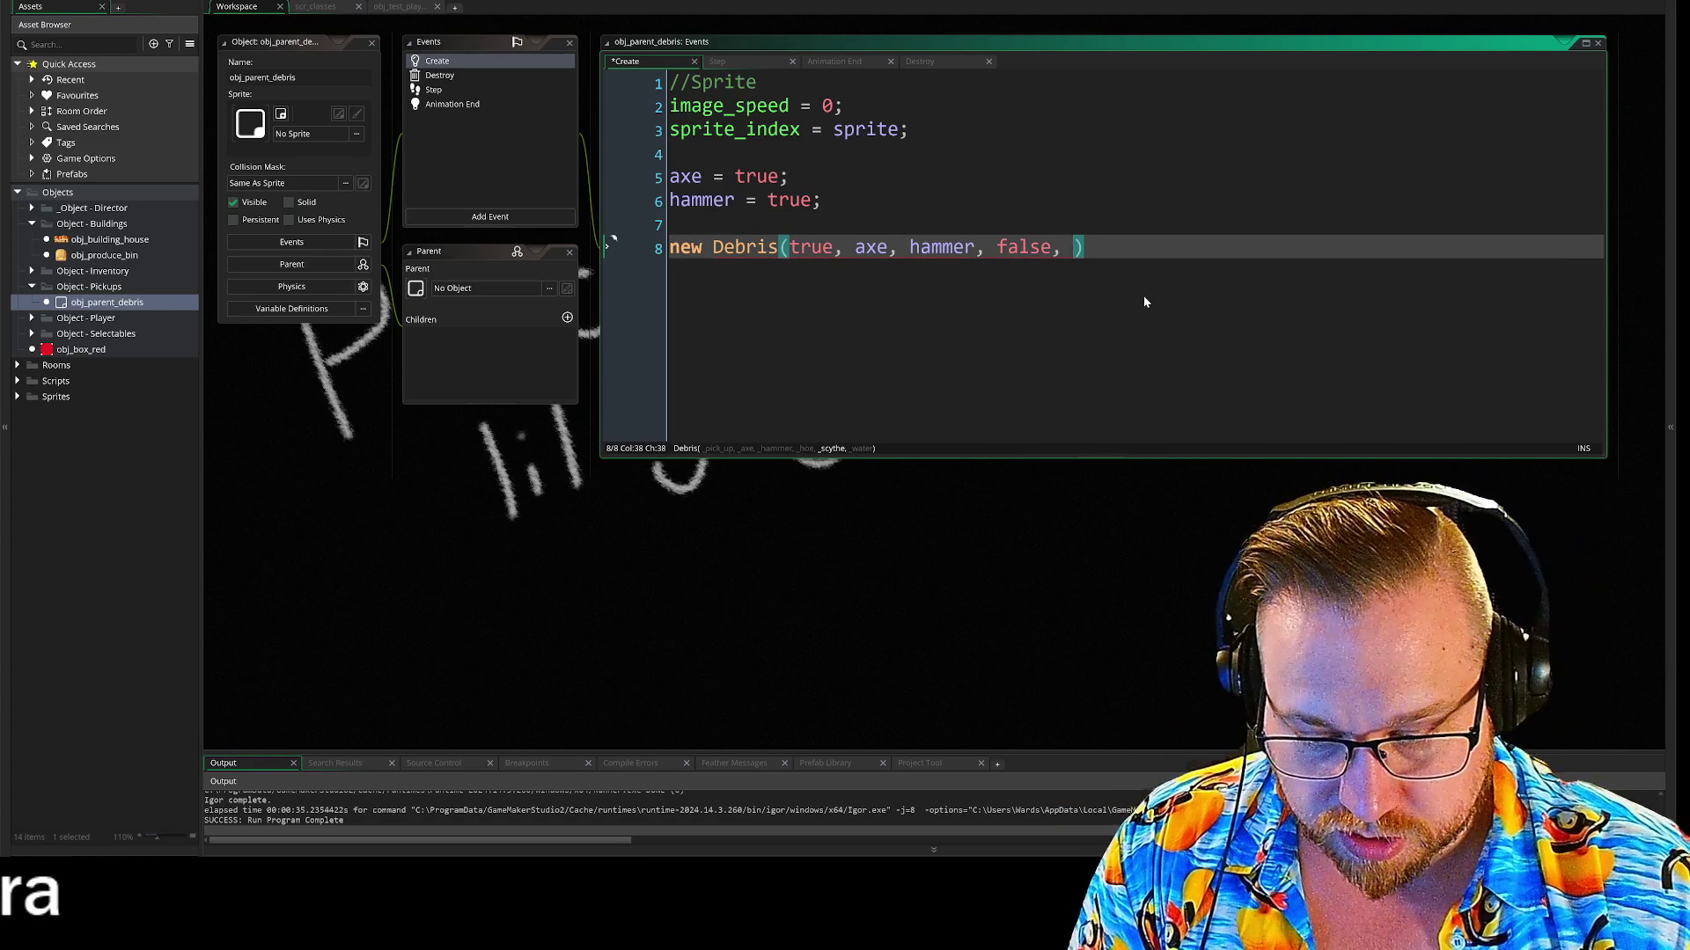
pyautogui.write('scythe')
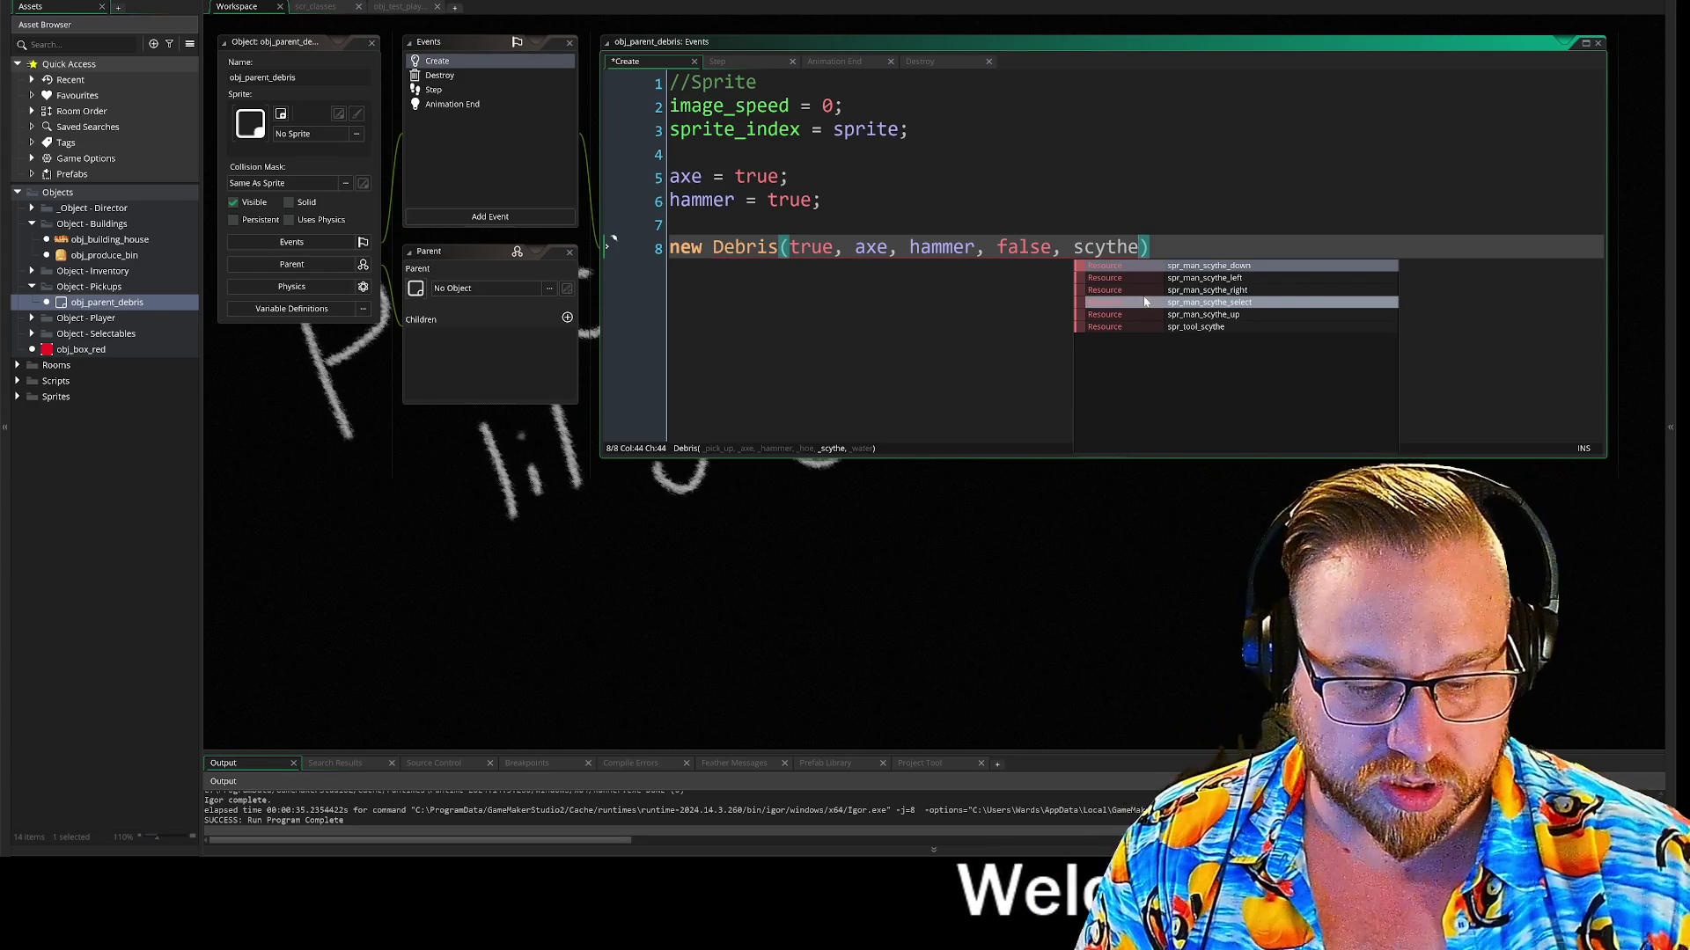
pyautogui.write(', ')
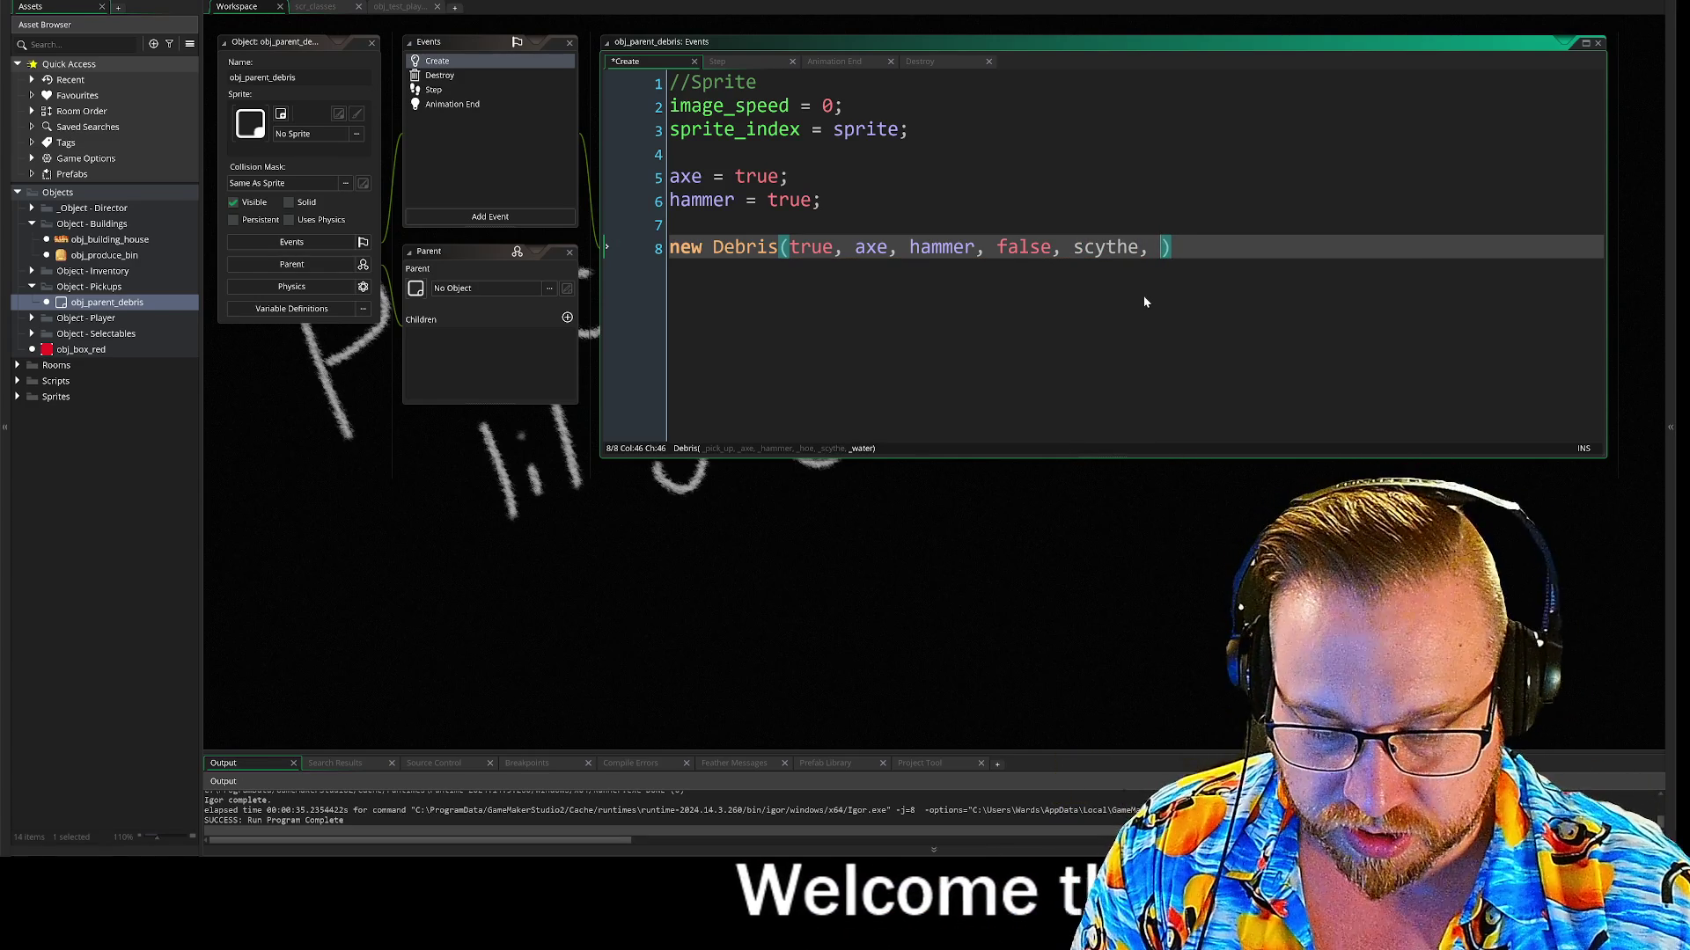
pyautogui.write('false')
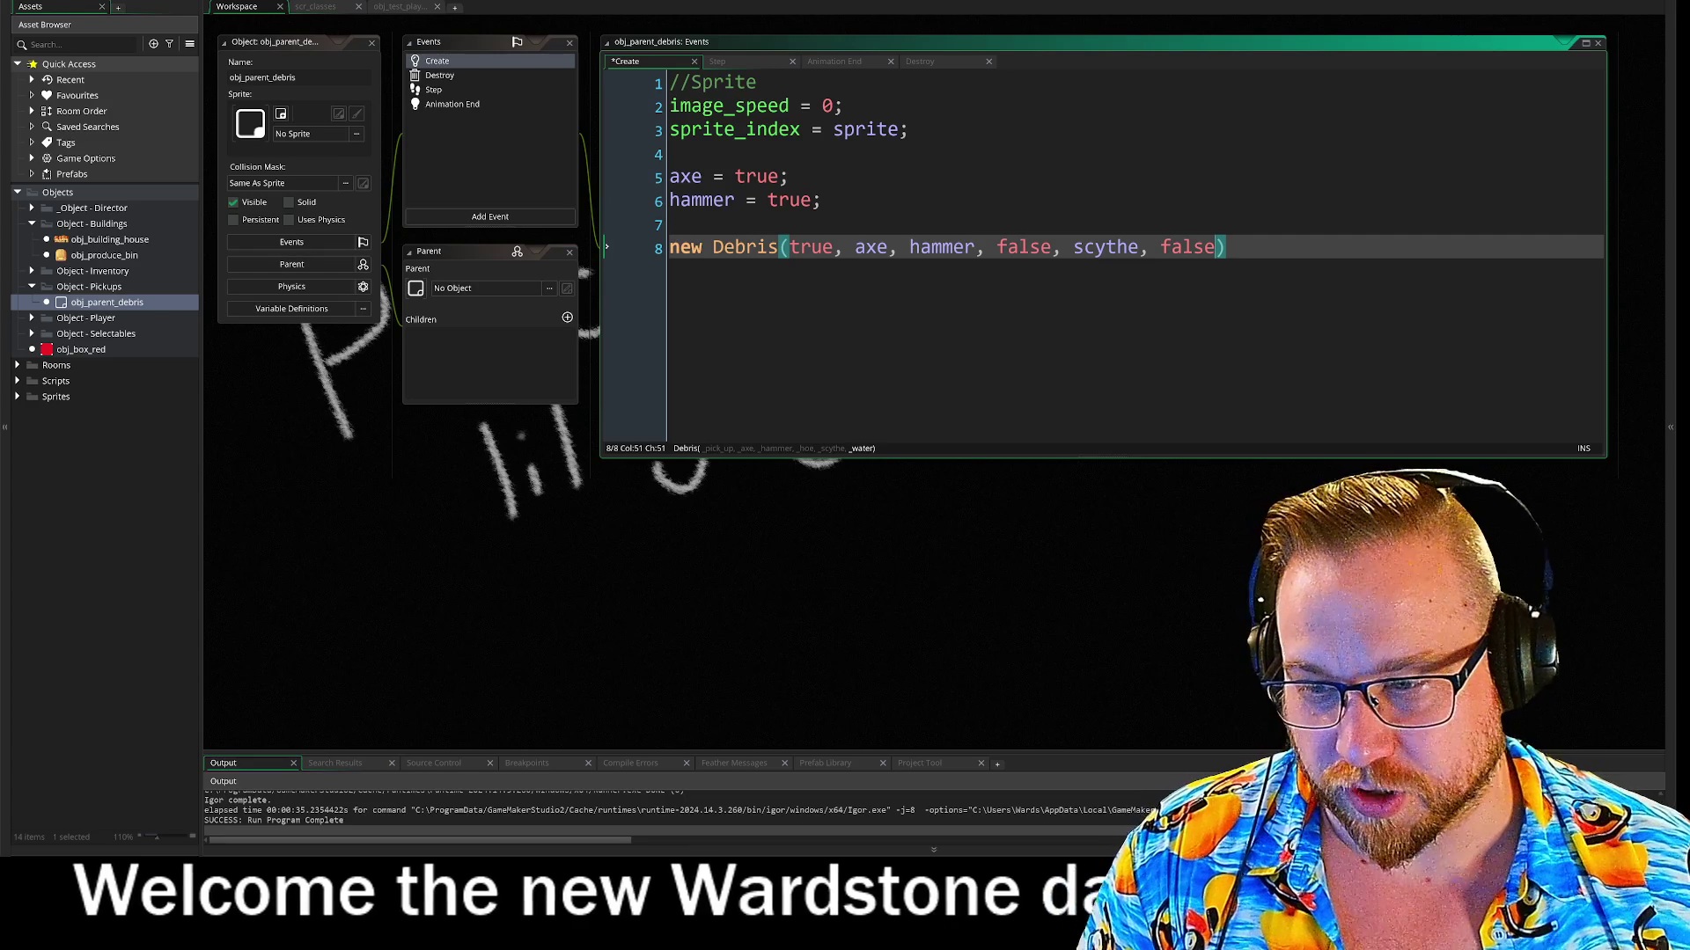
pyautogui.press('Up')
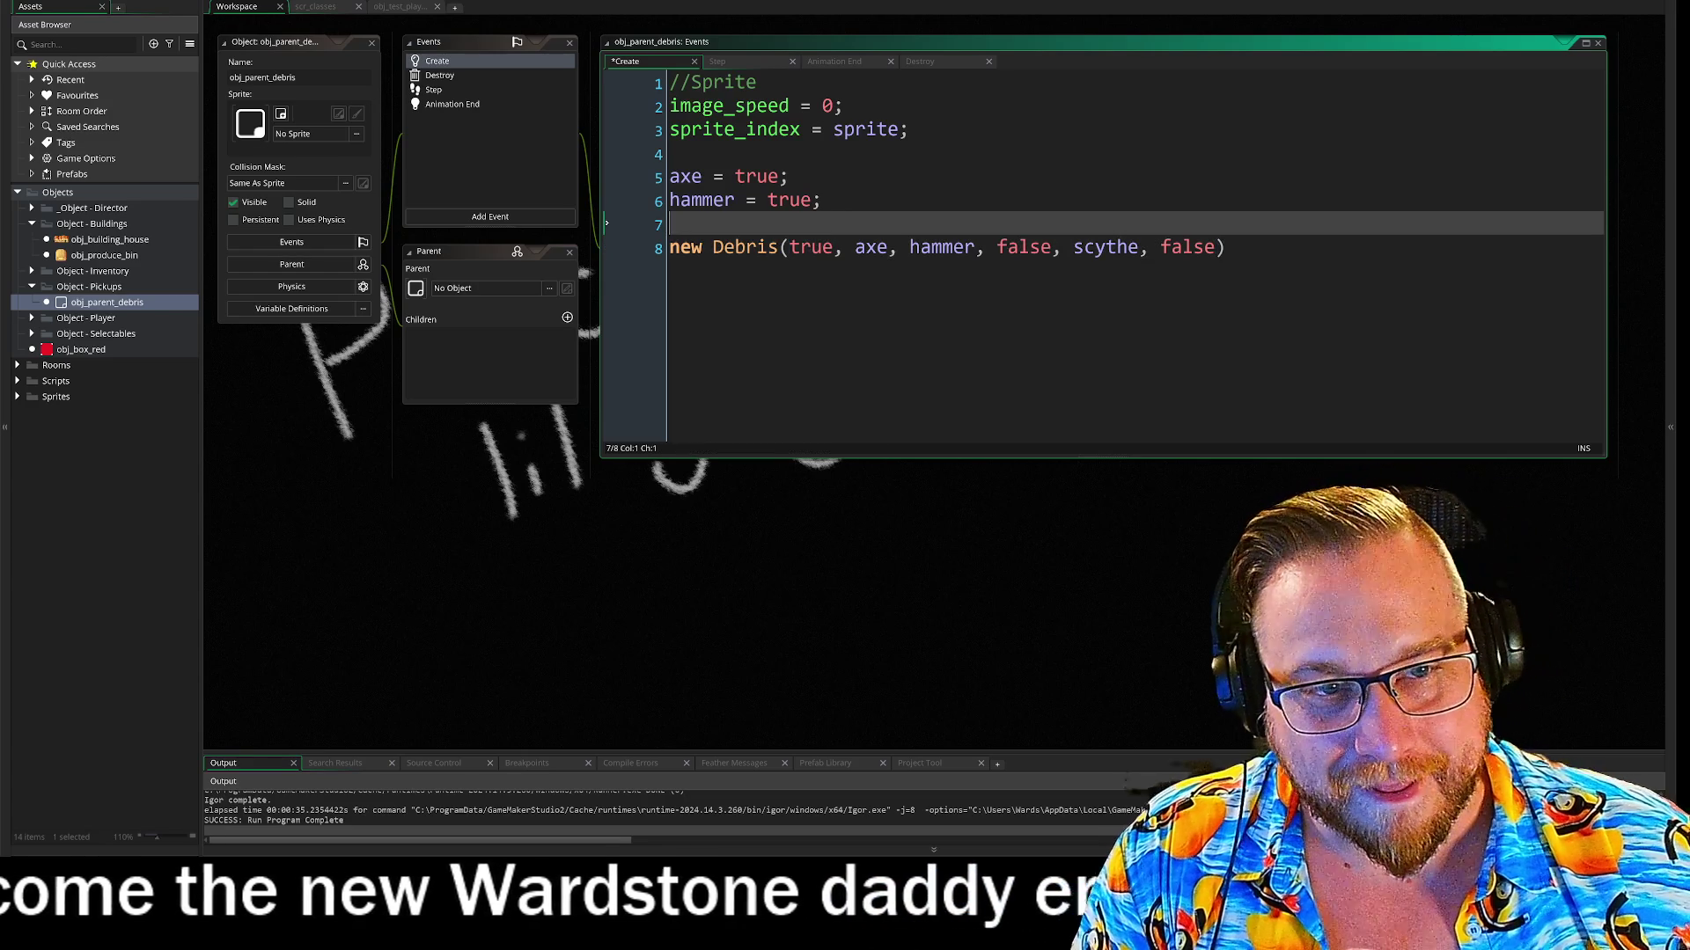
# Declare scythe = true on a new line 7 above the Debris call
pyautogui.press('Return')
pyautogui.press('Up')
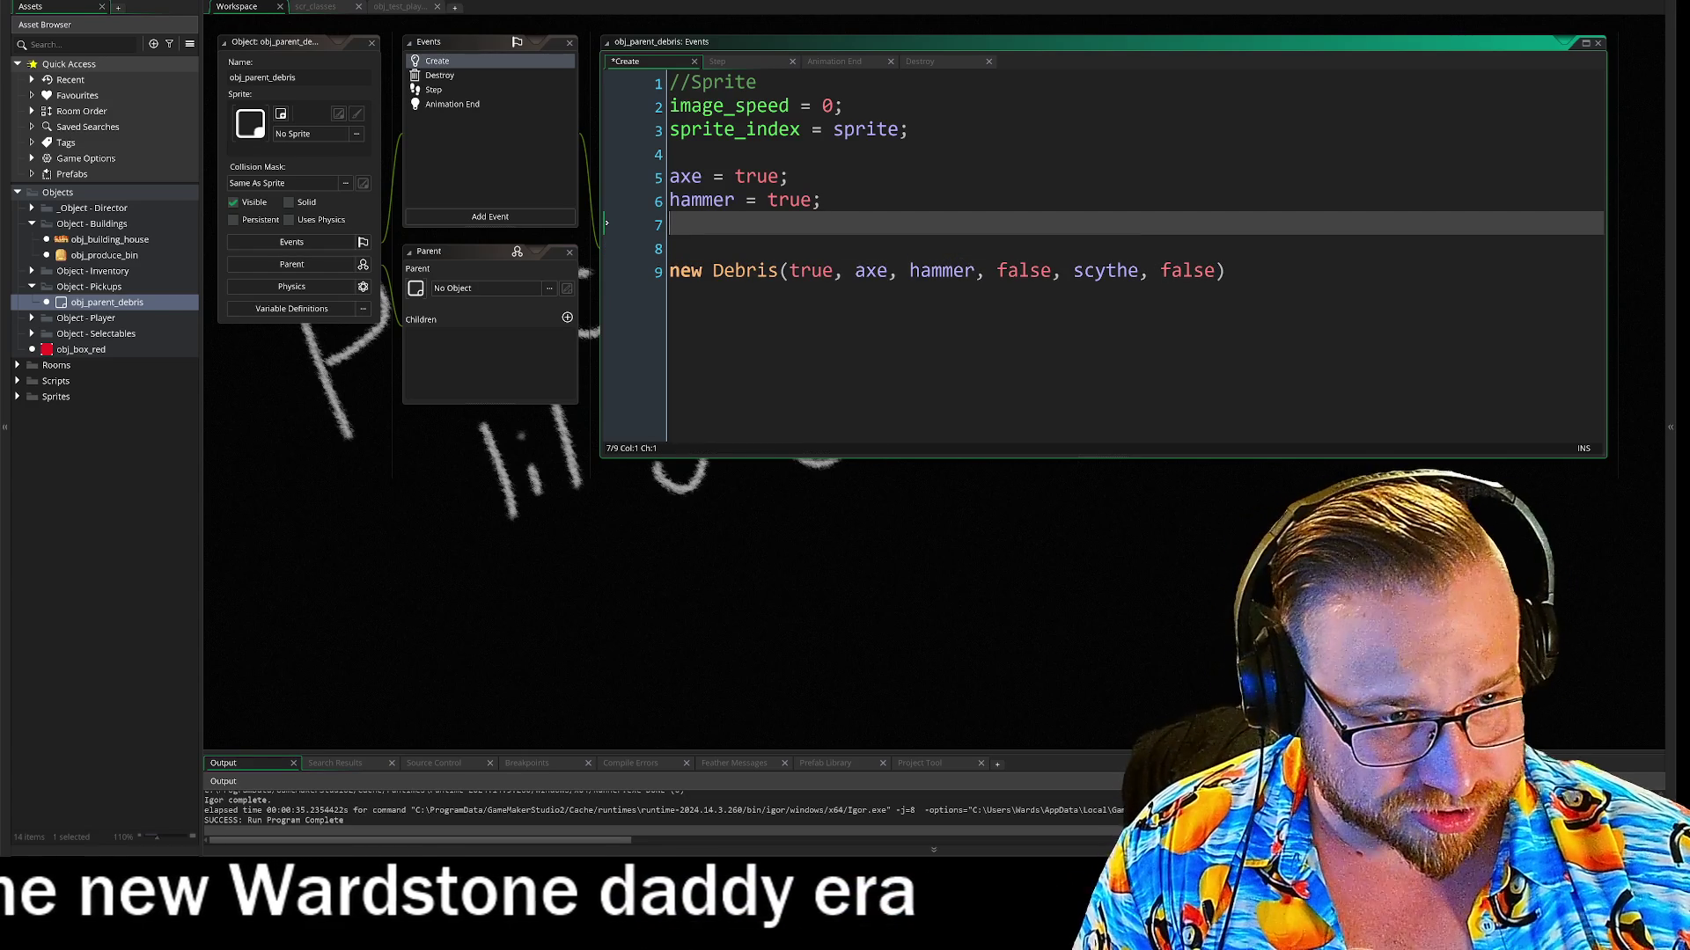
pyautogui.write('sc')
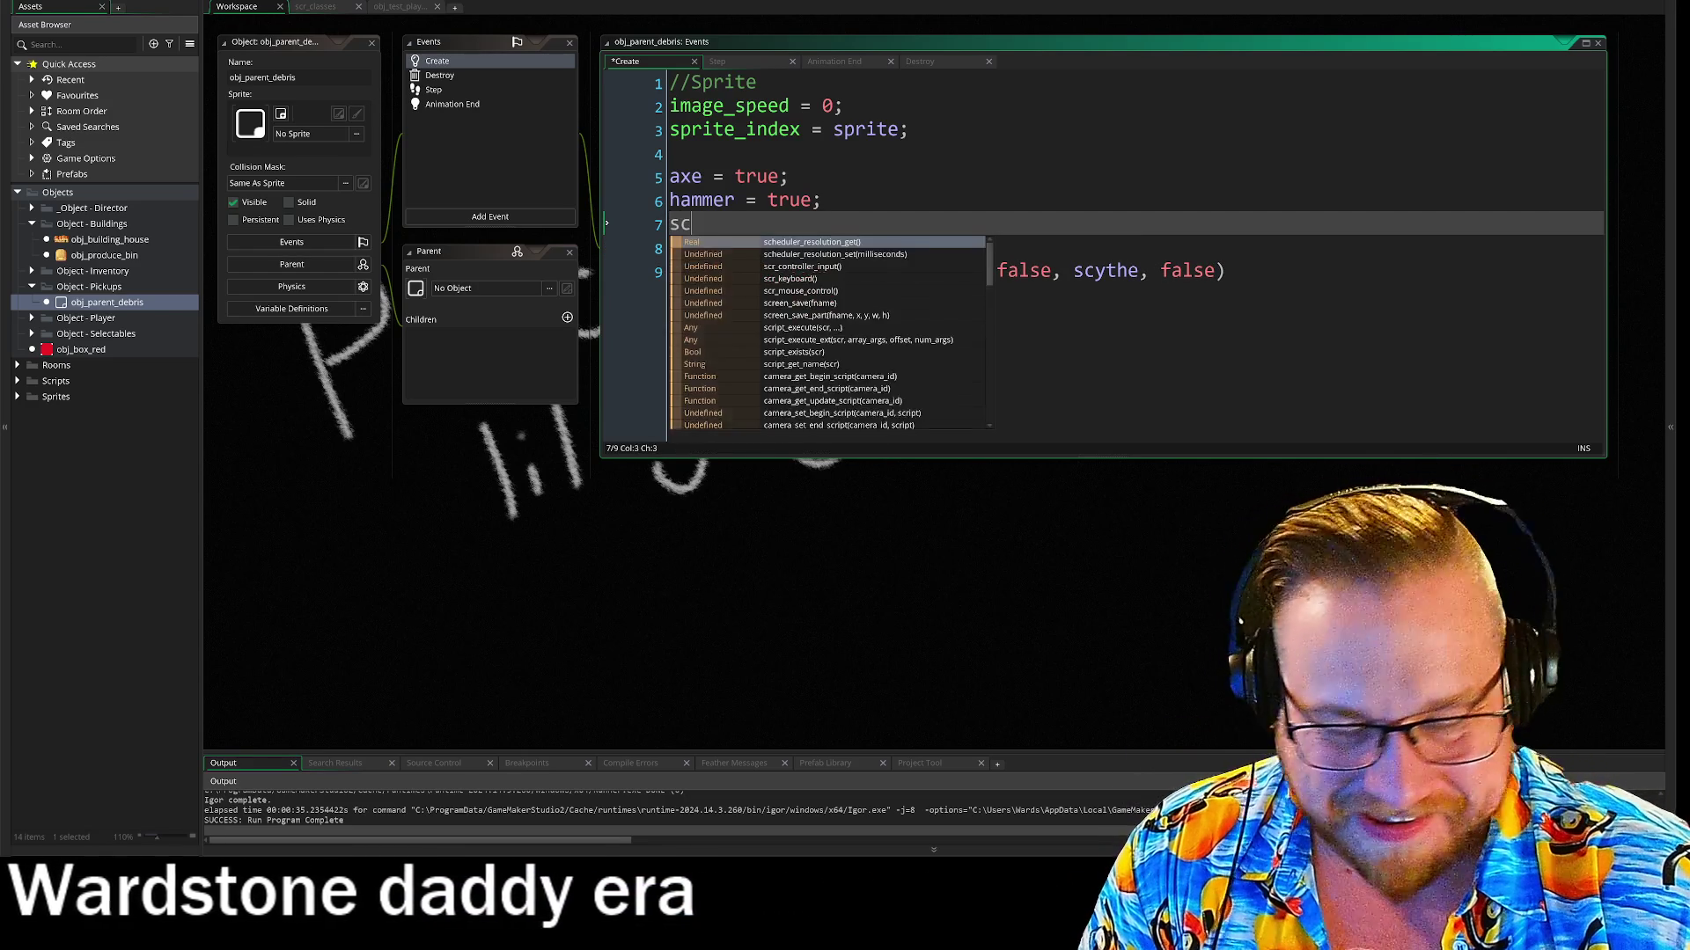
pyautogui.write('ythe ')
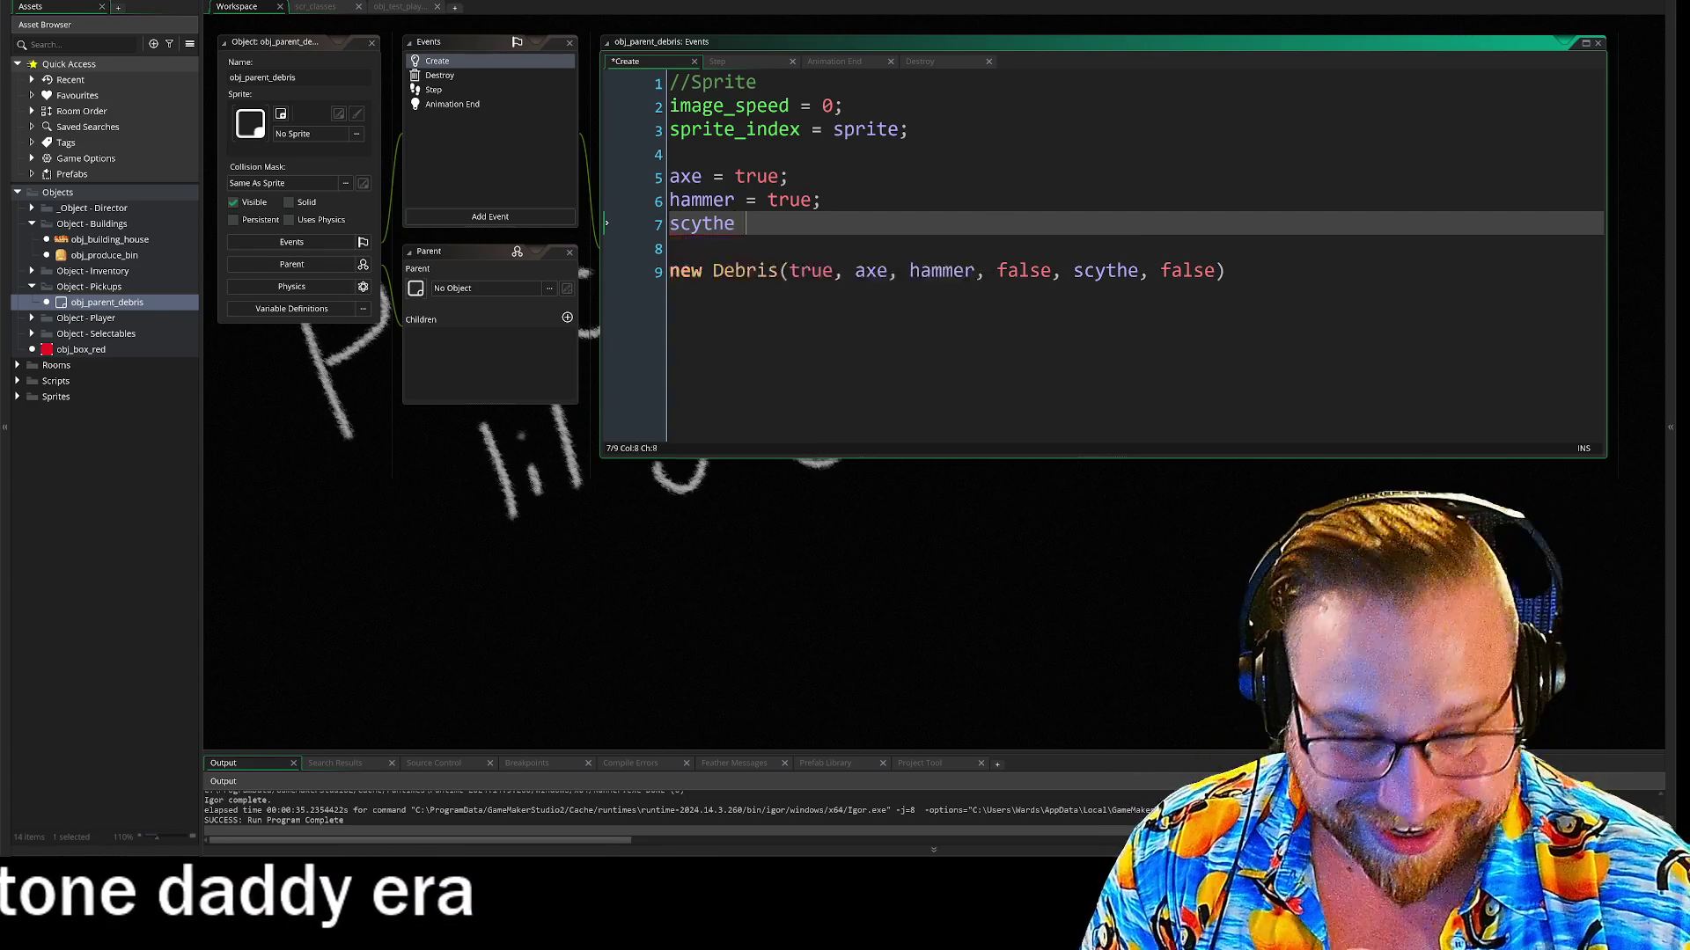
pyautogui.write('= true;')
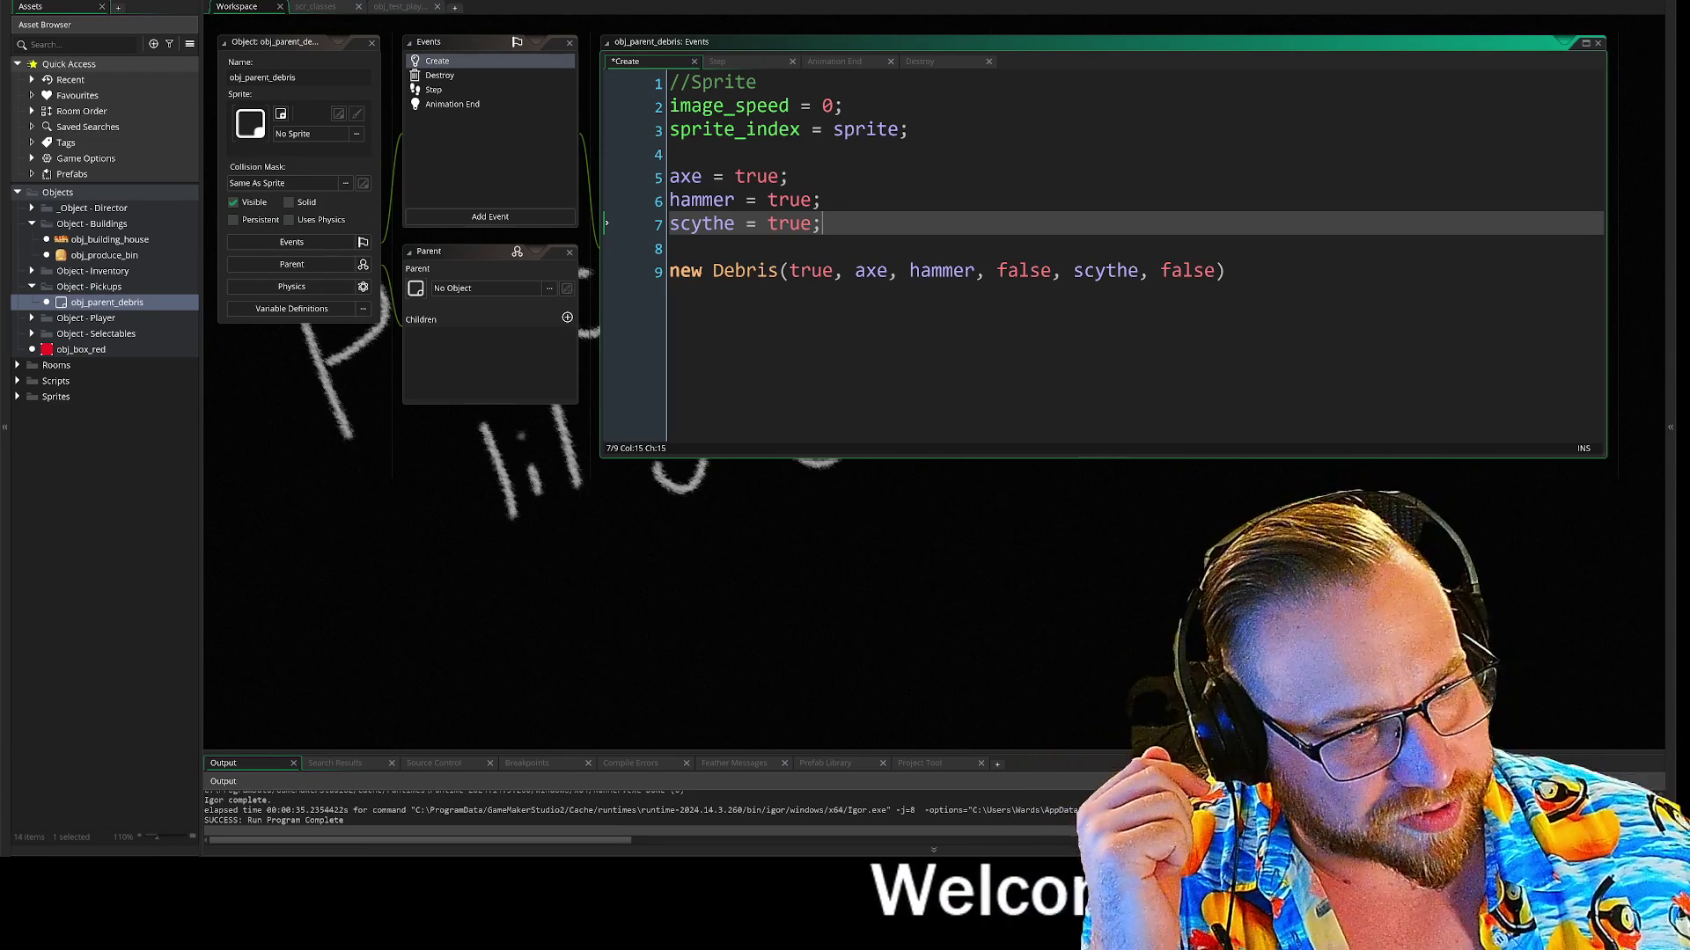
# End the Debris call statement on line 9 with a semicolon
pyautogui.click(1226, 270)
pyautogui.write(';')
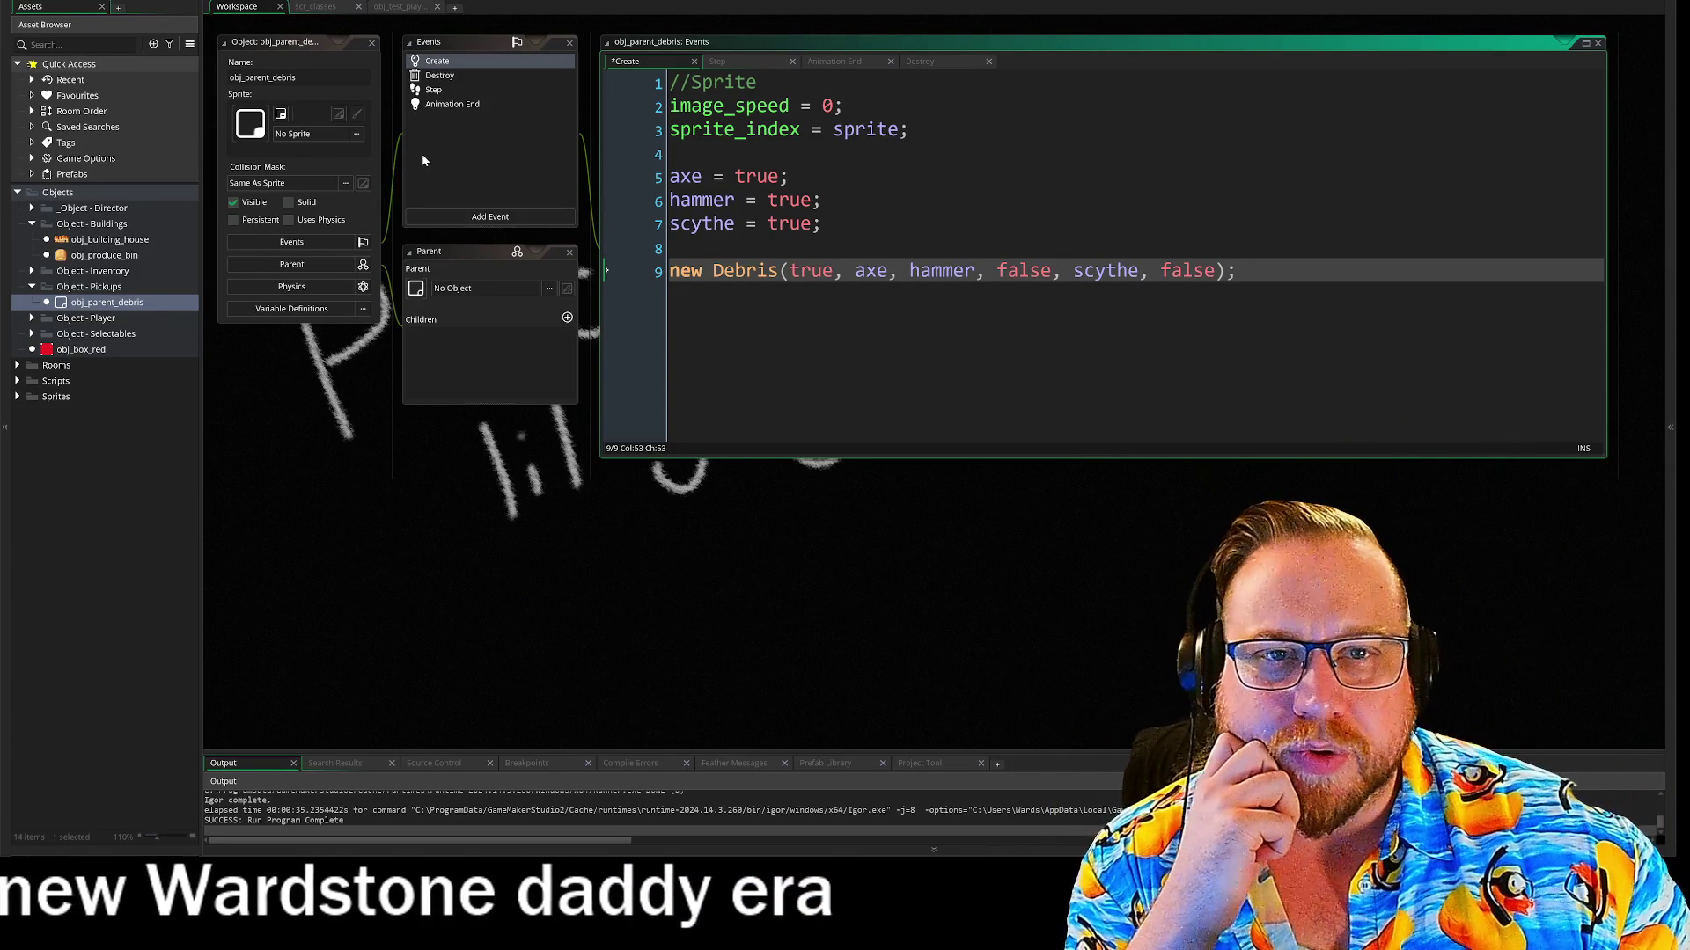
pyautogui.moveTo(671, 176); pyautogui.dragTo(790, 176)
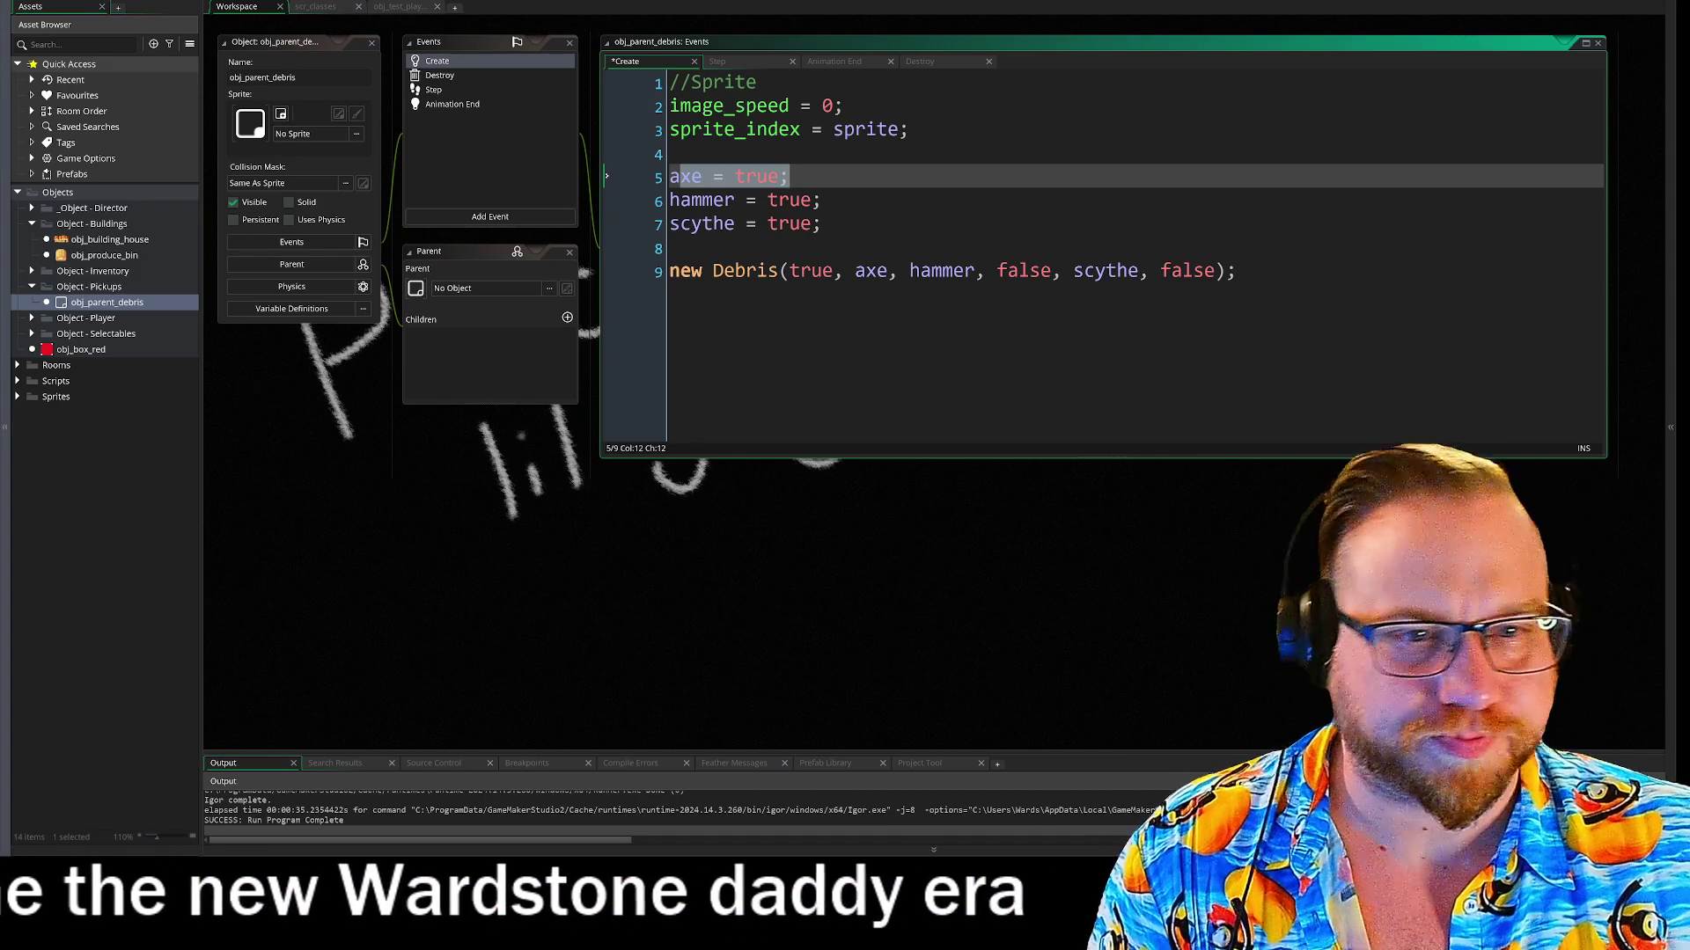
pyautogui.press('Down')
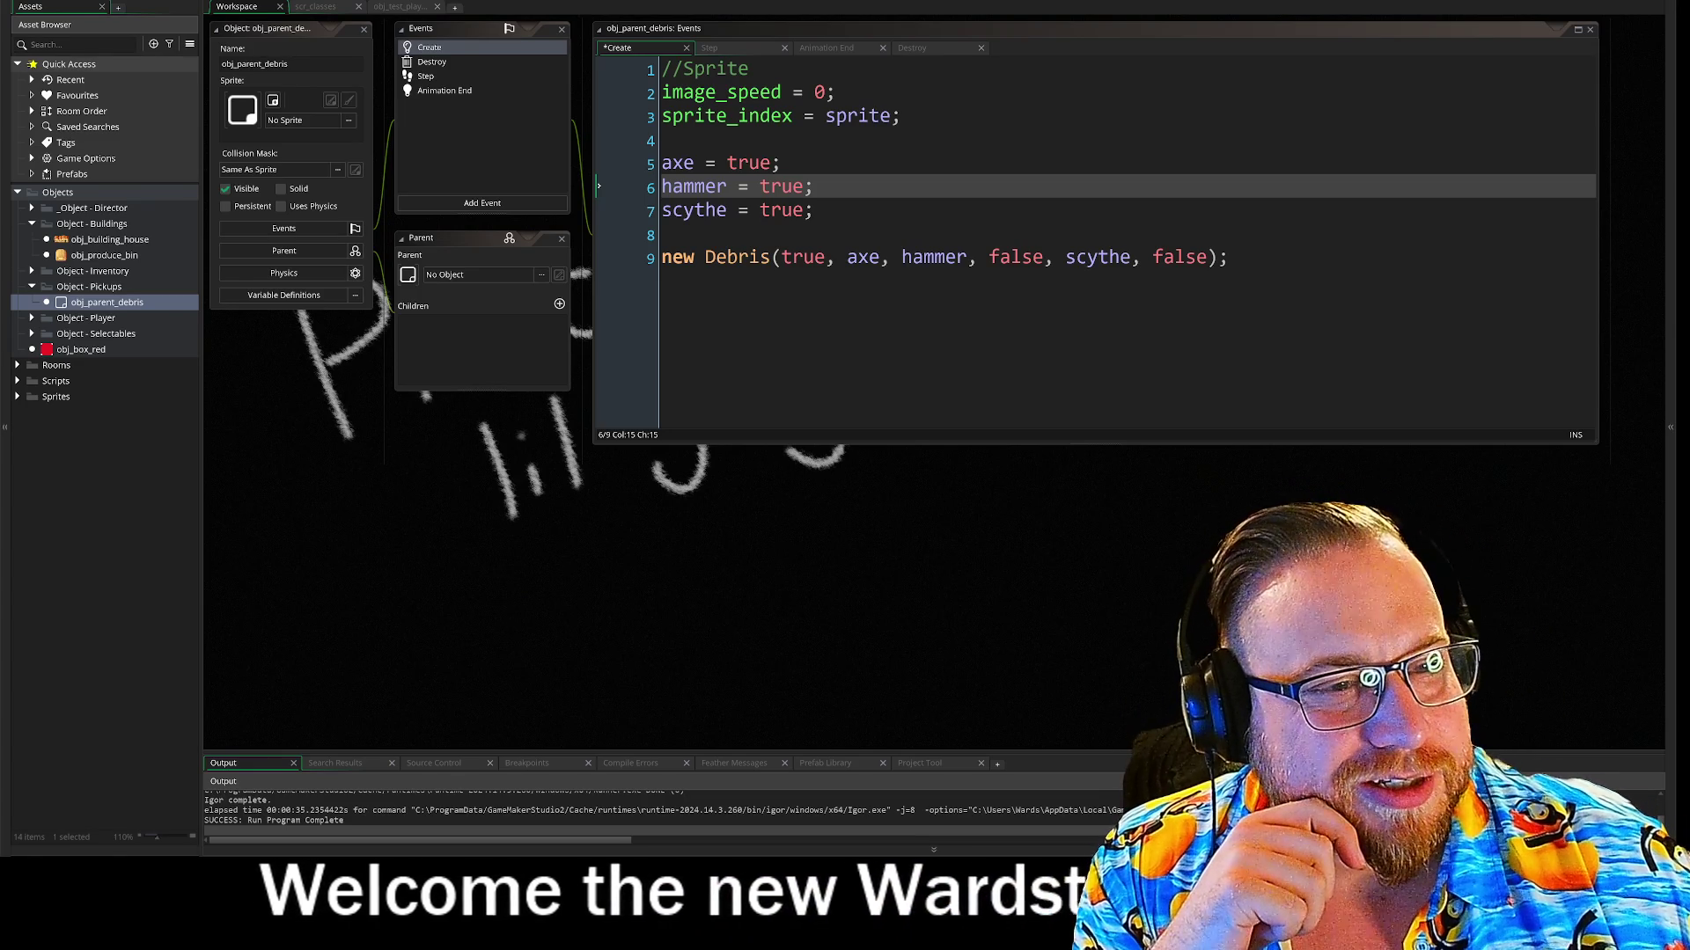
pyautogui.click(1228, 257)
pyautogui.press('Return')
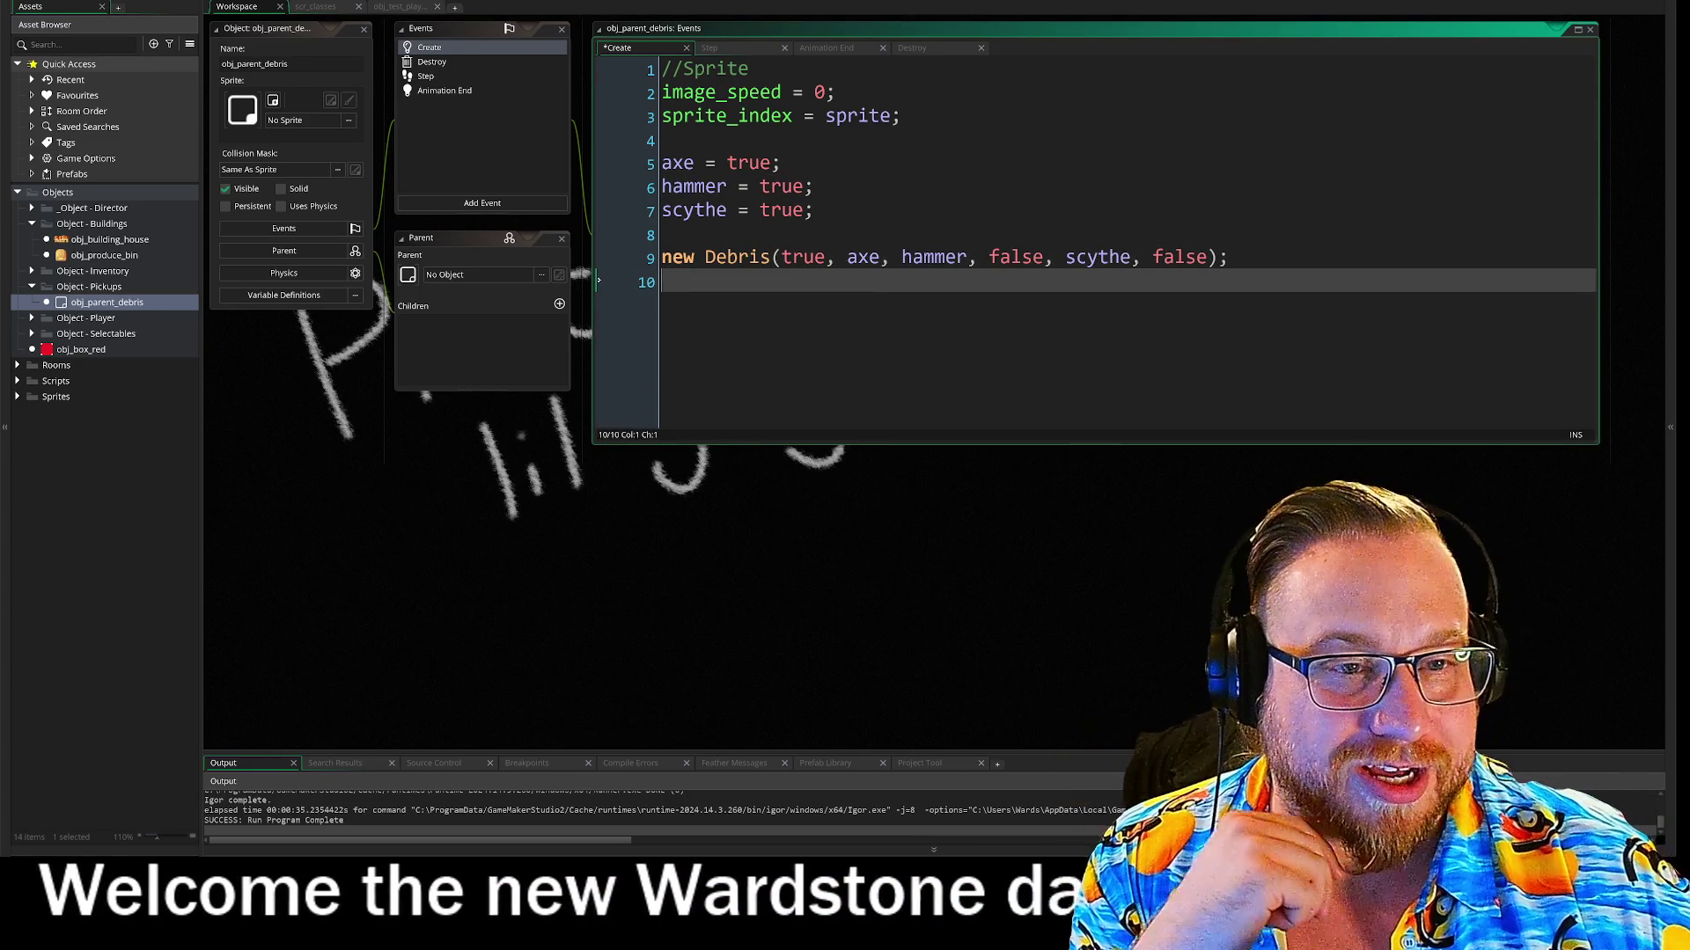
pyautogui.press('Return')
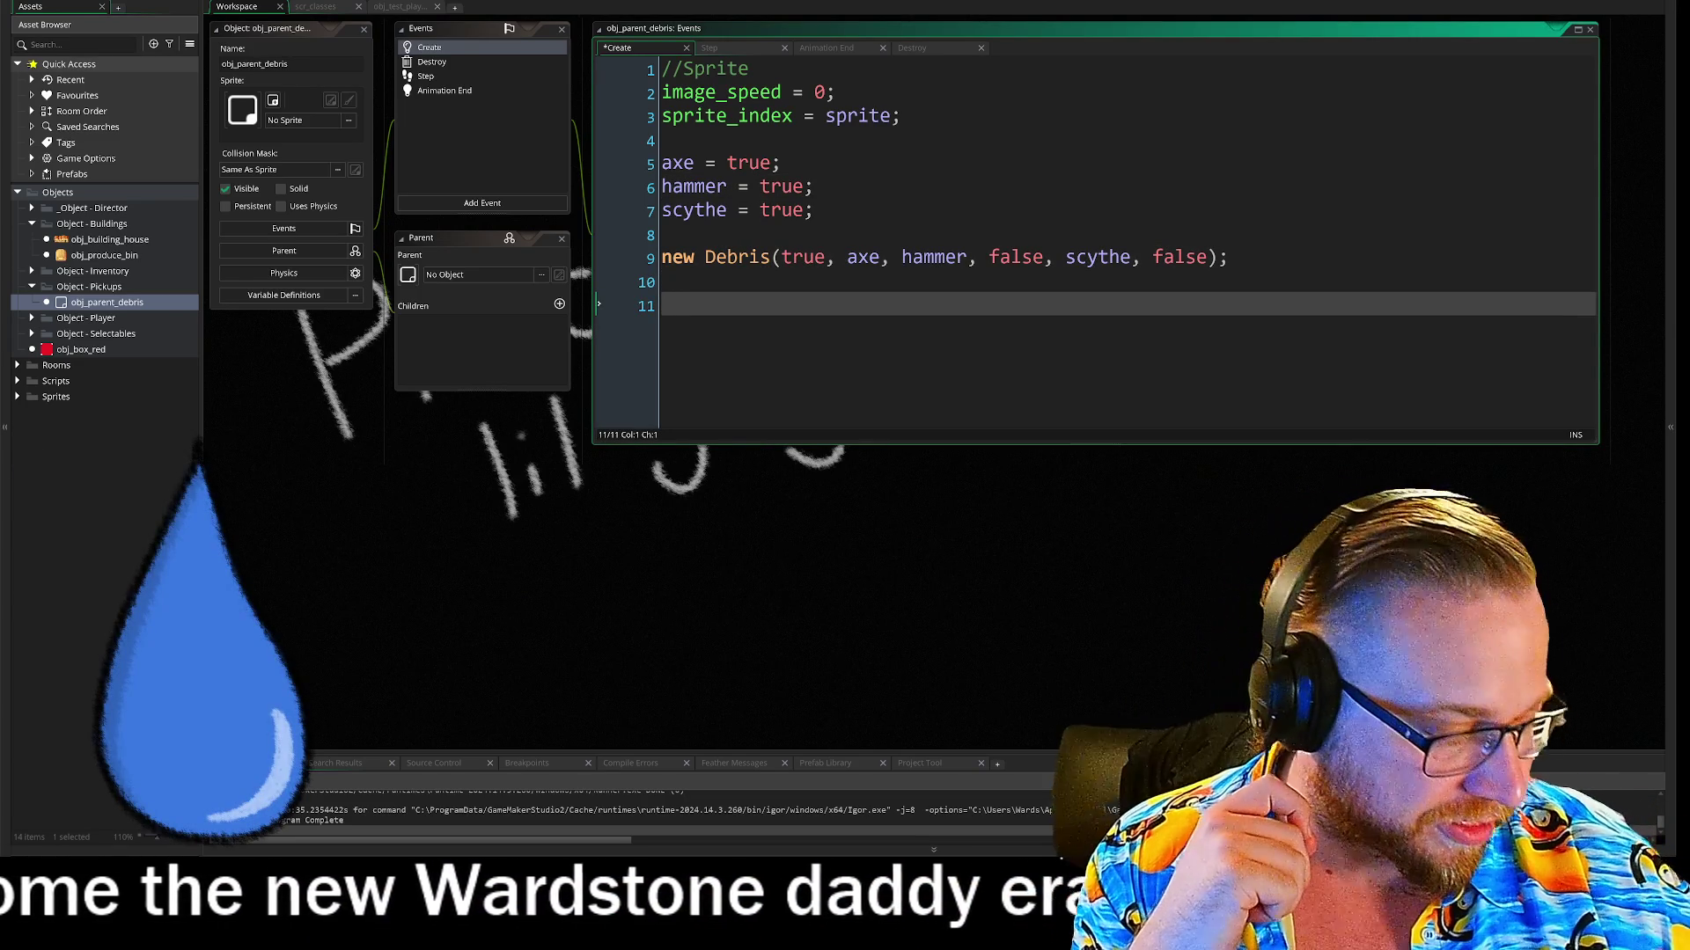
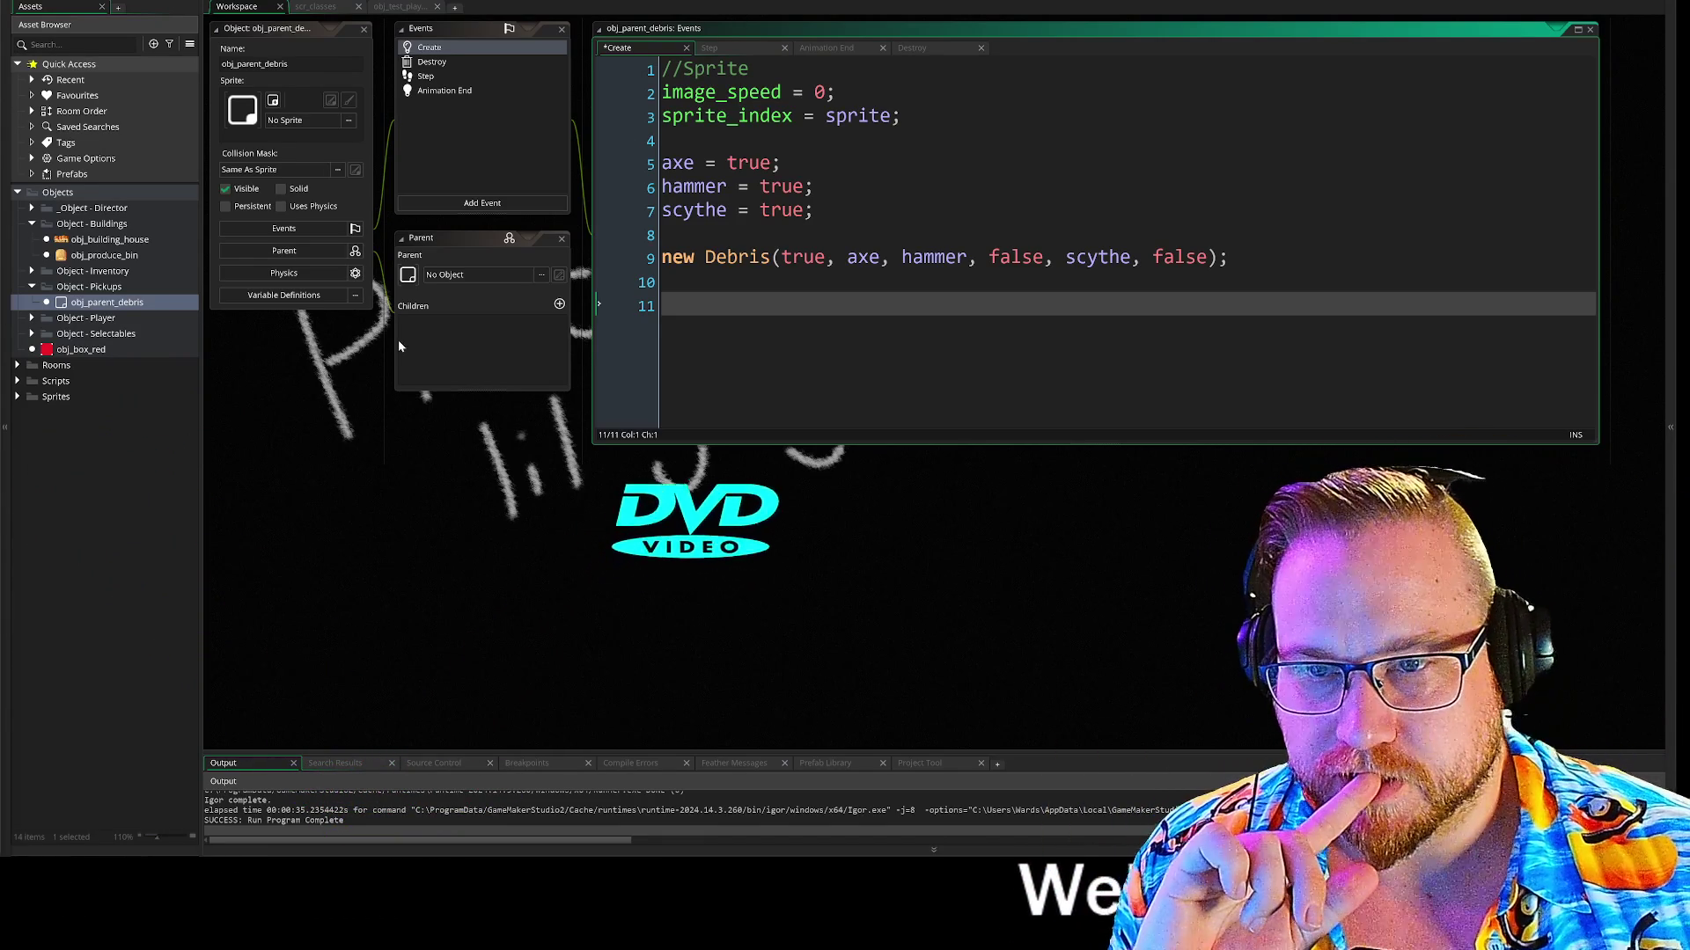
# Browse the Pickups, tool and UI sprite, and Scripts folders in the Asset Browser, then collapse them
pyautogui.click(32, 287)
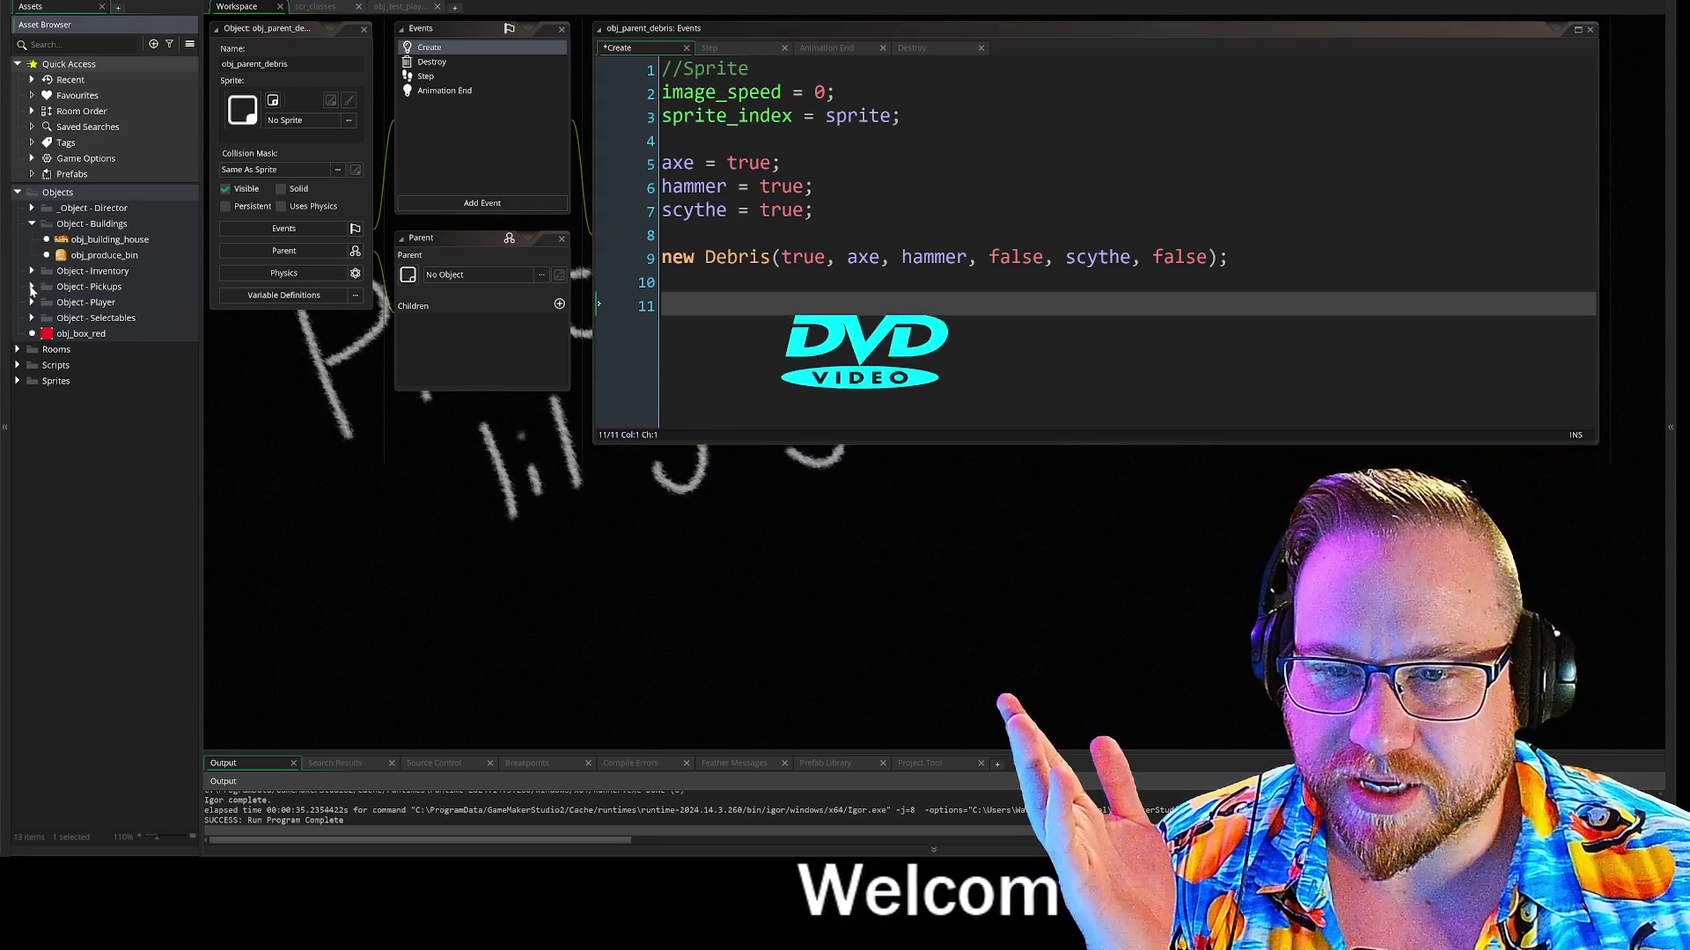
pyautogui.click(31, 287)
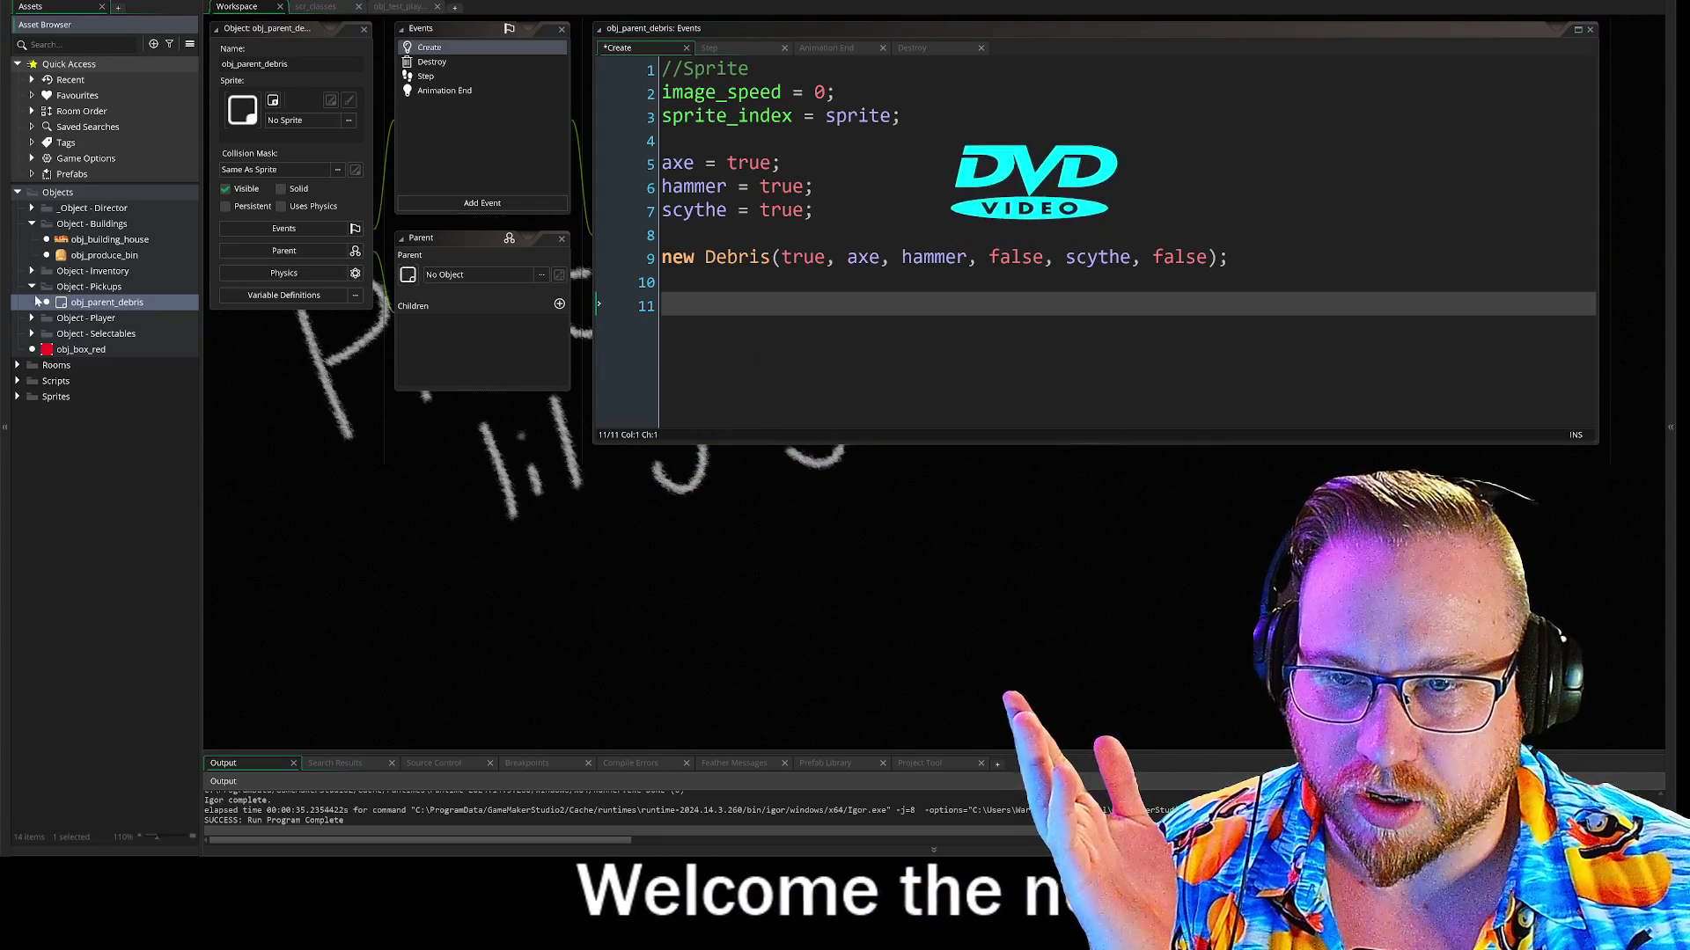
pyautogui.click(18, 397)
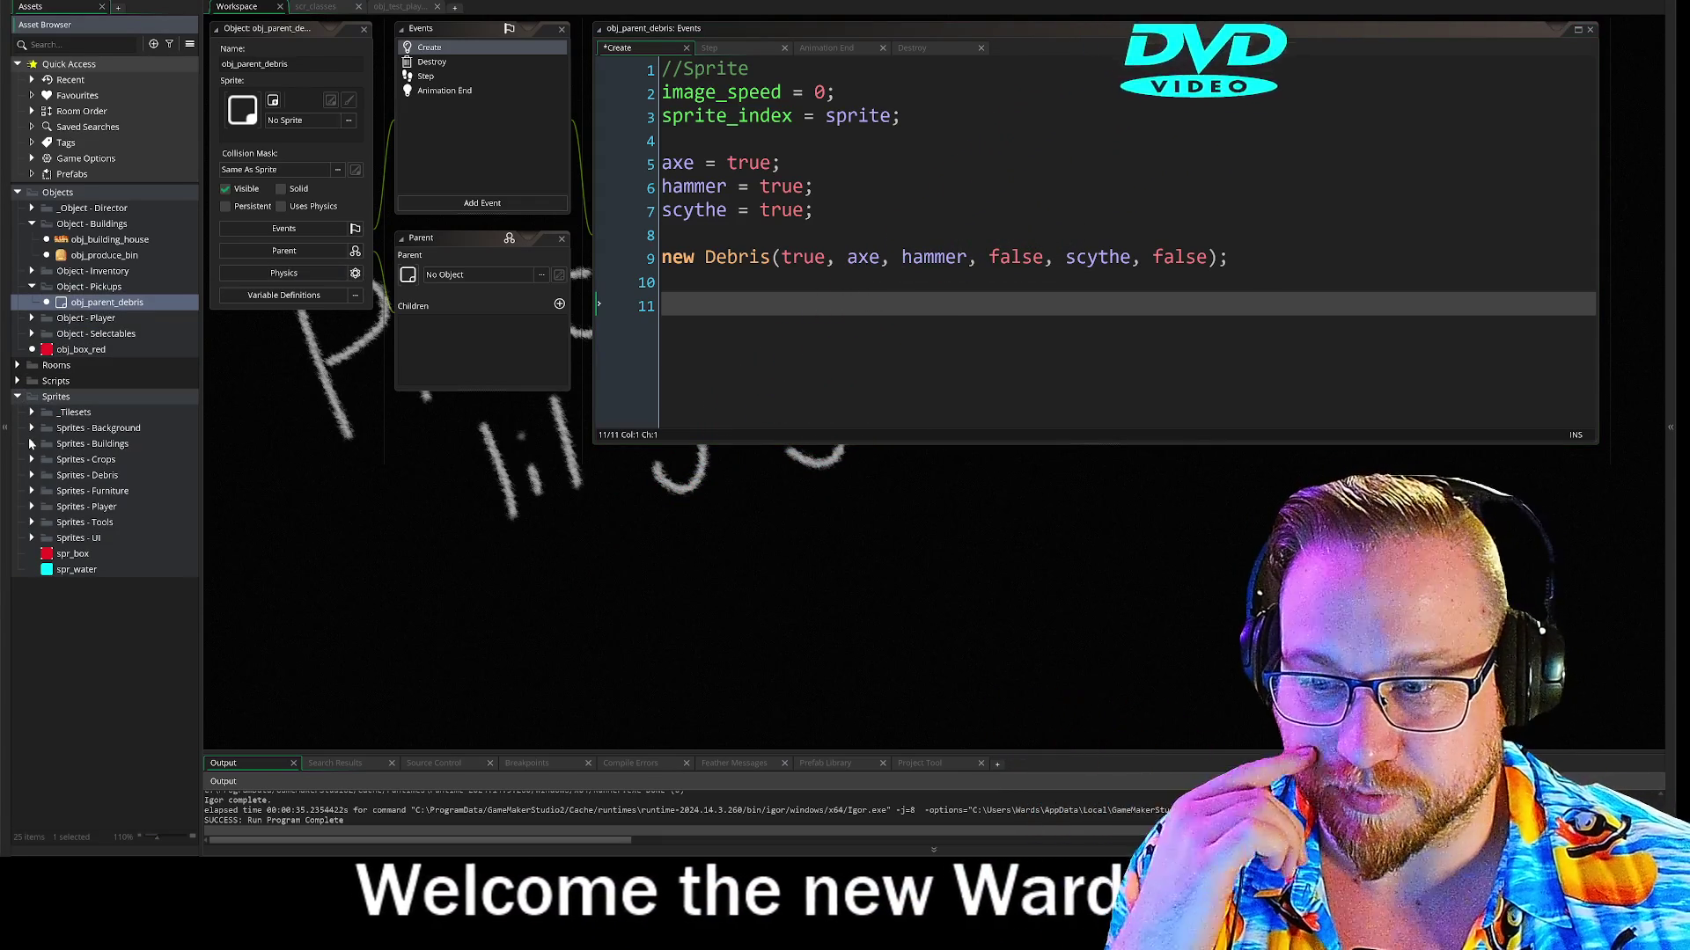
pyautogui.click(32, 522)
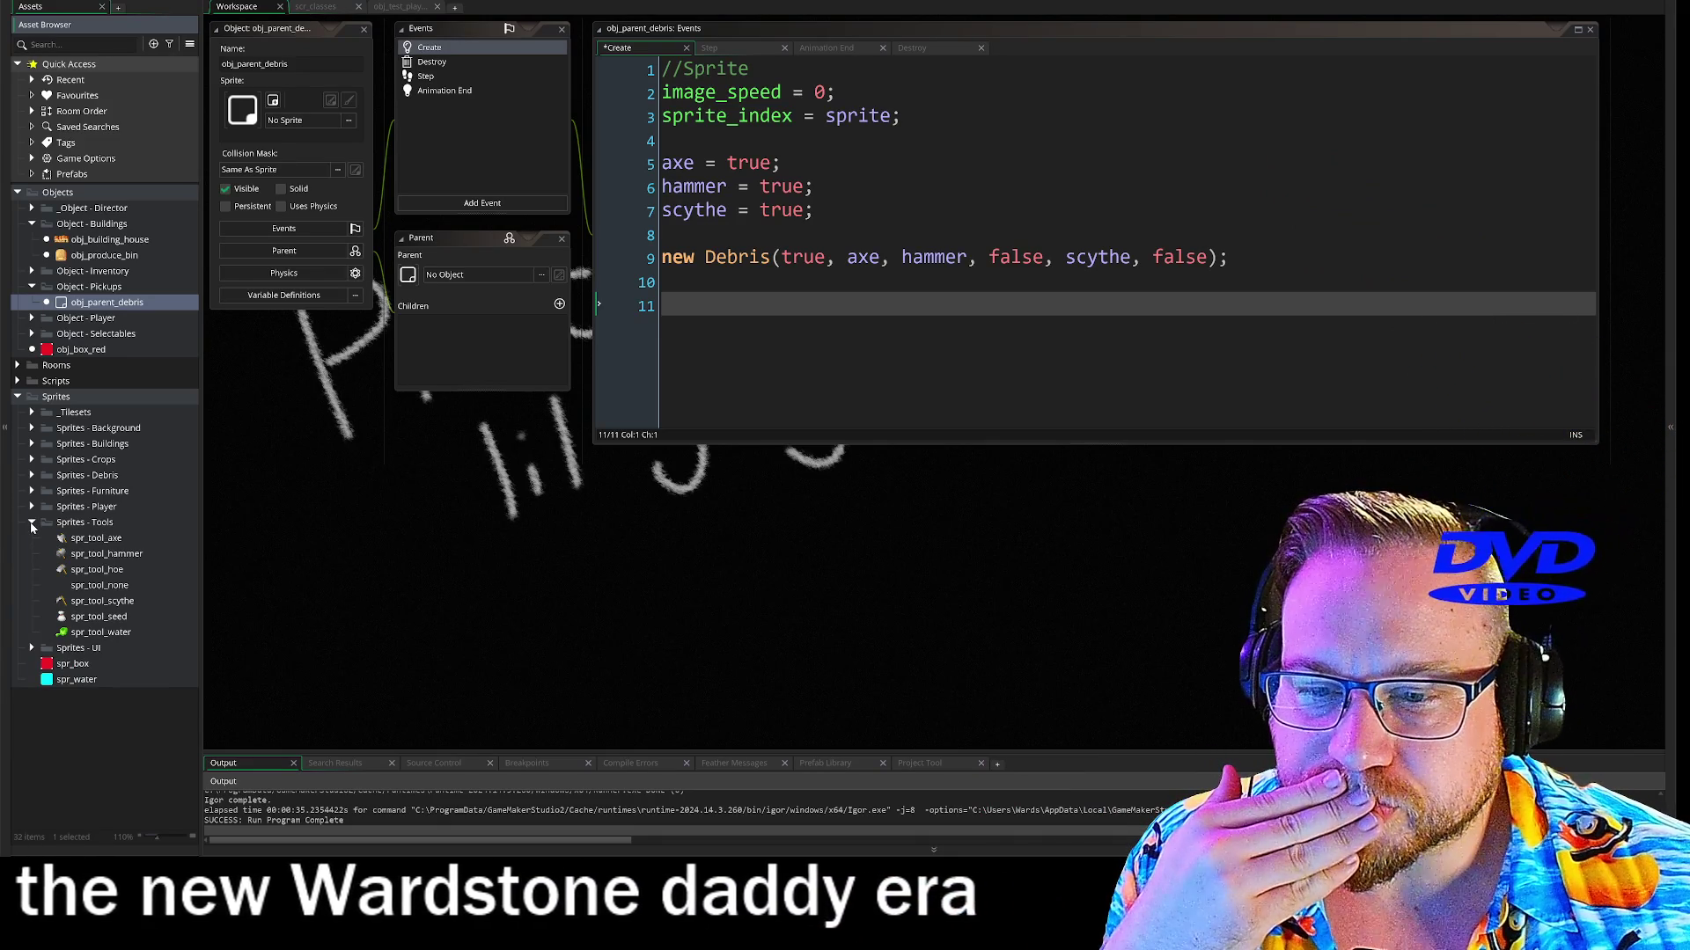
pyautogui.click(32, 524)
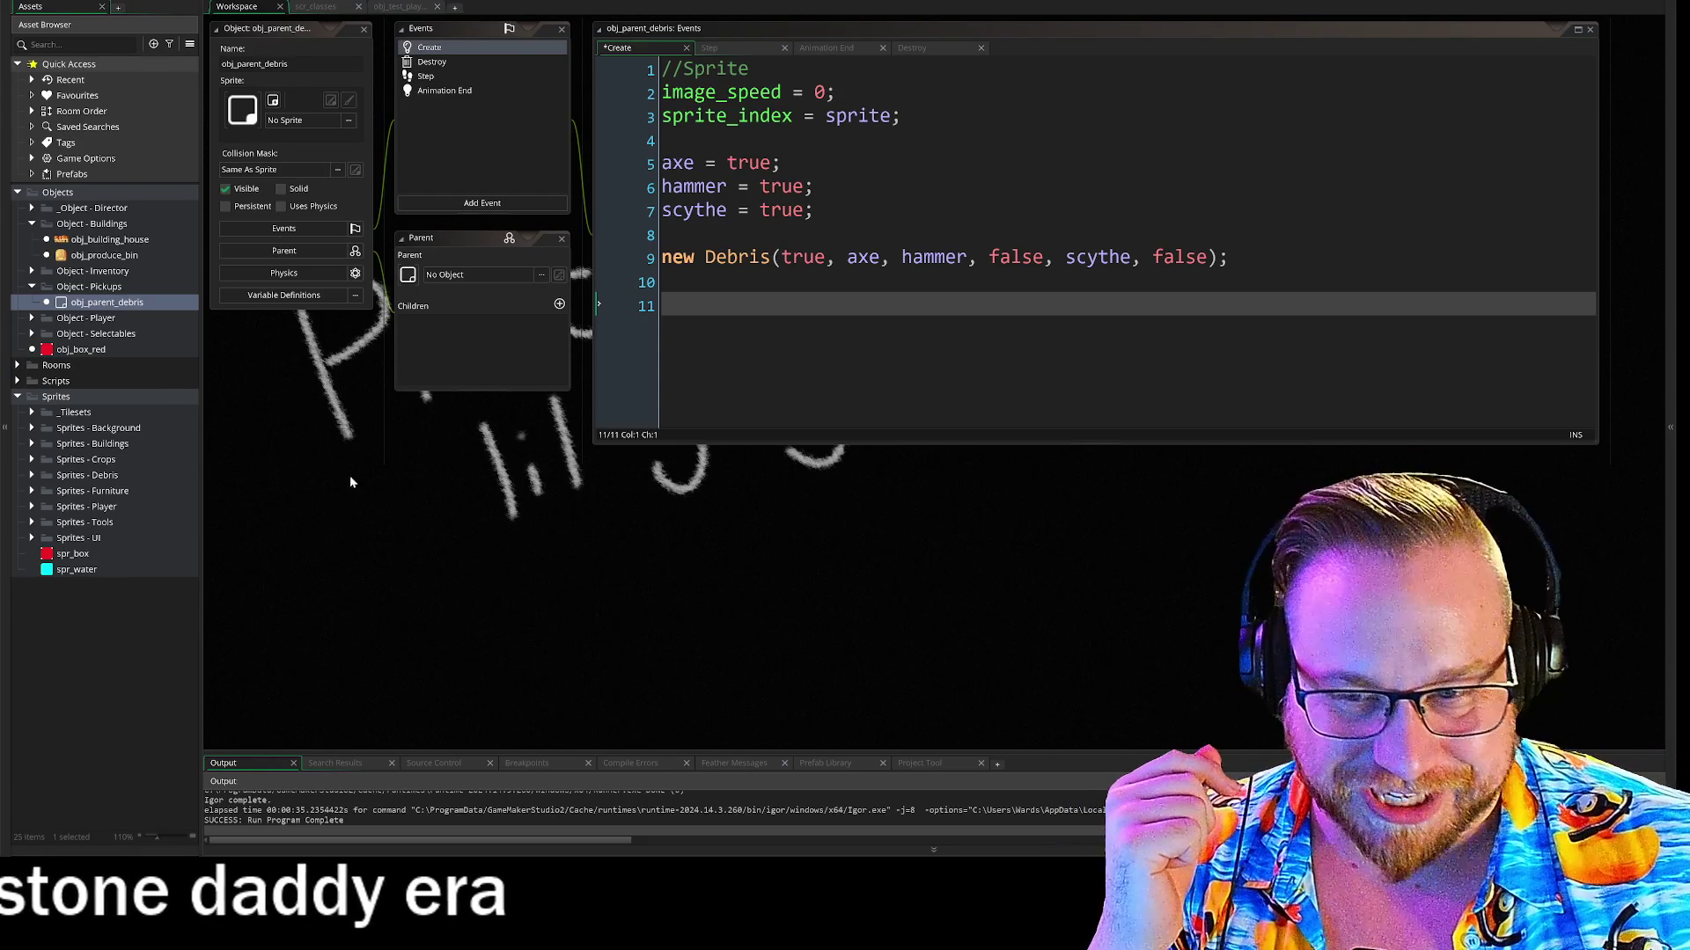
pyautogui.click(32, 539)
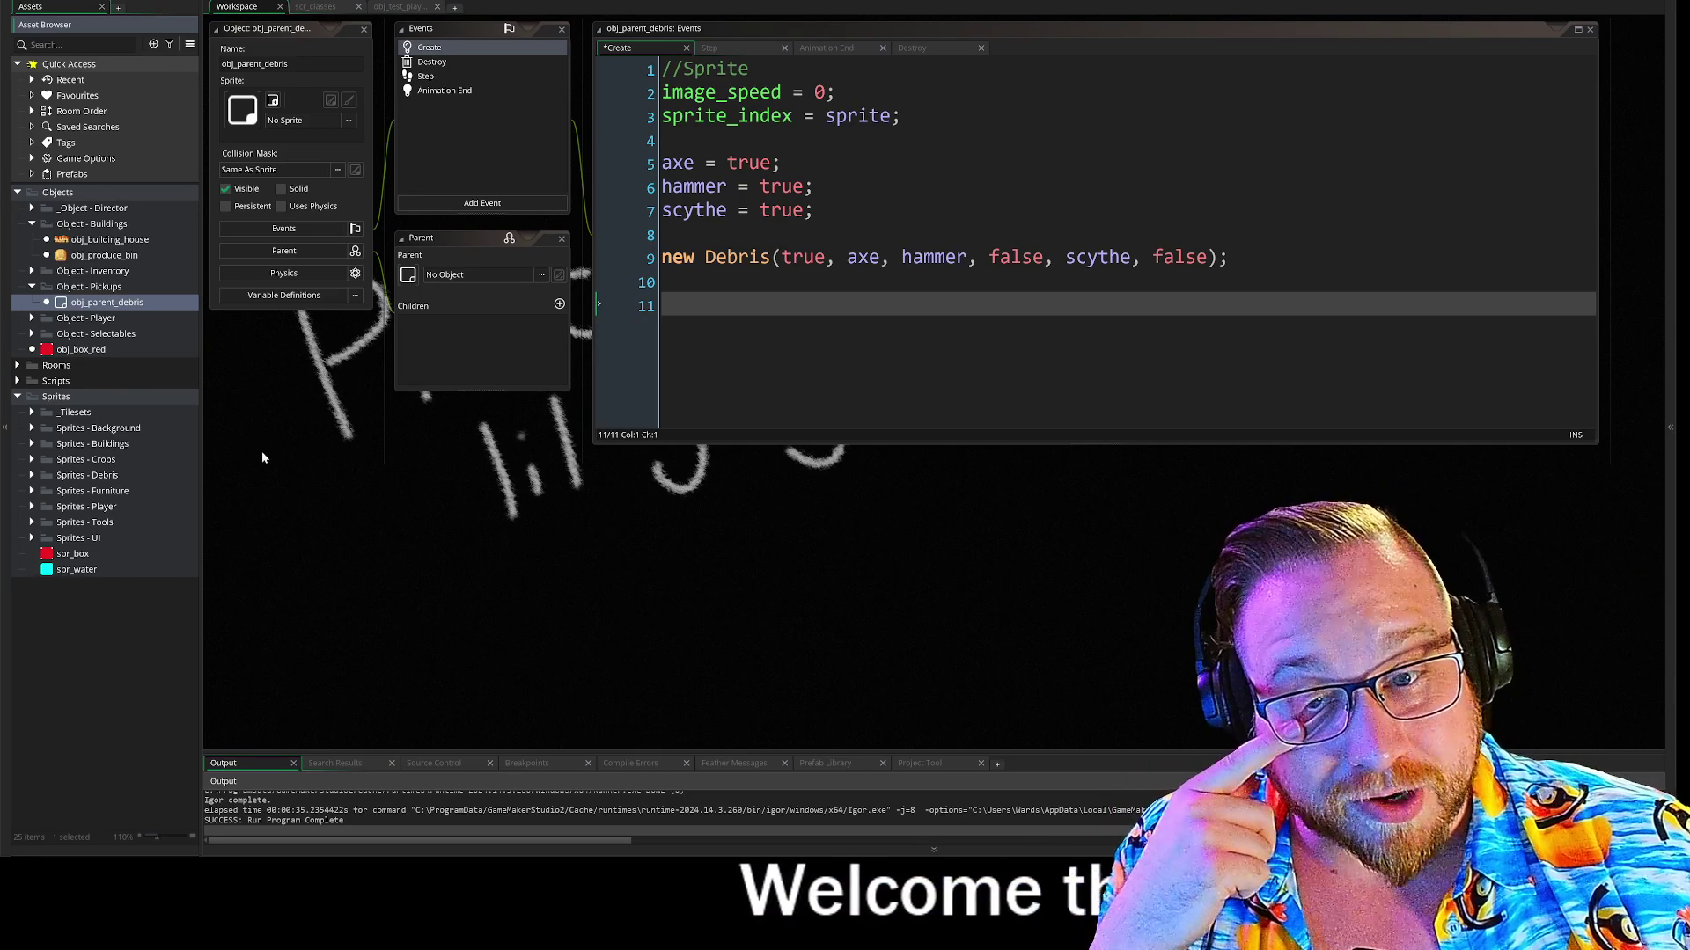
pyautogui.click(17, 398)
pyautogui.click(18, 383)
pyautogui.click(17, 383)
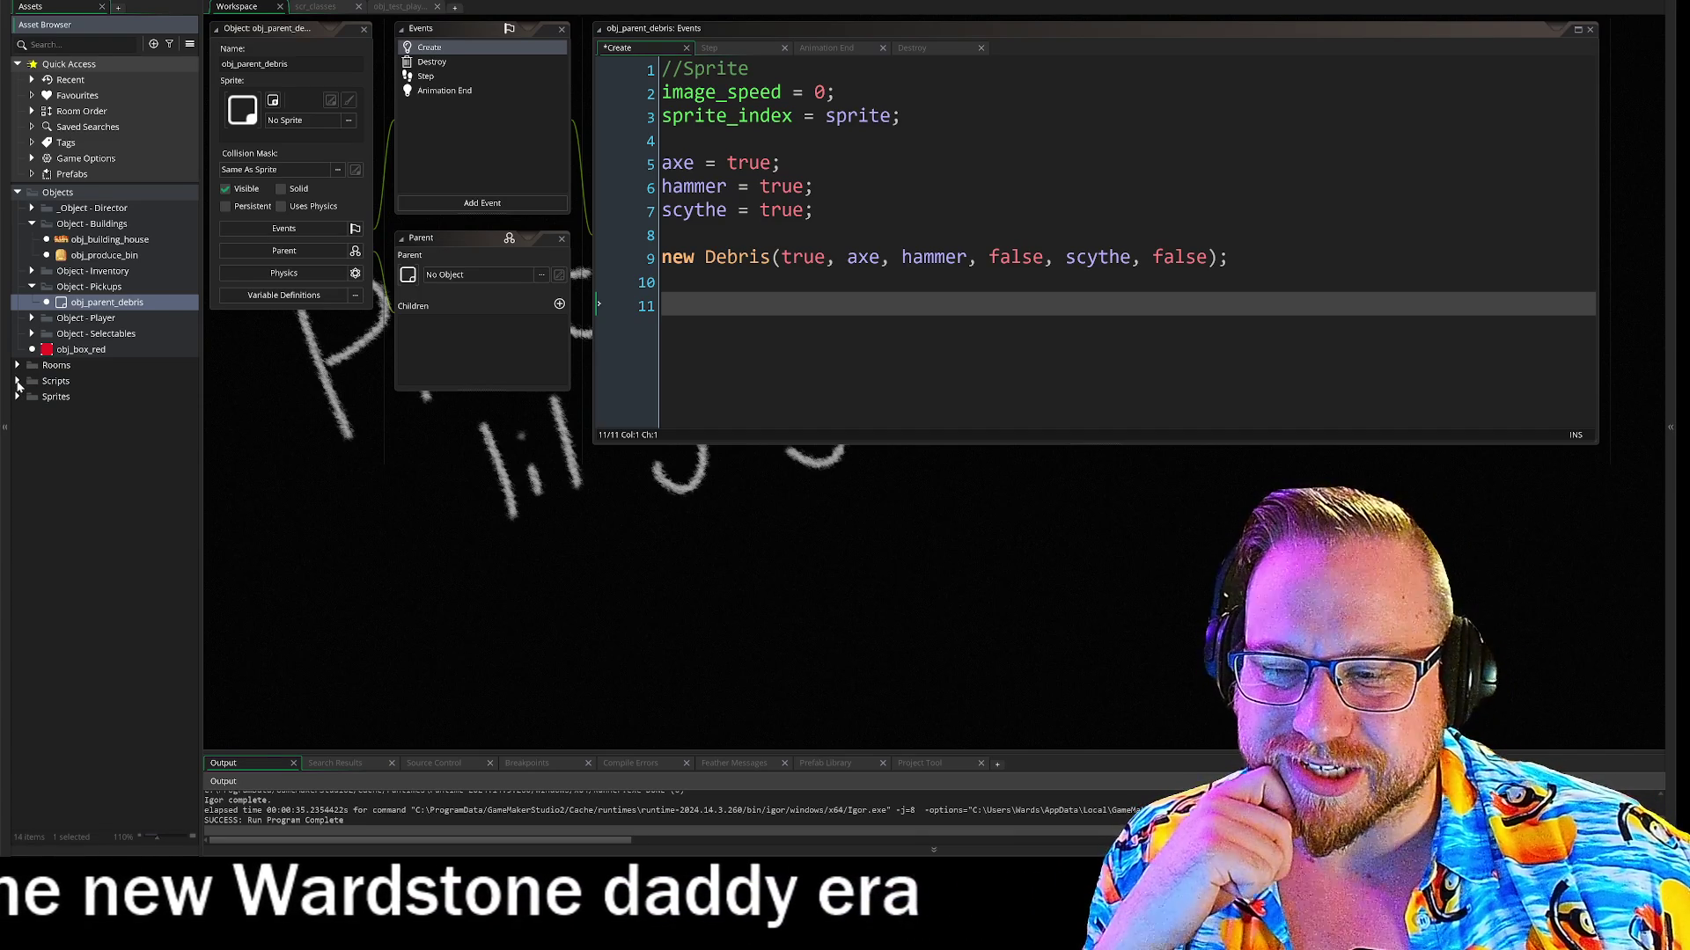
pyautogui.click(17, 381)
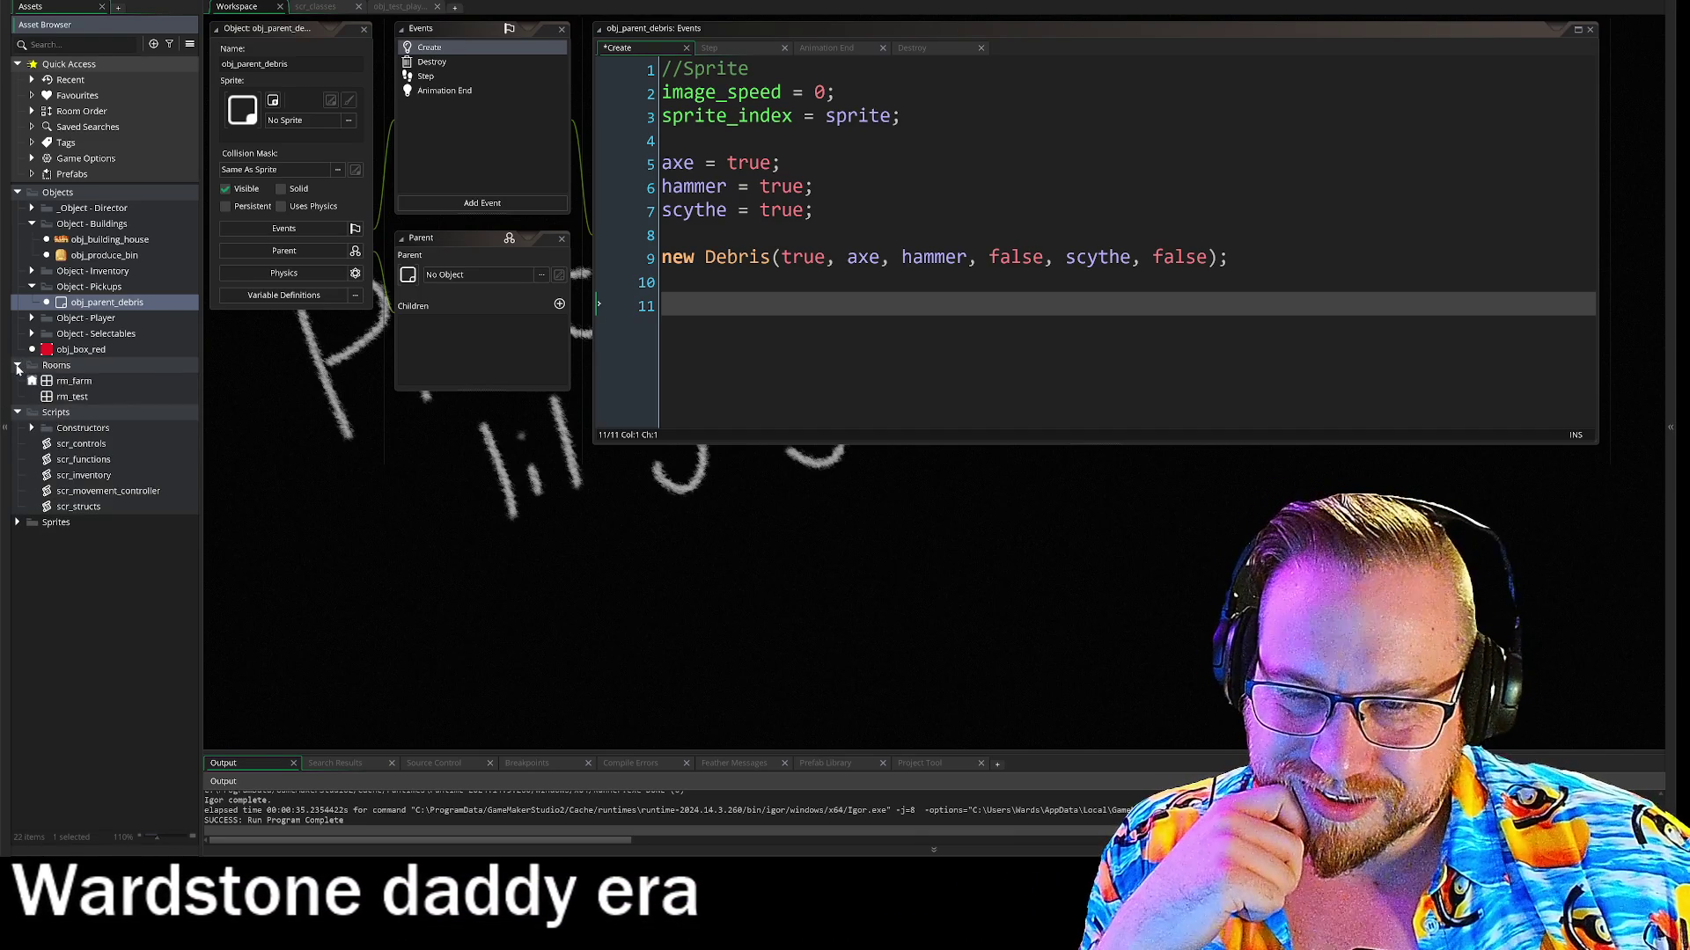
pyautogui.click(31, 398)
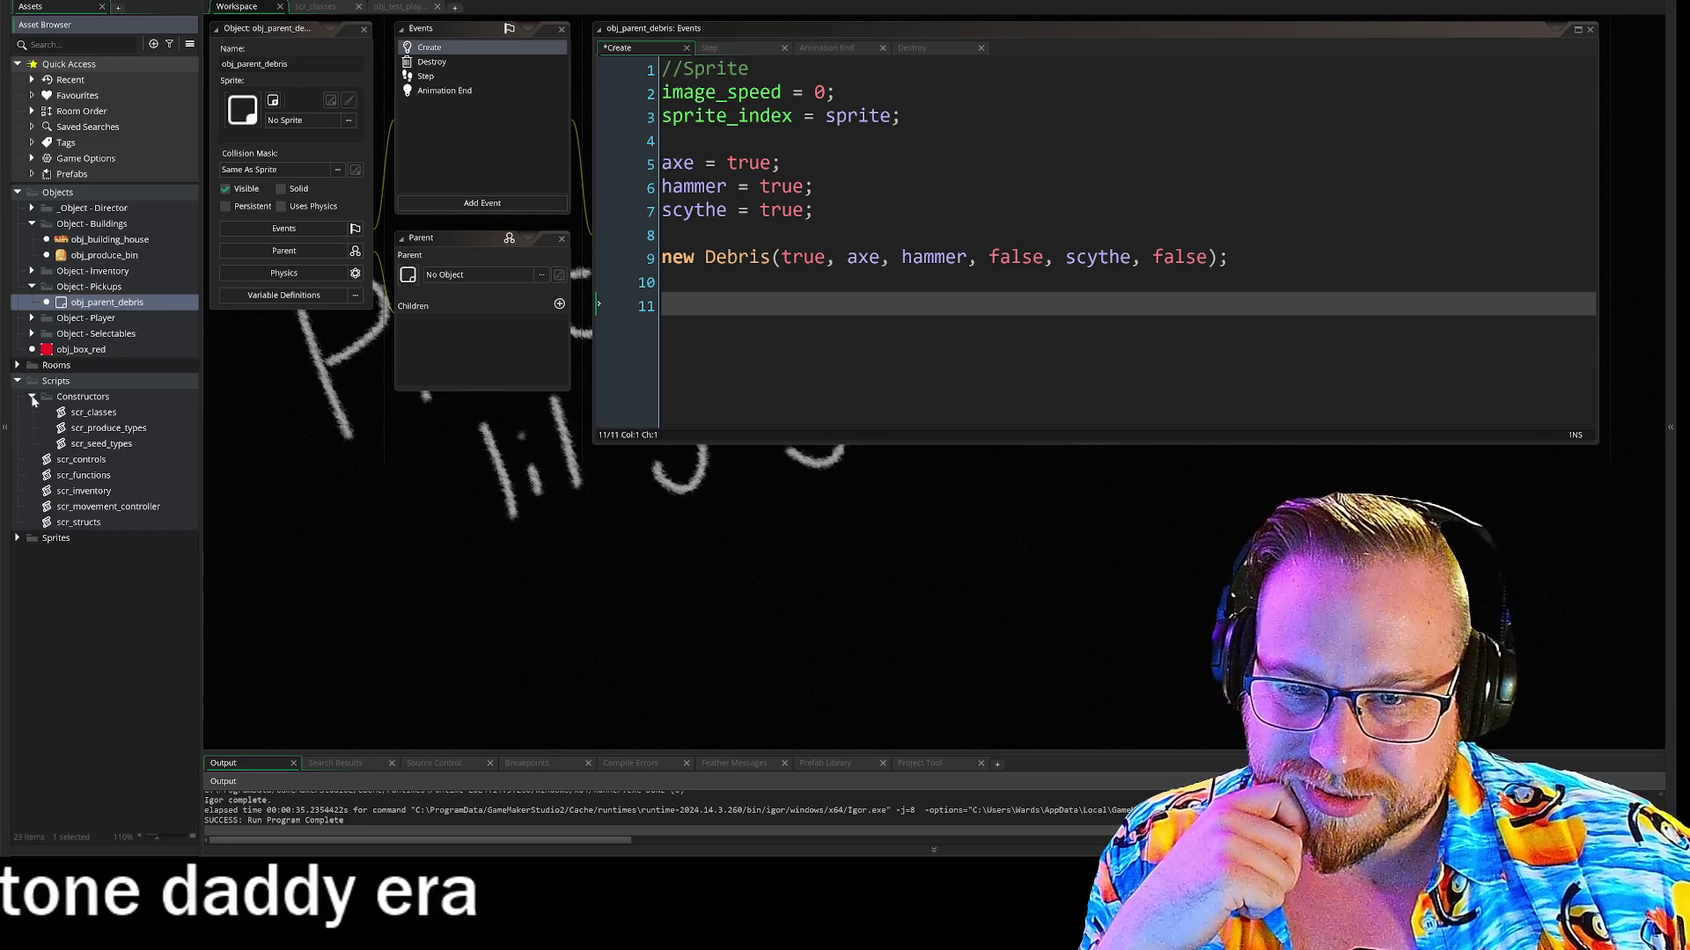
pyautogui.click(31, 398)
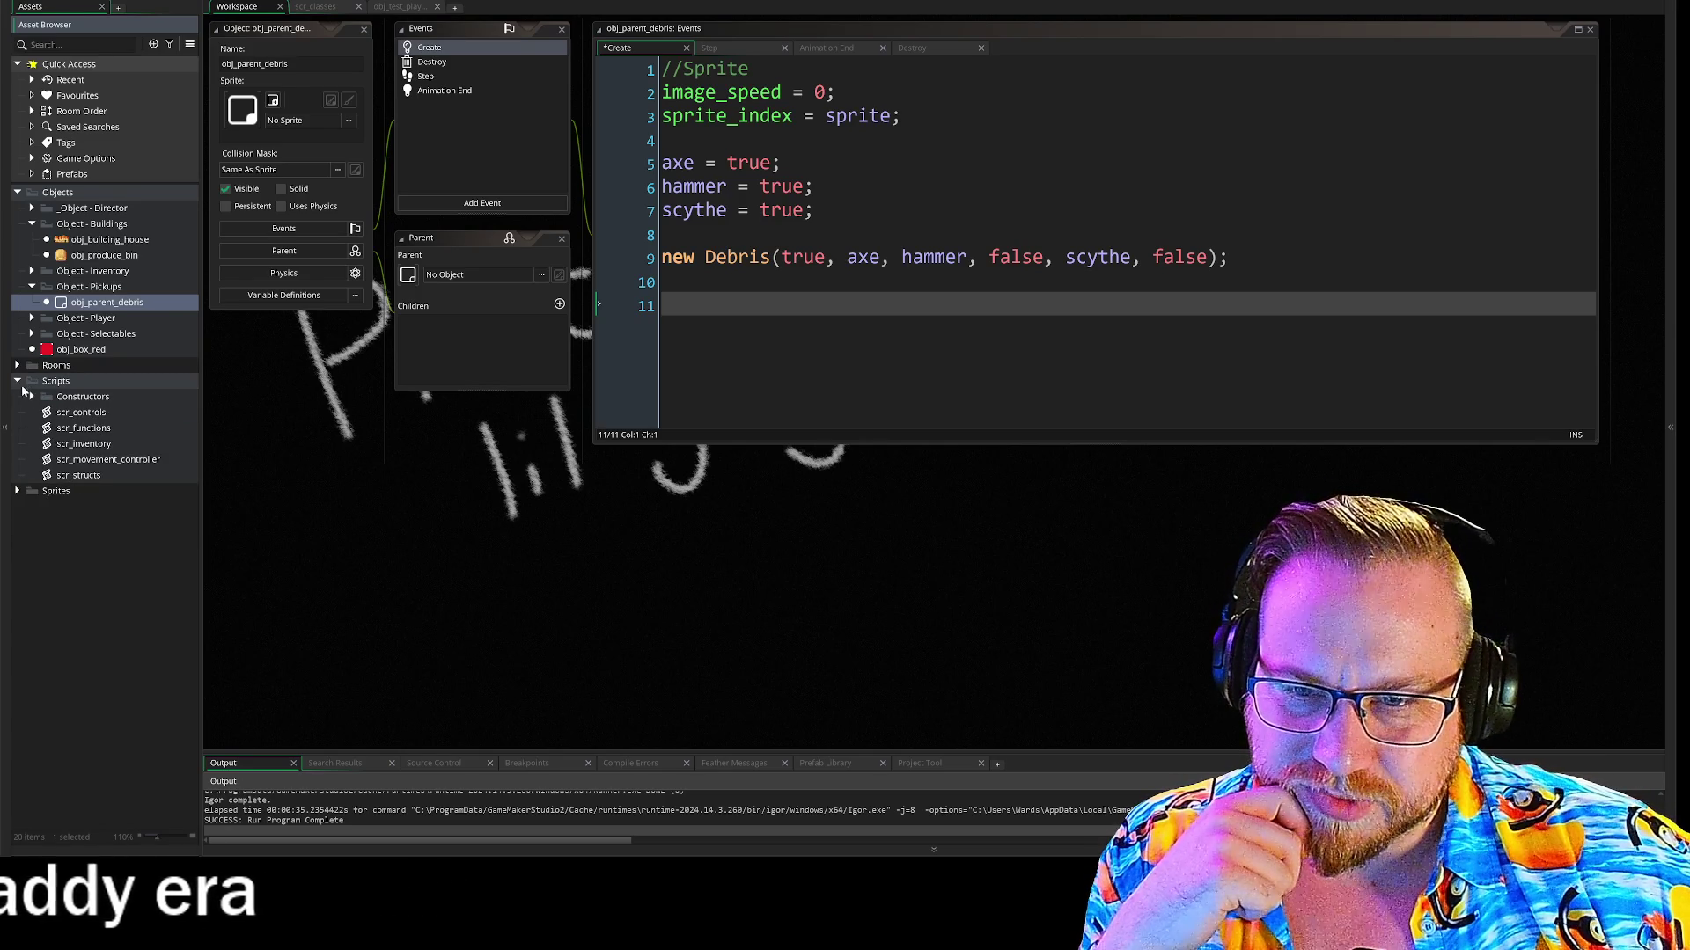
pyautogui.click(17, 382)
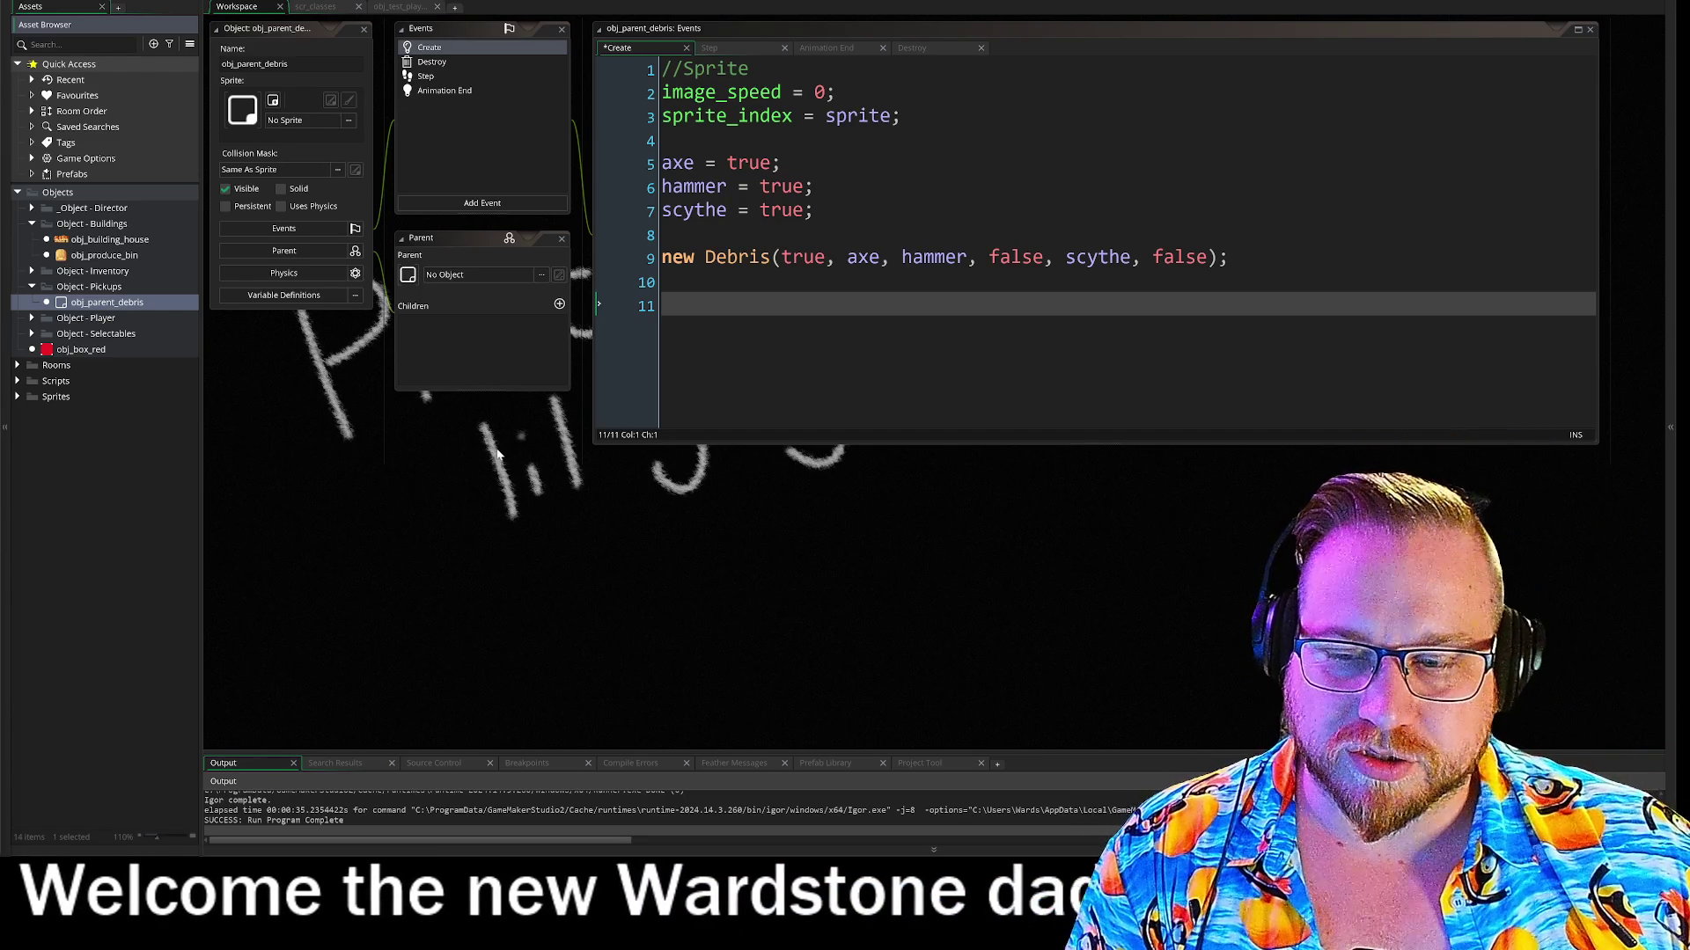
# Look over the axe, hammer and scythe flag lines and the Debris call on line 9
pyautogui.moveTo(560, 459); pyautogui.dragTo(558, 452)
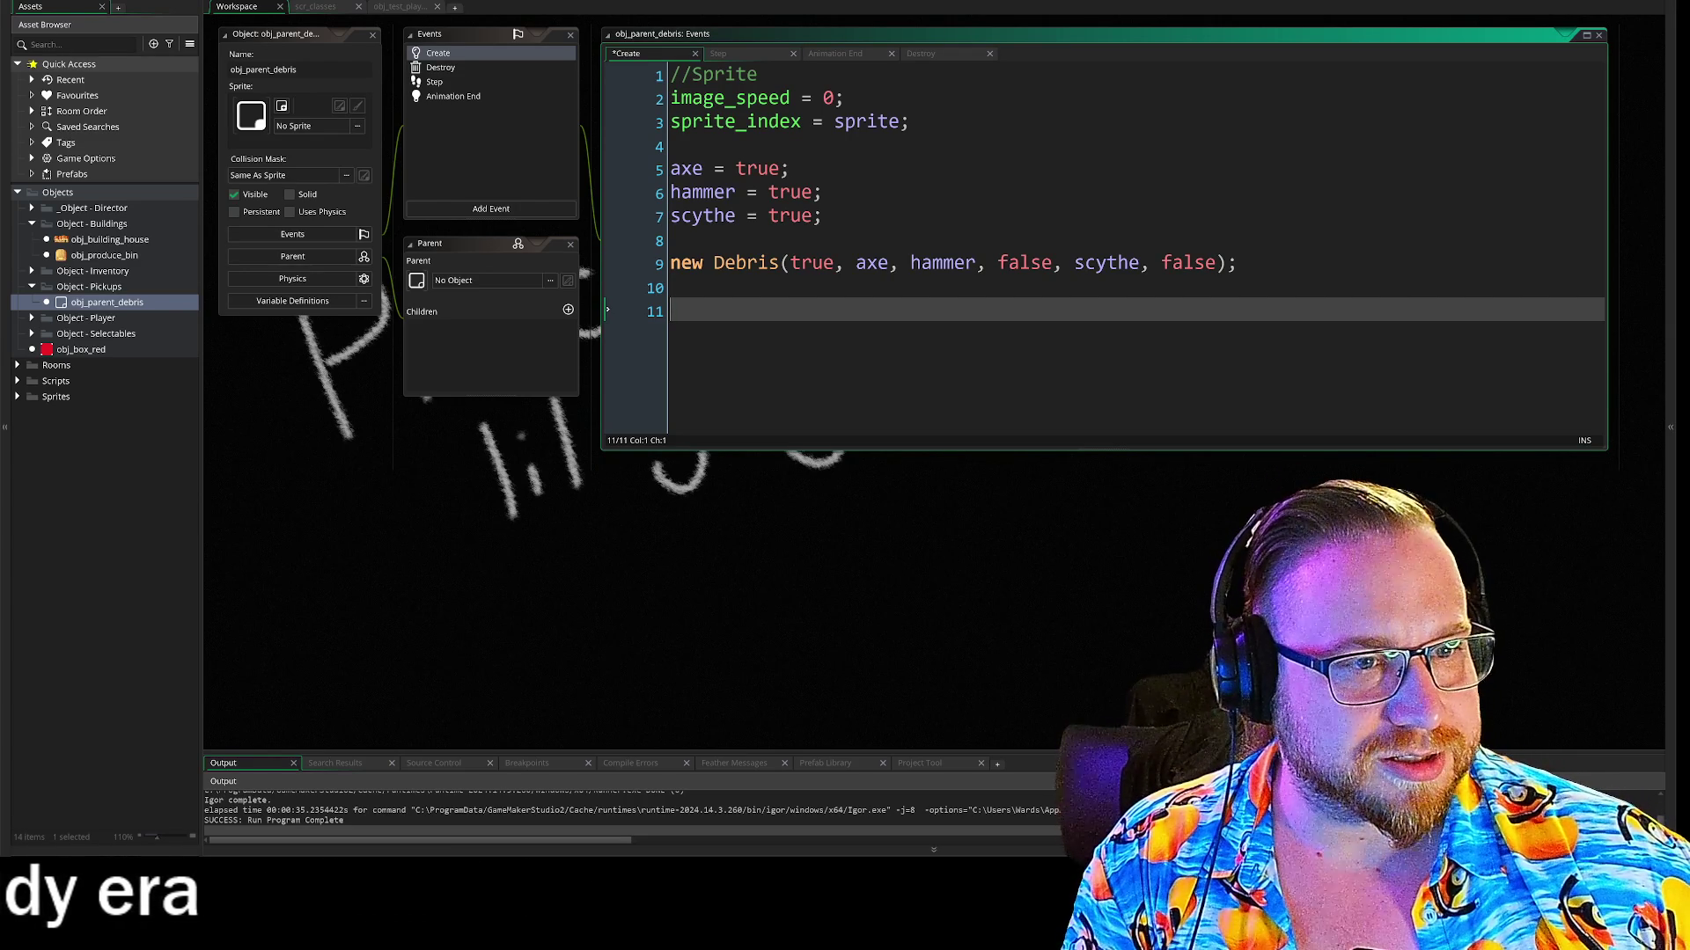
pyautogui.moveTo(834, 262); pyautogui.dragTo(1238, 262)
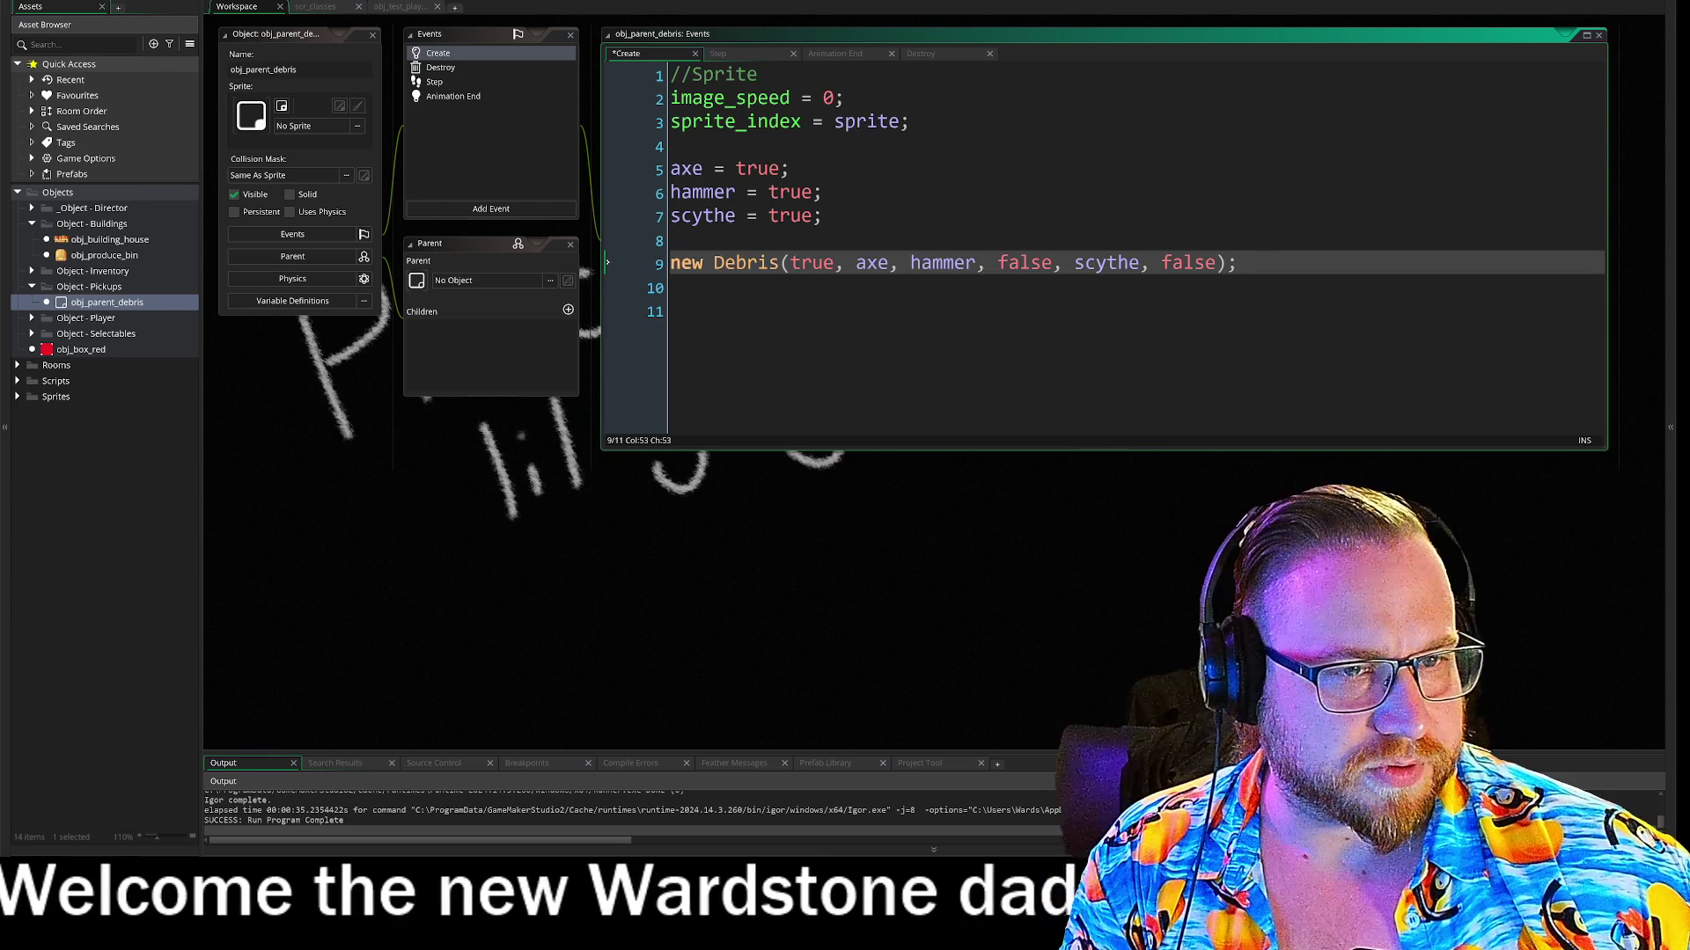
pyautogui.moveTo(823, 216); pyautogui.dragTo(671, 146)
pyautogui.click(822, 216)
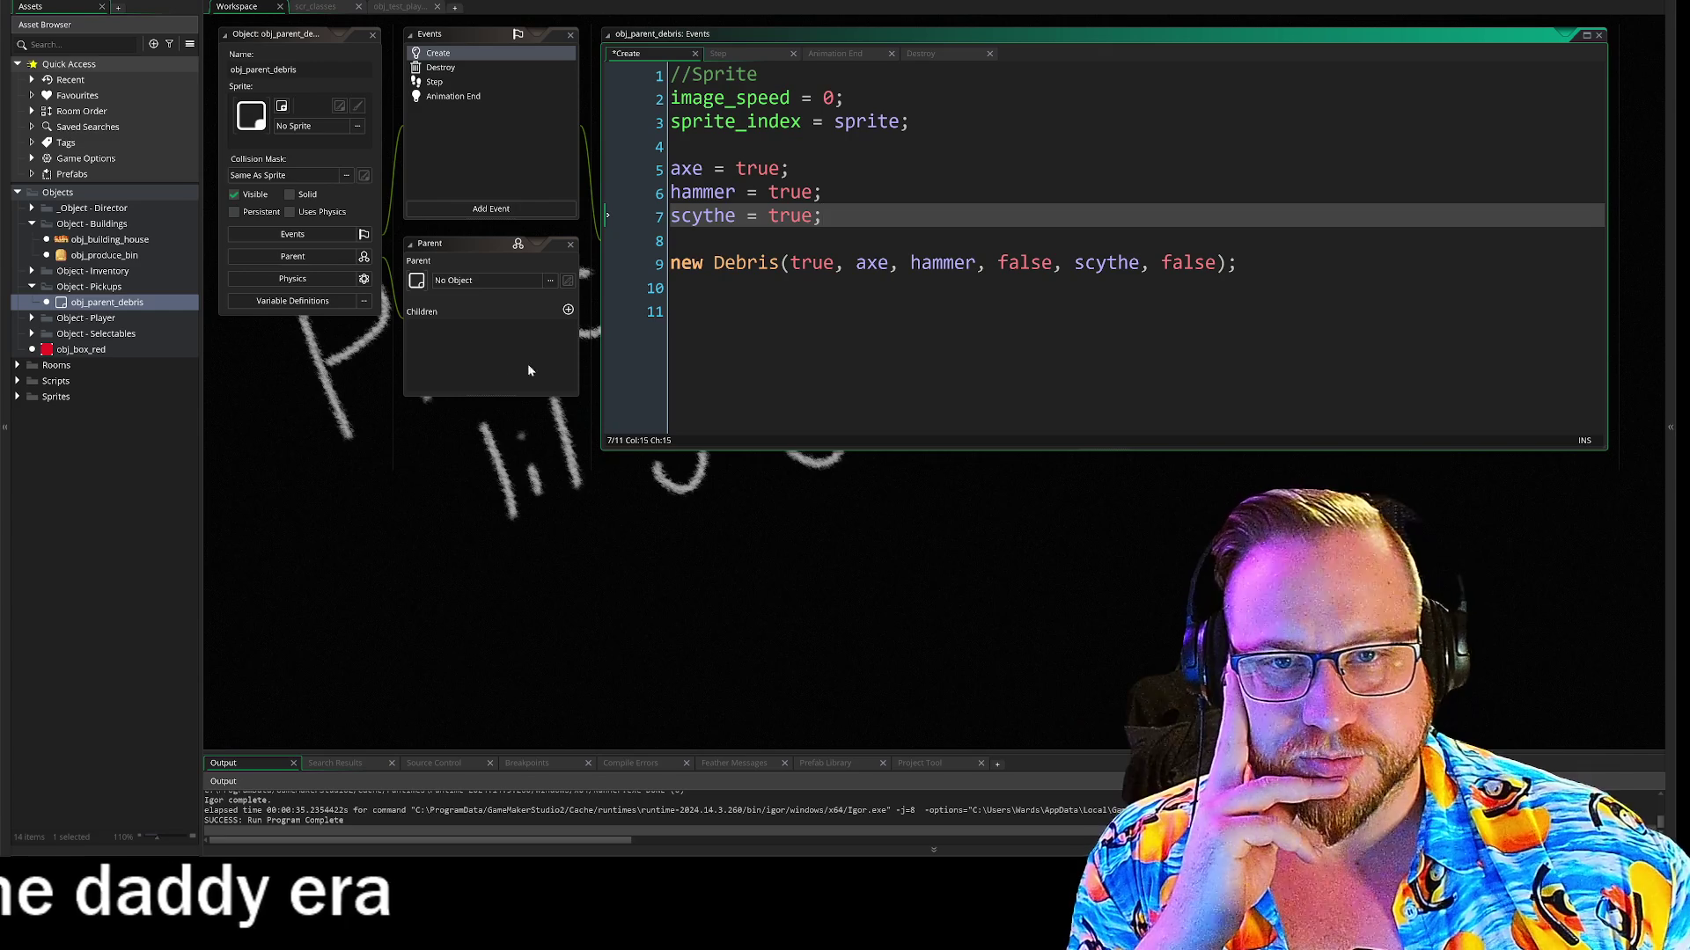
pyautogui.click(678, 262)
pyautogui.press('Down')
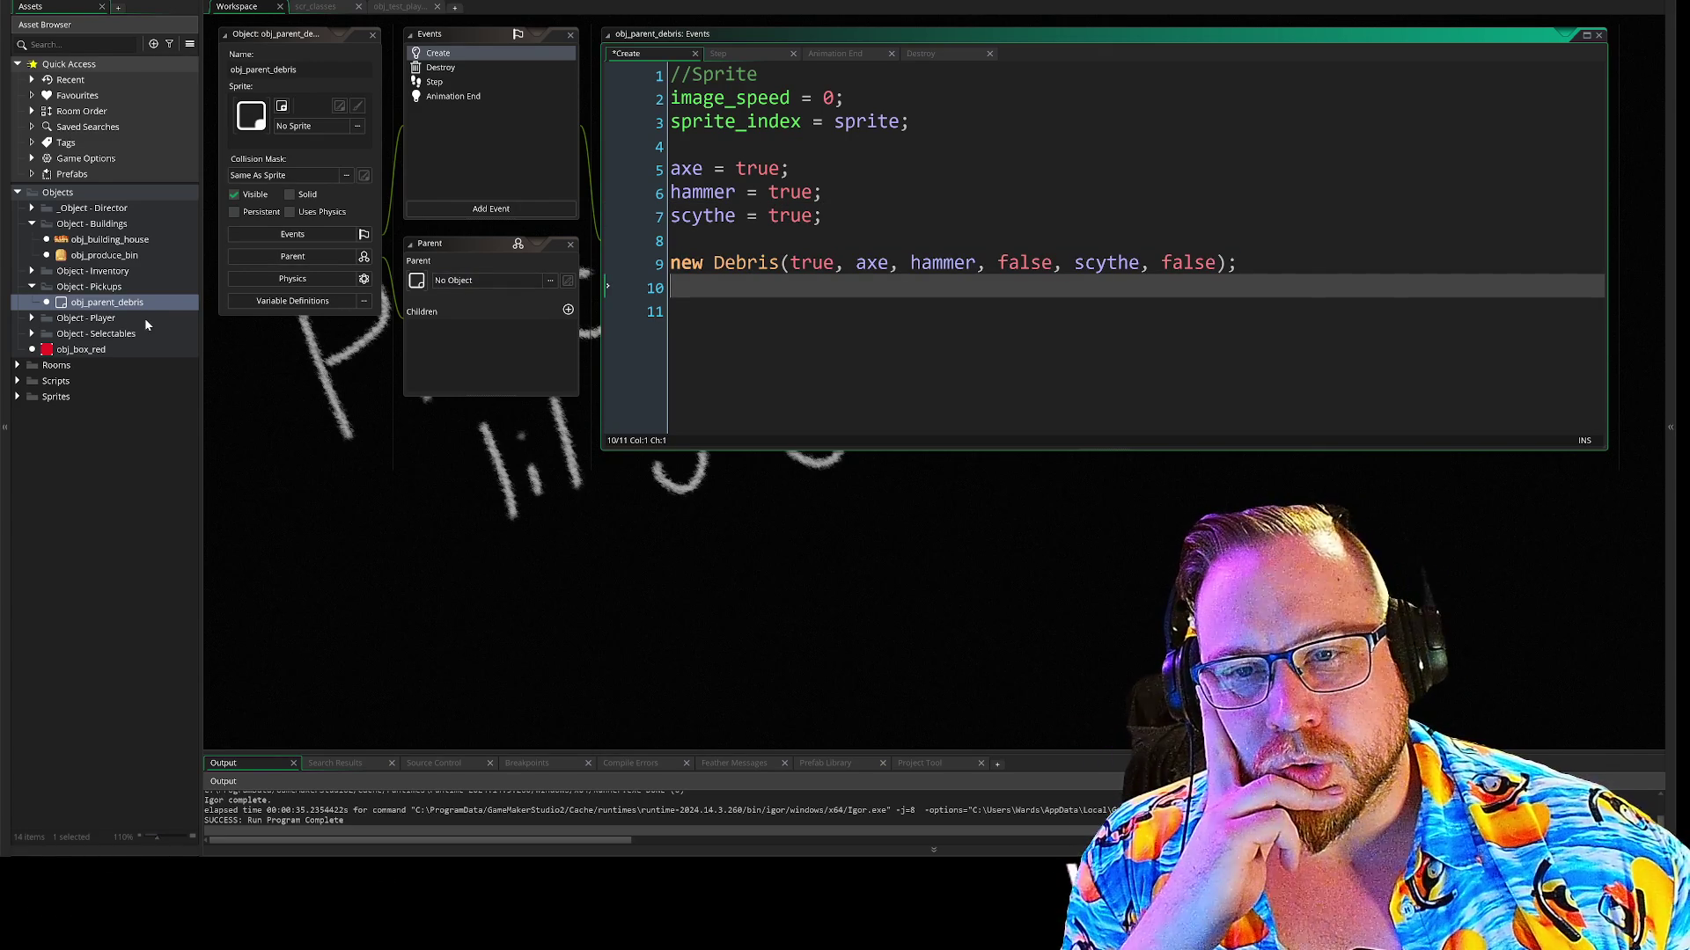
# Expand Object - Player and open the manual entry for the new operator
pyautogui.click(31, 319)
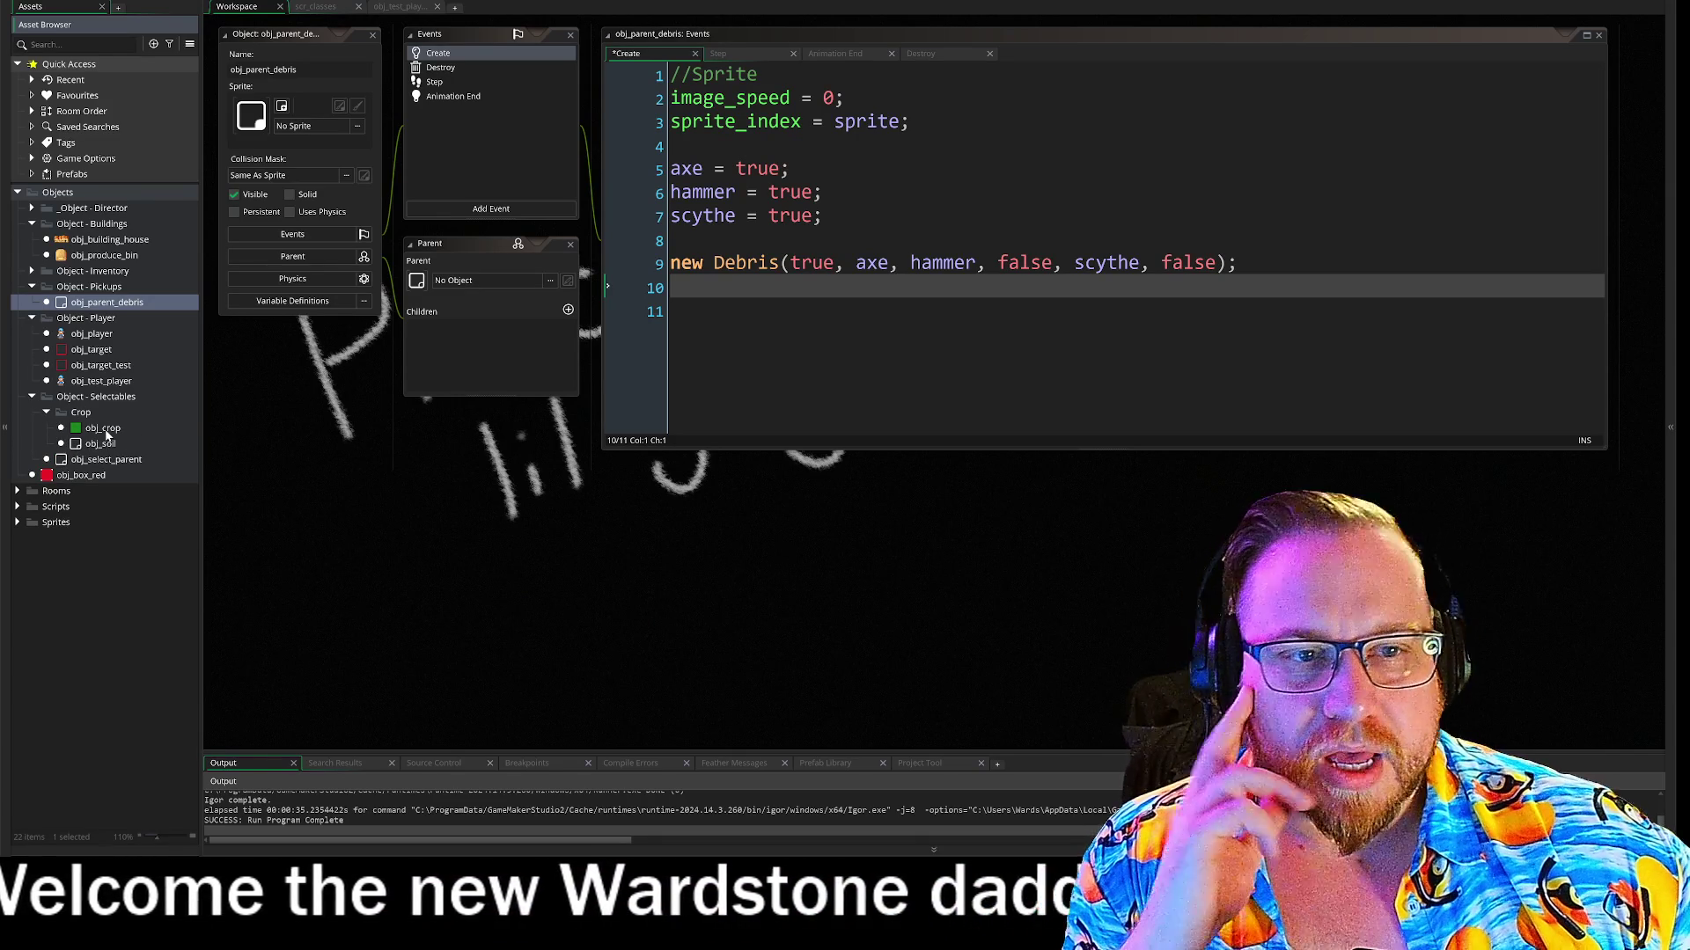
pyautogui.moveTo(743, 262)
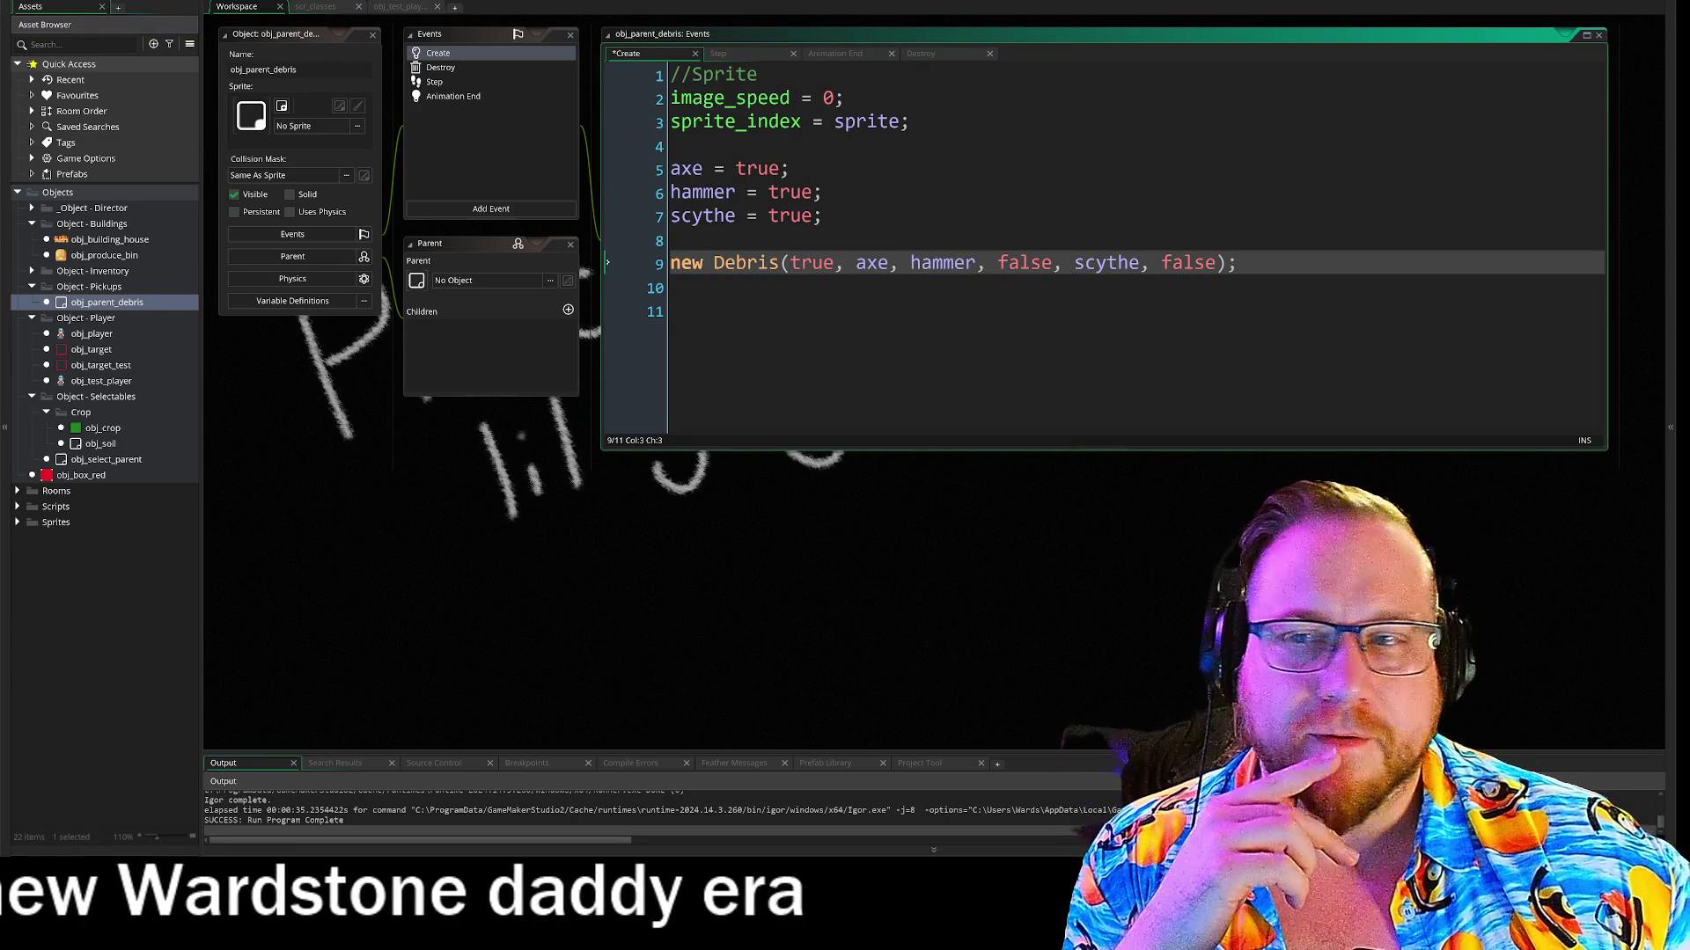
pyautogui.press('F1')
pyautogui.moveTo(277, 145); pyautogui.dragTo(603, 74)
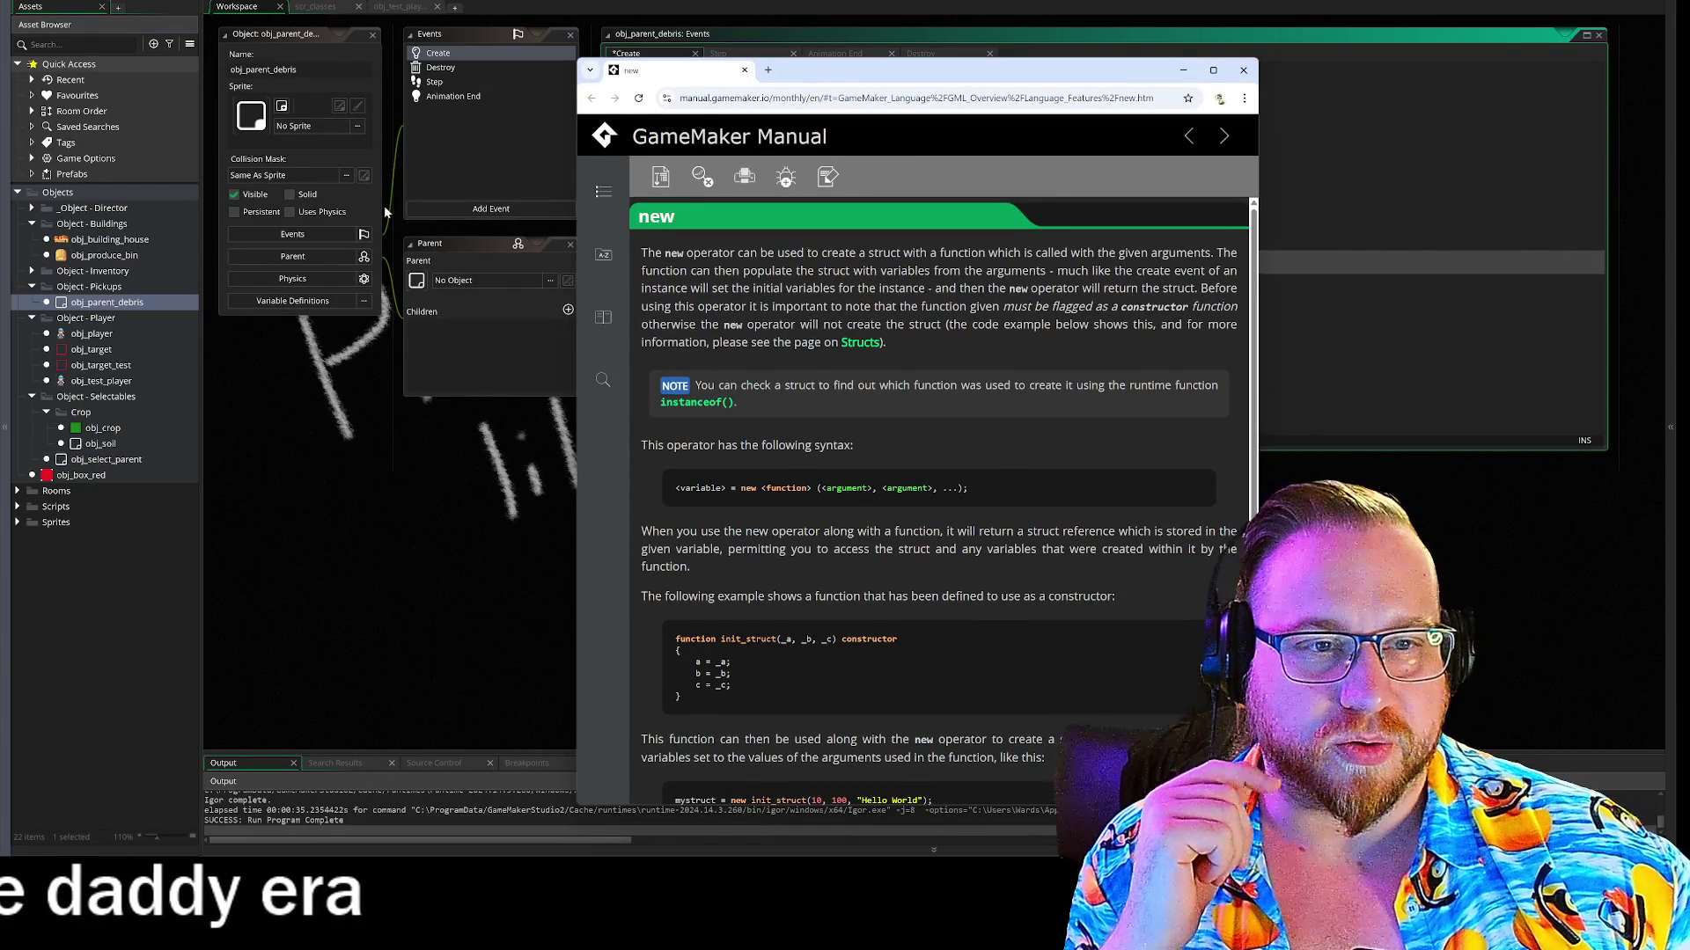
# Read the manual page on new and constructor-created structs, then close it
pyautogui.moveTo(826, 77)
pyautogui.mouseDown()
pyautogui.moveTo(1316, 103)
pyautogui.moveTo(845, 27)
pyautogui.moveTo(672, 26)
pyautogui.moveTo(663, 359)
pyautogui.moveTo(777, 406)
pyautogui.moveTo(759, 460)
pyautogui.moveTo(712, 498)
pyautogui.mouseUp()
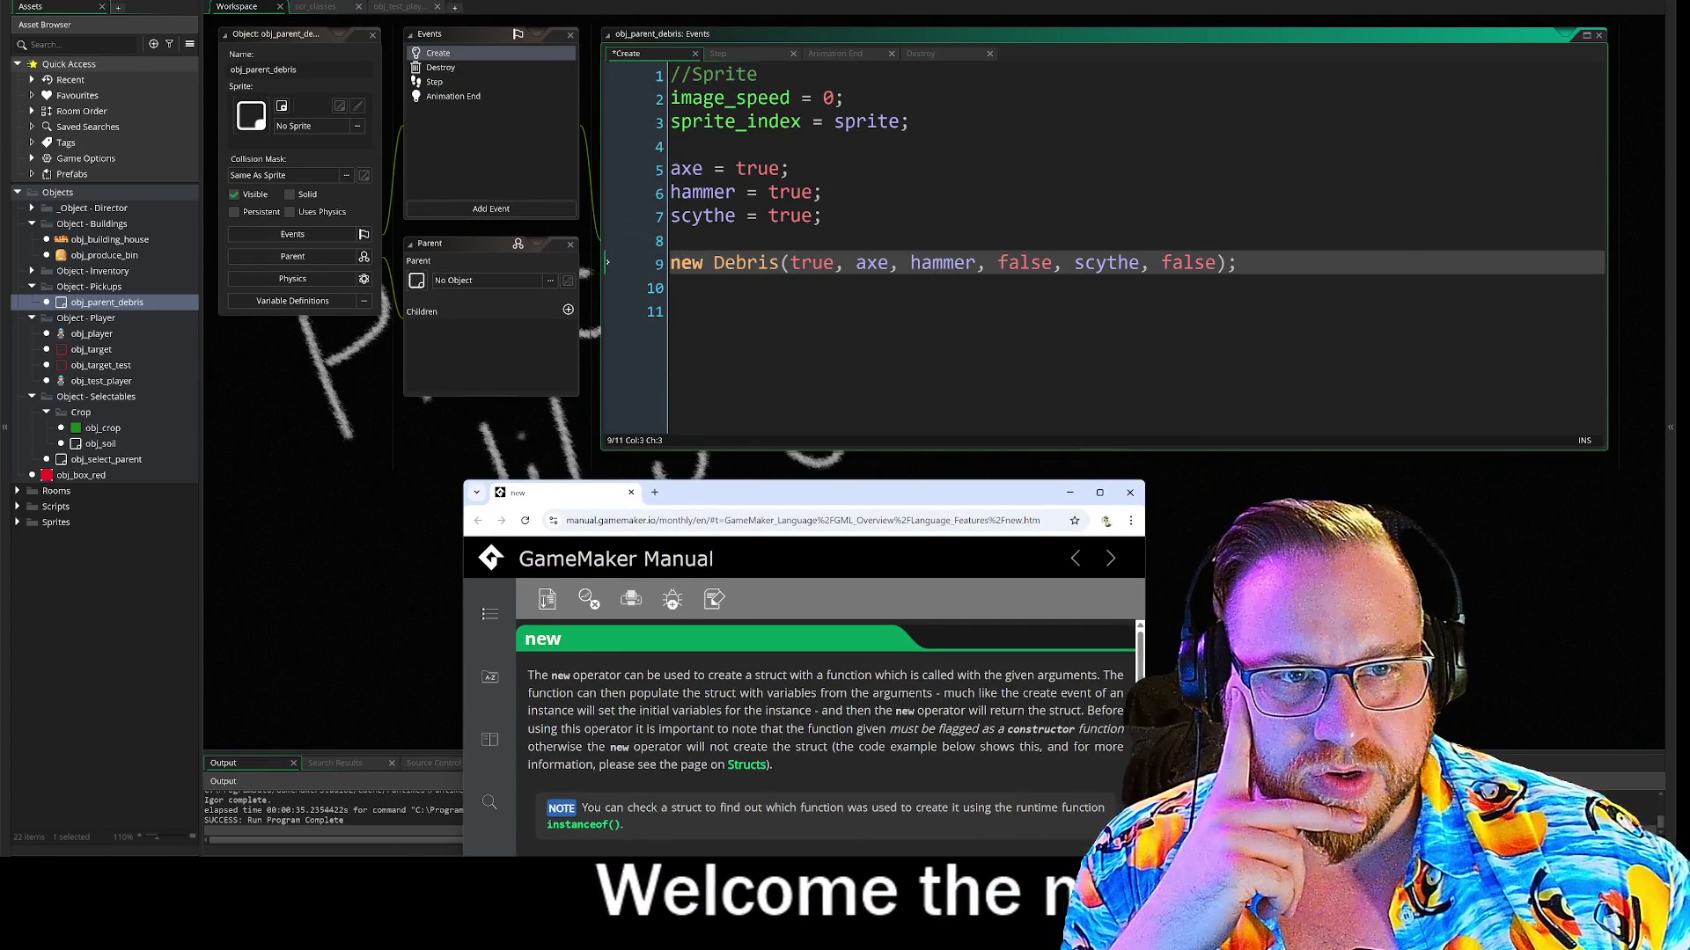
pyautogui.moveTo(671, 169); pyautogui.dragTo(714, 172)
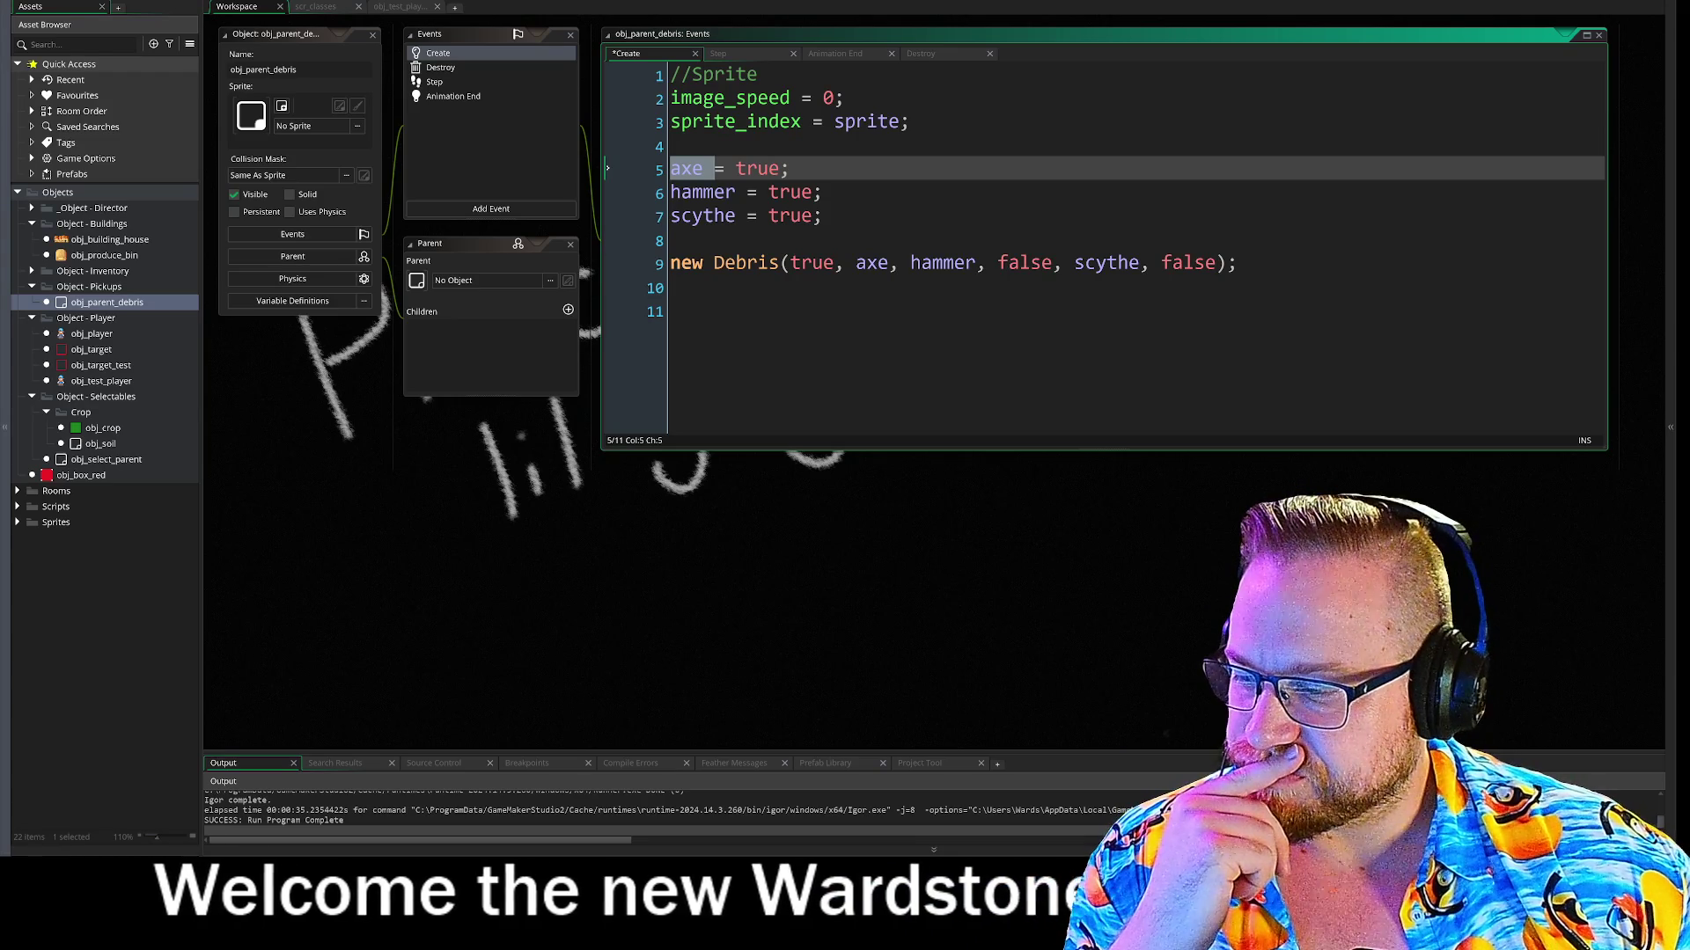
pyautogui.hotkey('alt', 'Tab')
pyautogui.moveTo(728, 503)
pyautogui.mouseDown()
pyautogui.moveTo(596, 319)
pyautogui.moveTo(522, 50)
pyautogui.moveTo(491, 17)
pyautogui.moveTo(471, 23)
pyautogui.mouseUp()
pyautogui.scroll(-2, 778, 299)
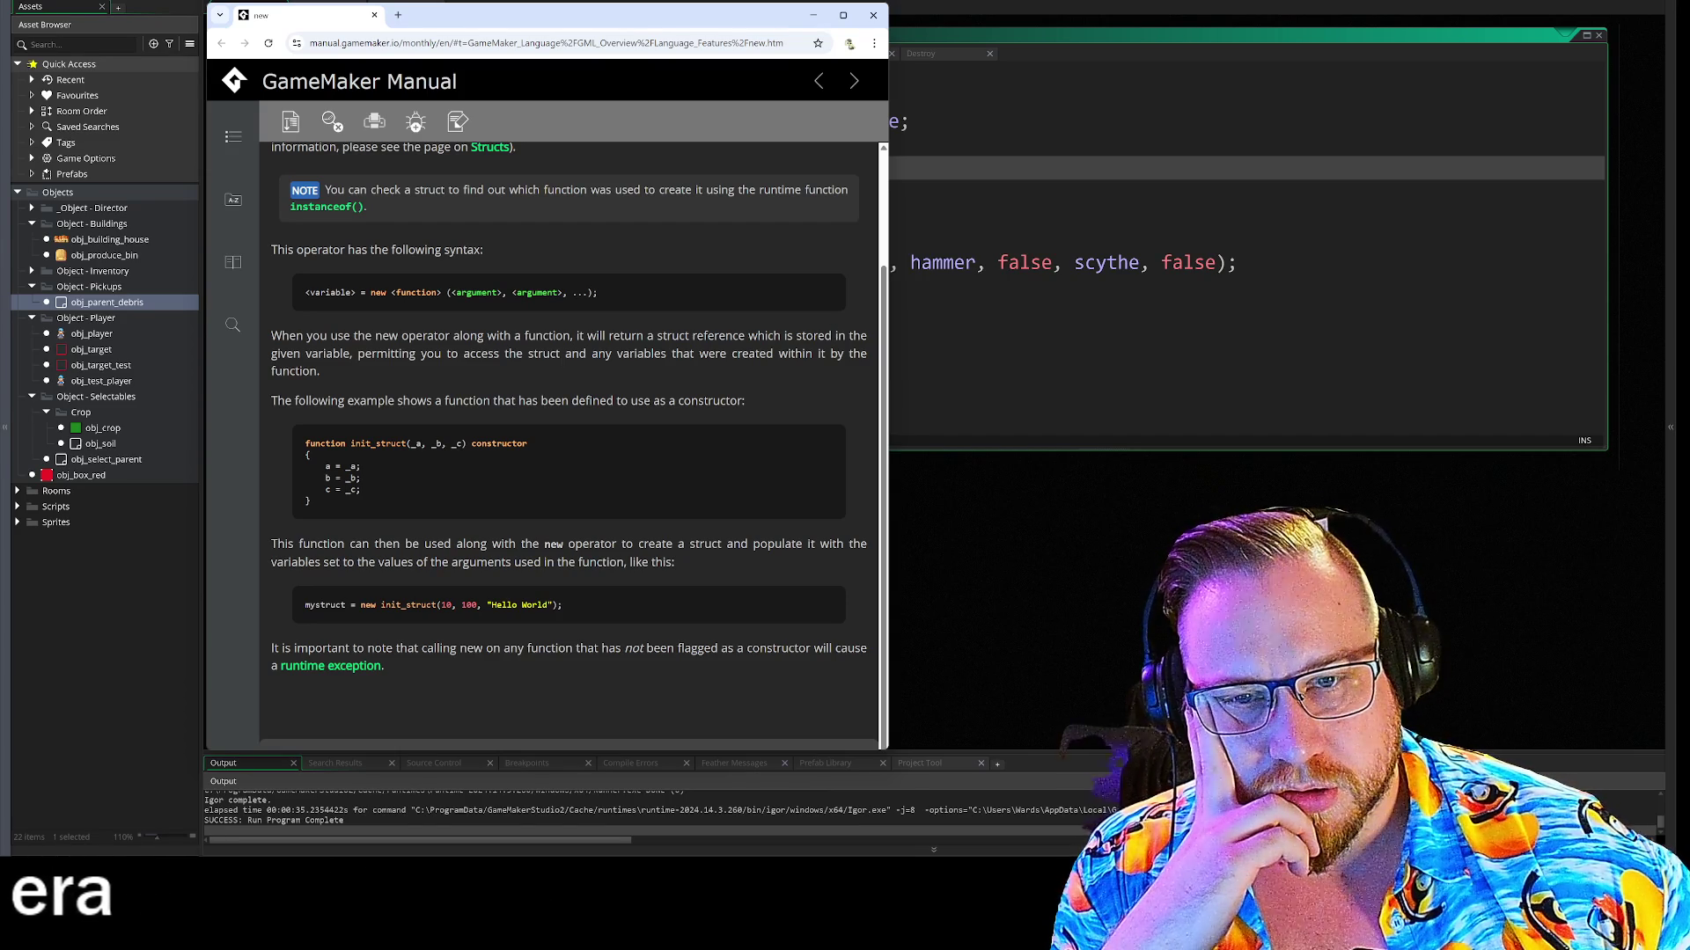
pyautogui.click(872, 17)
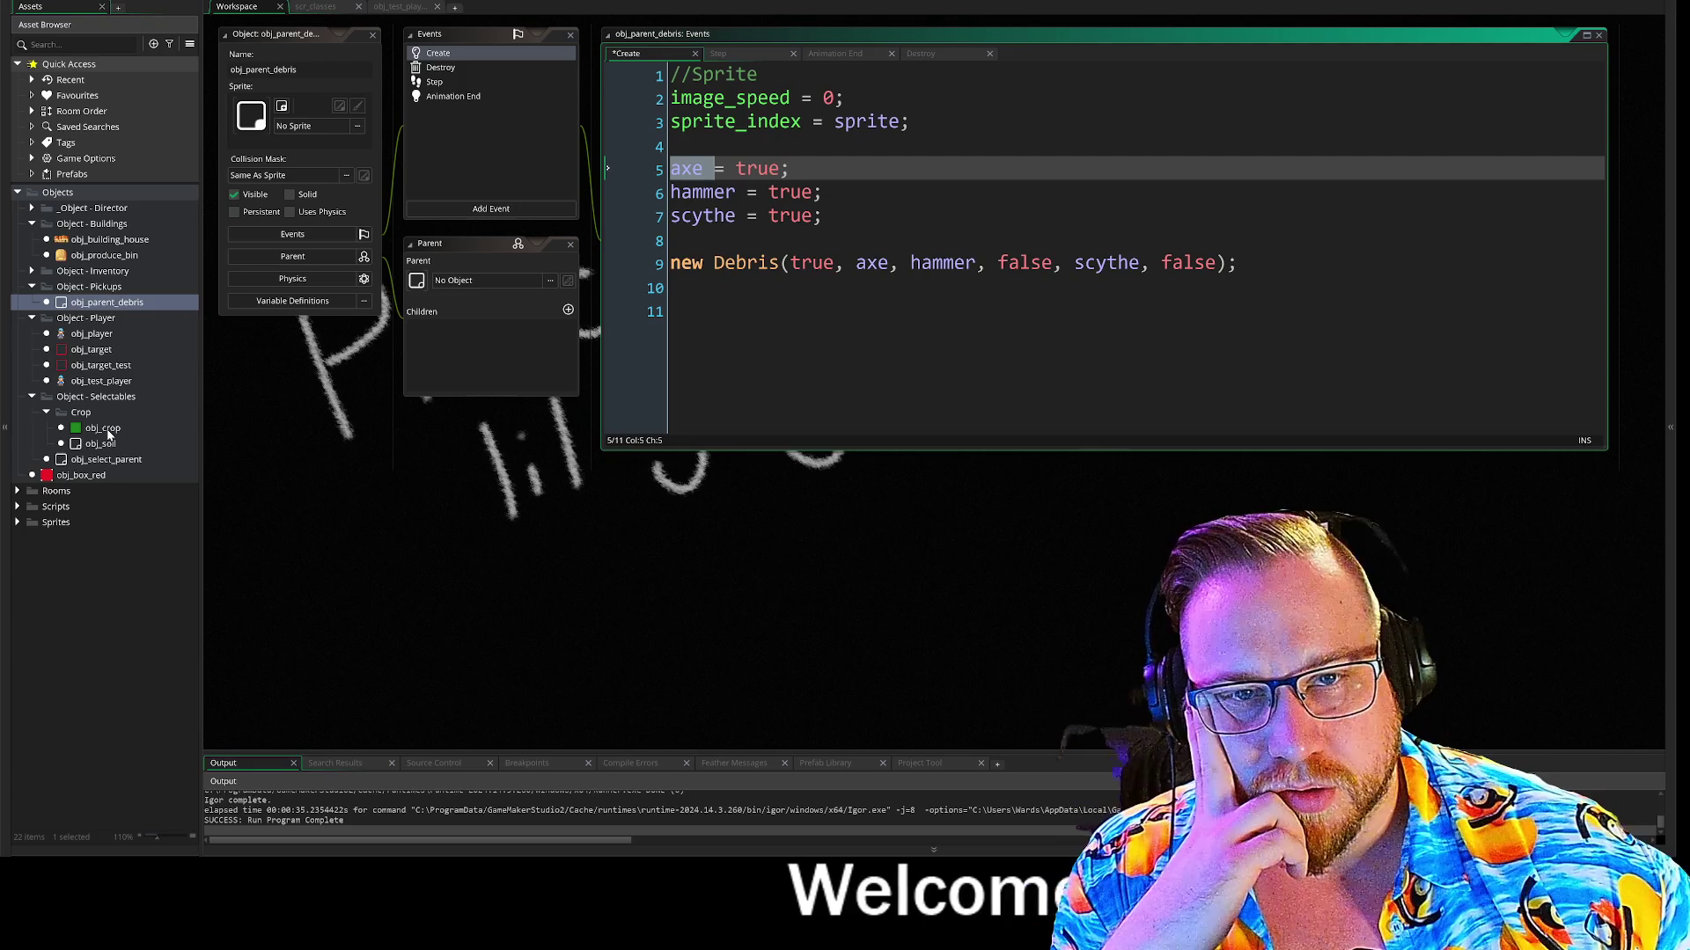
# Open obj_crop's Create event and review its crop, plot and seed variables beside the Debris call
pyautogui.doubleClick(107, 429)
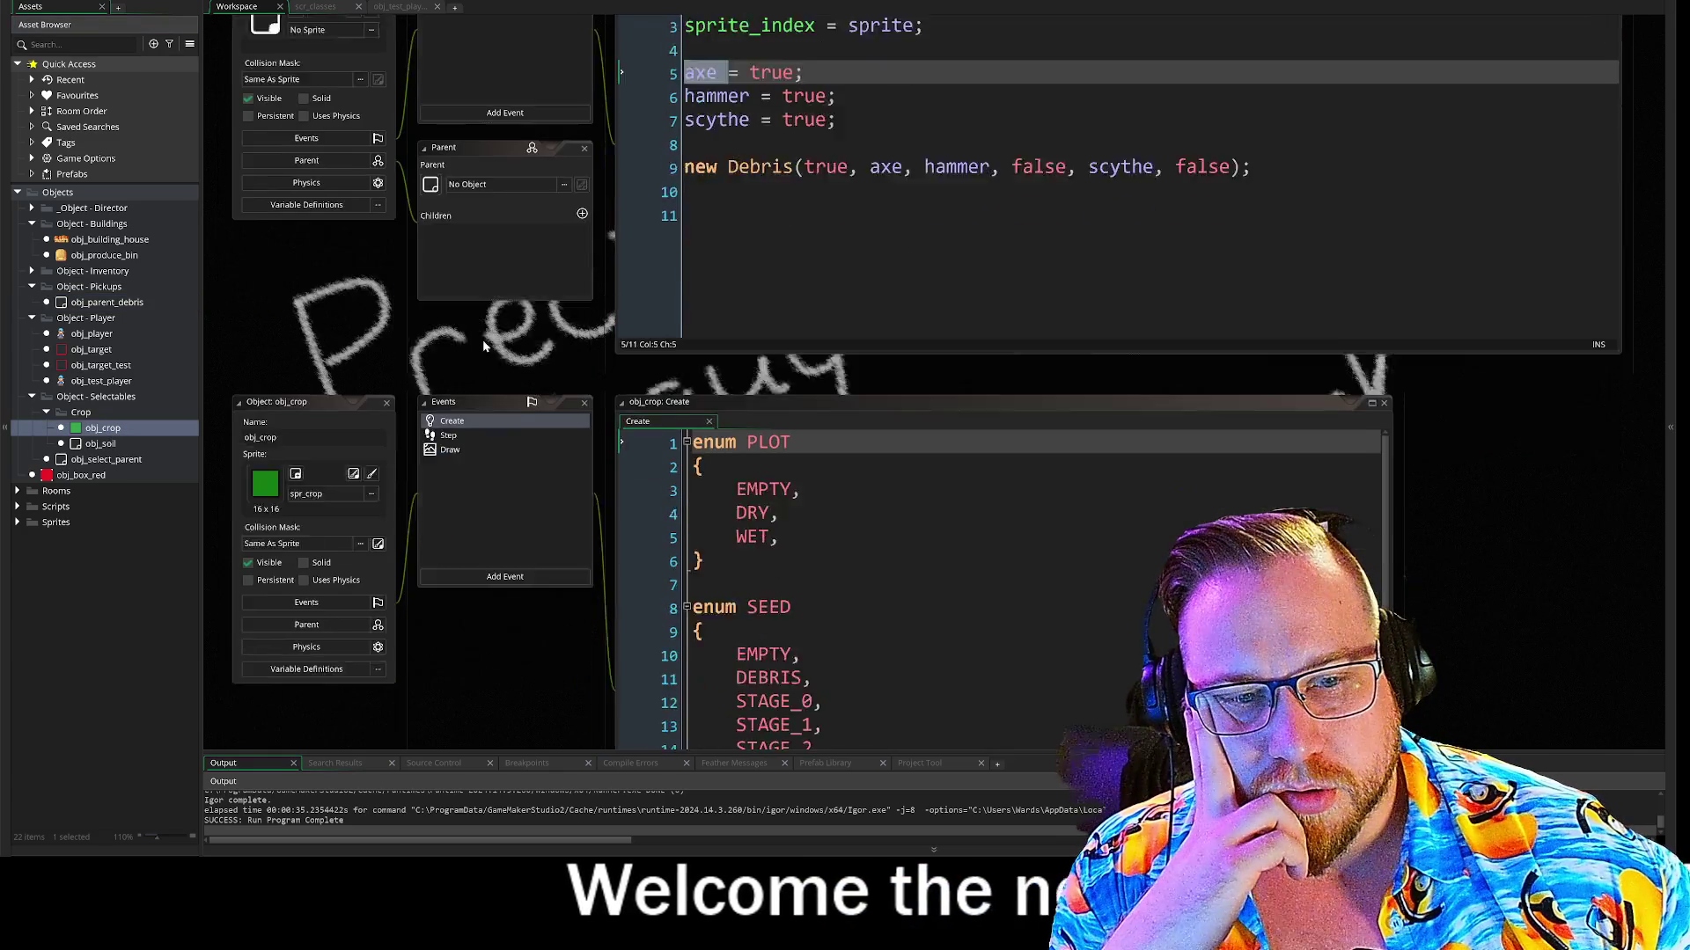
pyautogui.scroll(-4, 1004, 379)
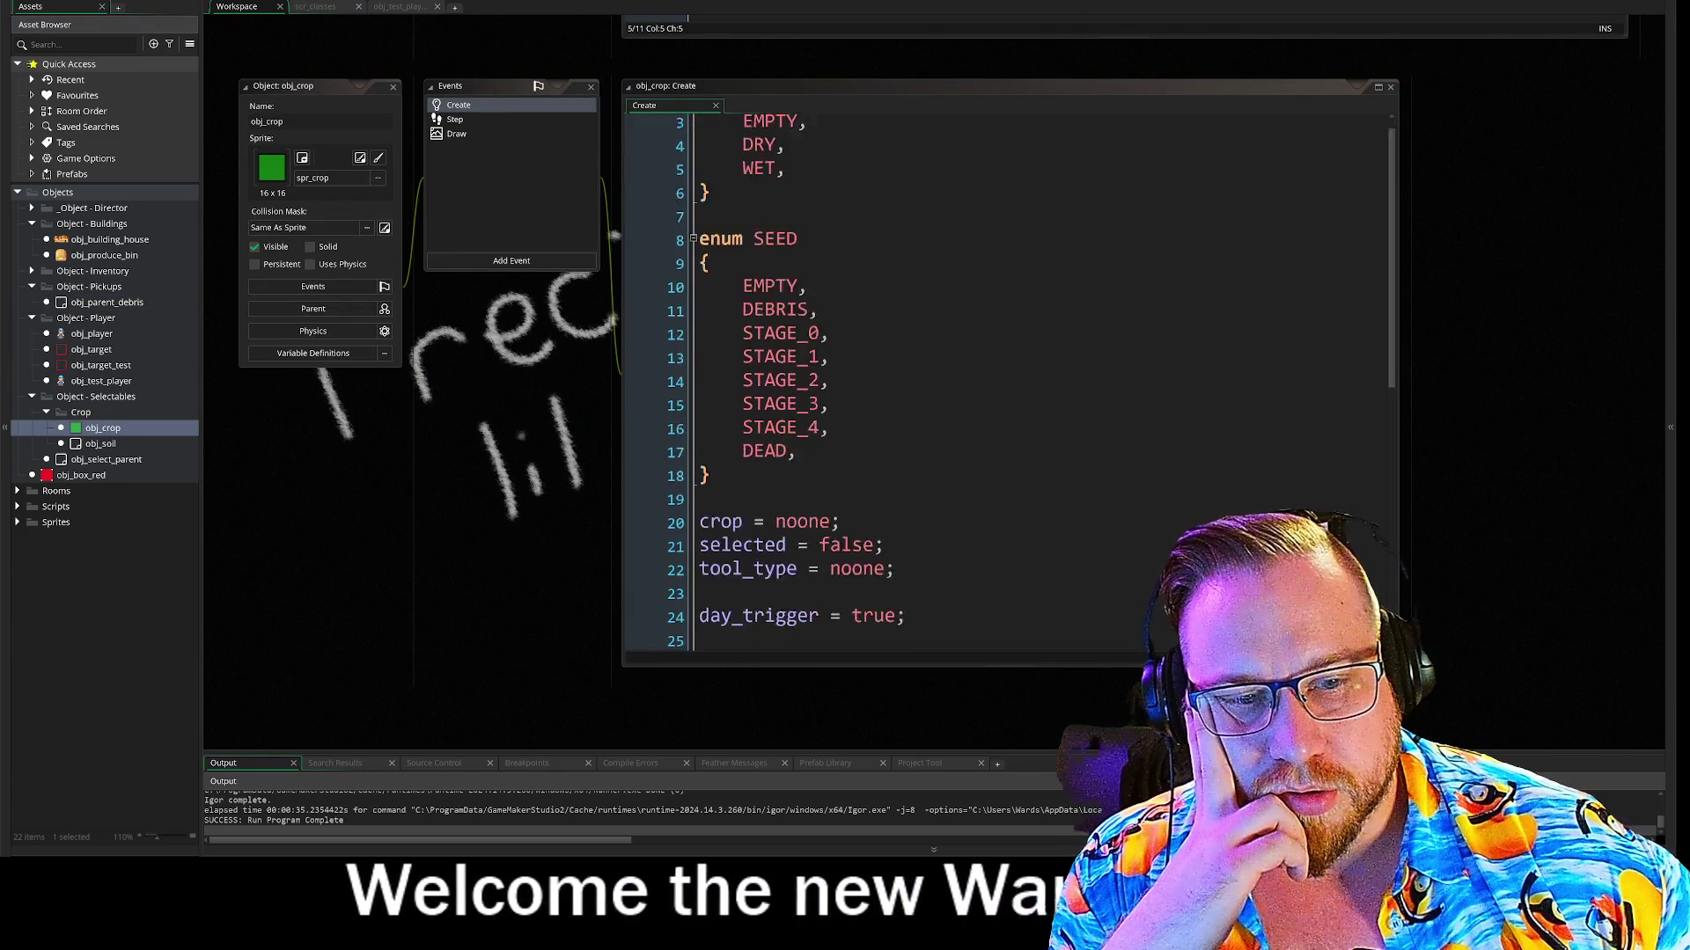
pyautogui.click(708, 278)
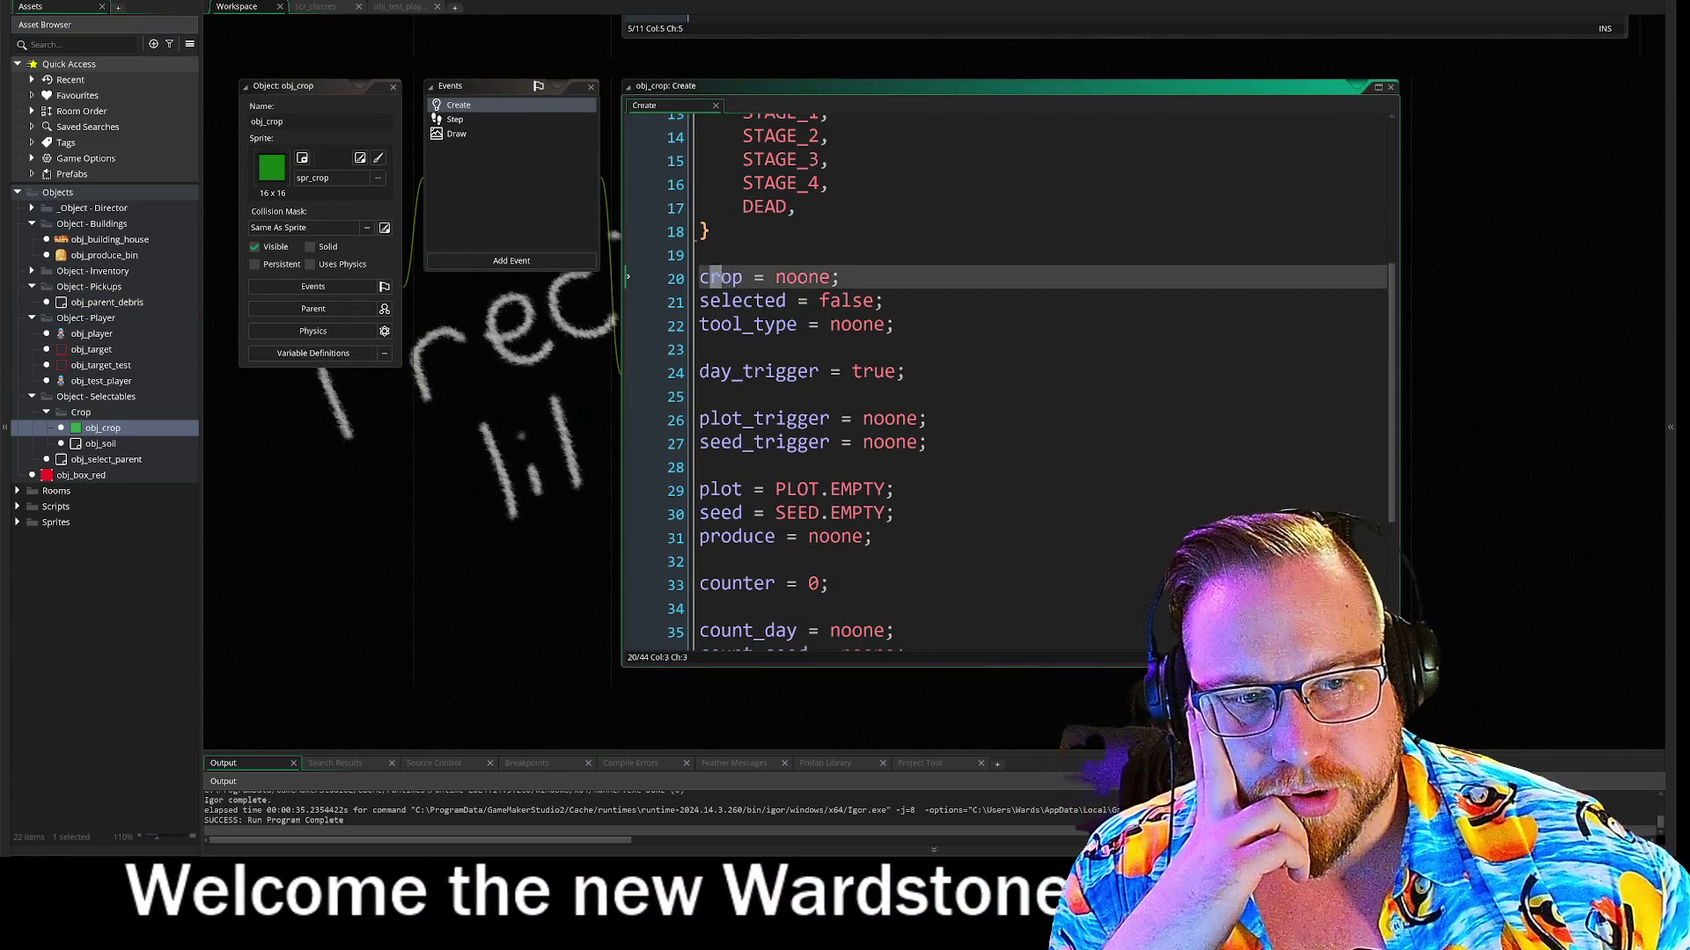
pyautogui.hotkey('shift', 'End')
pyautogui.press('End')
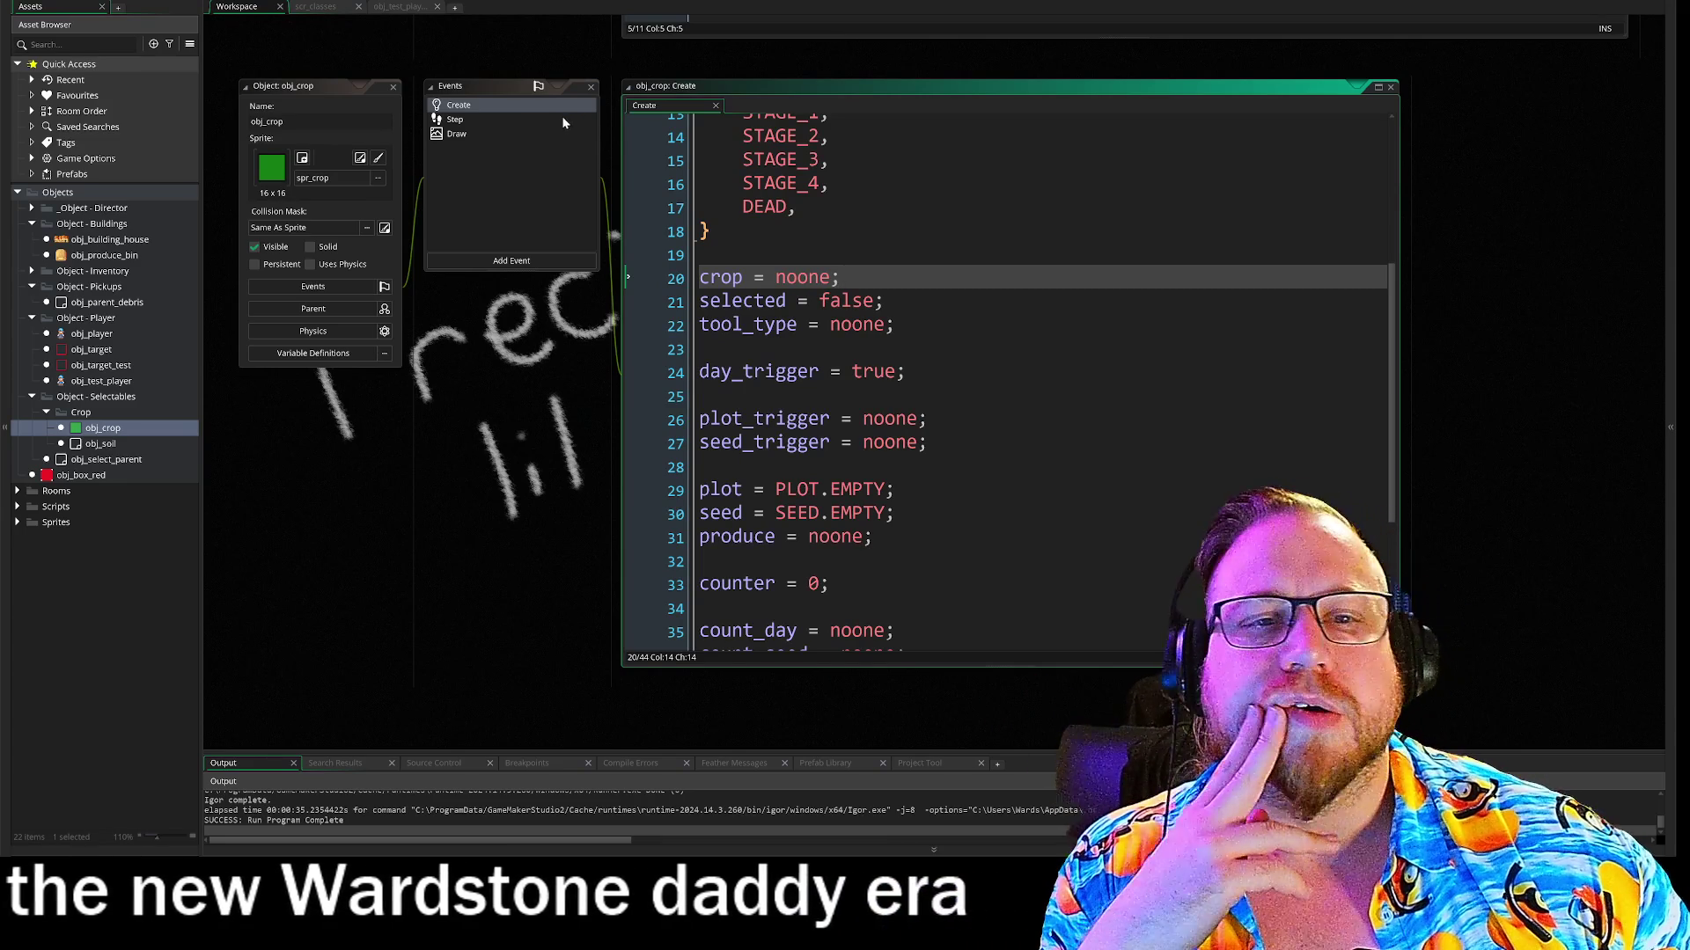
pyautogui.scroll(3, 478, 235)
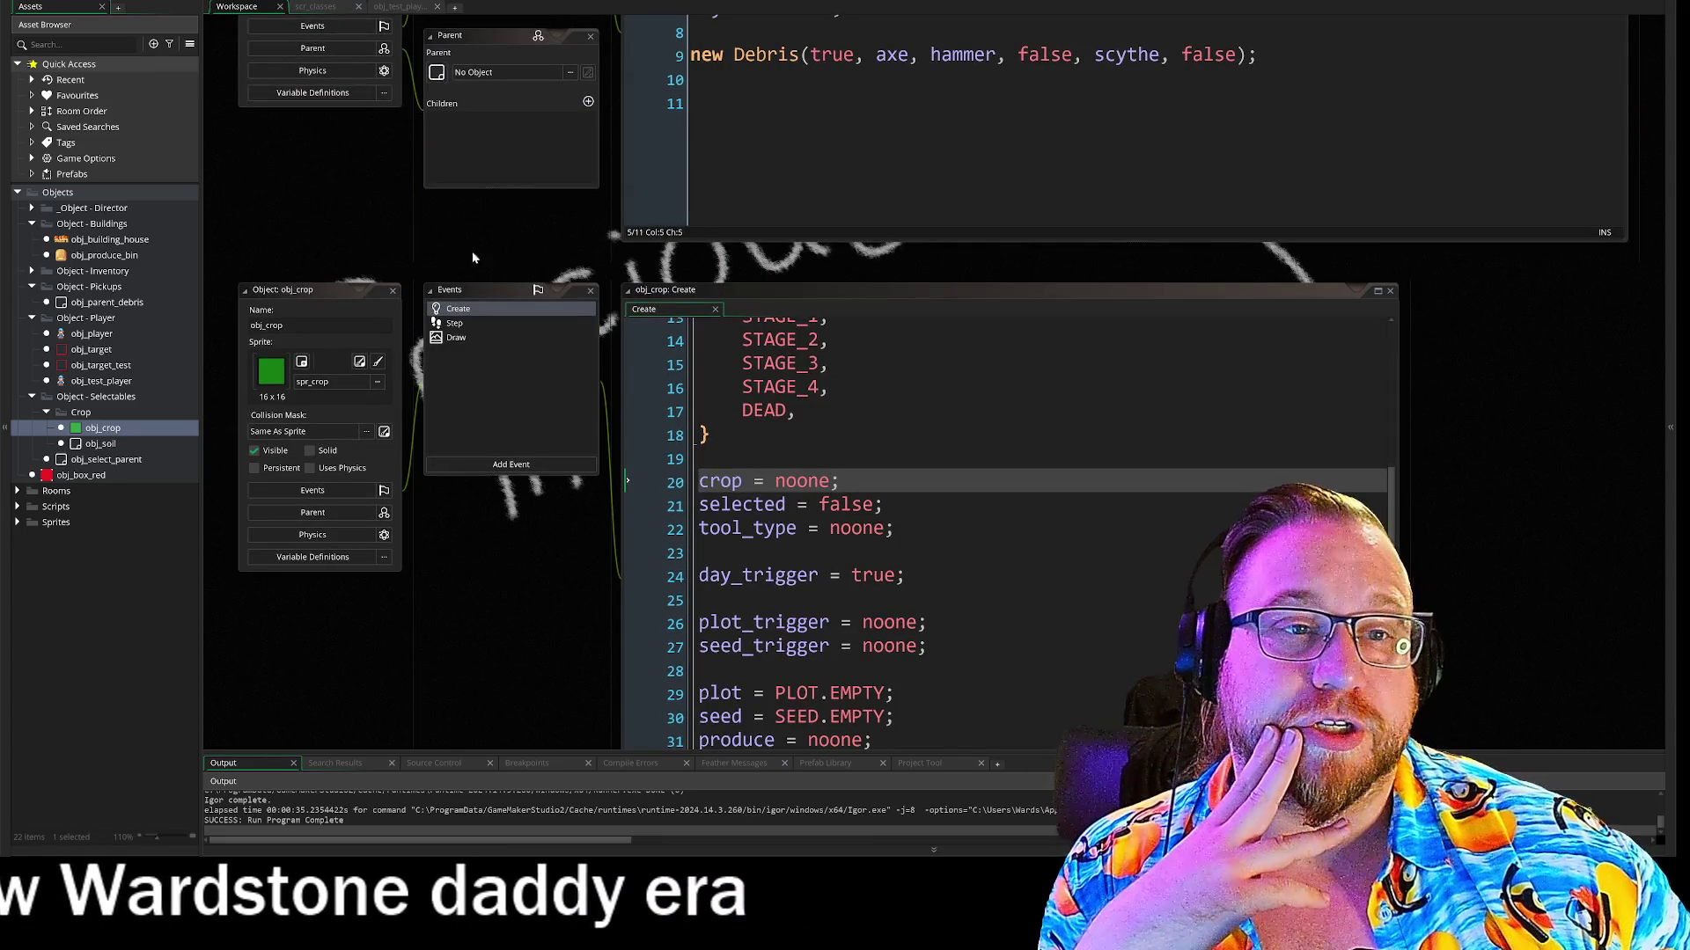
pyautogui.scroll(2, 478, 236)
pyautogui.click(762, 198)
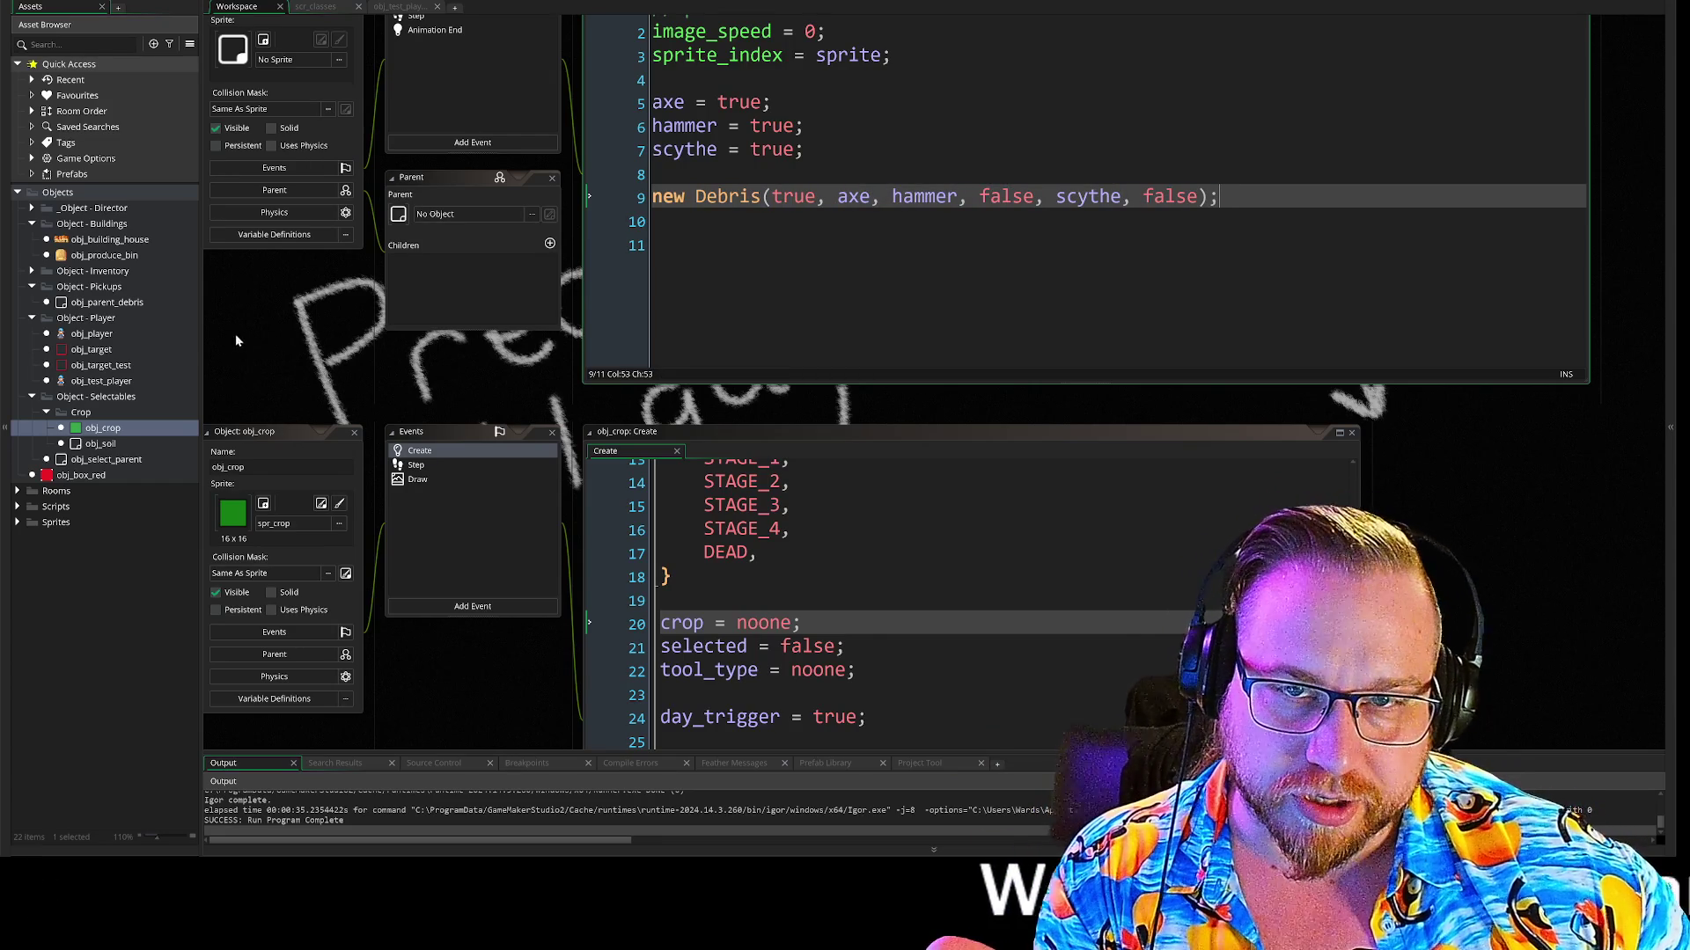
# Rename the Debris constructor in the scr_classes script to Action
pyautogui.click(315, 9)
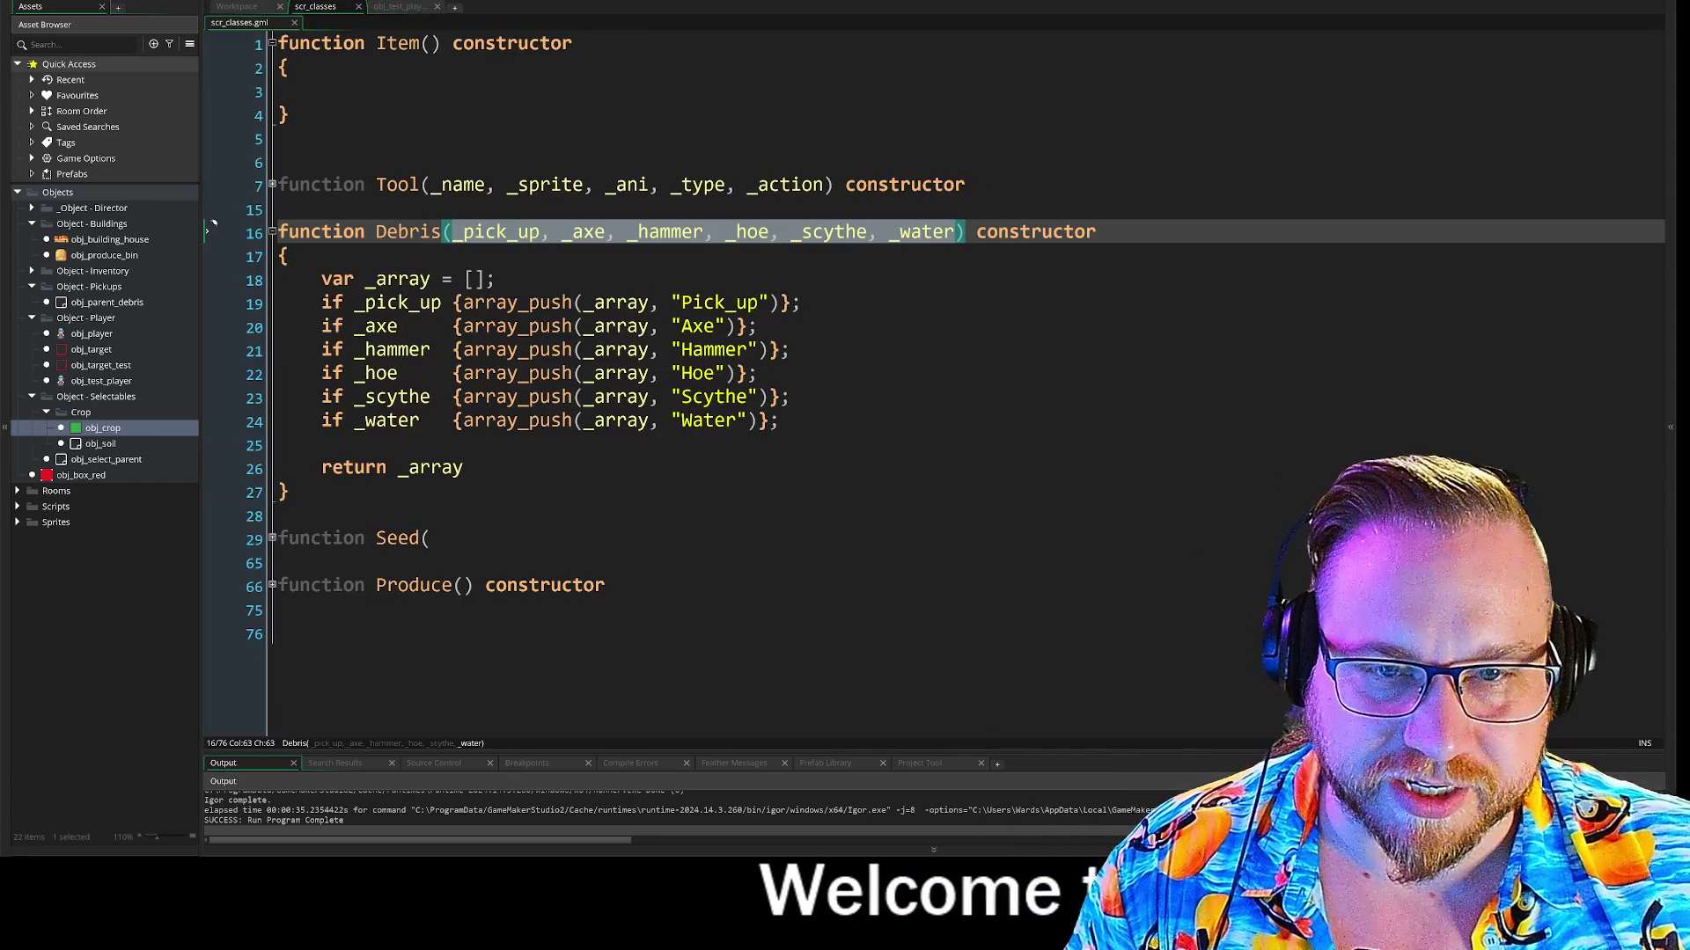
pyautogui.click(399, 231)
pyautogui.write('Action')
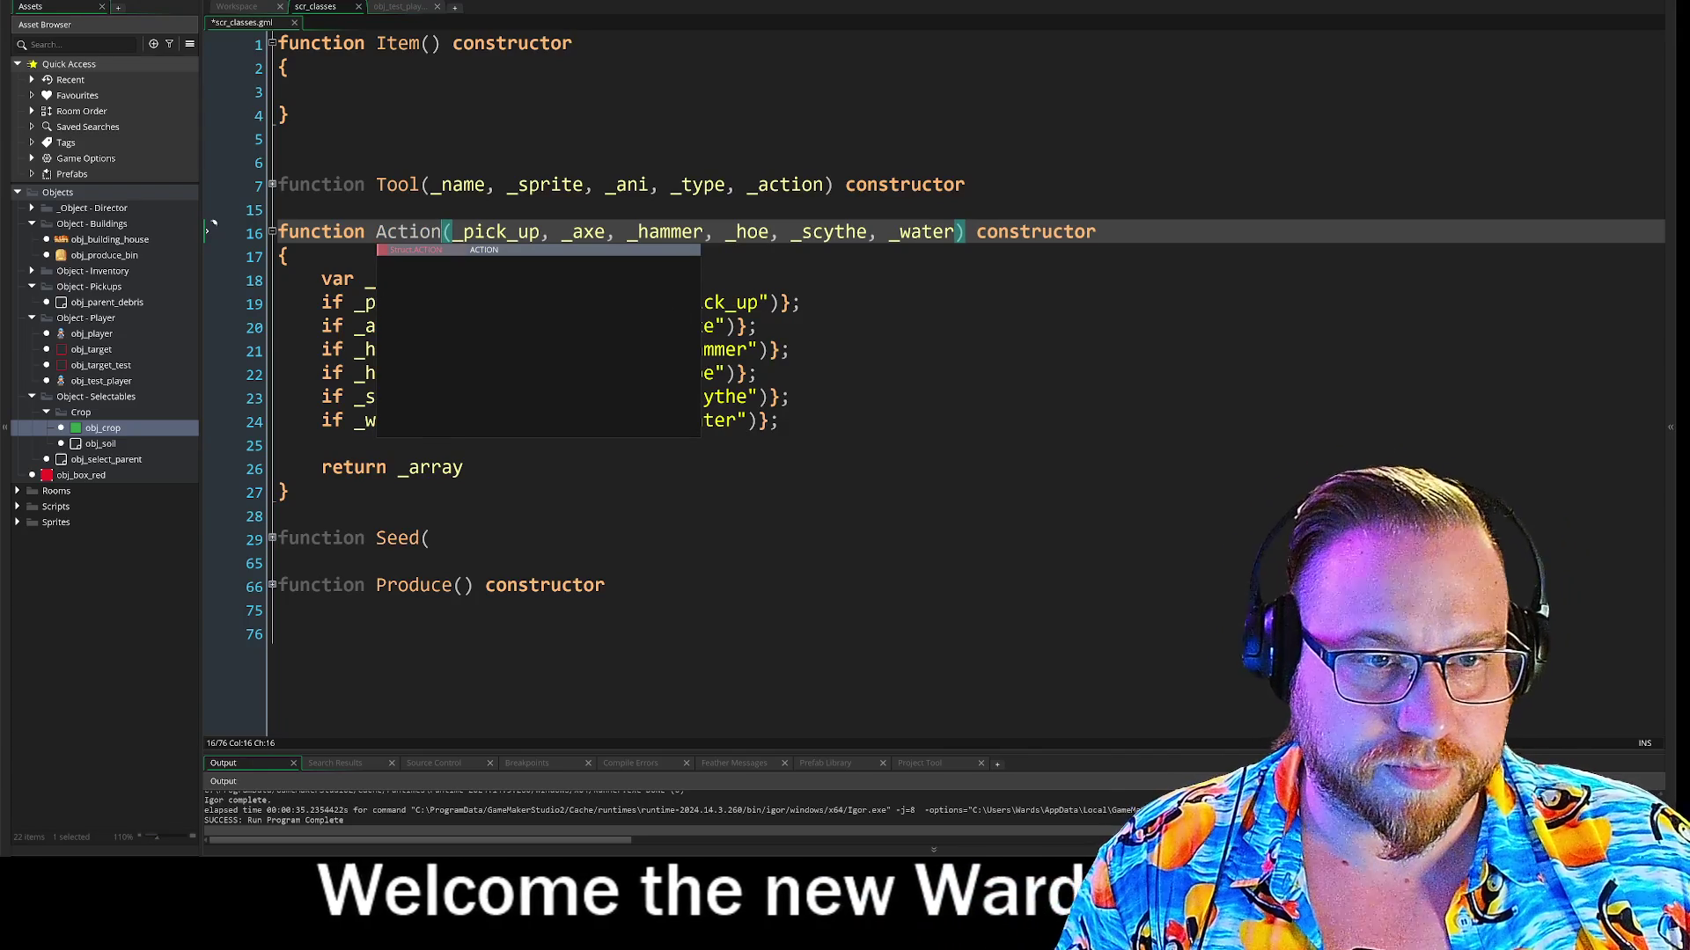
pyautogui.click(757, 326)
# Replace Debris with Action in obj_parent_debris's line 9 constructor call
pyautogui.hotkey('ctrl', 'Tab')
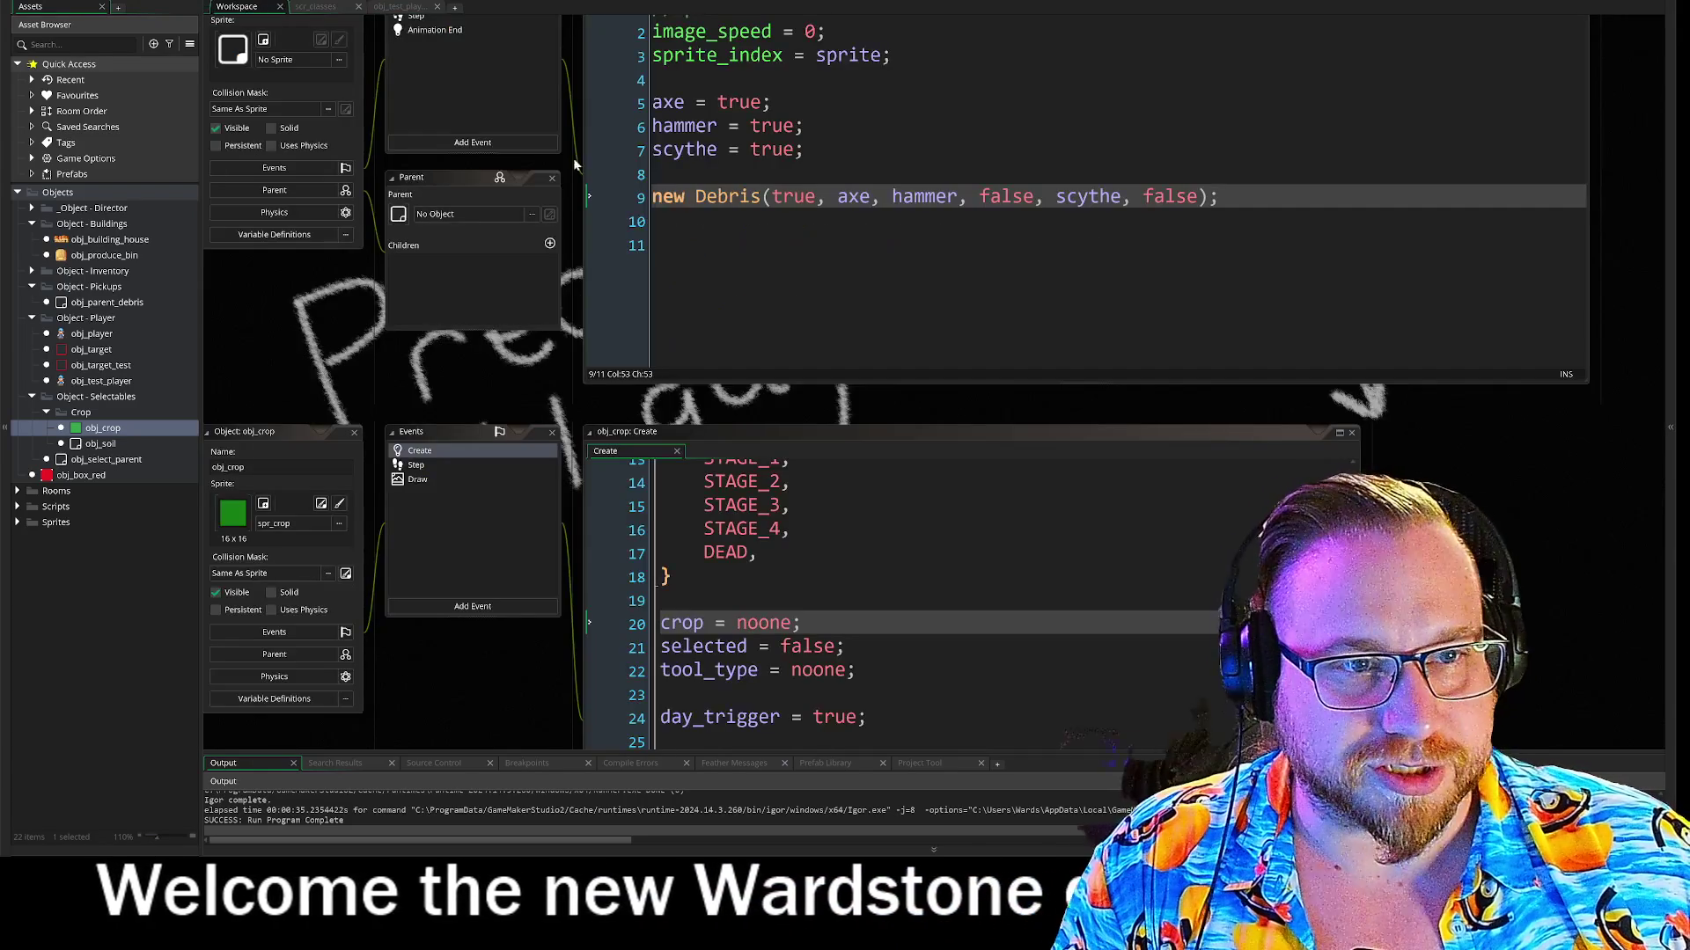
pyautogui.write('Action')
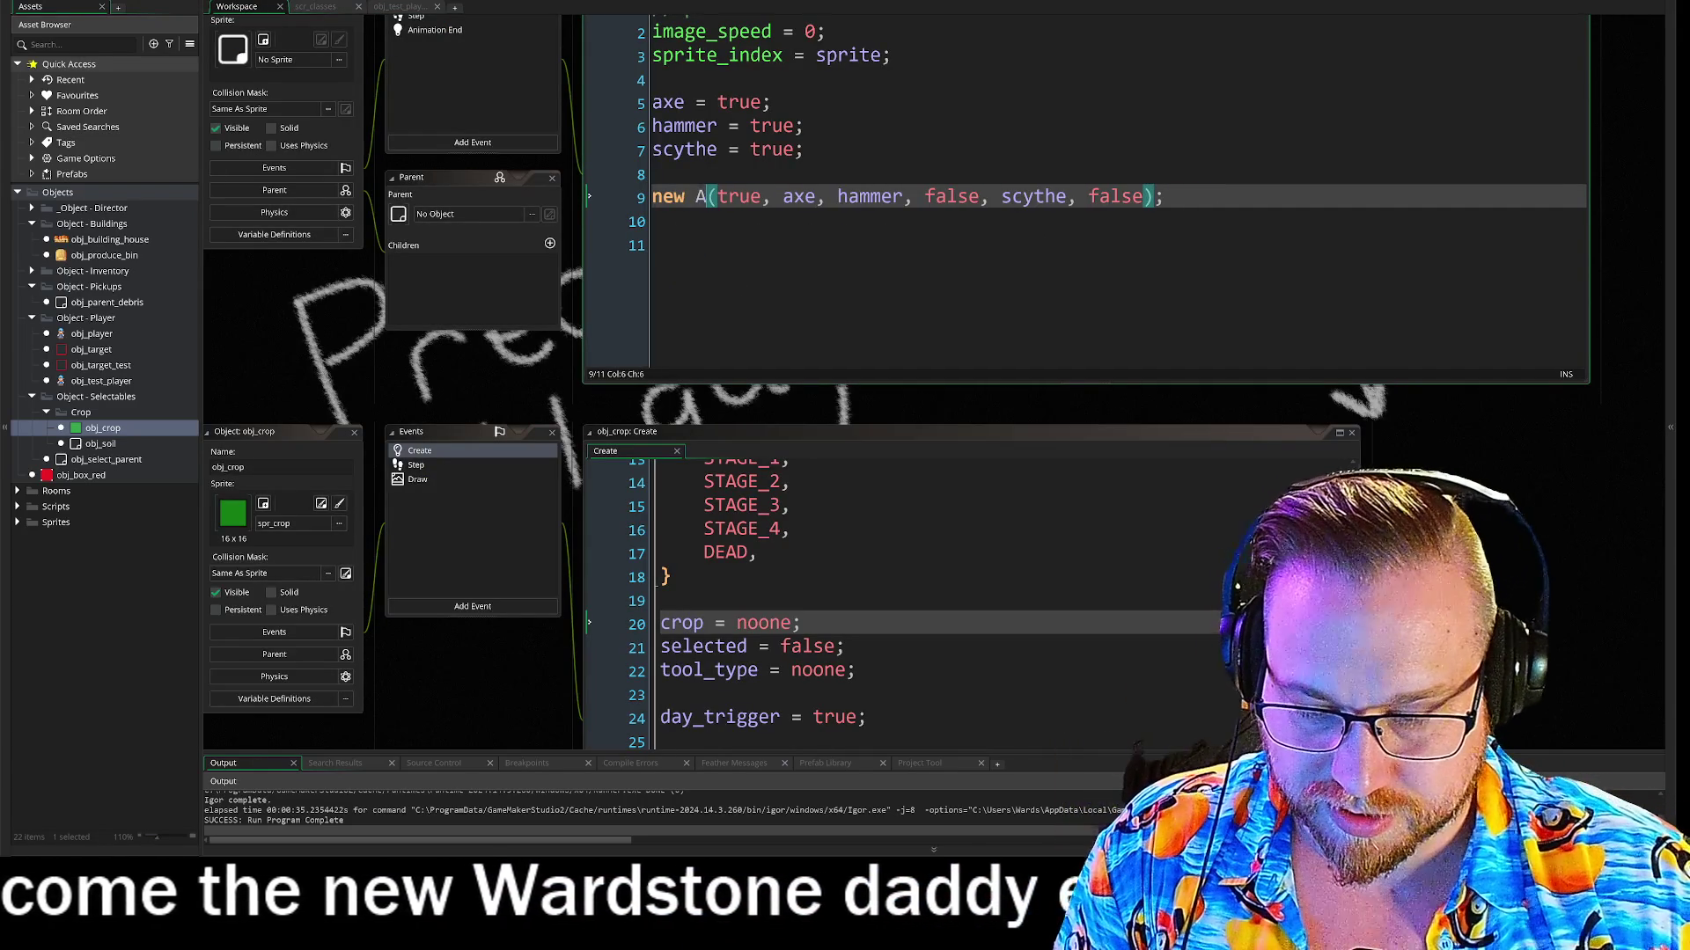
pyautogui.press('Escape')
pyautogui.press('Down')
pyautogui.press('Down')
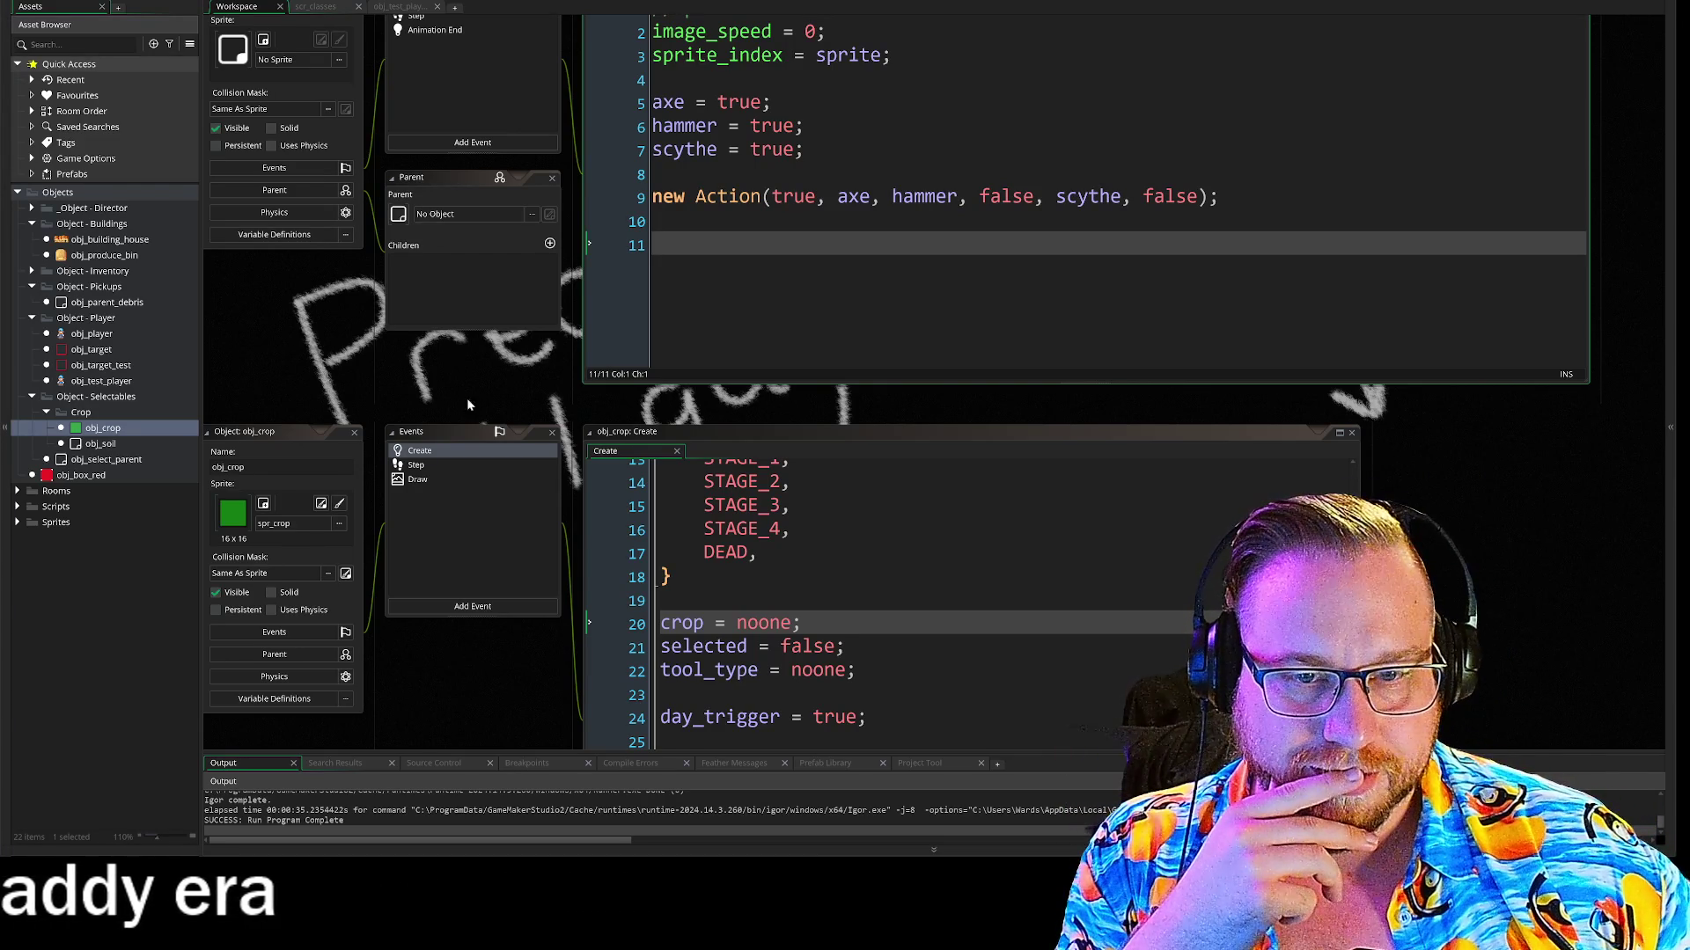
pyautogui.scroll(-4, 463, 405)
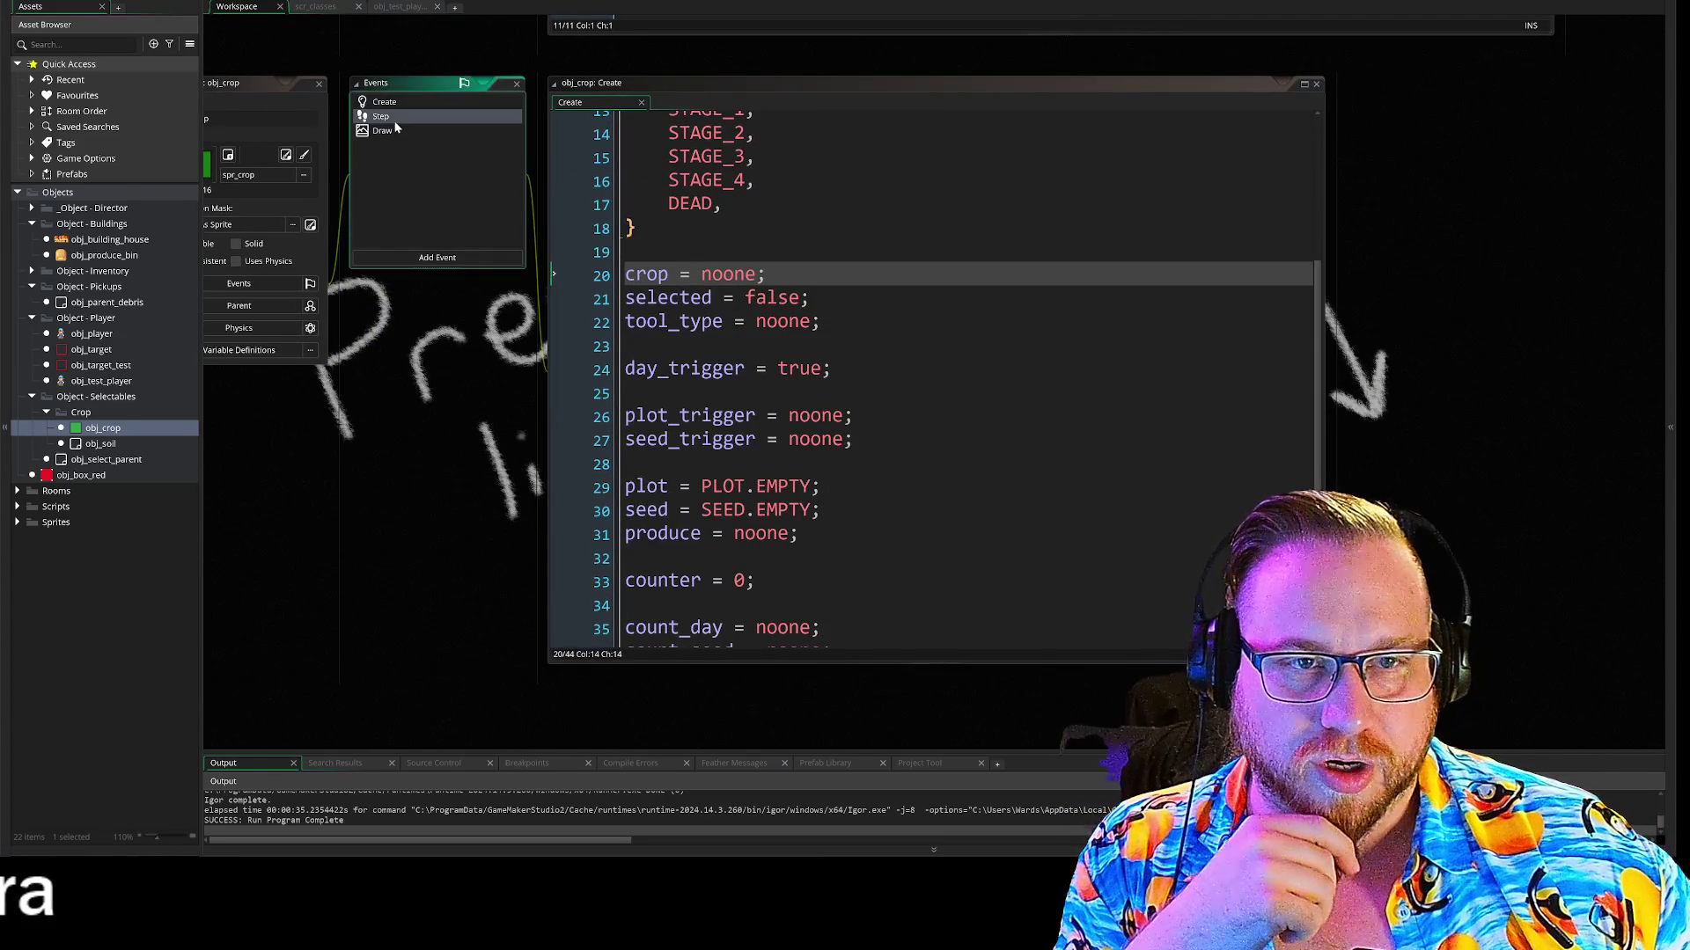
# Open obj_crop's Step event and scroll through its plot and seed switches
pyautogui.doubleClick(395, 124)
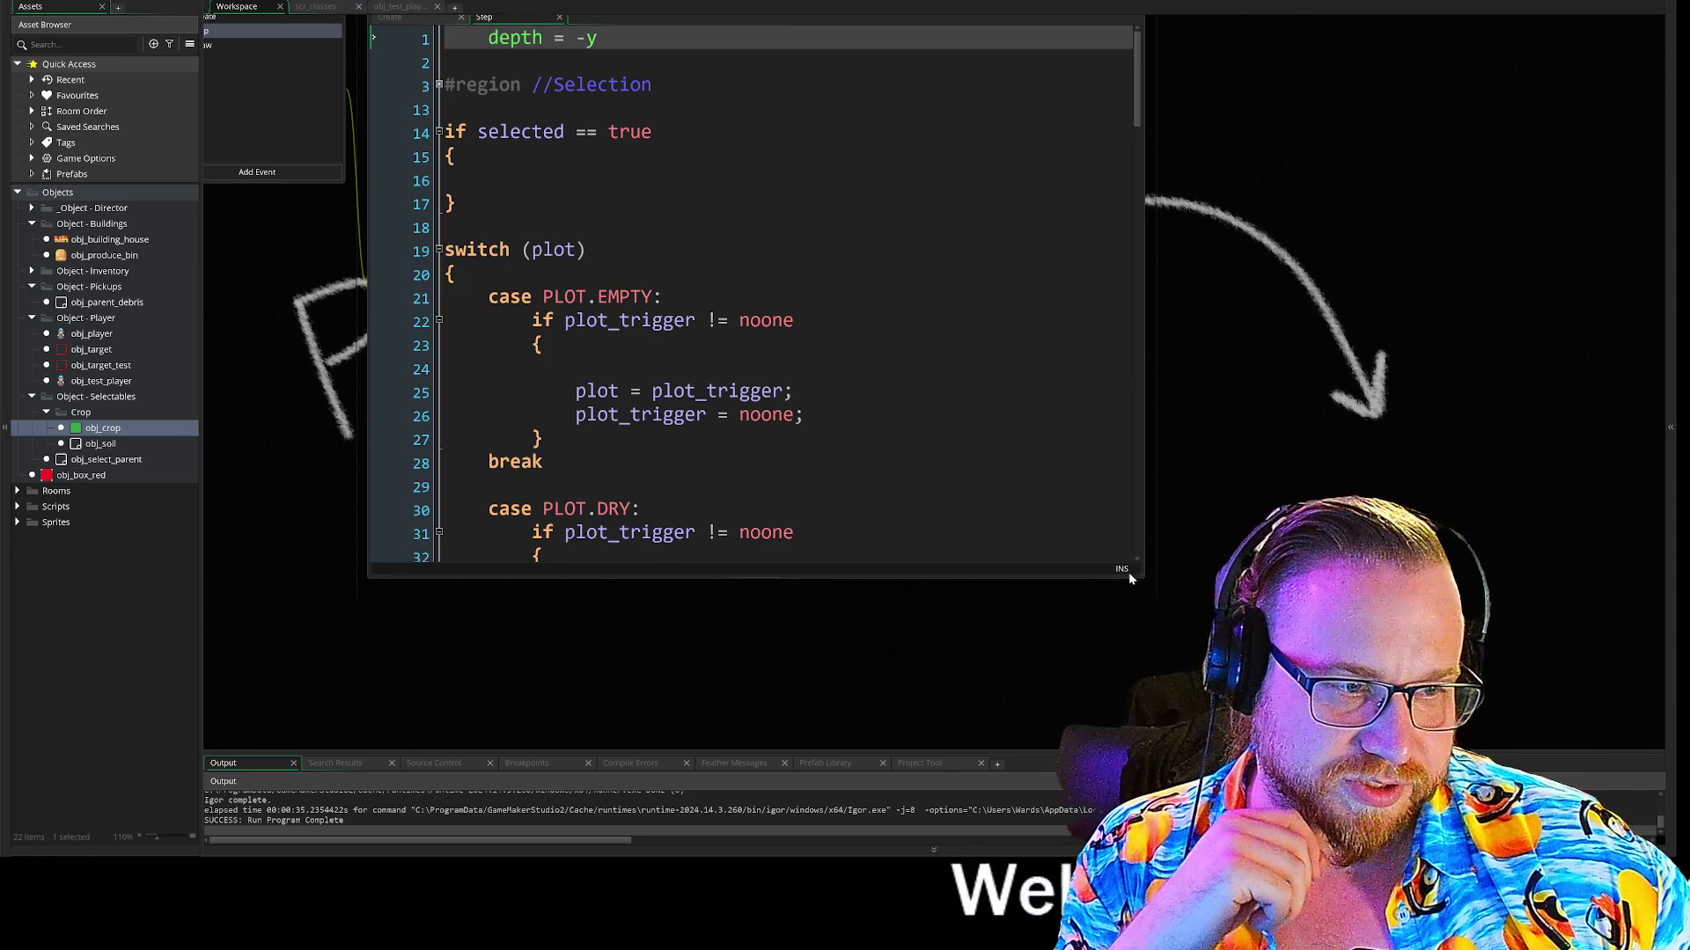
pyautogui.moveTo(1144, 576); pyautogui.dragTo(1324, 753)
pyautogui.scroll(-5, 792, 378)
pyautogui.click(792, 377)
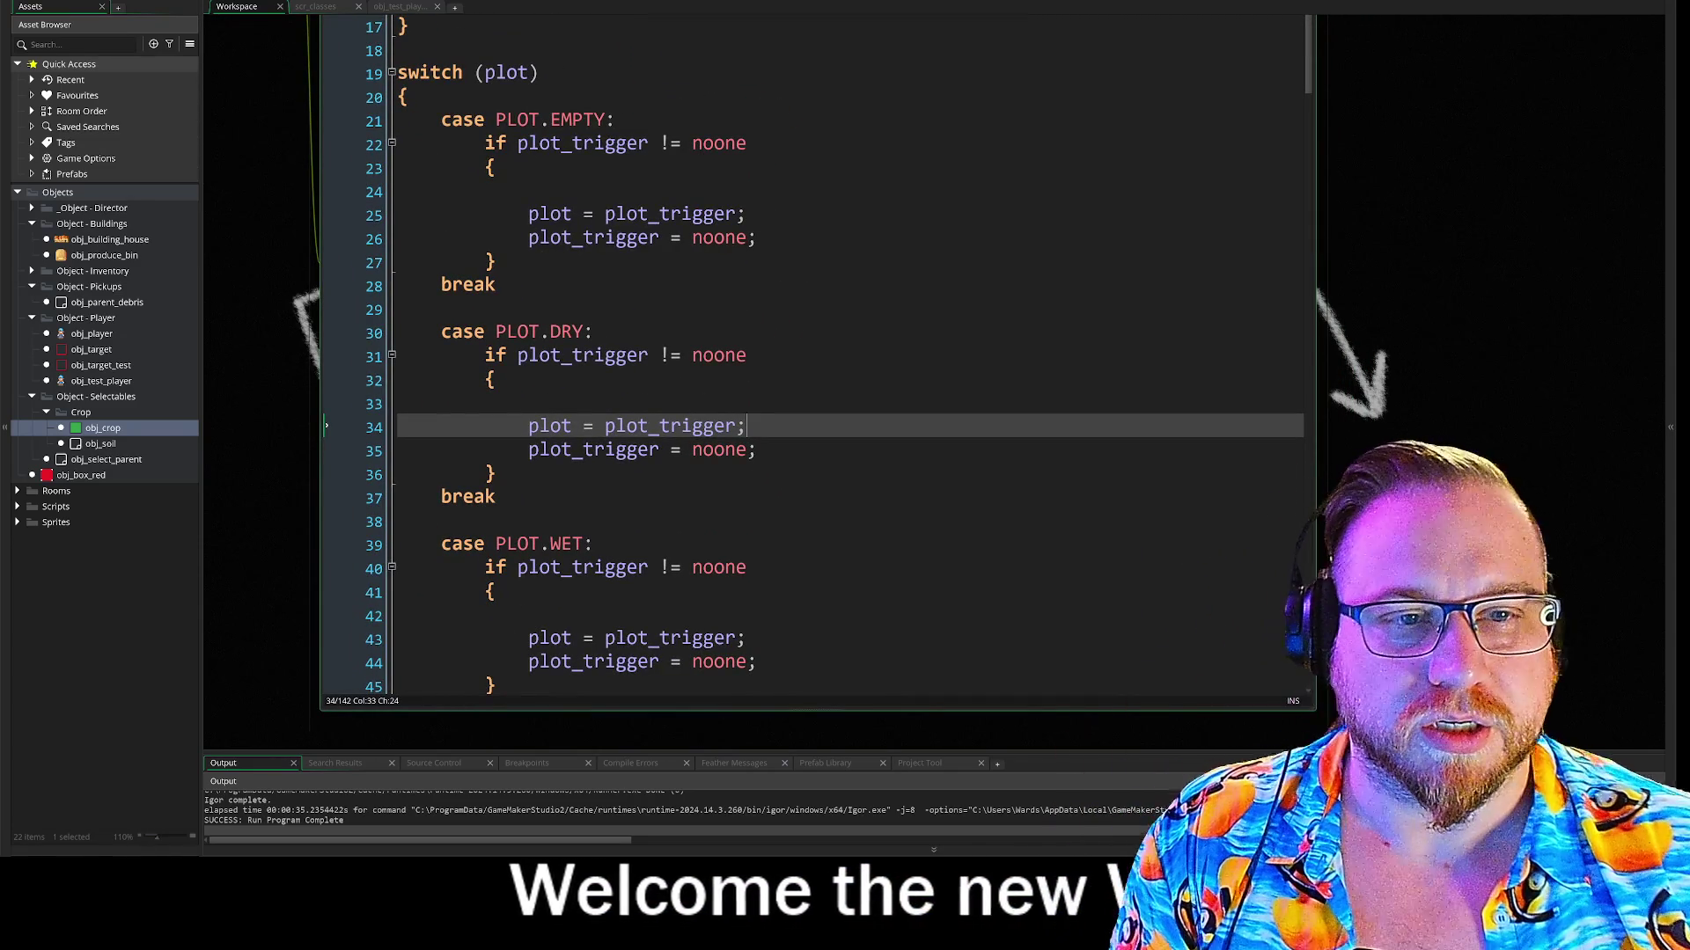
pyautogui.scroll(-6, 814, 352)
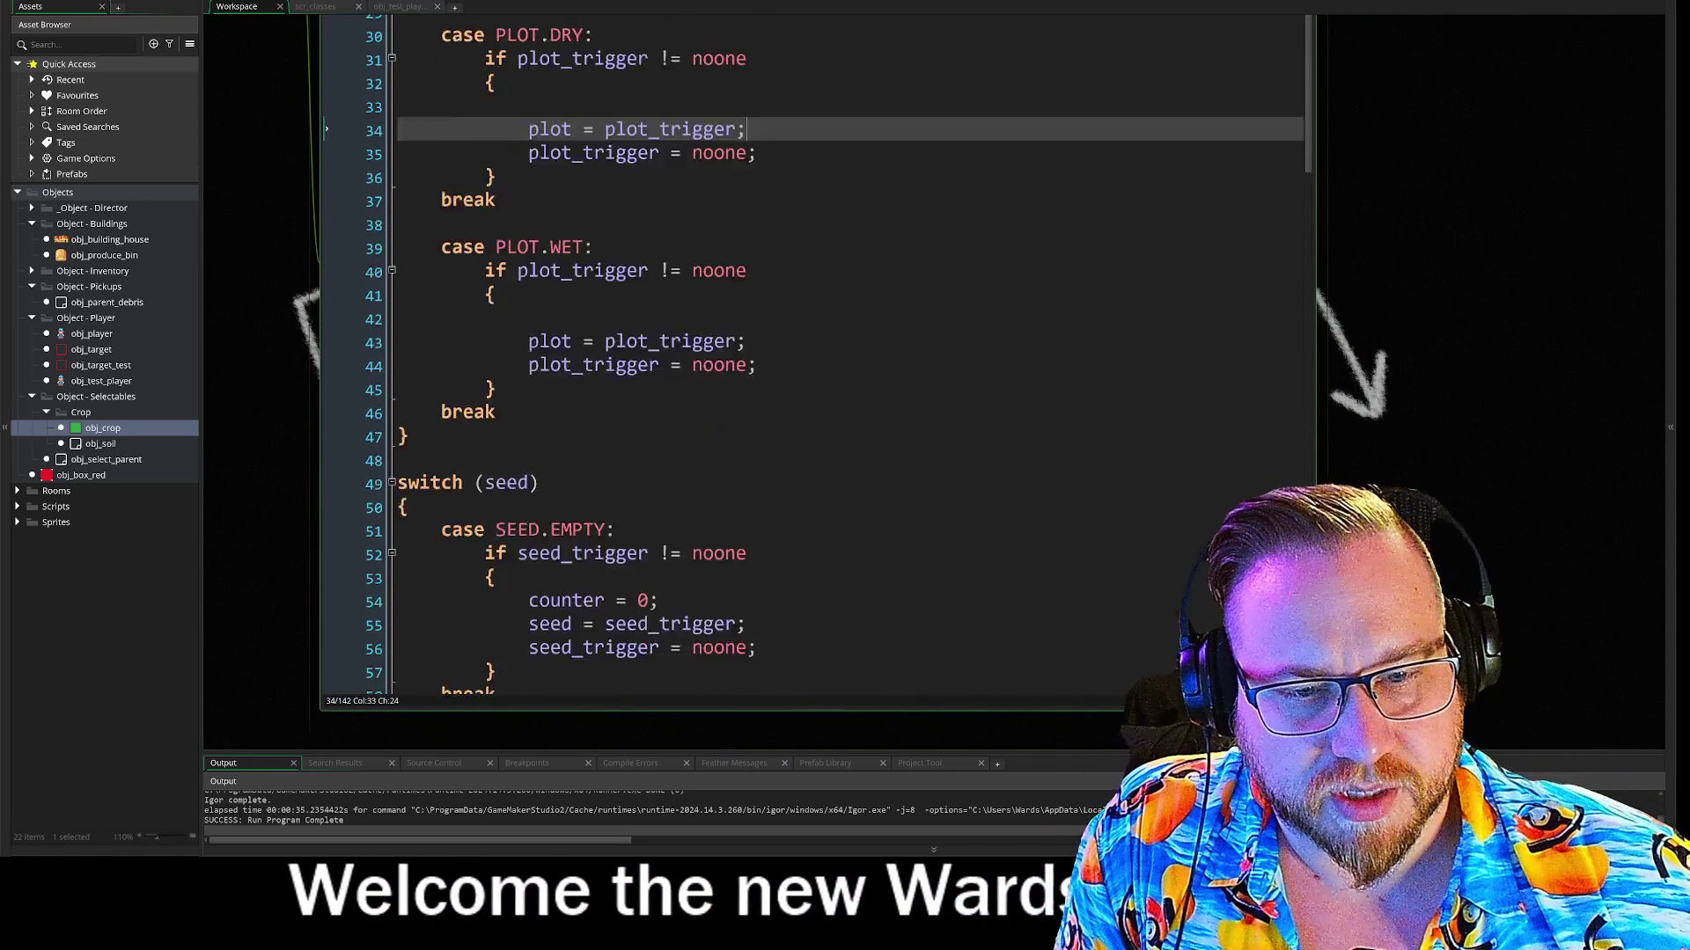
pyautogui.scroll(-10, 814, 352)
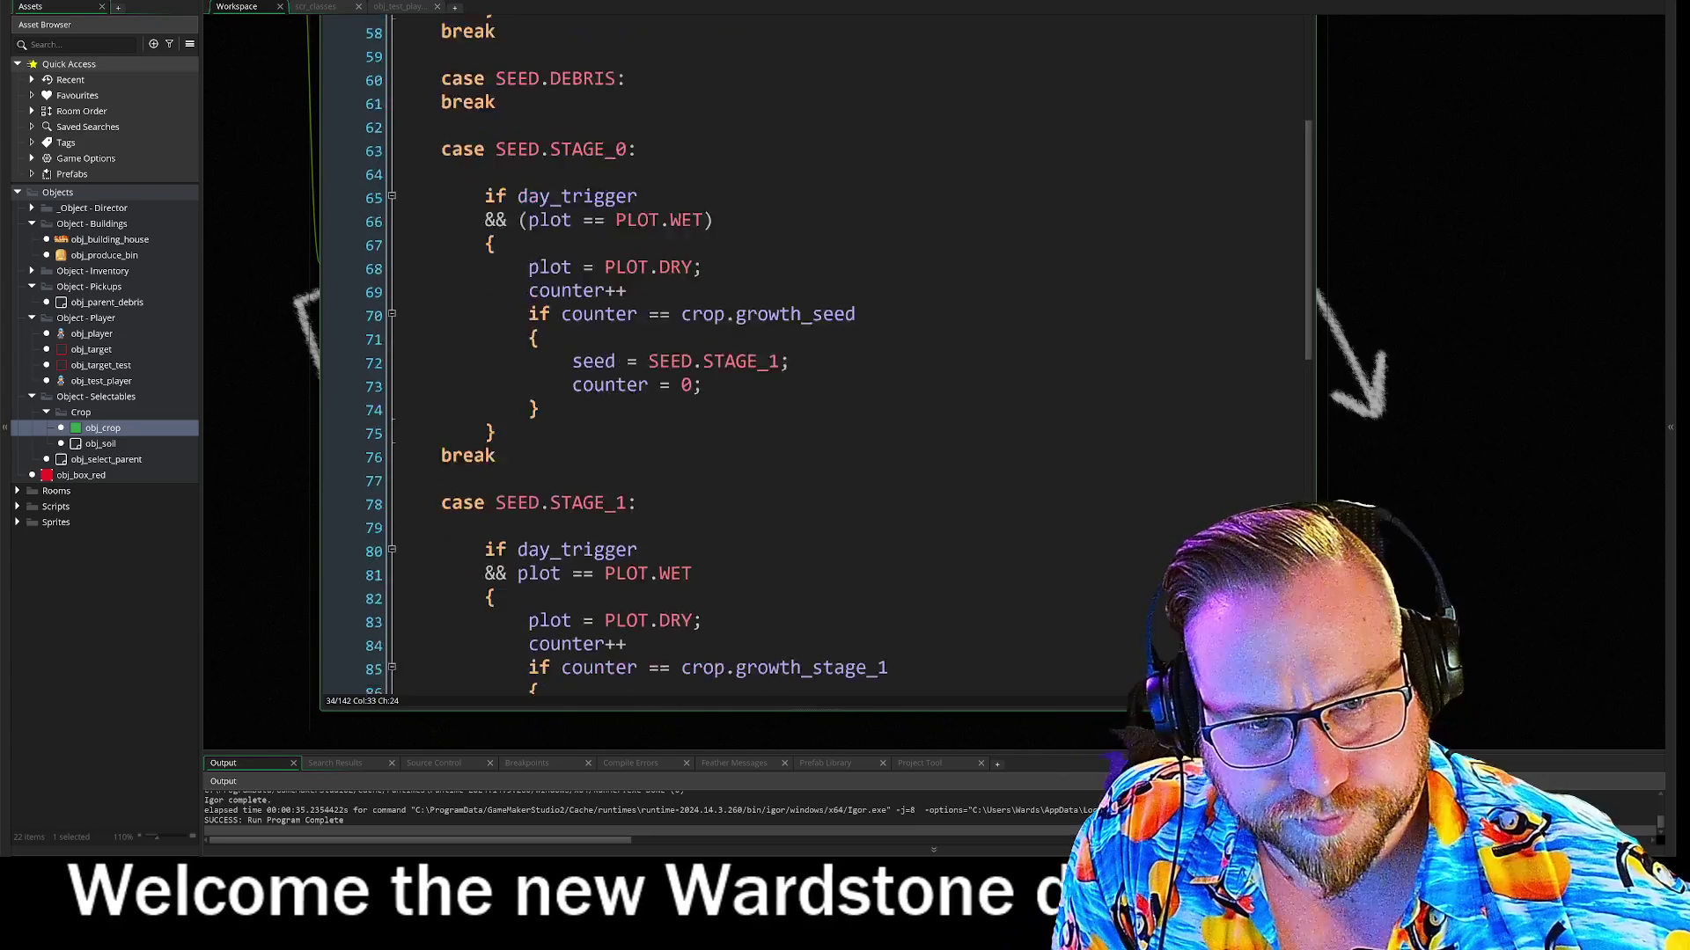
pyautogui.scroll(-14, 814, 352)
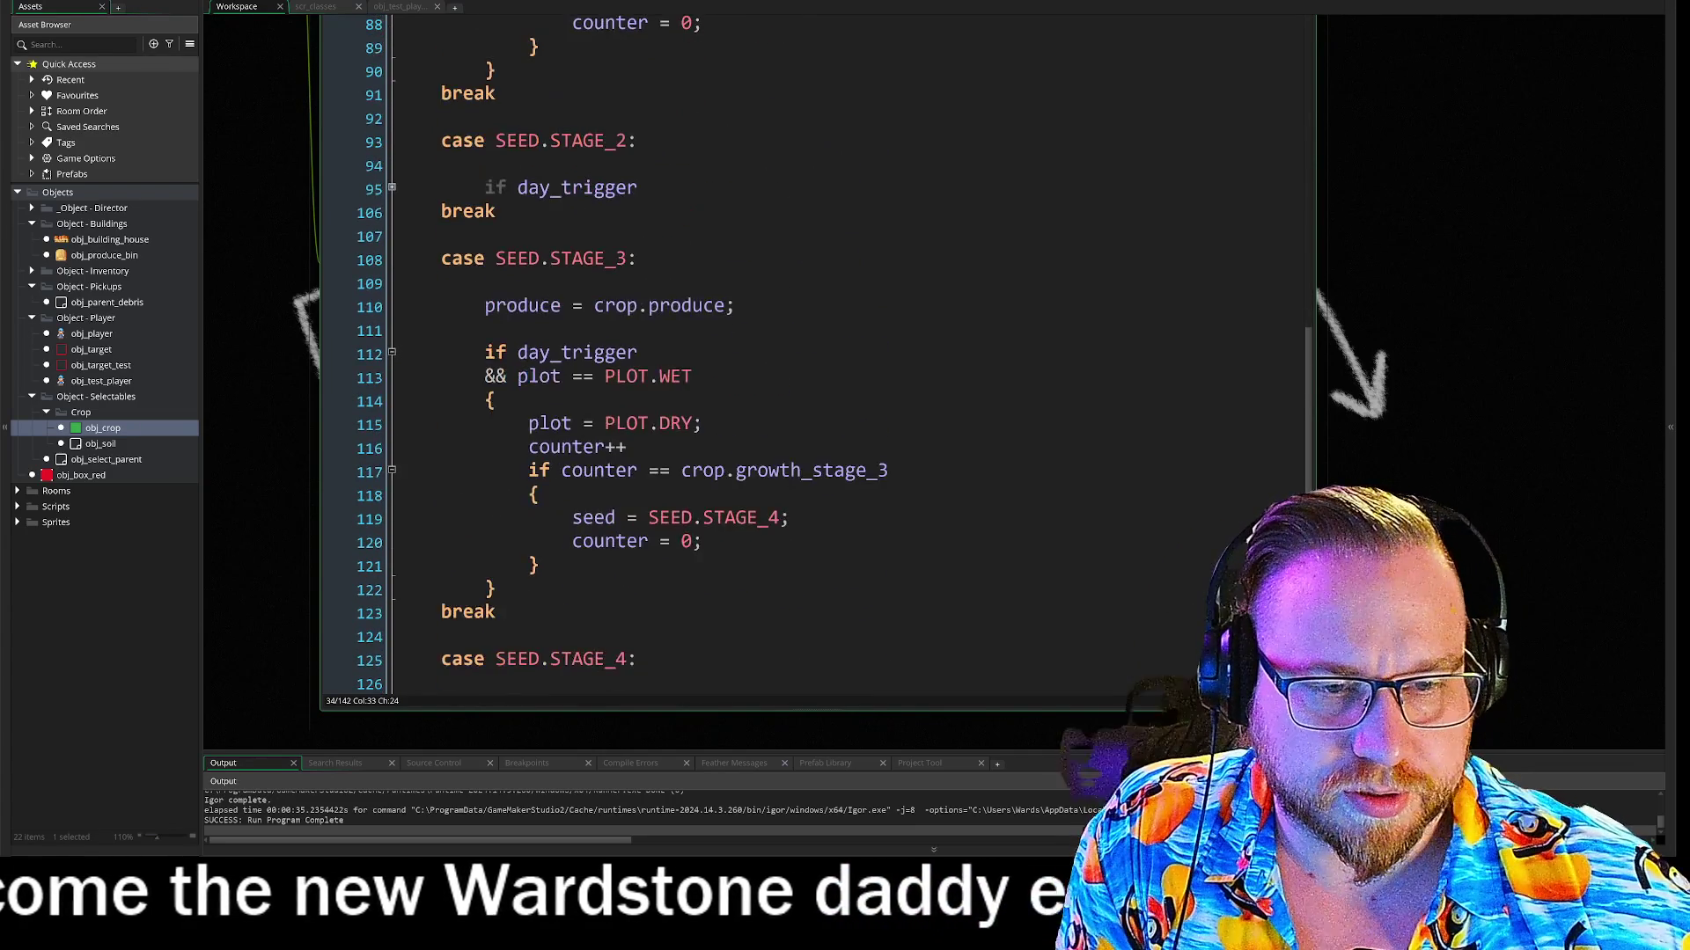
pyautogui.scroll(-3, 814, 352)
pyautogui.scroll(20, 814, 352)
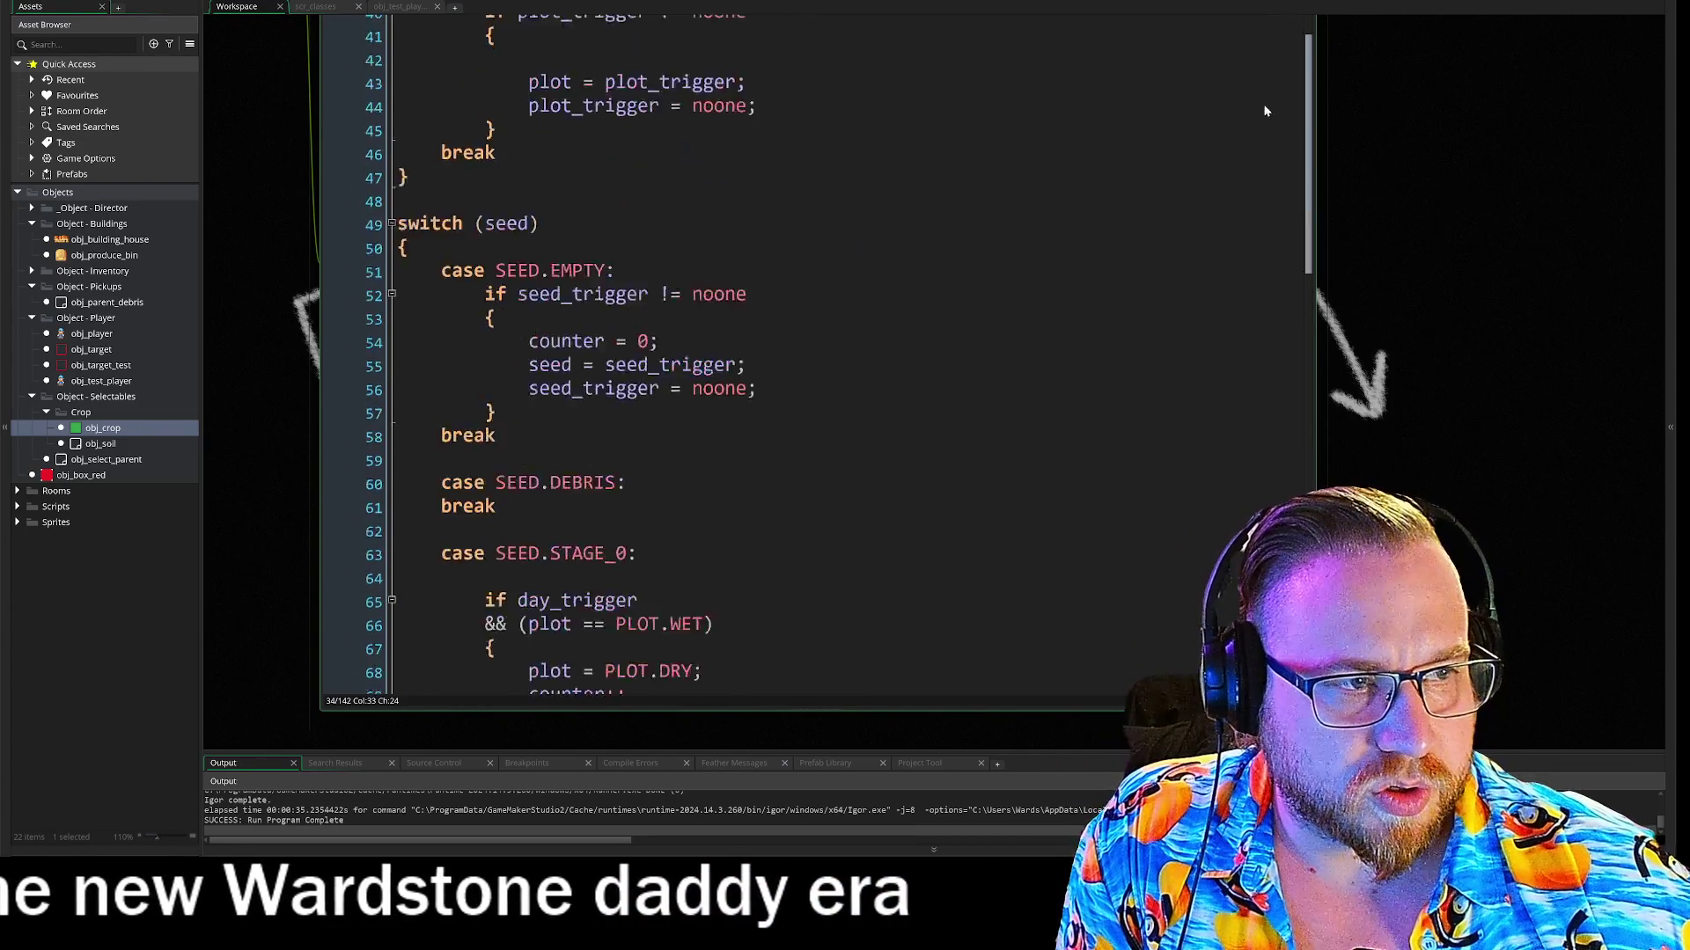
# Open obj_soil and view its Draw and Create event code
pyautogui.moveTo(301, 189)
pyautogui.mouseDown()
pyautogui.moveTo(345, 256)
pyautogui.moveTo(530, 401)
pyautogui.moveTo(558, 371)
pyautogui.mouseUp()
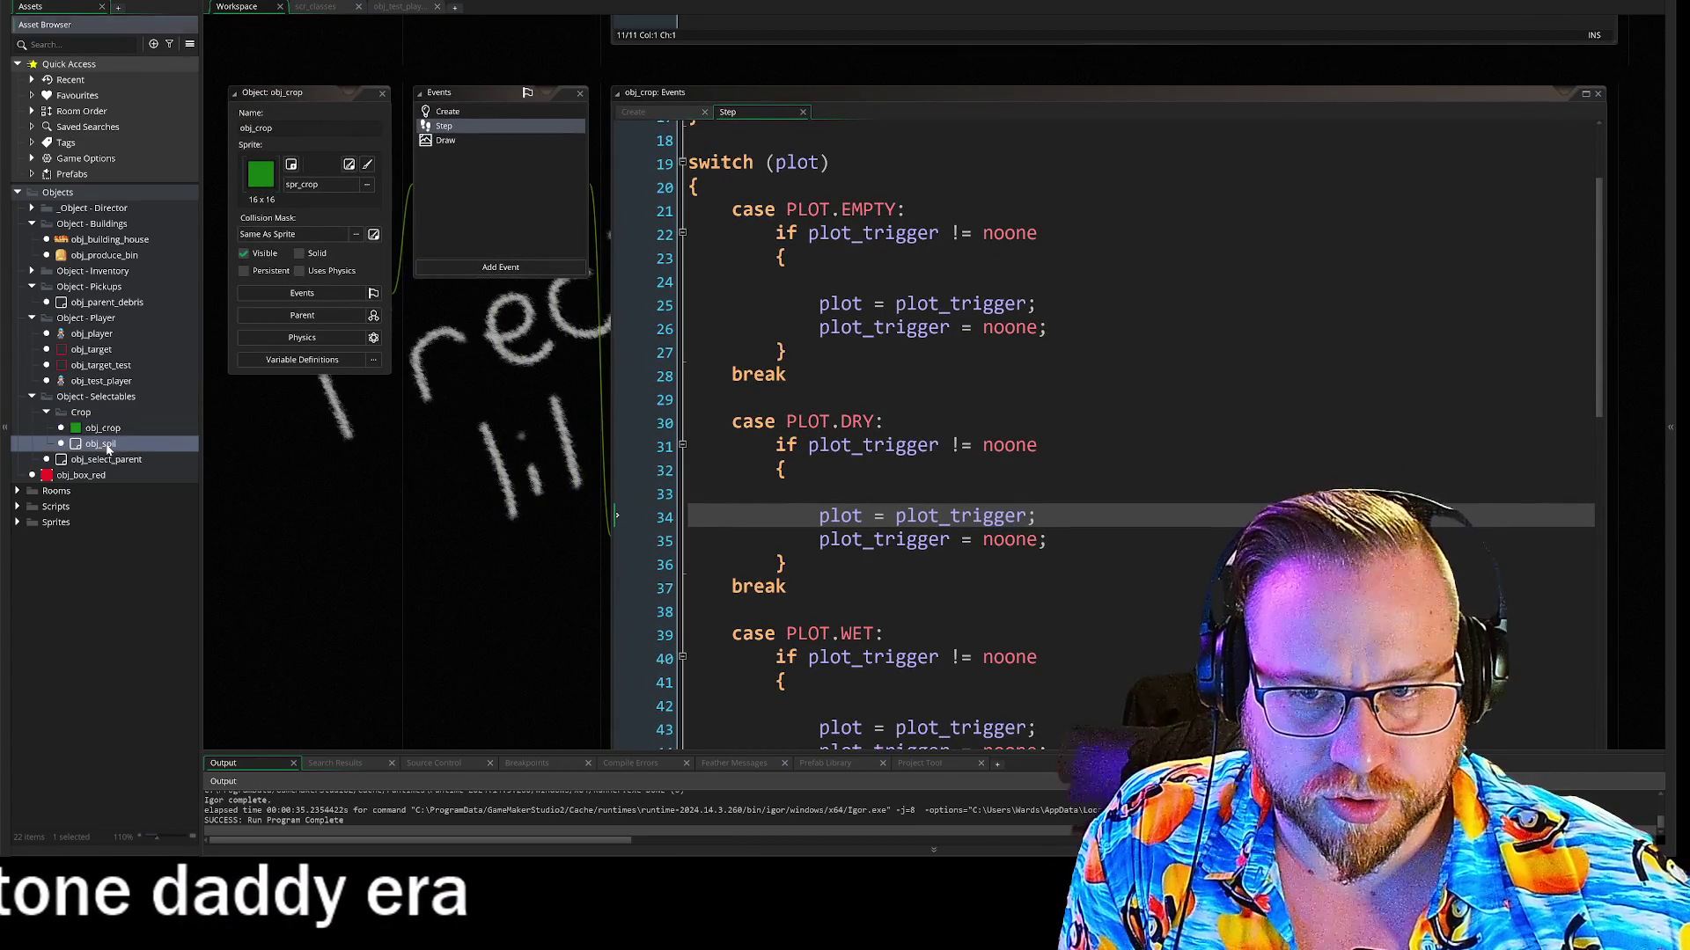
pyautogui.doubleClick(106, 447)
pyautogui.doubleClick(448, 270)
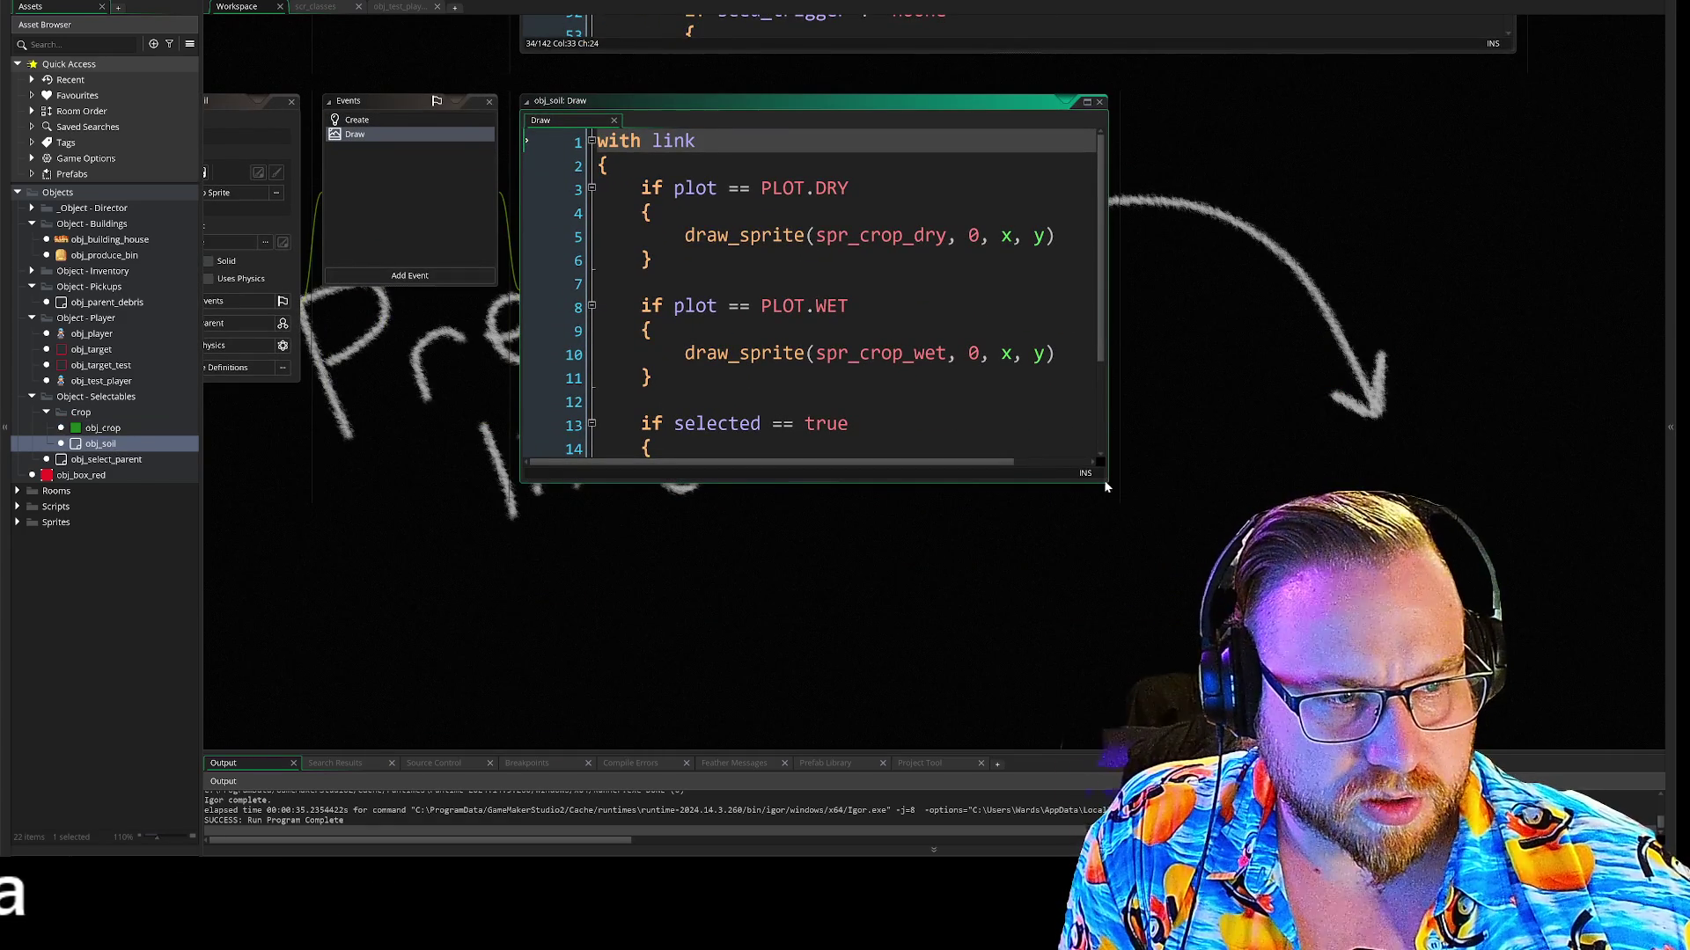
pyautogui.moveTo(1107, 482); pyautogui.dragTo(1350, 656)
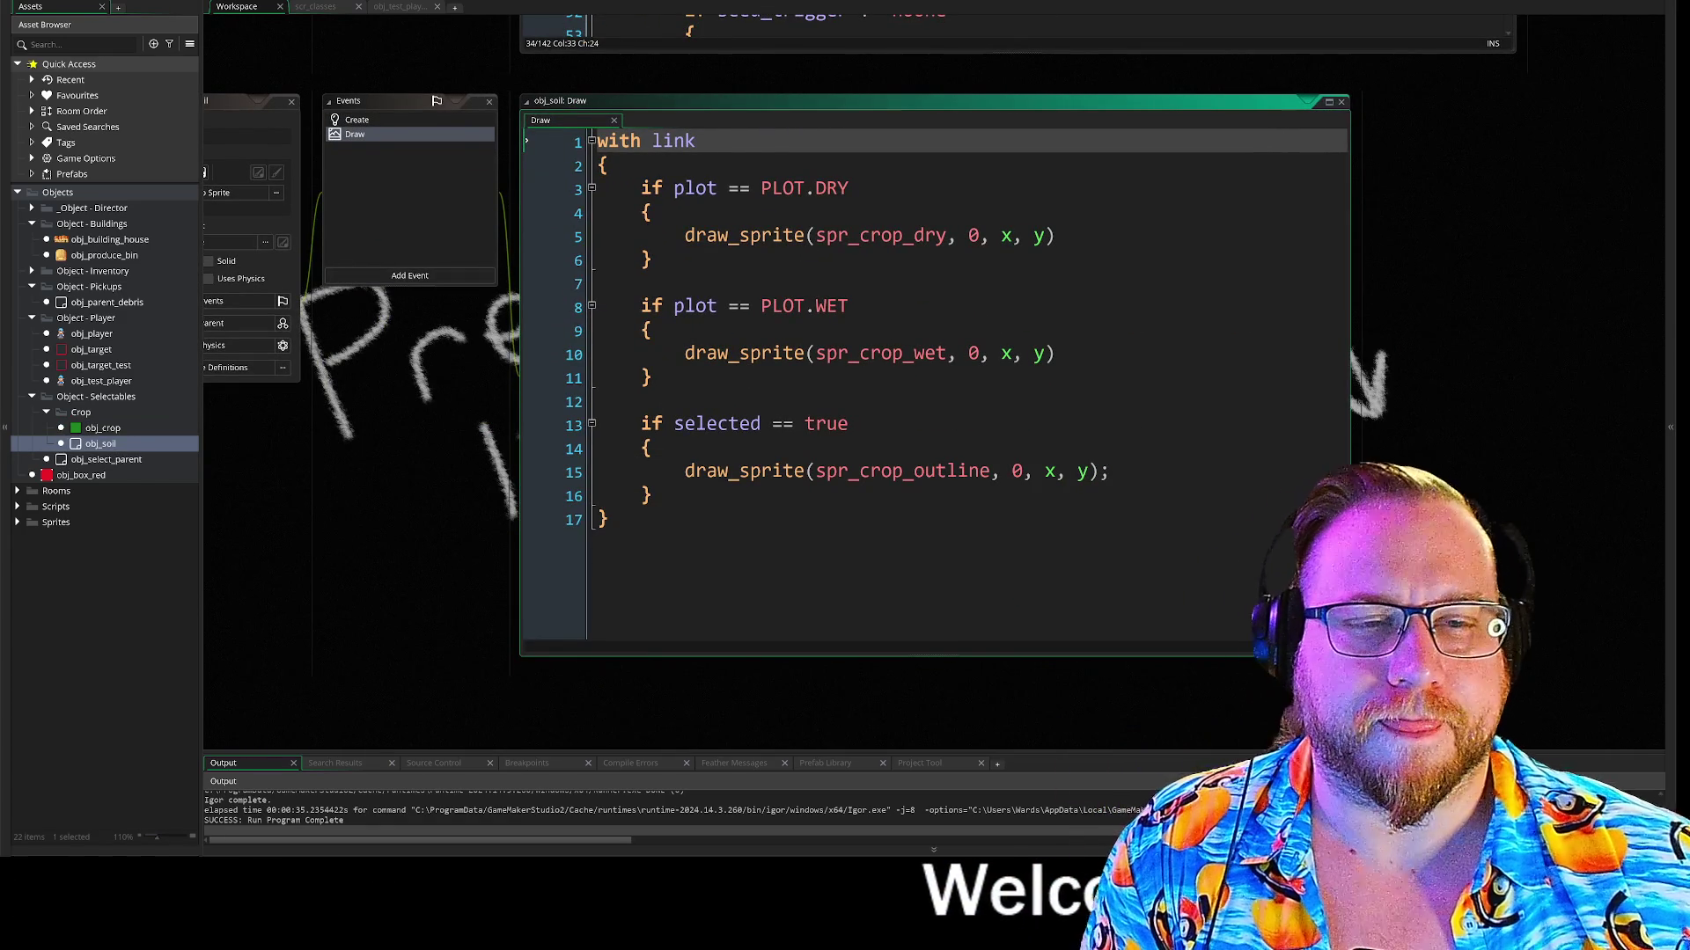
pyautogui.click(369, 124)
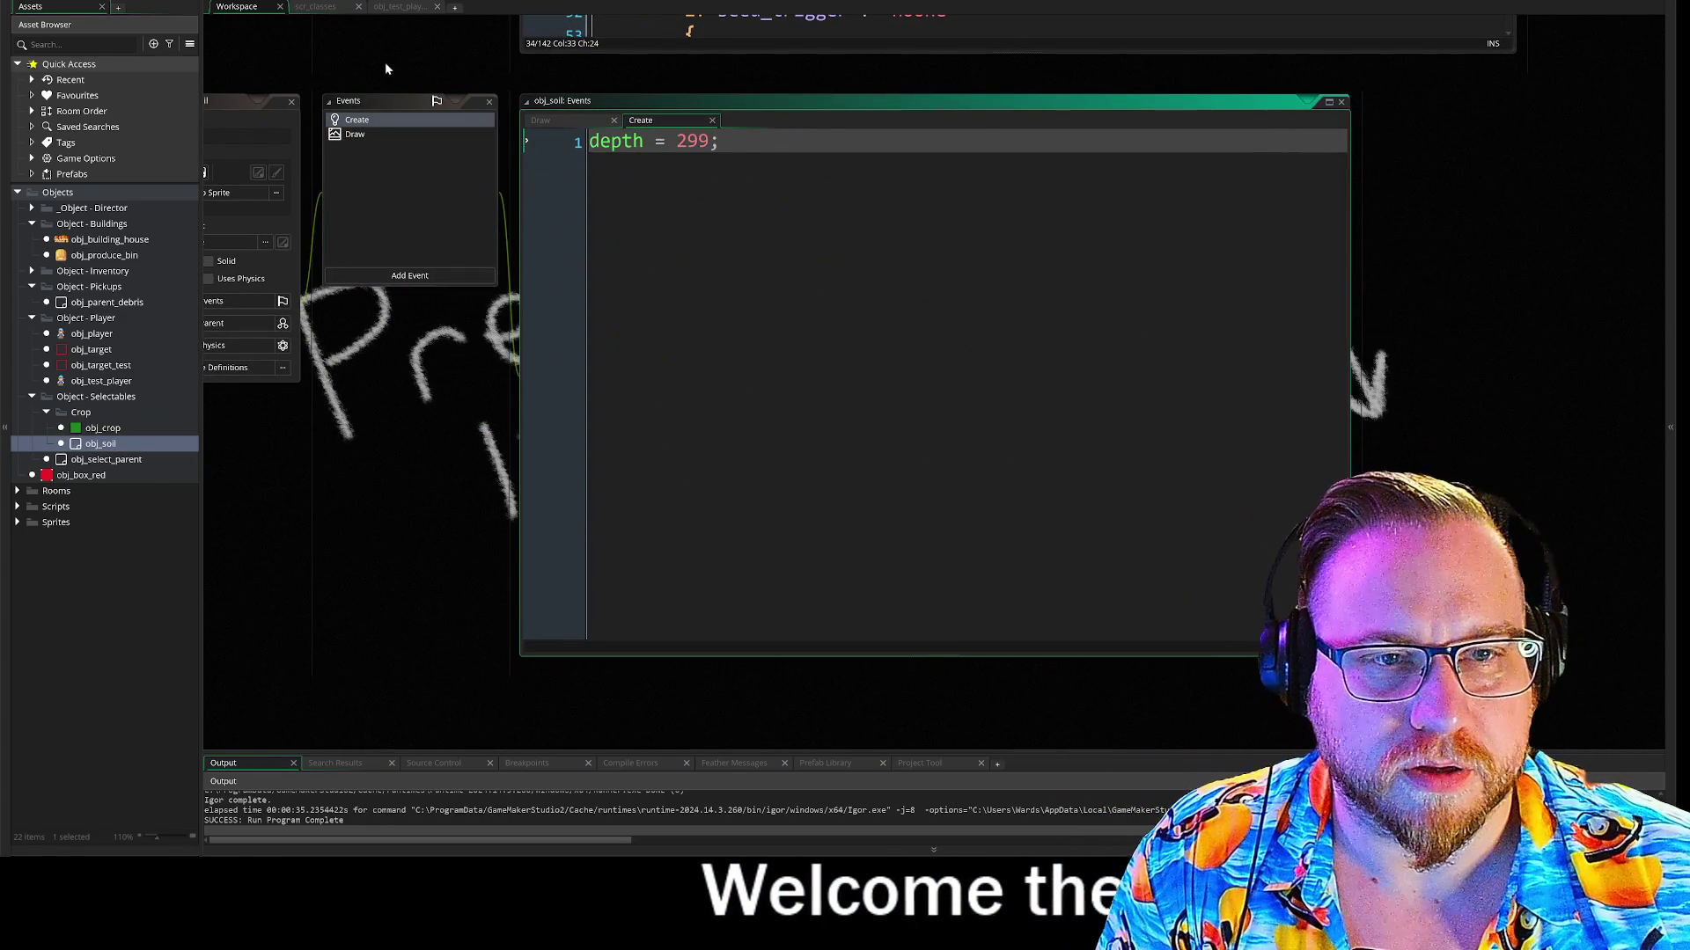
pyautogui.moveTo(385, 68); pyautogui.dragTo(539, 199)
pyautogui.scroll(10, 546, 115)
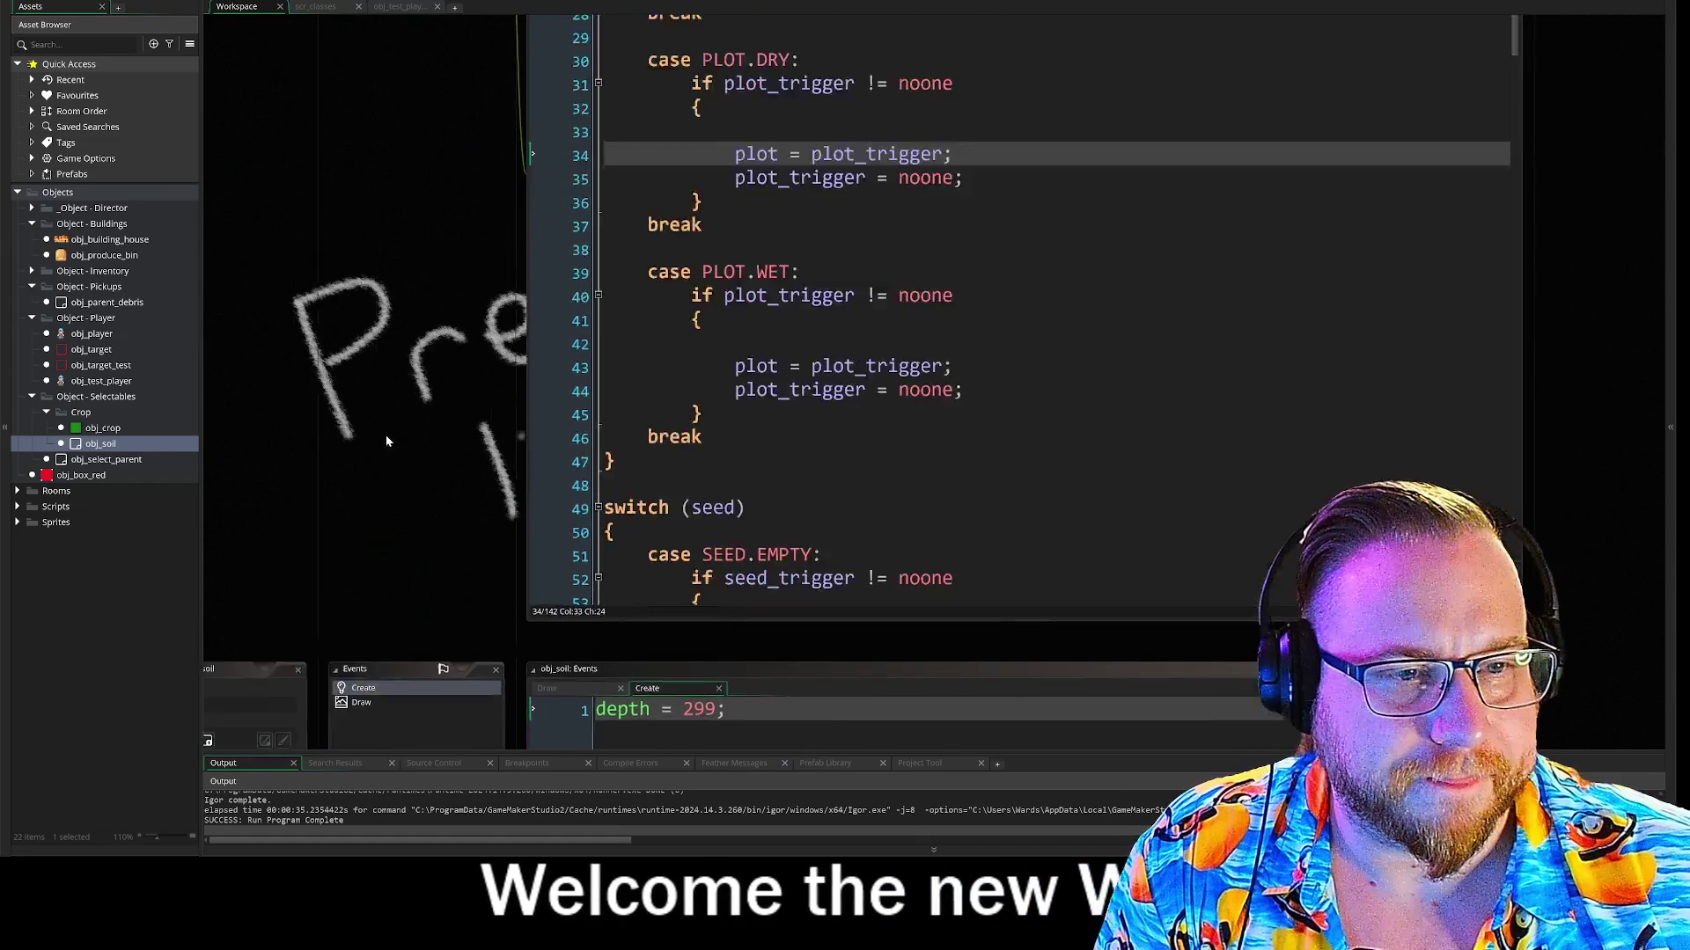
# Bring obj_crop's windows back into view and open its Draw event code
pyautogui.click(433, 81)
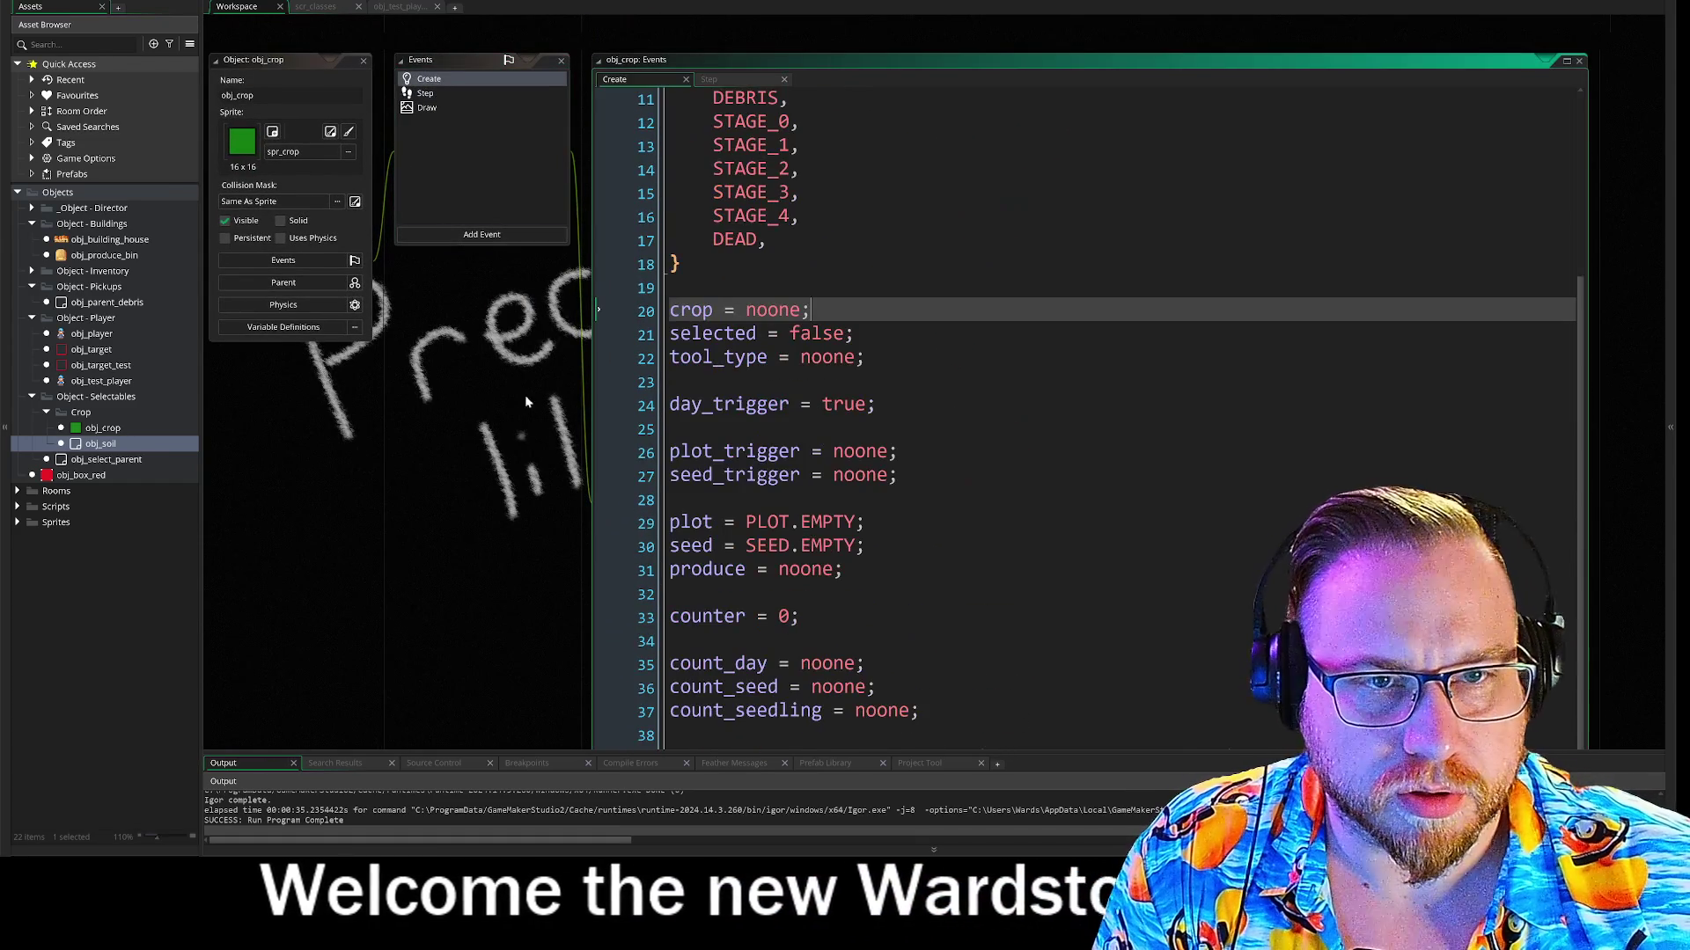
pyautogui.moveTo(544, 524)
pyautogui.mouseDown()
pyautogui.moveTo(472, 347)
pyautogui.moveTo(563, 435)
pyautogui.mouseUp()
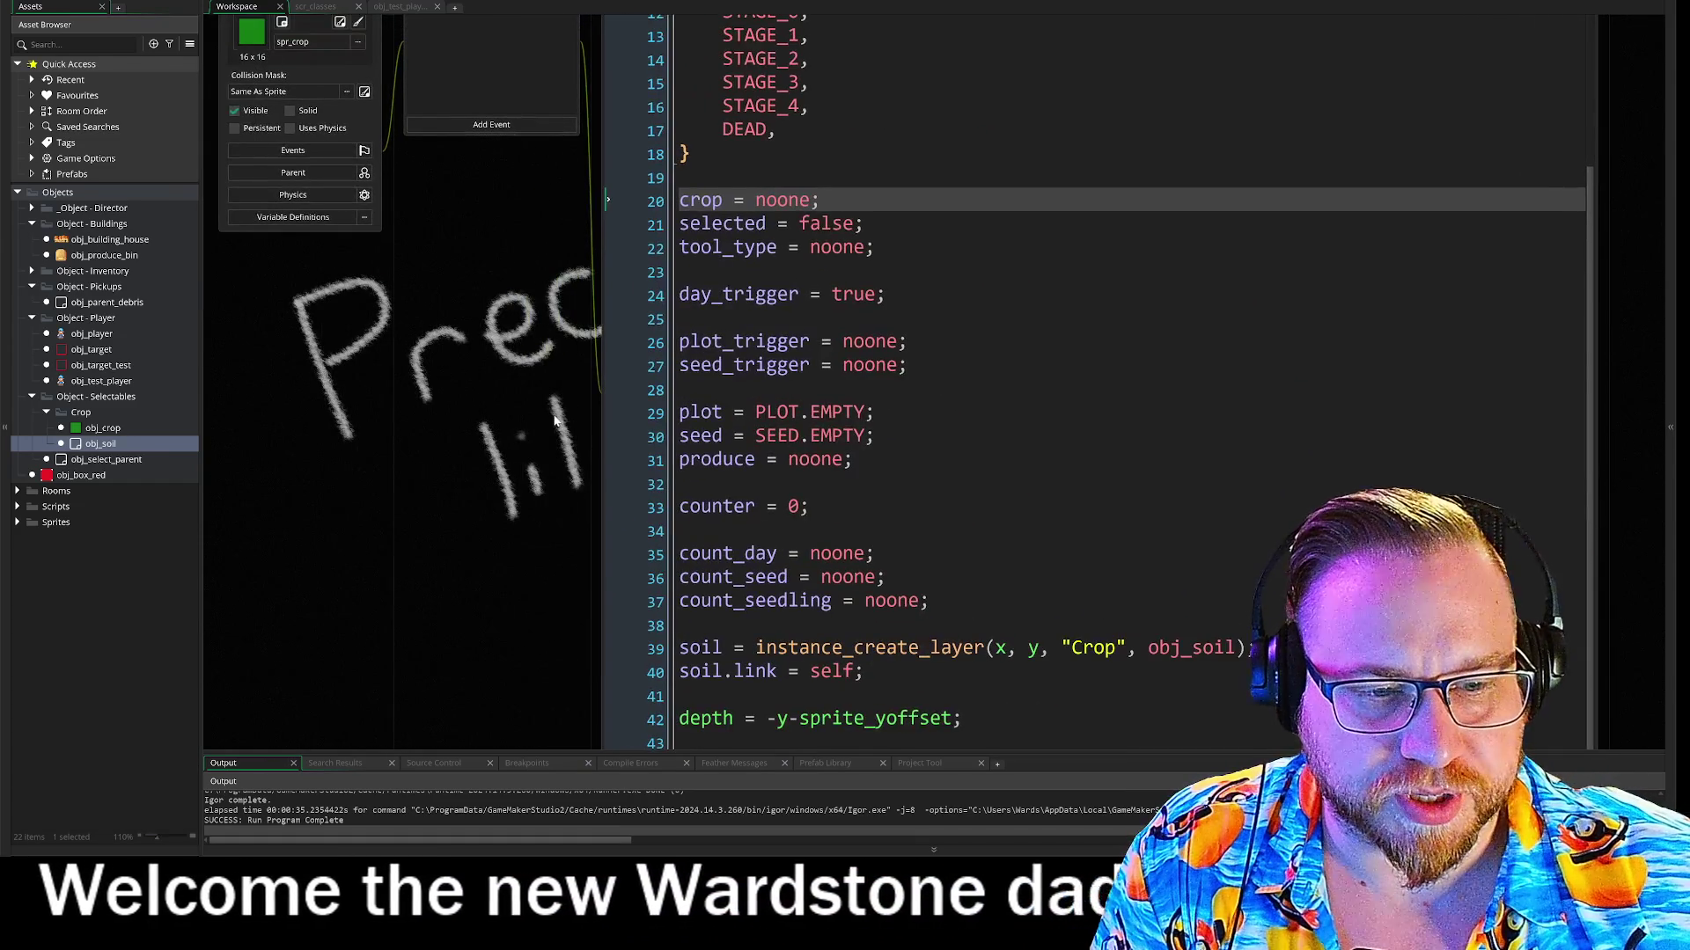
pyautogui.moveTo(606, 541)
pyautogui.mouseDown()
pyautogui.moveTo(478, 330)
pyautogui.moveTo(594, 711)
pyautogui.mouseUp()
pyautogui.click(465, 177)
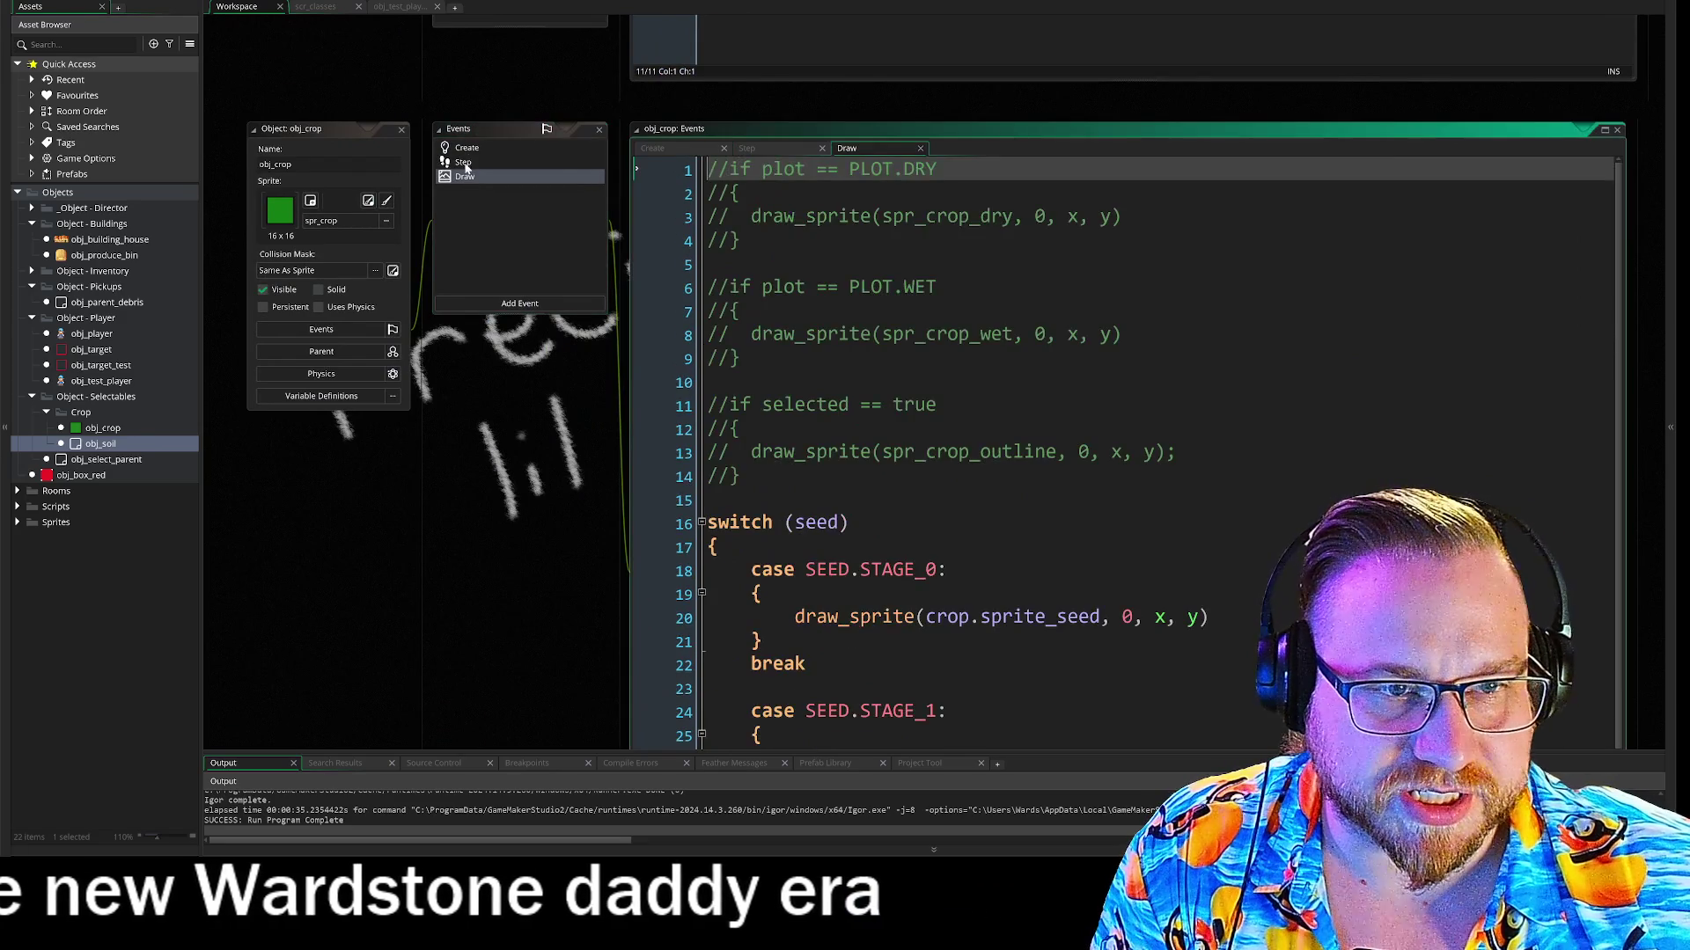
# Delete the commented-out plot and selection drawing on lines 1–14 of obj_crop's Draw code
pyautogui.moveTo(489, 431); pyautogui.dragTo(312, 331)
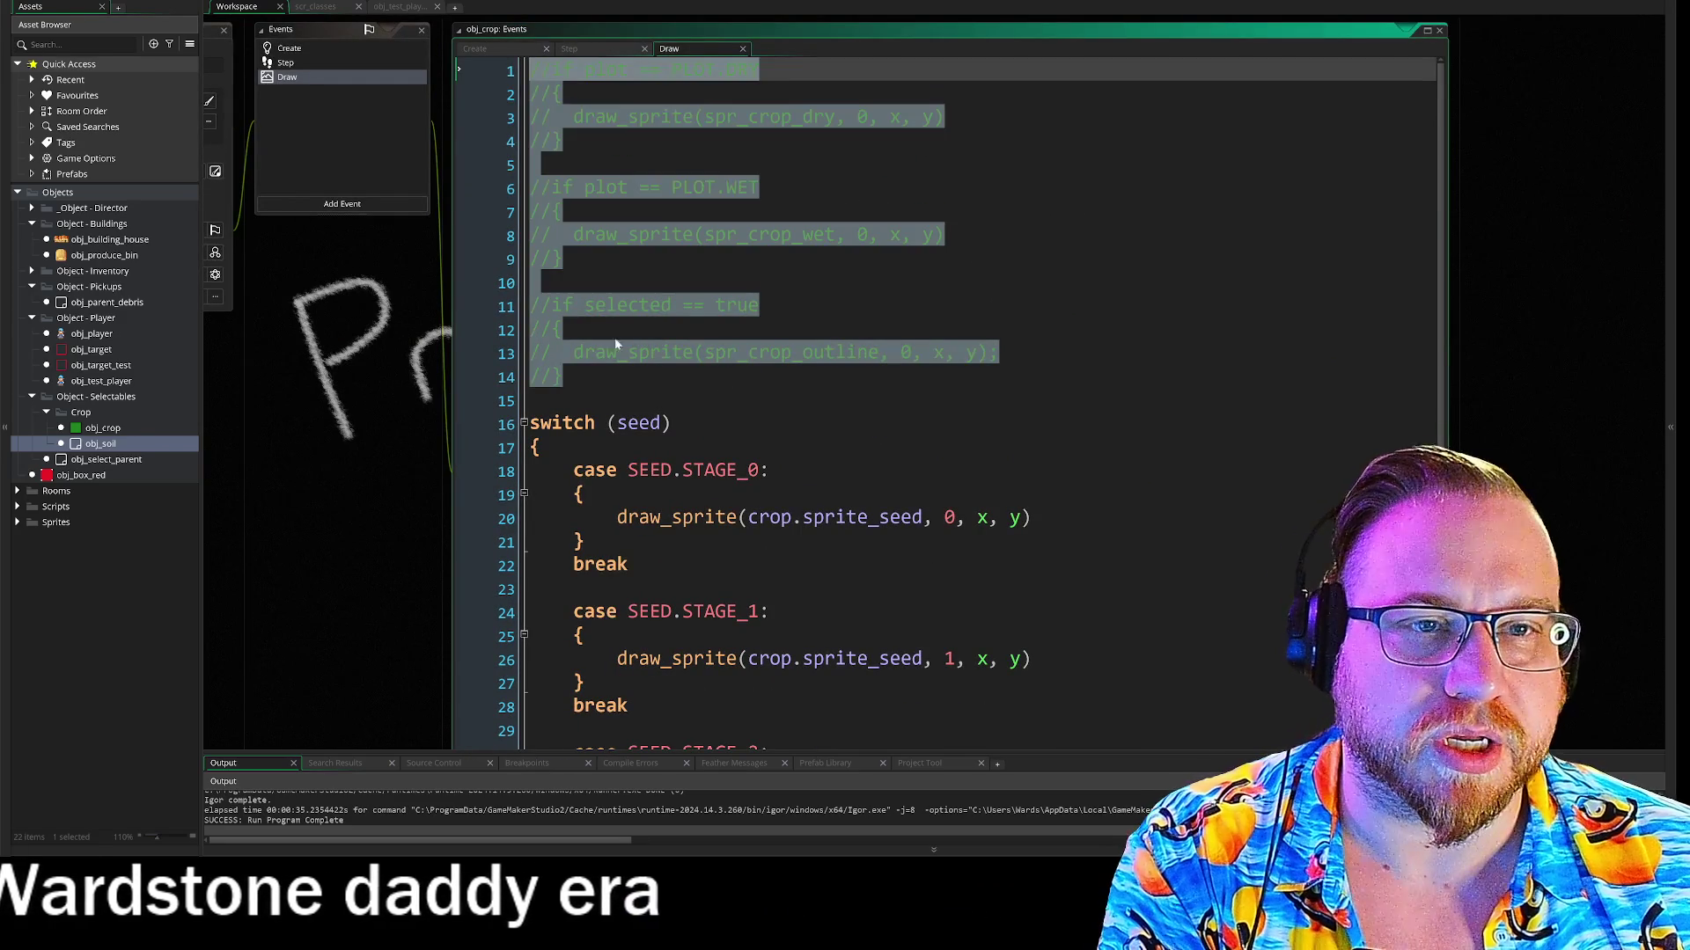
pyautogui.click(563, 329)
pyautogui.moveTo(459, 400); pyautogui.dragTo(458, 67)
pyautogui.press('Delete')
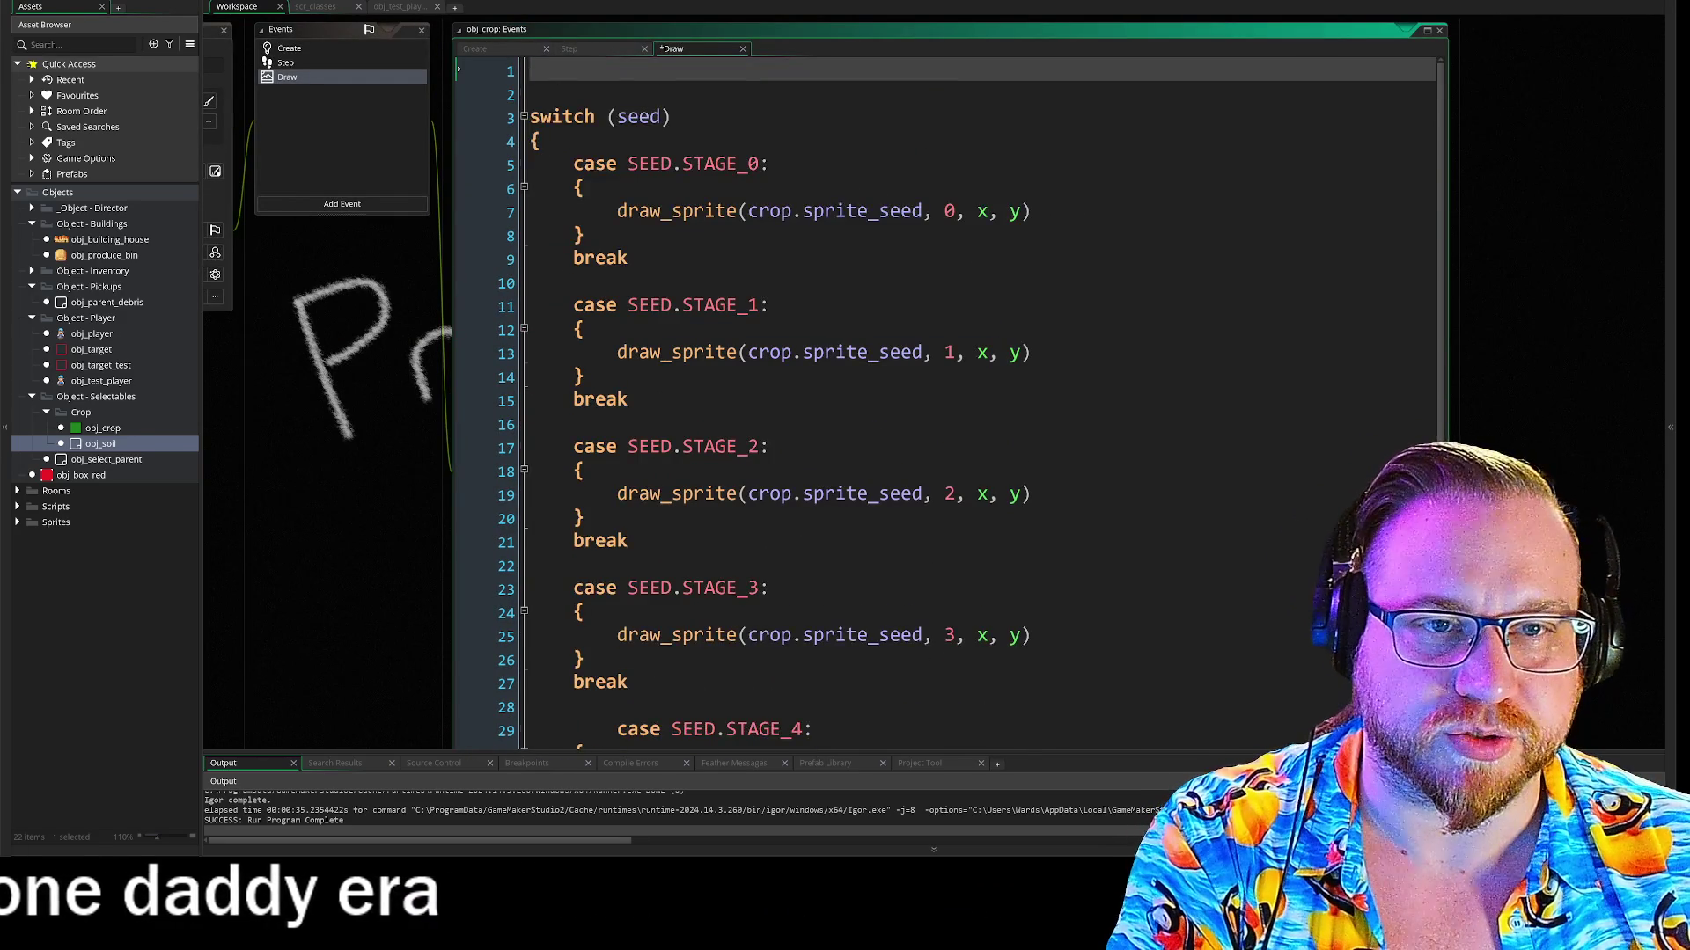
pyautogui.click(459, 517)
pyautogui.moveTo(458, 517)
pyautogui.mouseDown()
pyautogui.moveTo(451, 466)
pyautogui.moveTo(401, 416)
pyautogui.moveTo(426, 479)
pyautogui.mouseUp()
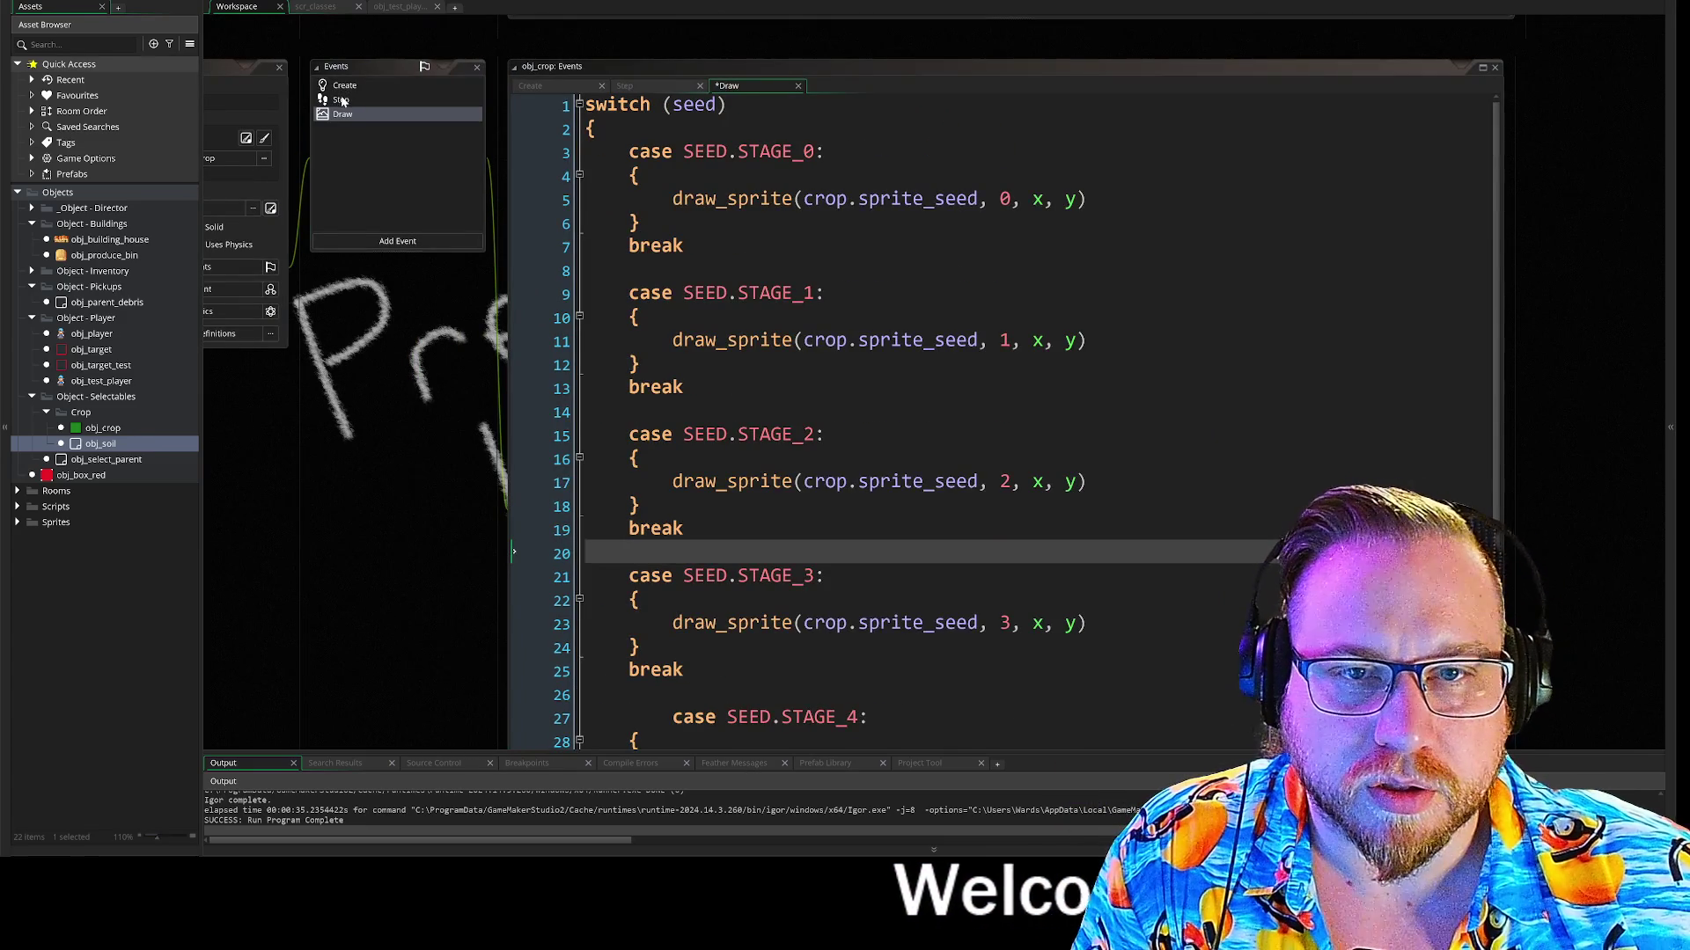
pyautogui.click(342, 101)
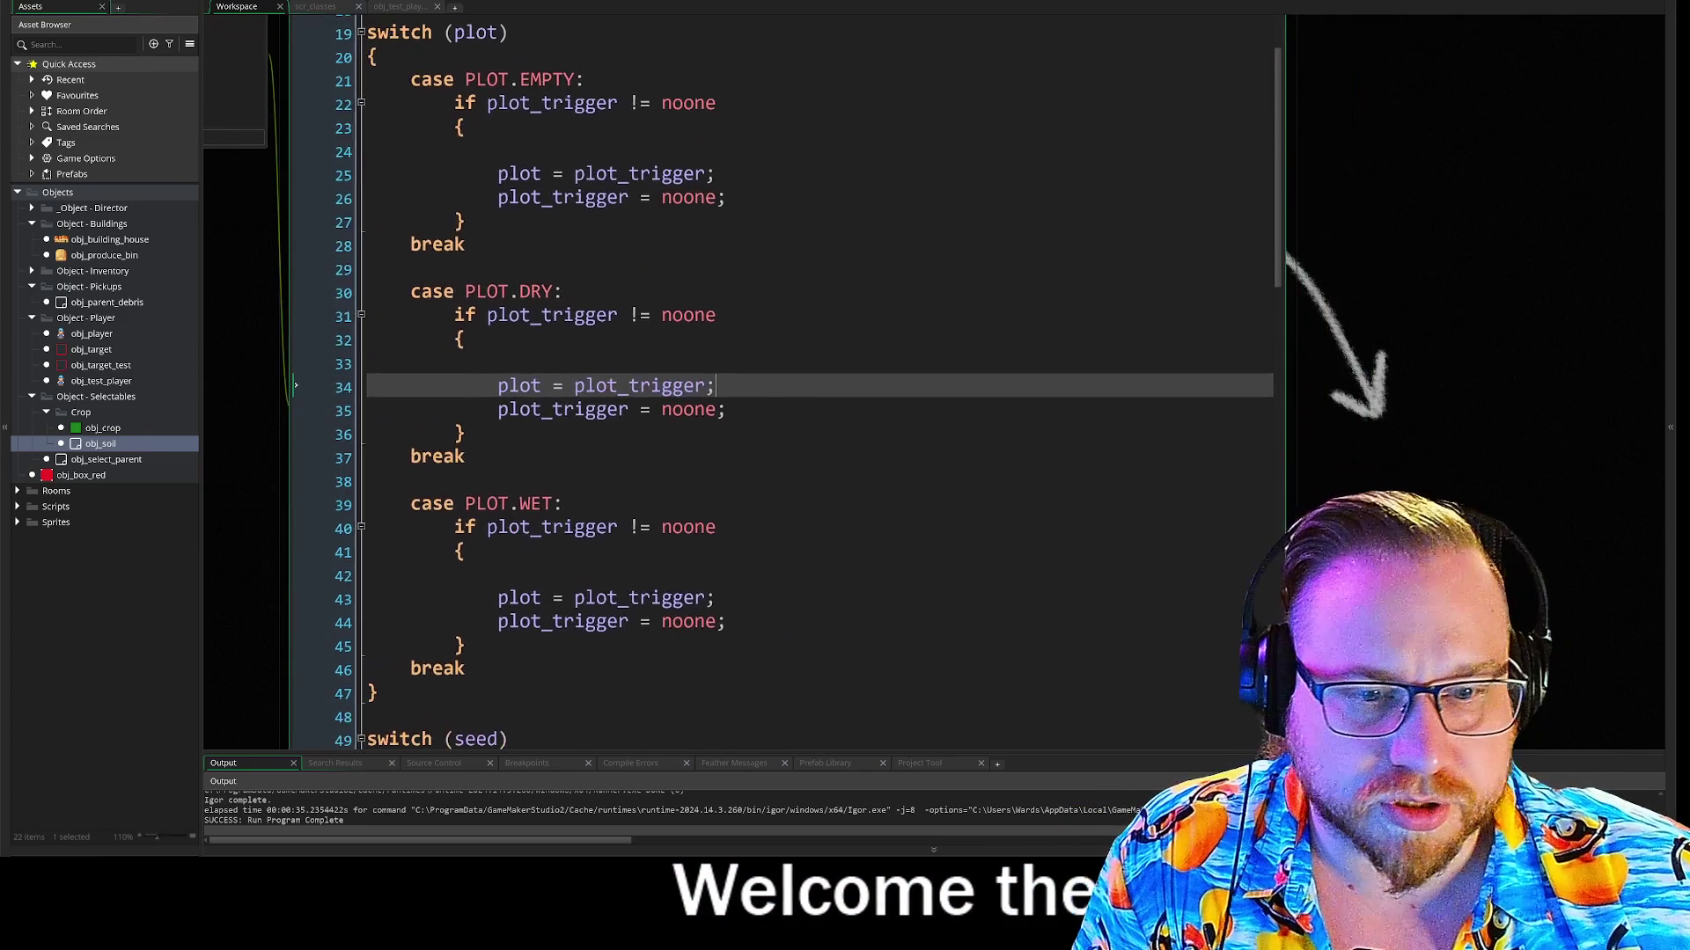
pyautogui.scroll(-2, 783, 378)
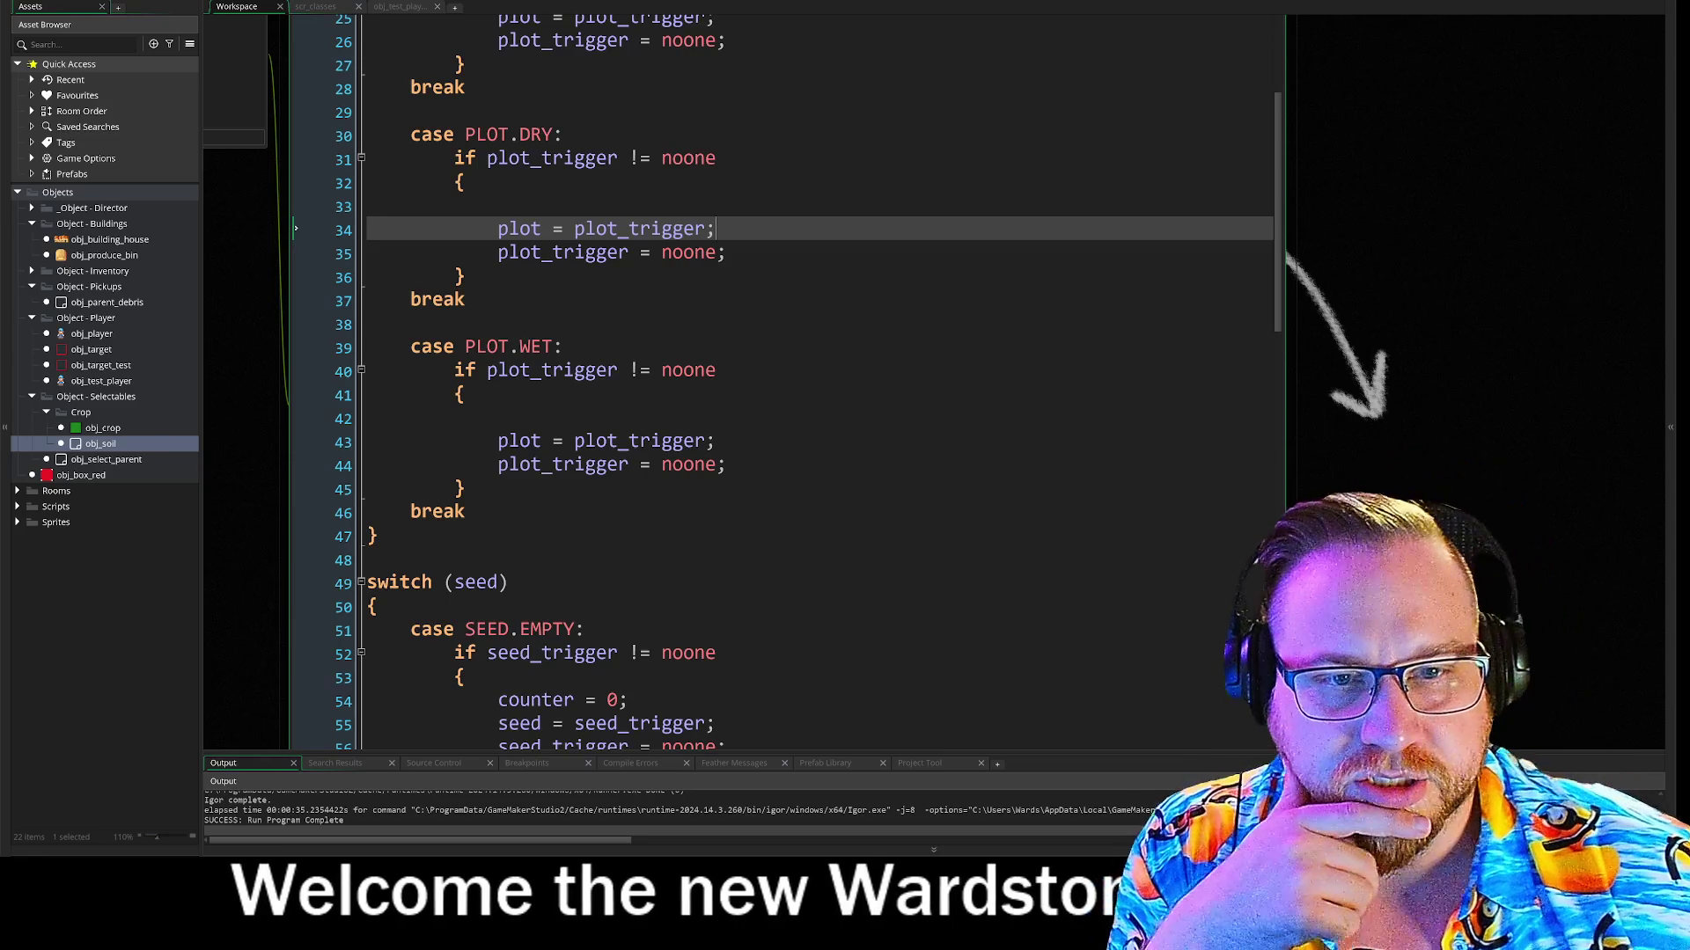
pyautogui.press('Down')
pyautogui.press('Down')
pyautogui.scroll(2, 783, 379)
pyautogui.scroll(2, 372, 97)
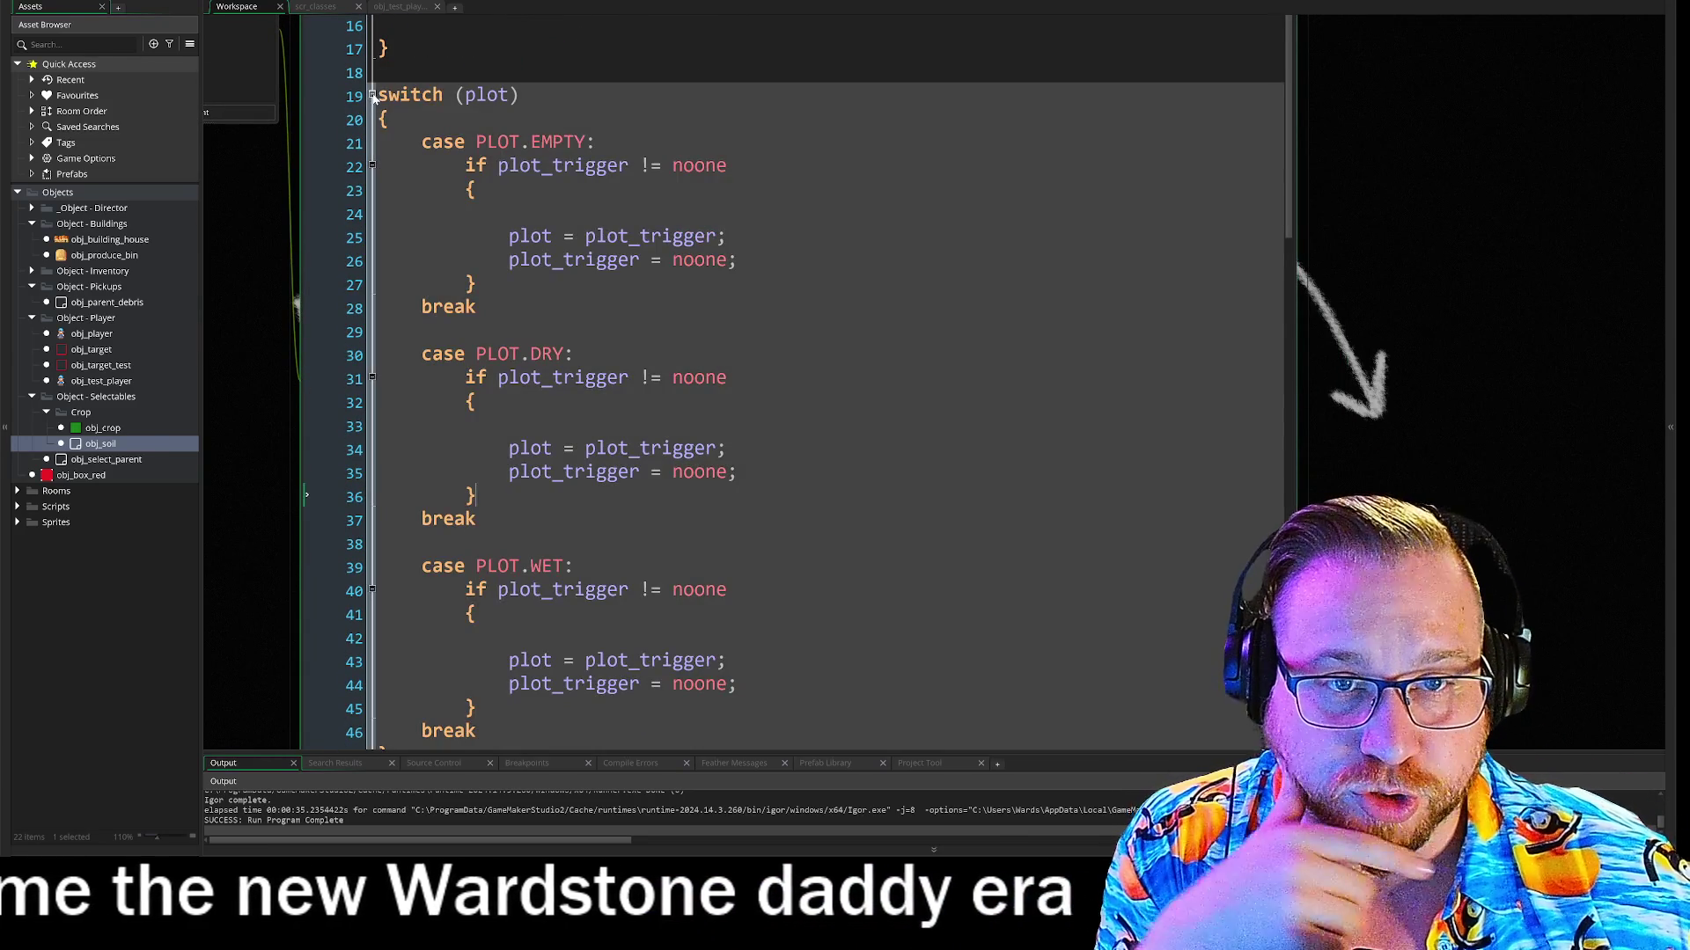
pyautogui.click(371, 97)
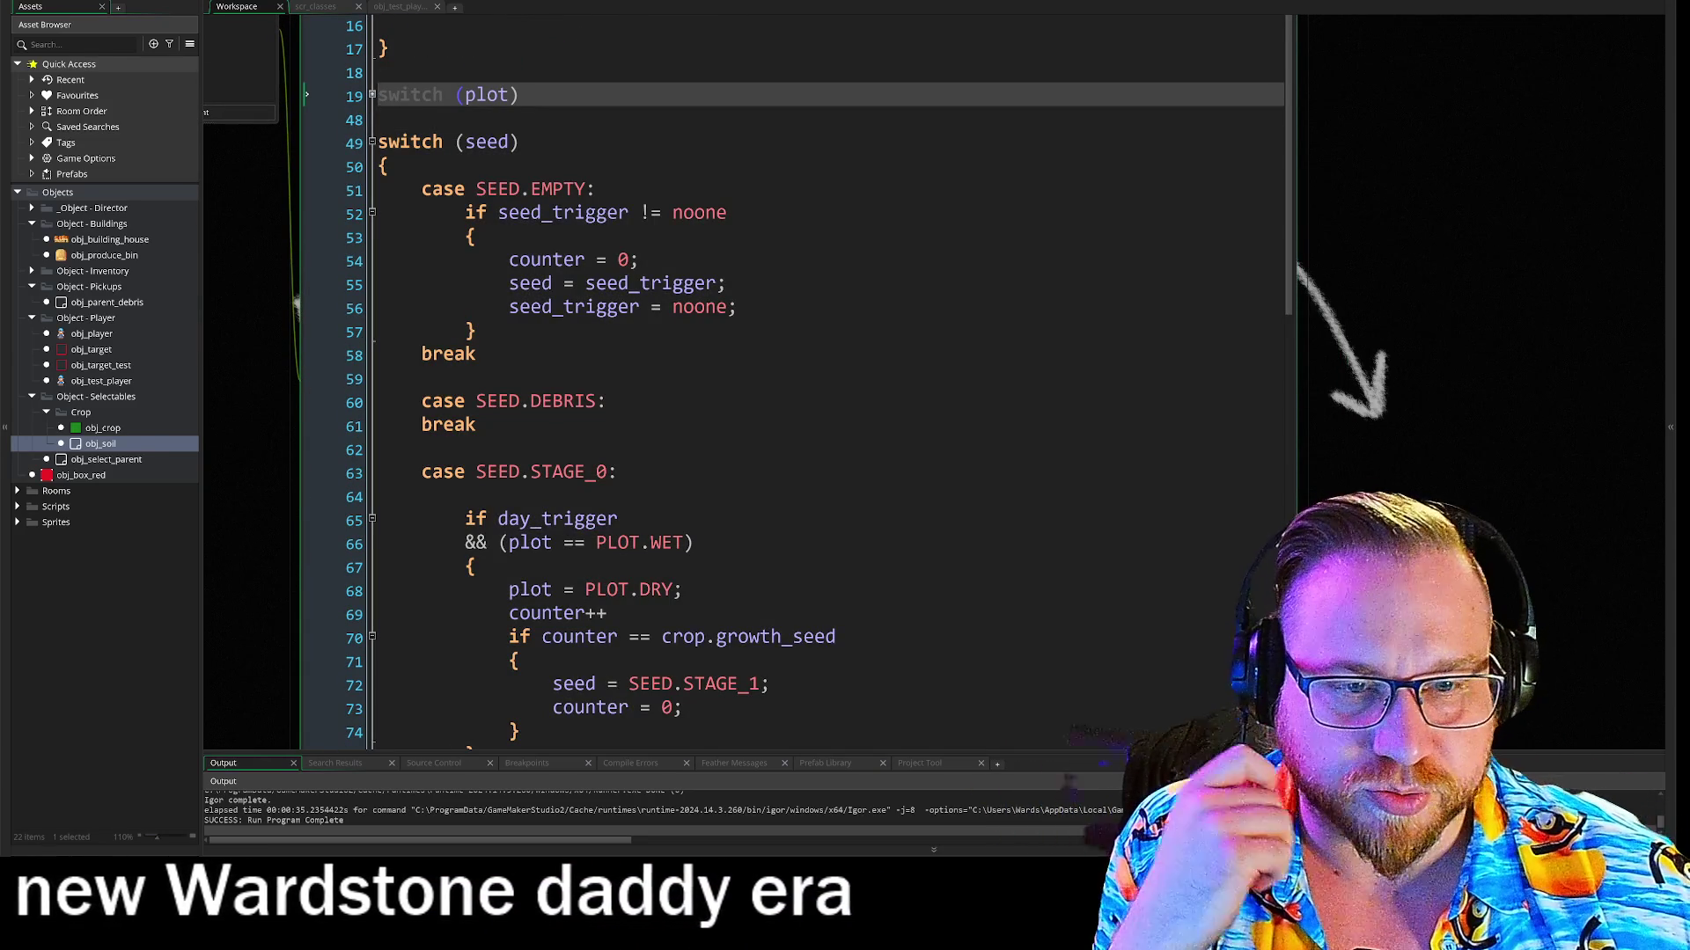
pyautogui.scroll(-4, 783, 378)
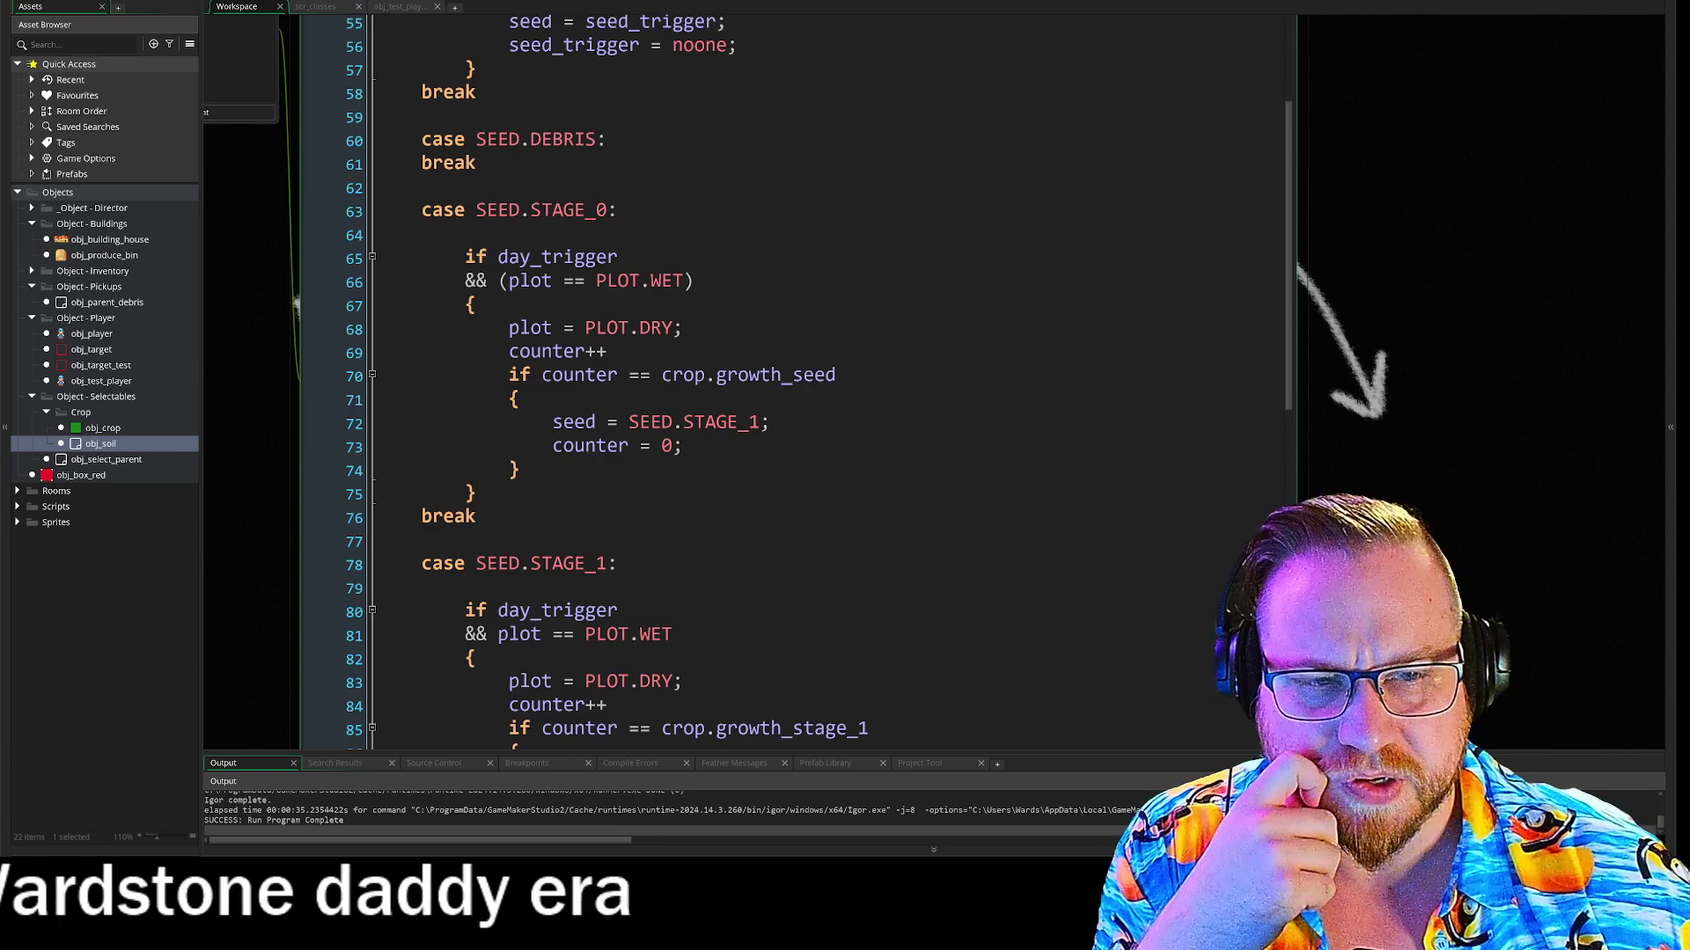
pyautogui.scroll(-8, 783, 379)
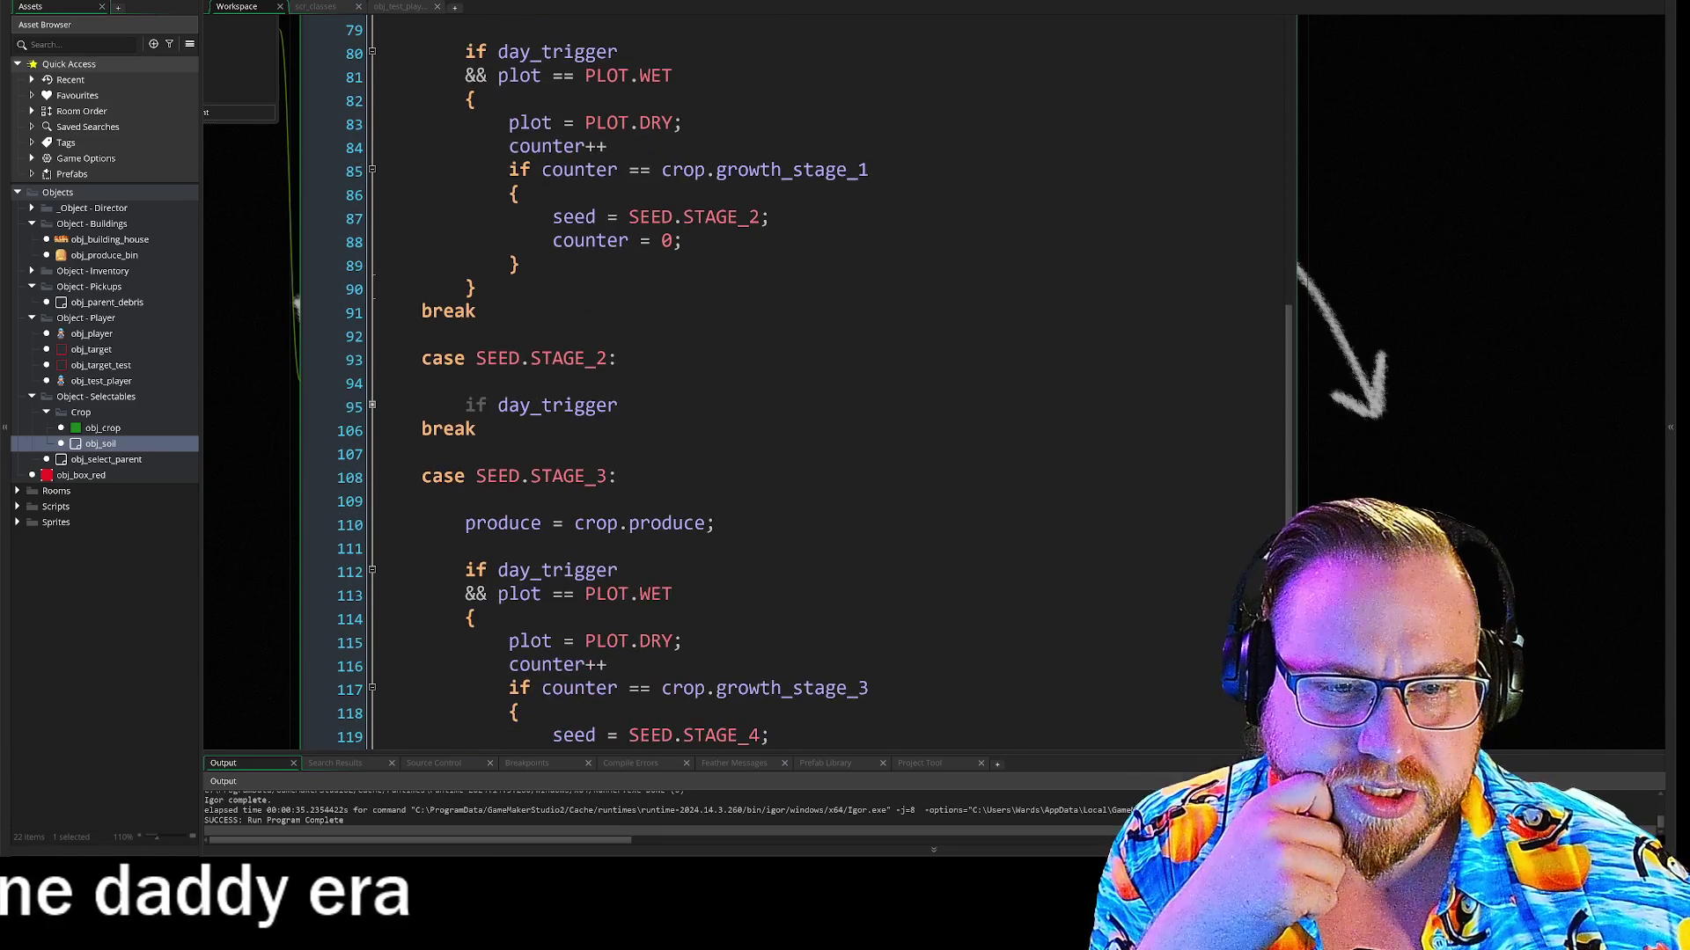
pyautogui.scroll(6, 783, 379)
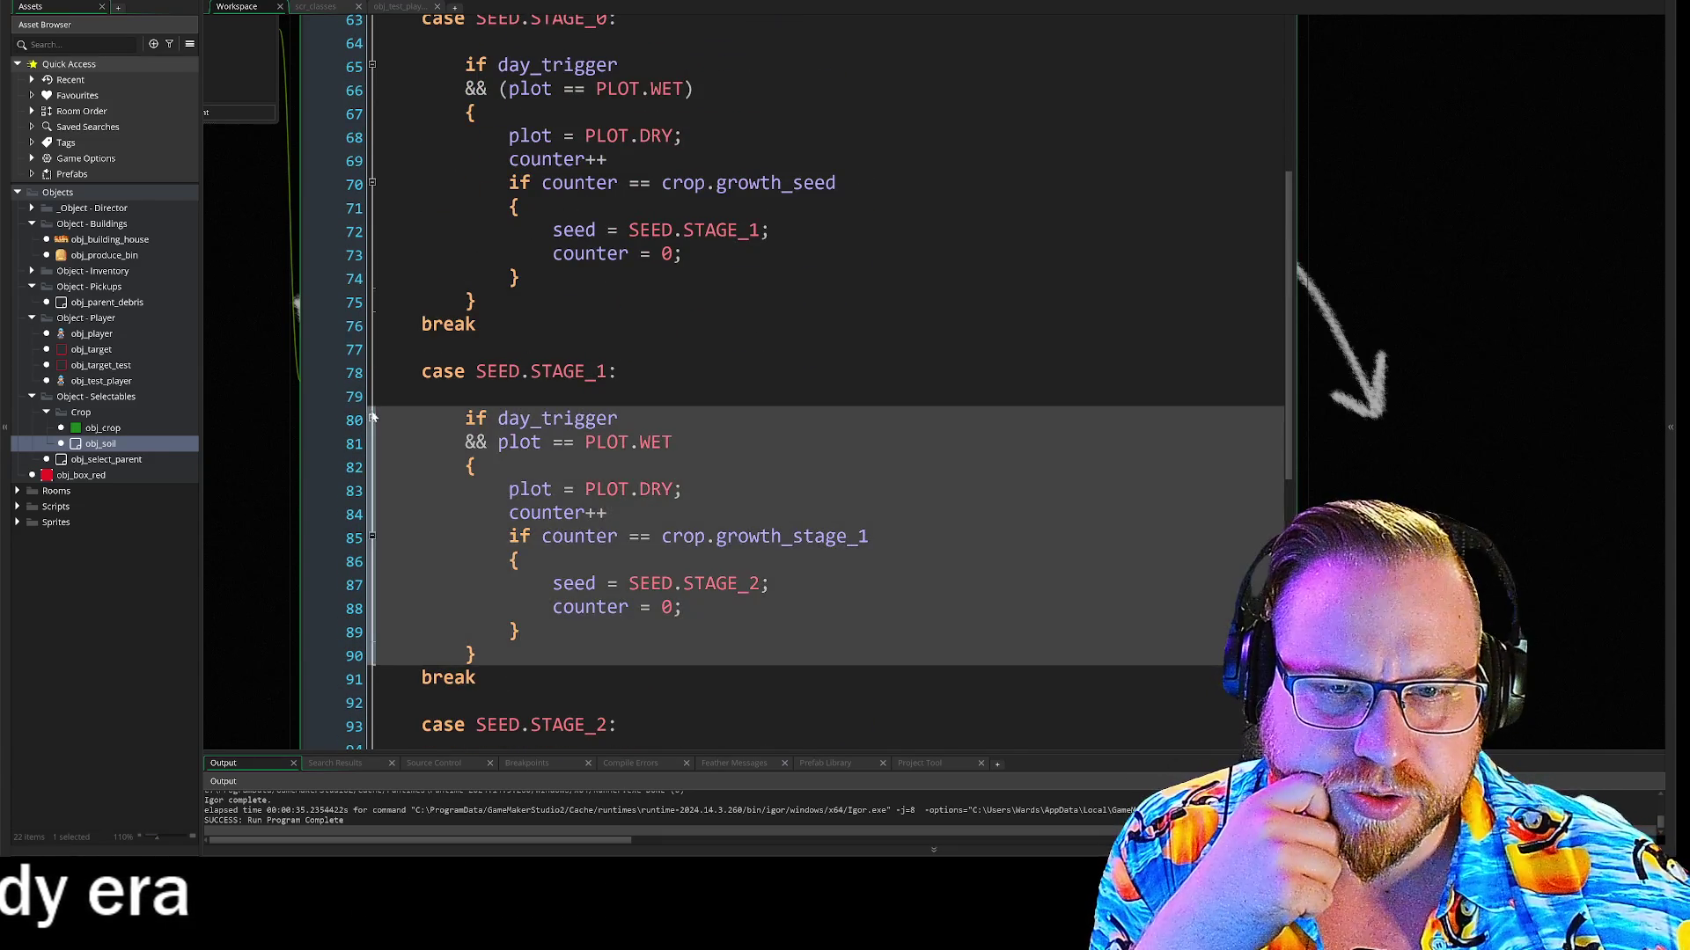
pyautogui.click(371, 487)
pyautogui.scroll(2, 371, 487)
pyautogui.click(371, 252)
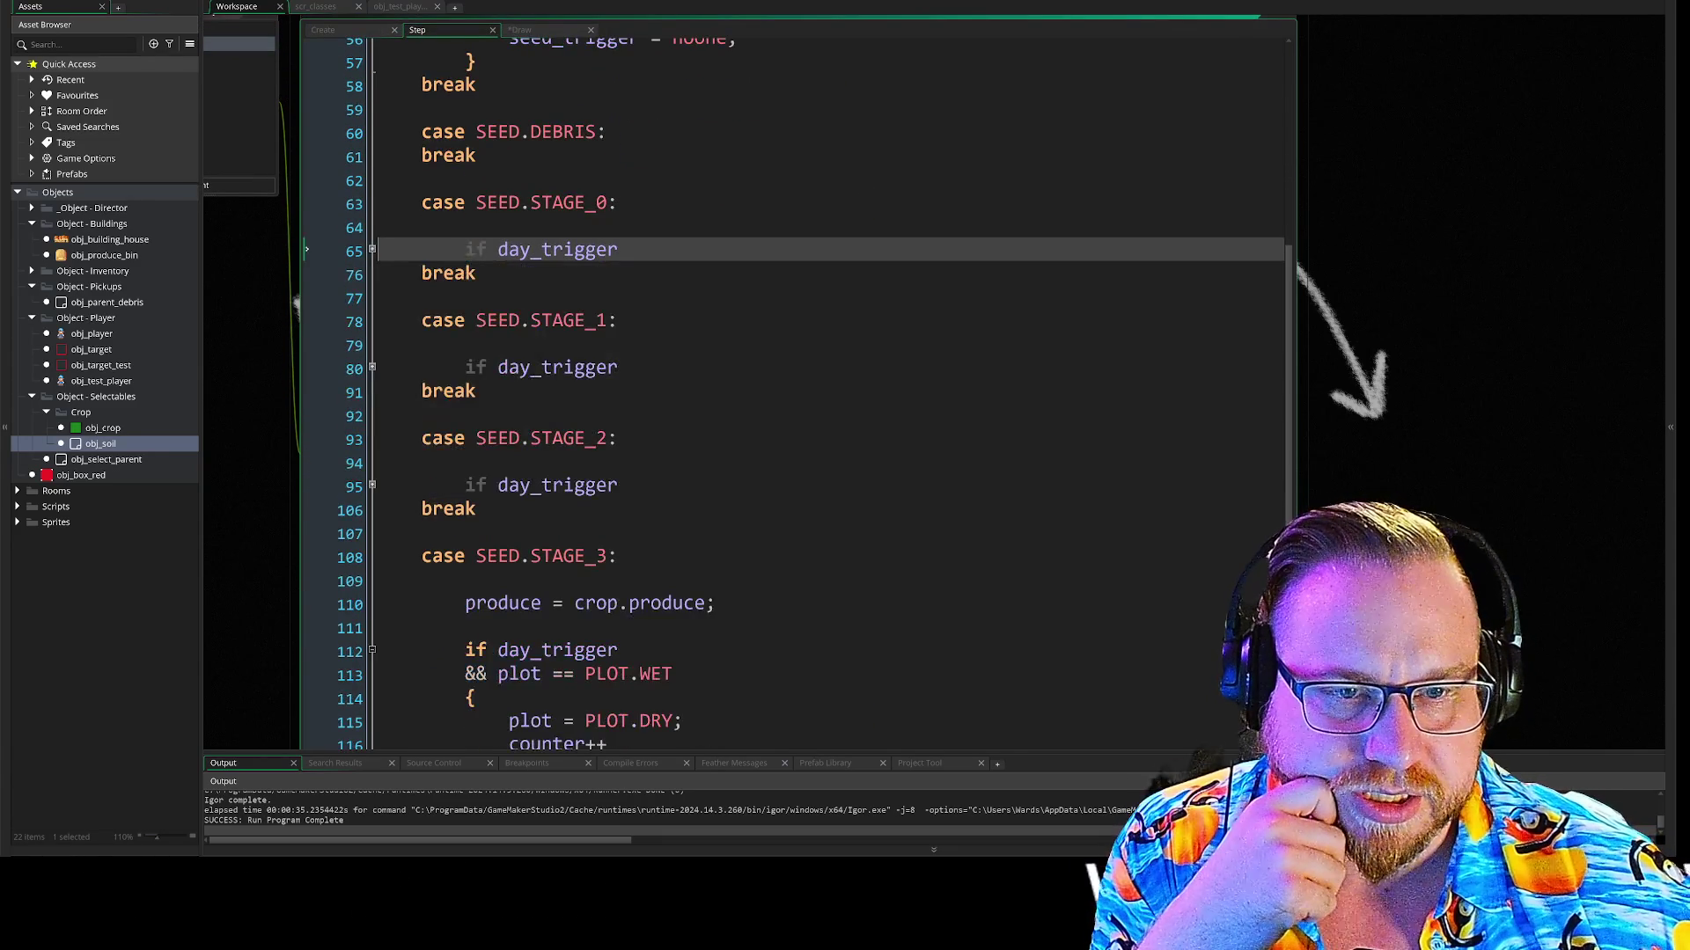
pyautogui.scroll(-1, 371, 251)
pyautogui.scroll(-1, 784, 396)
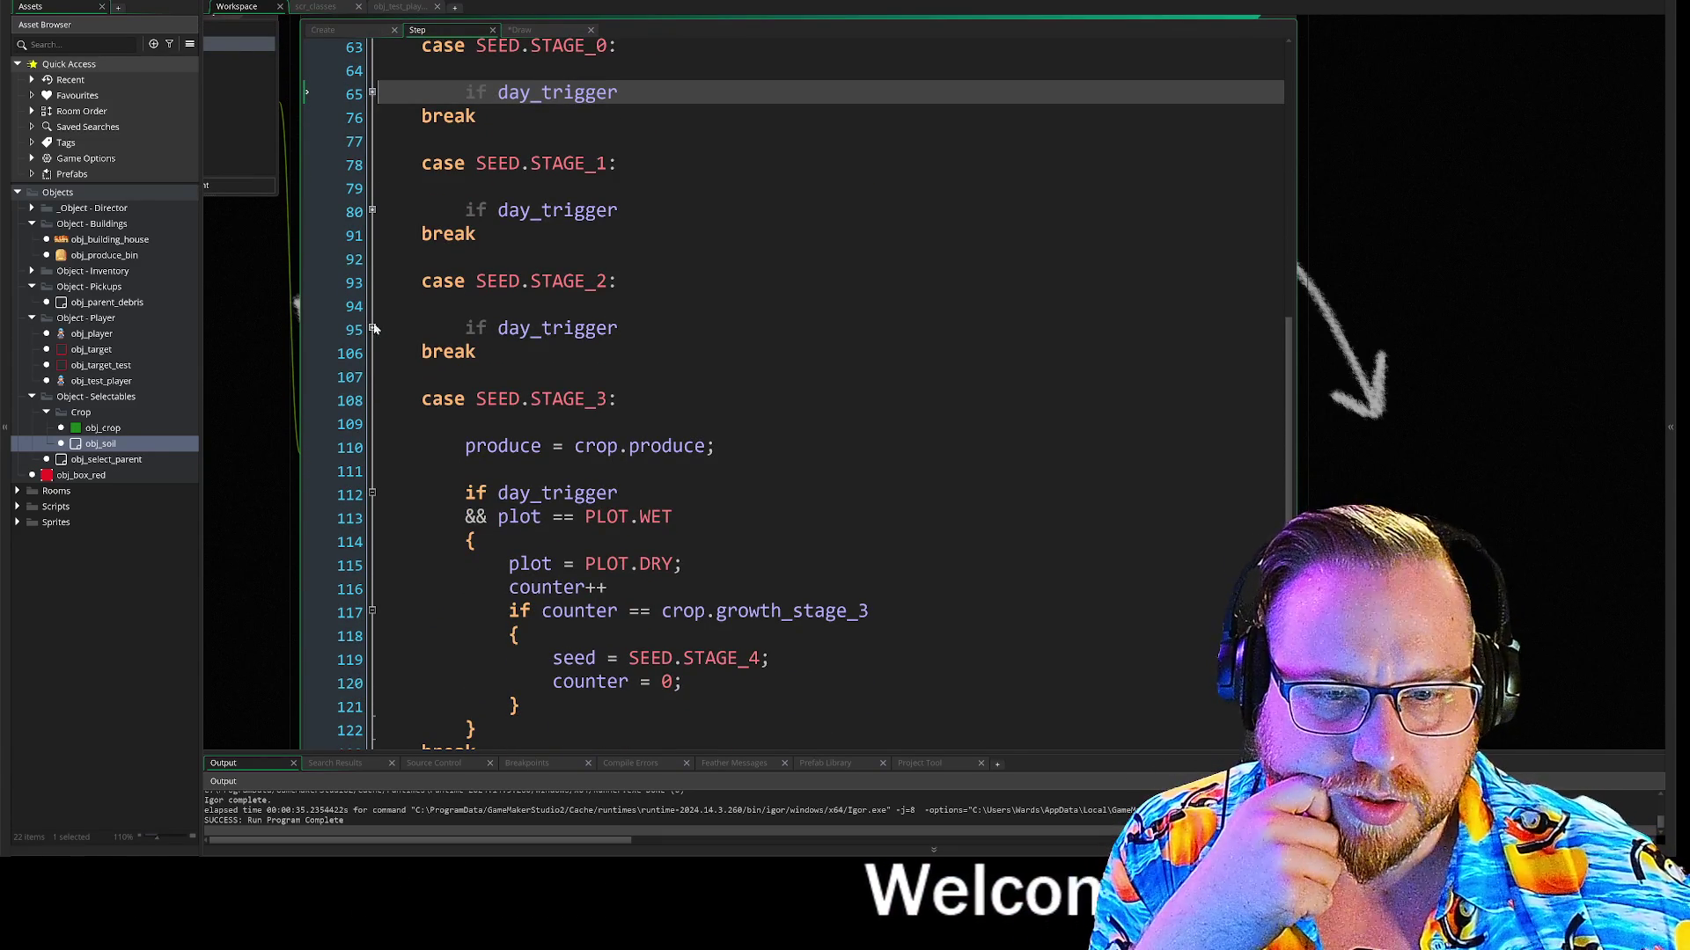
pyautogui.click(371, 494)
pyautogui.scroll(-1, 792, 396)
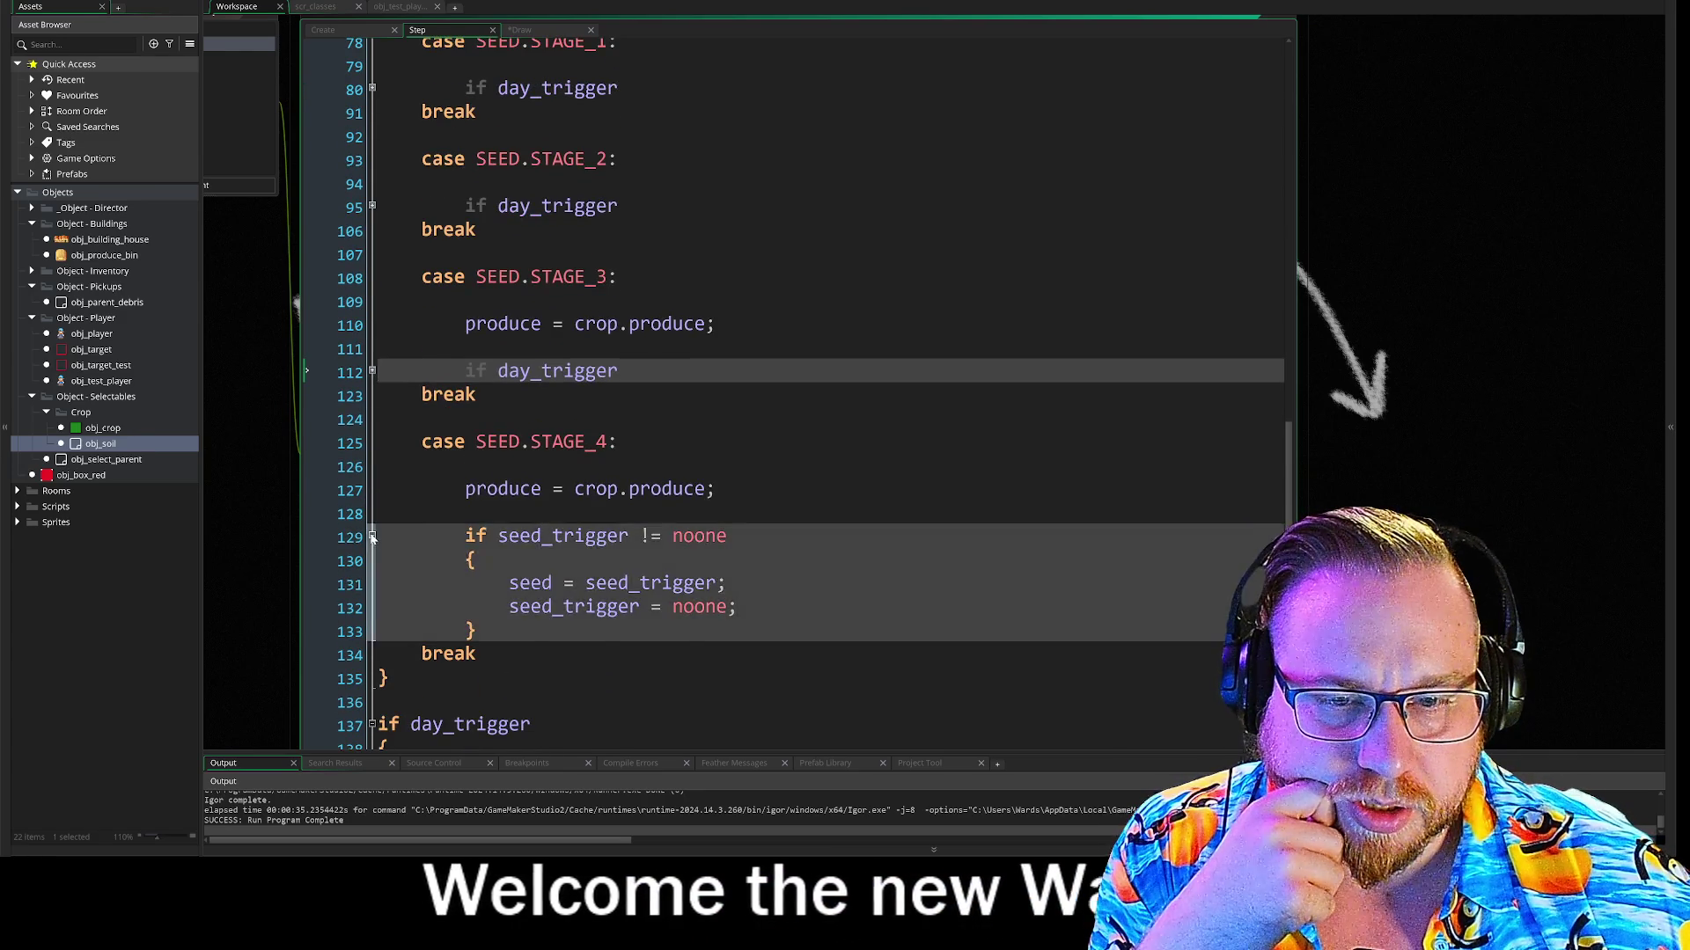
pyautogui.click(371, 532)
pyautogui.moveTo(378, 511); pyautogui.dragTo(378, 466)
pyautogui.scroll(2, 792, 396)
pyautogui.scroll(-2, 792, 396)
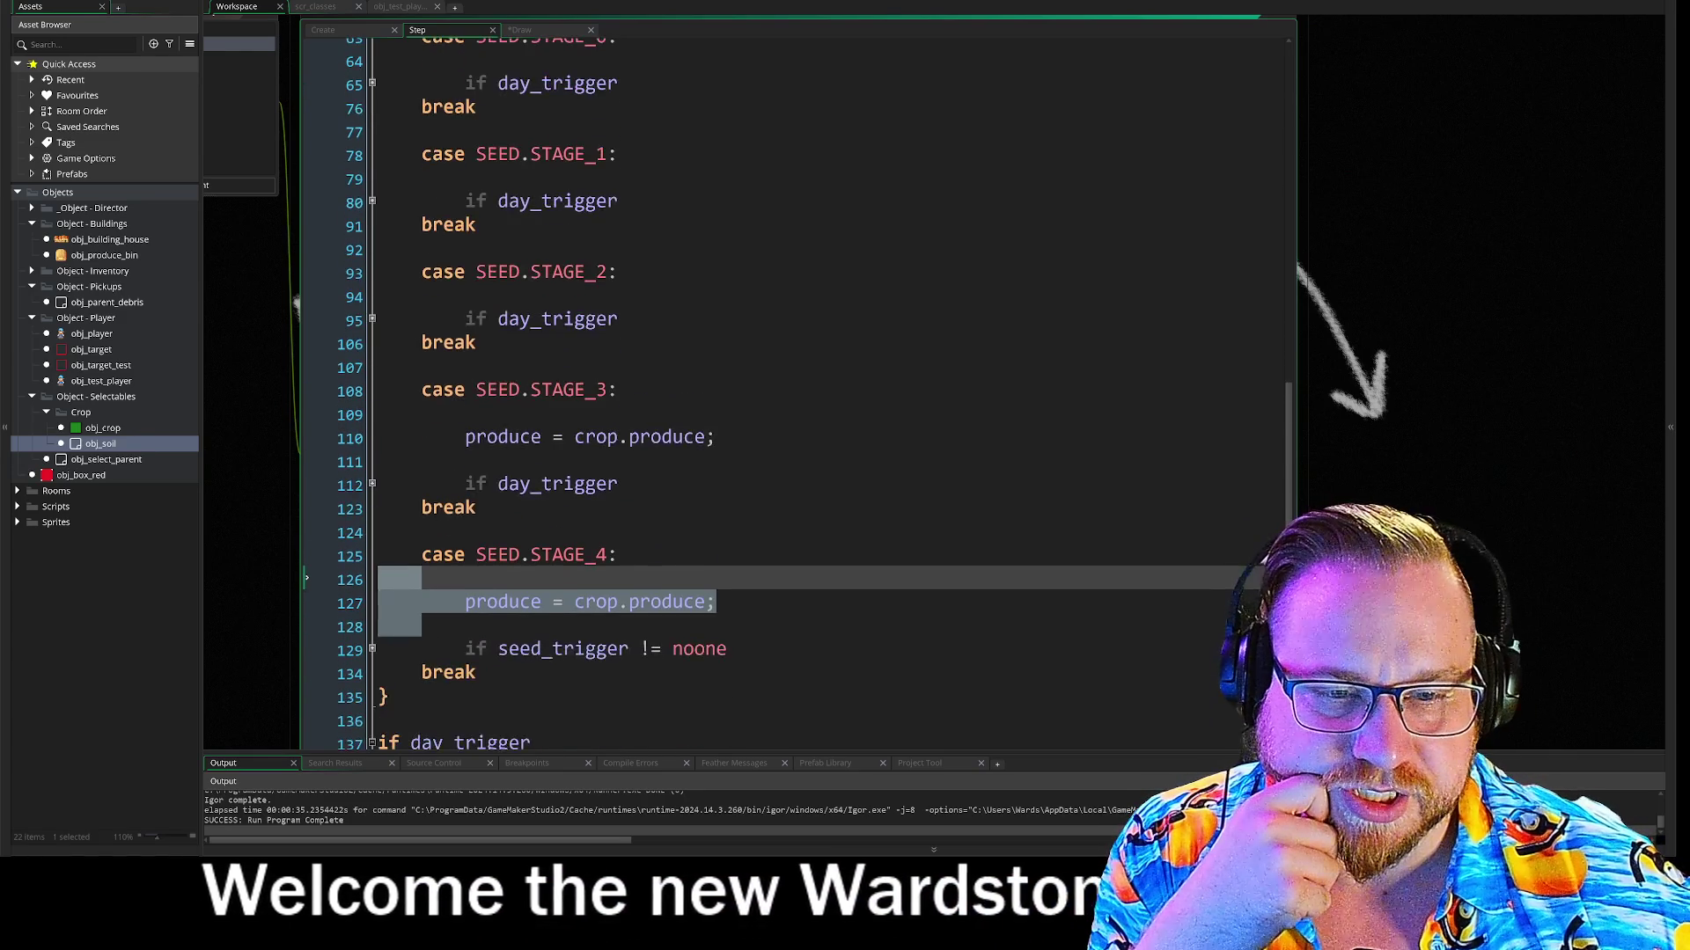
pyautogui.click(422, 497)
pyautogui.scroll(-3, 792, 396)
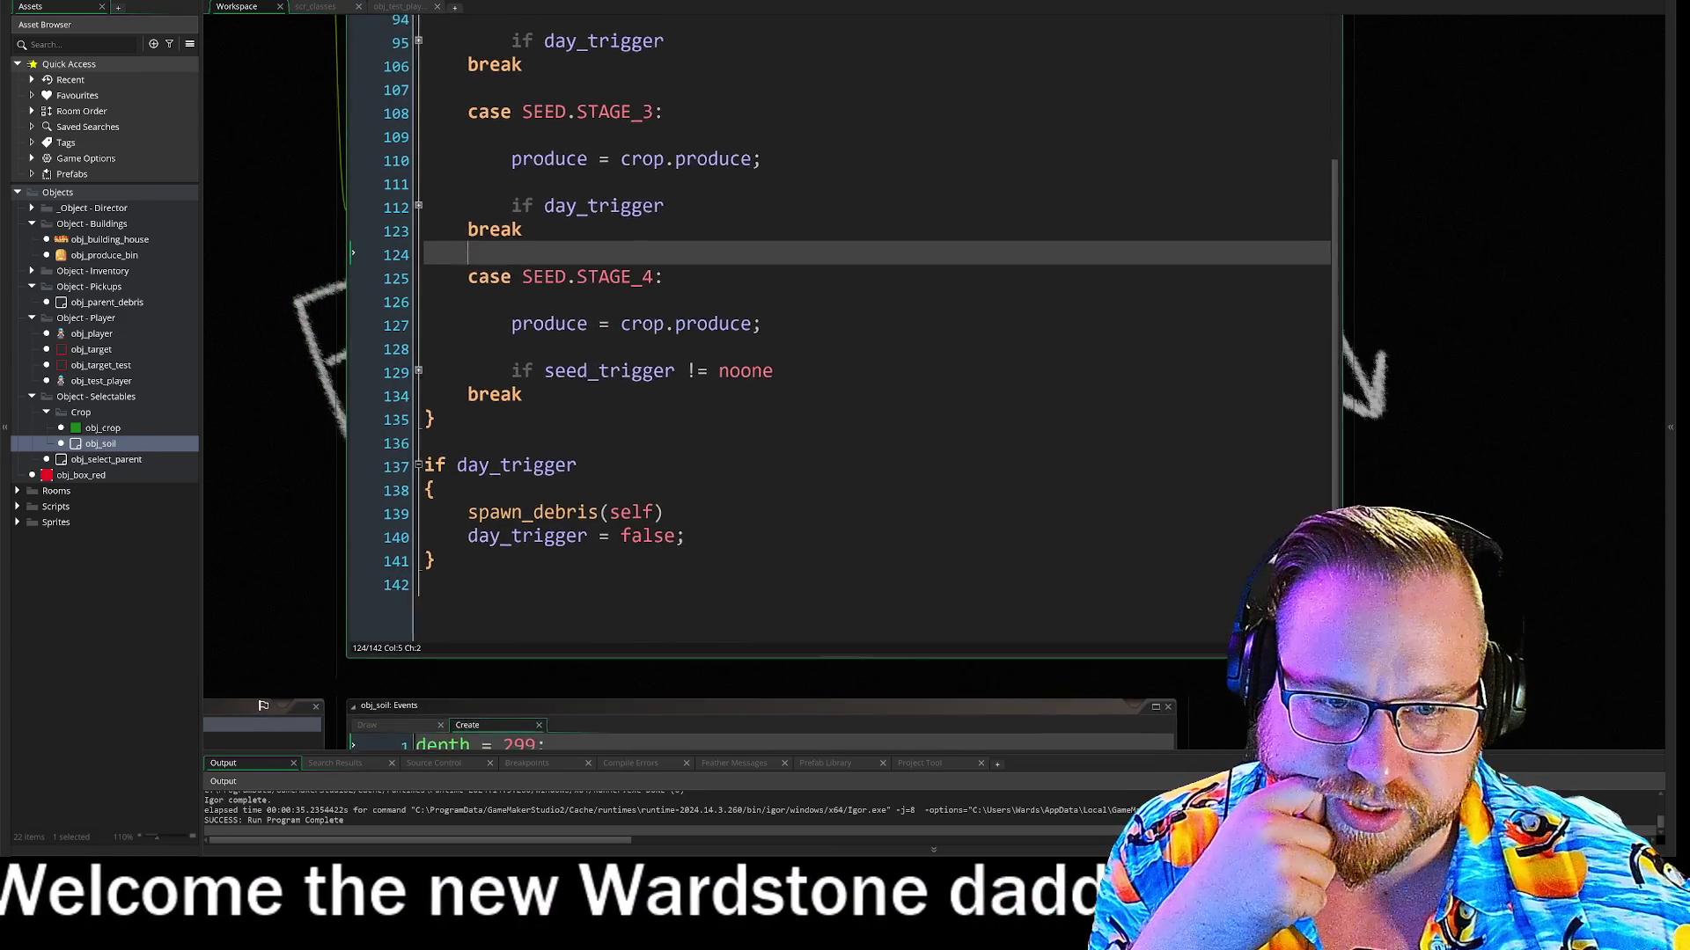
pyautogui.scroll(5, 555, 475)
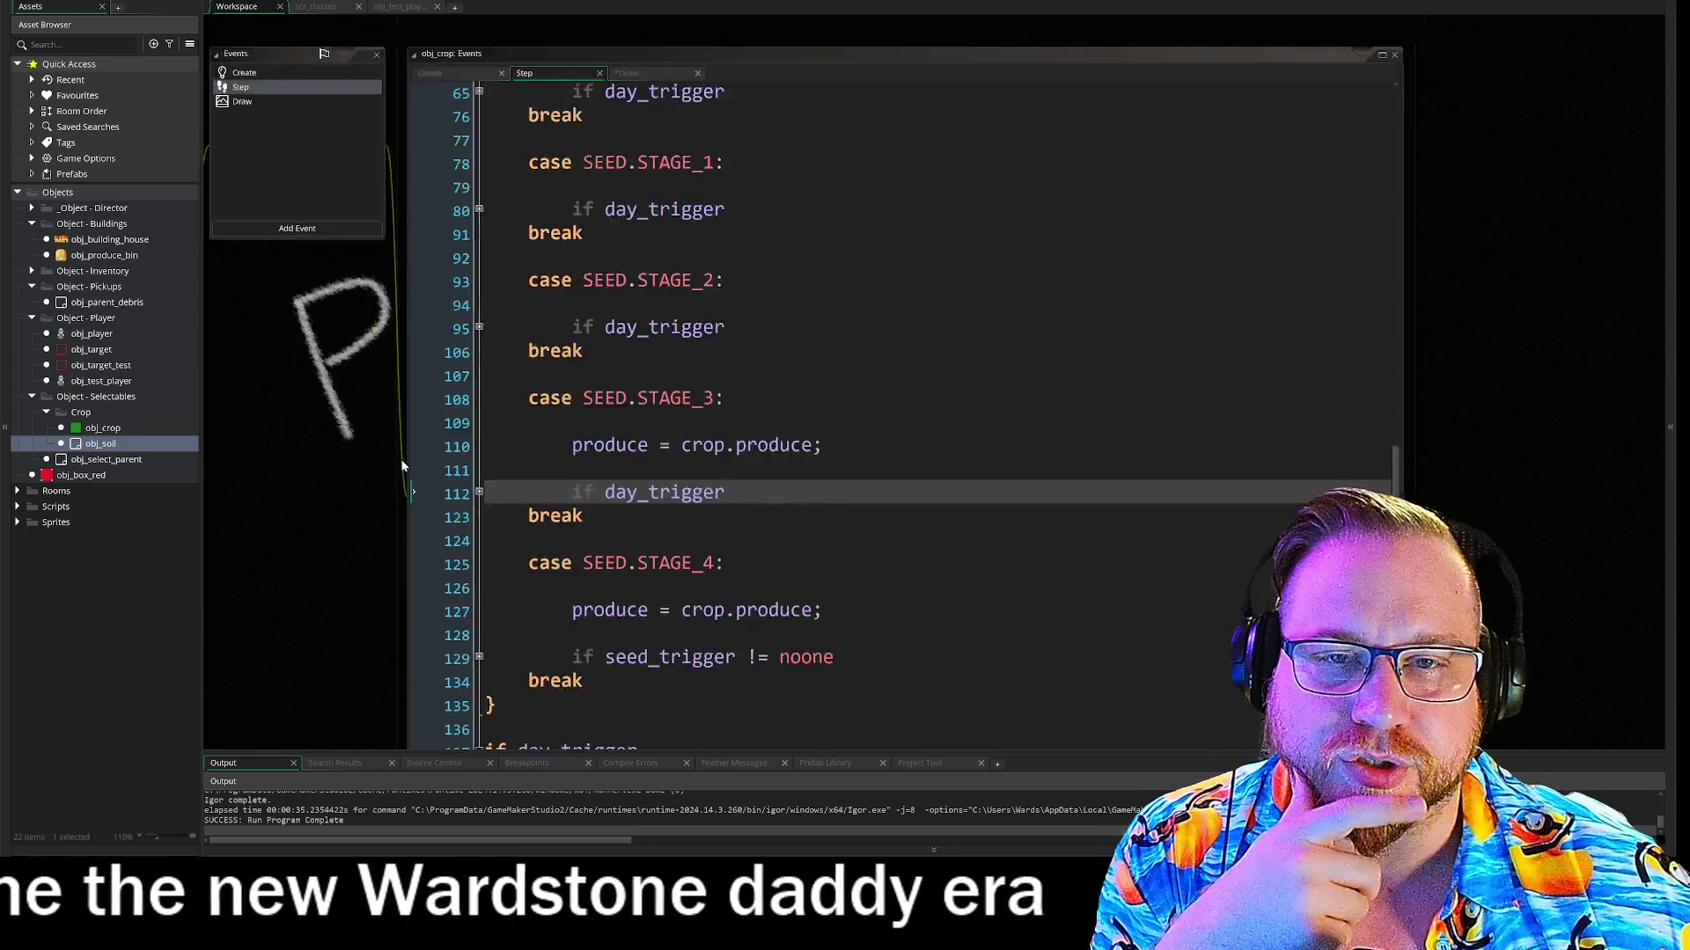
pyautogui.scroll(-8, 555, 475)
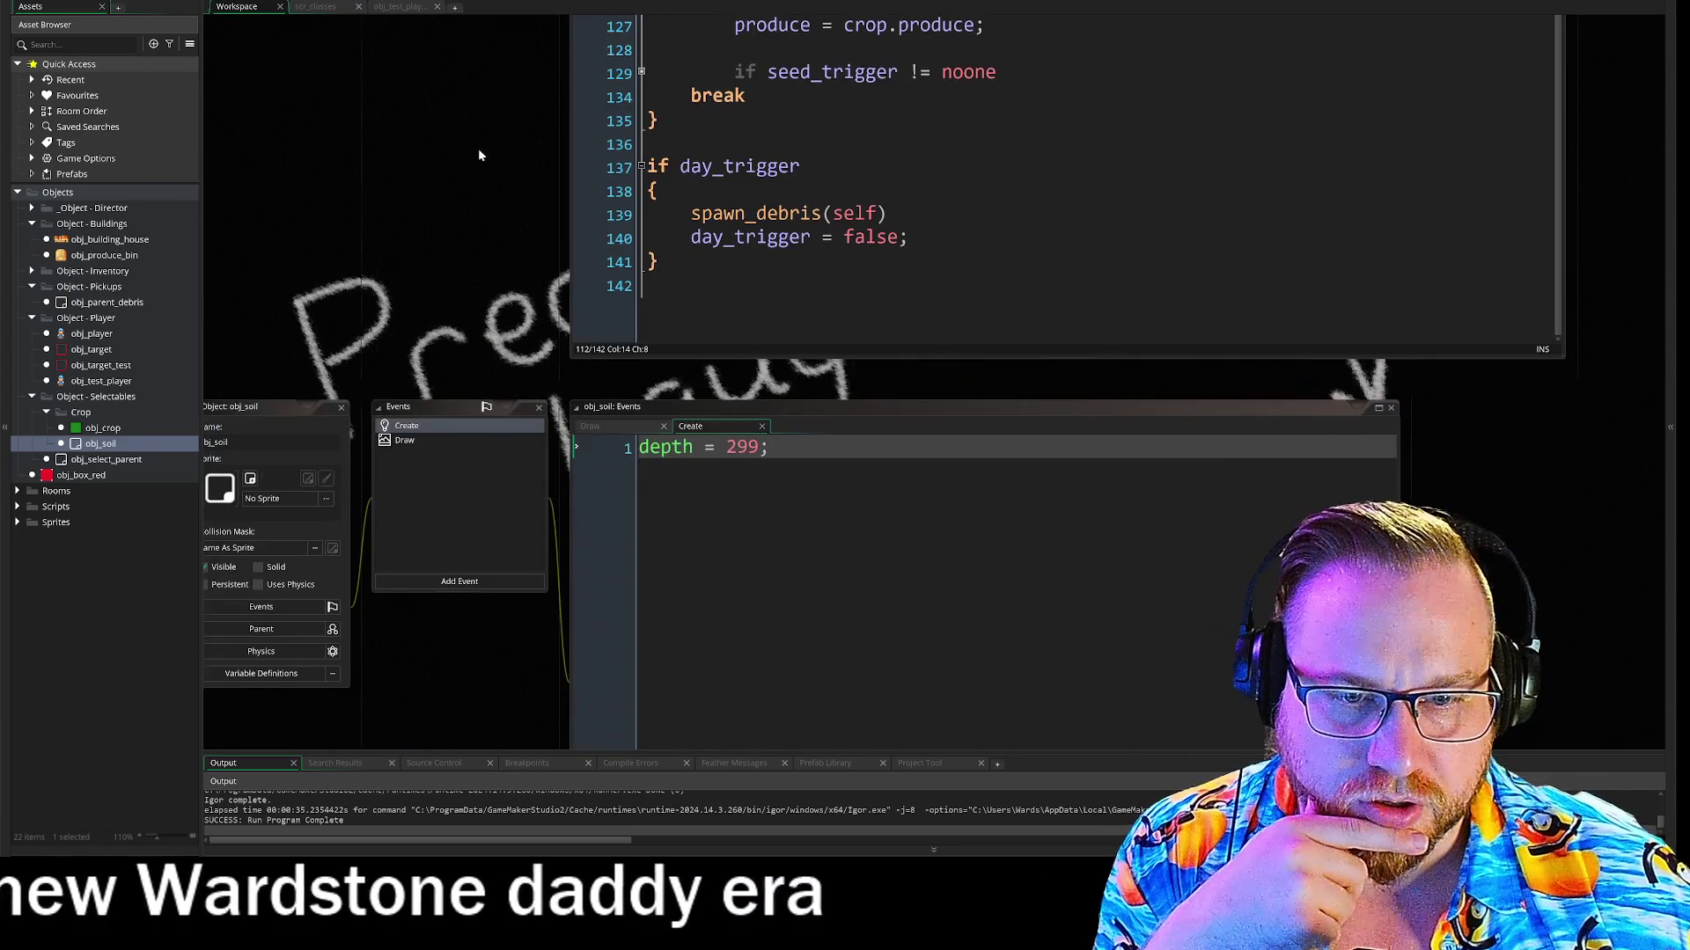
pyautogui.scroll(7, 465, 155)
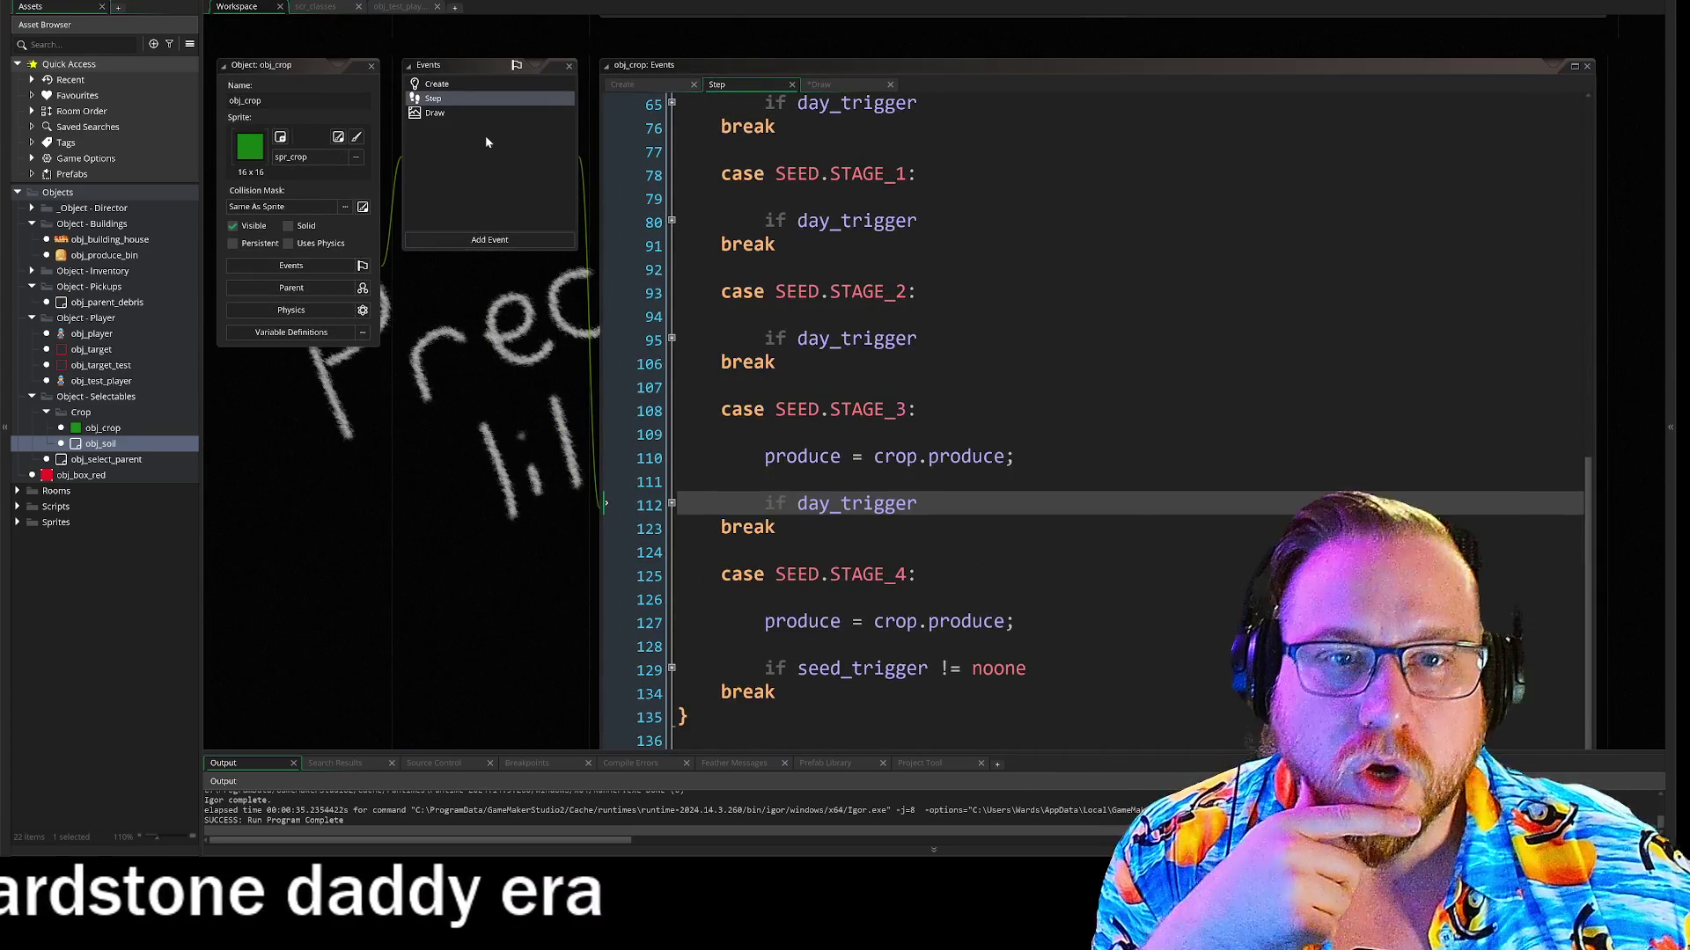
pyautogui.click(442, 116)
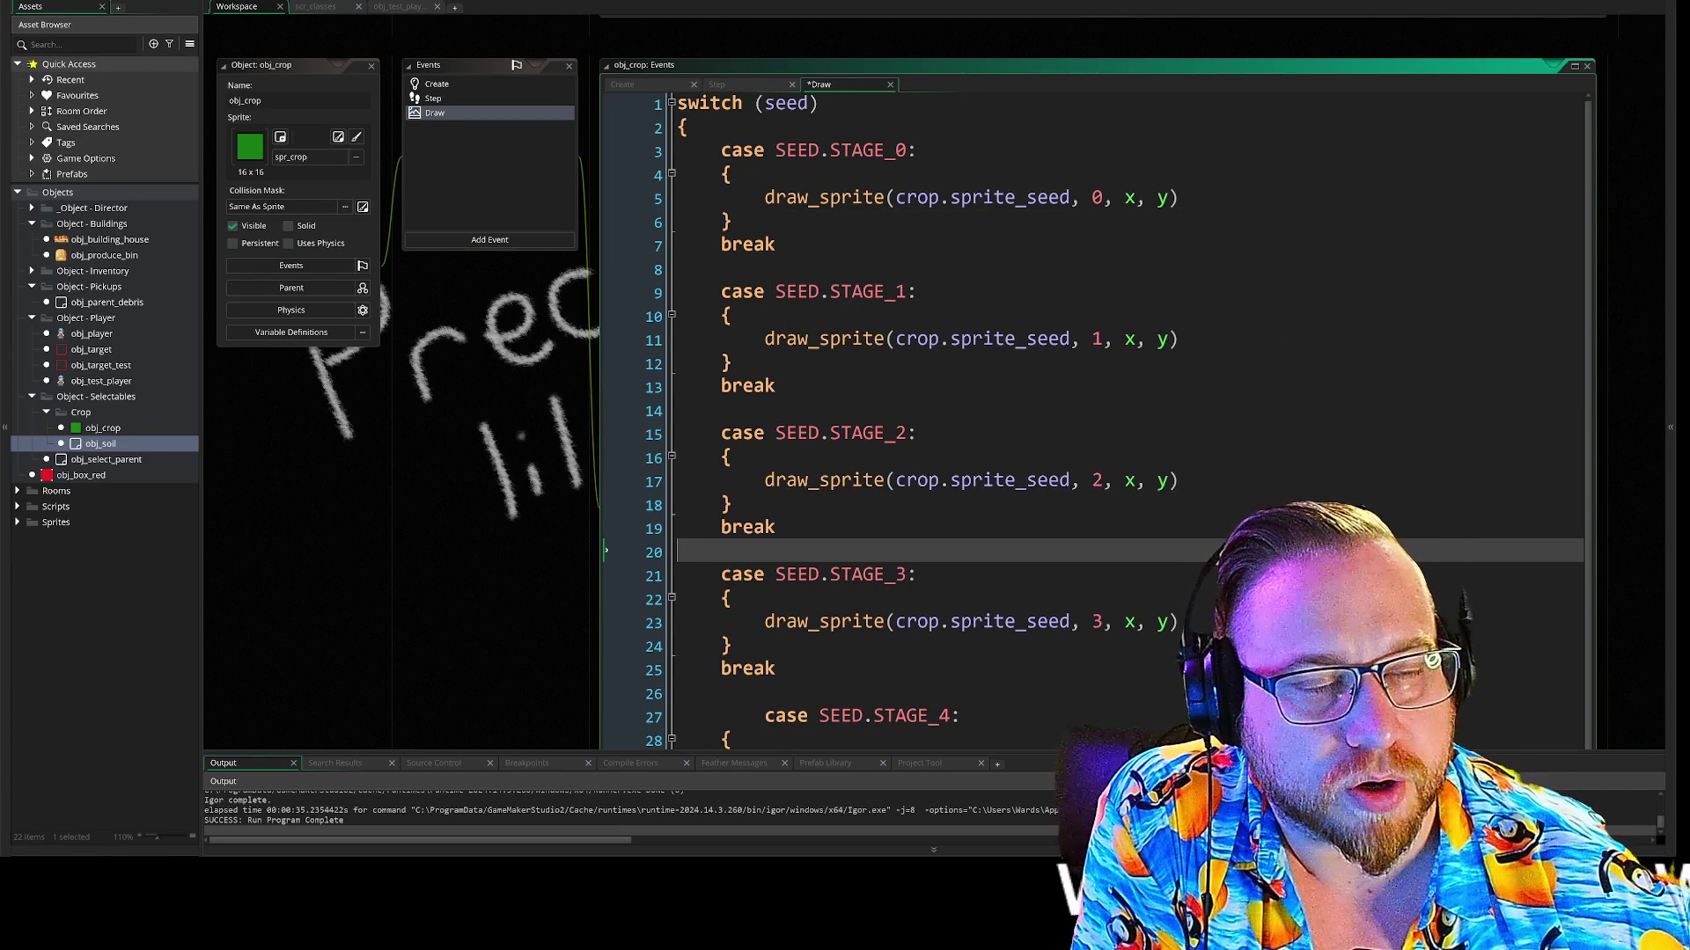
# Check obj_crop's STAGE_0 and STAGE_1 seed cases, then open obj_soil's Draw code
pyautogui.click(1068, 202)
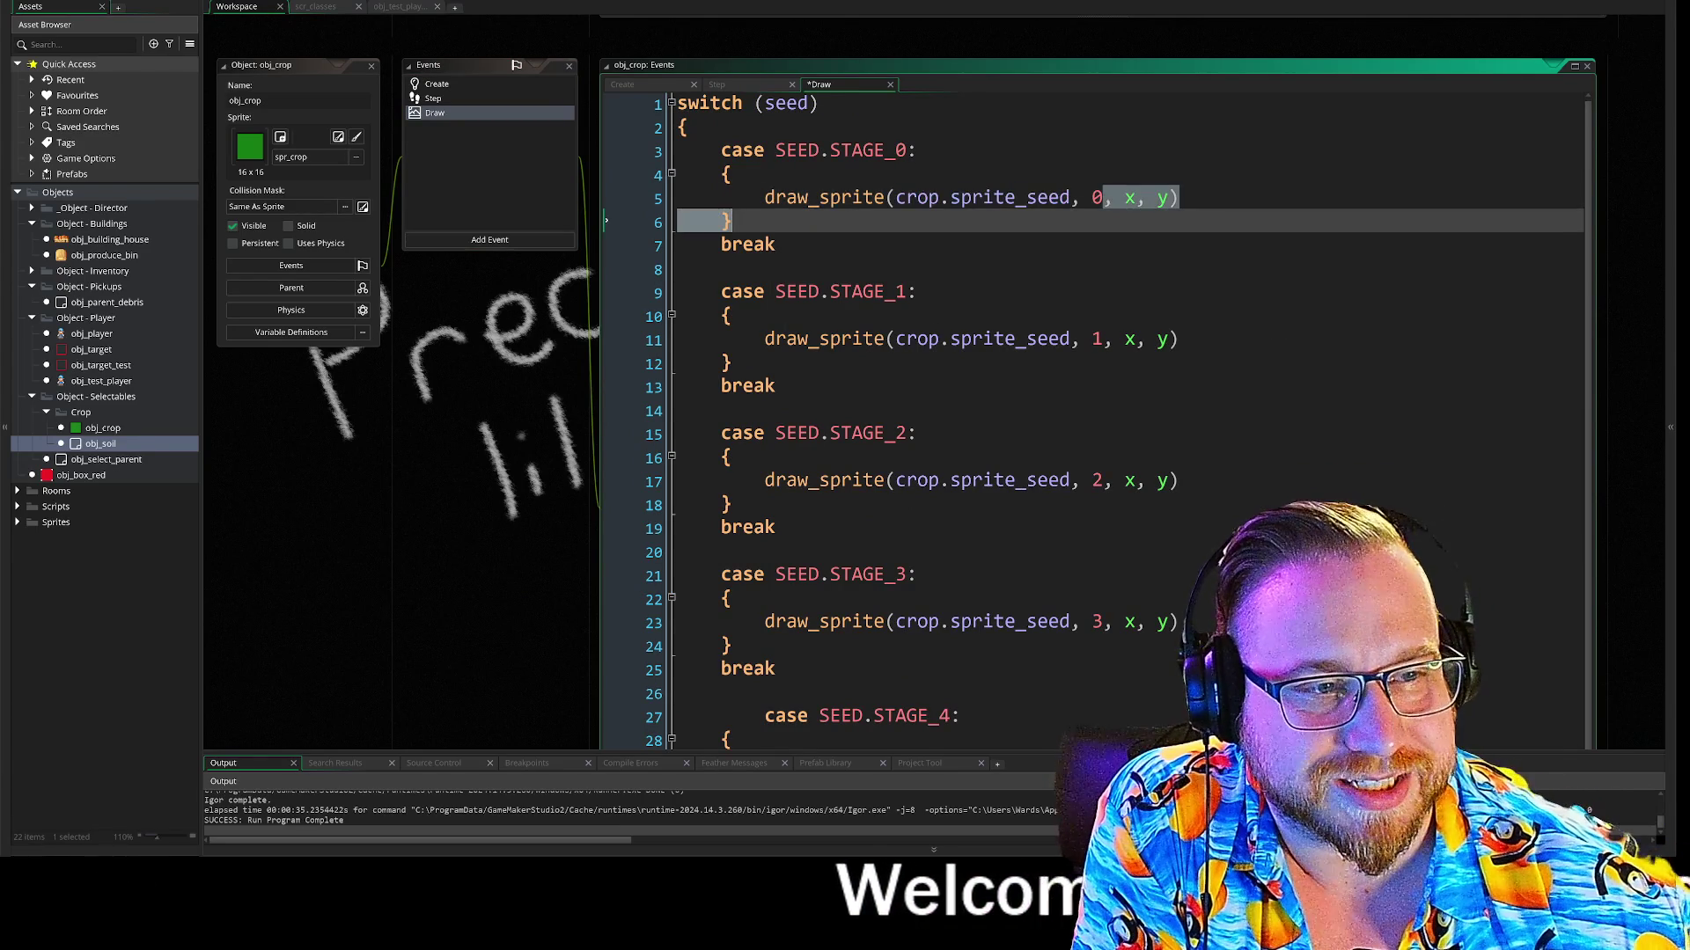
pyautogui.click(918, 291)
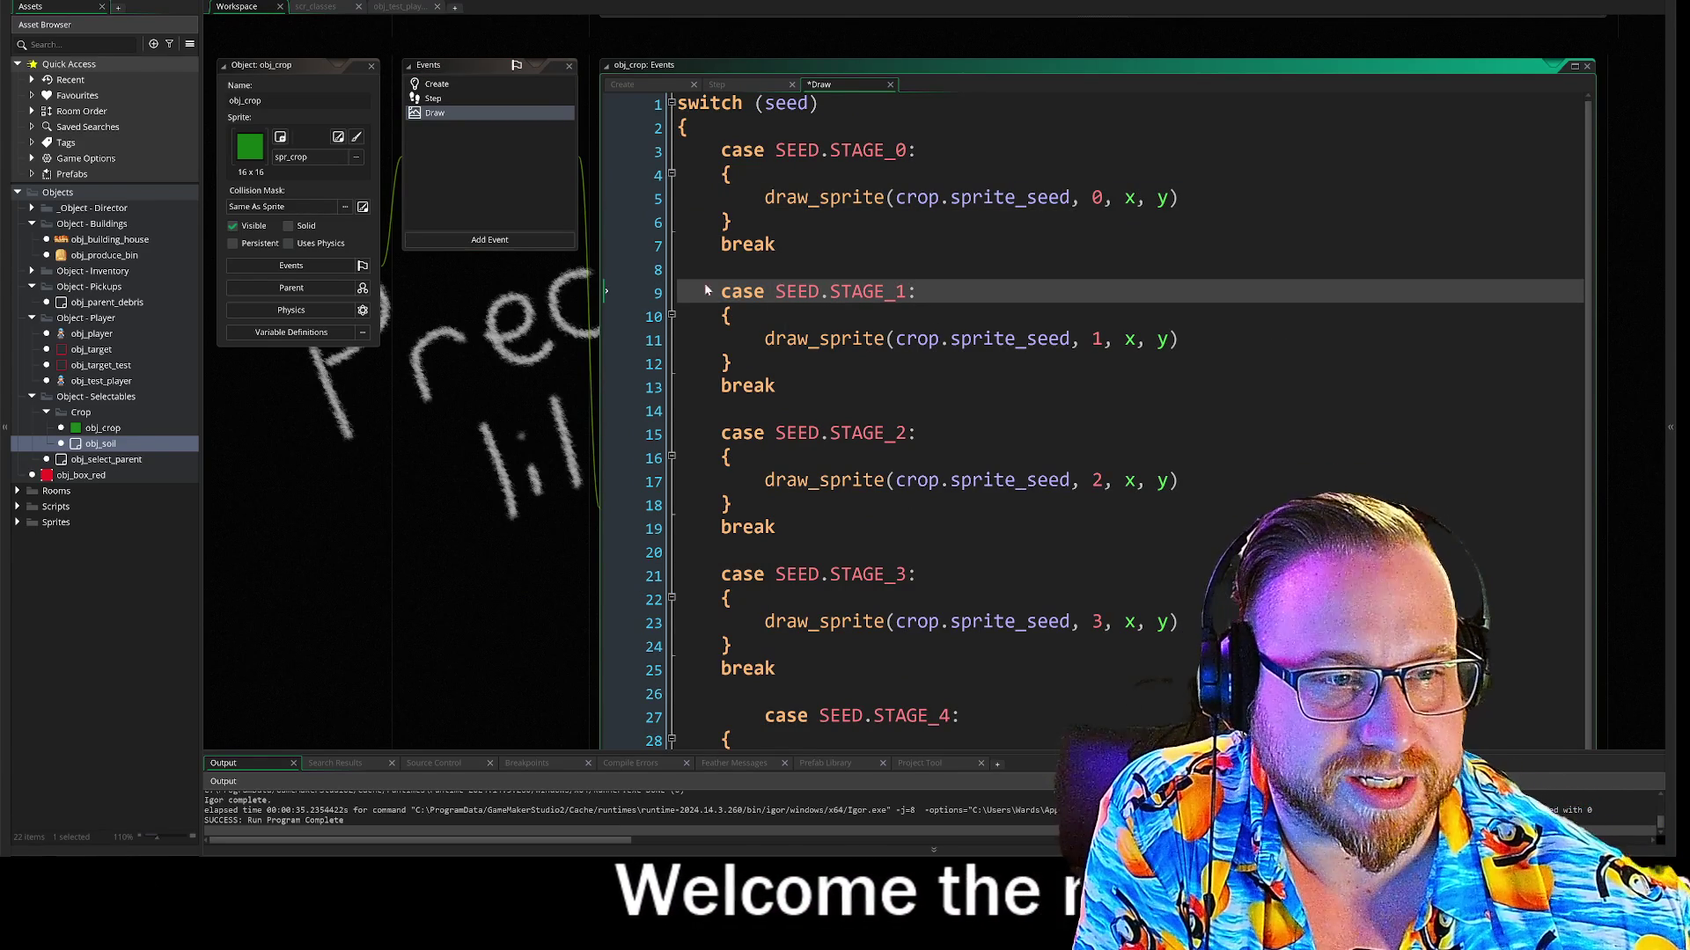
pyautogui.scroll(-5, 414, 229)
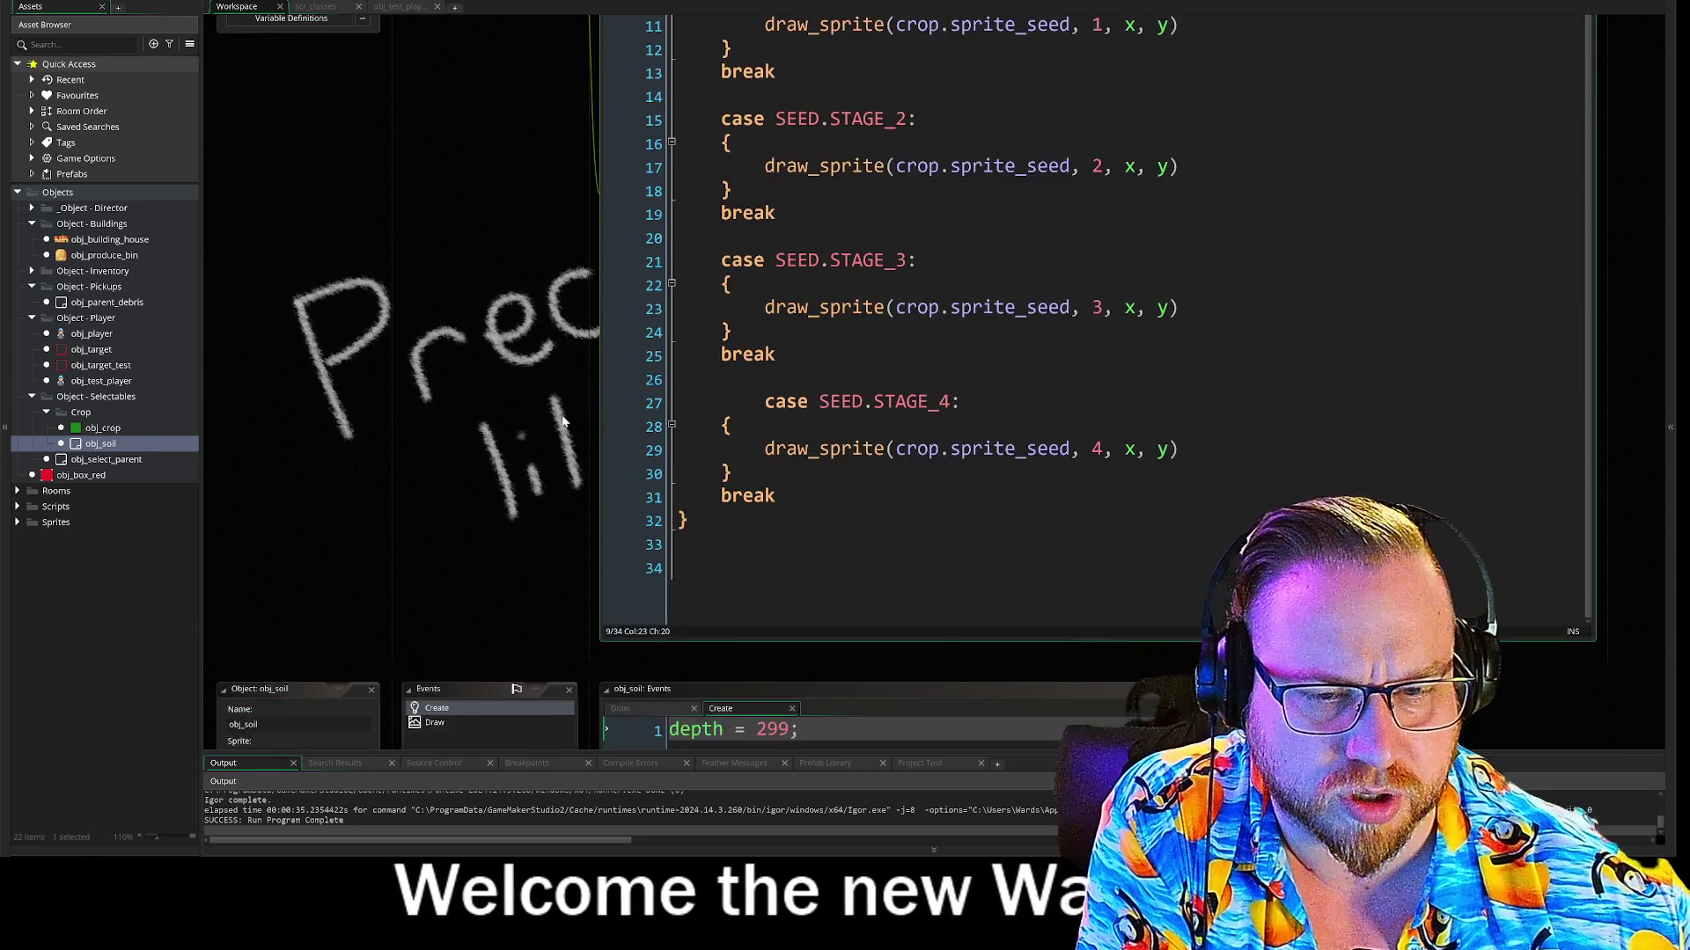
pyautogui.click(486, 460)
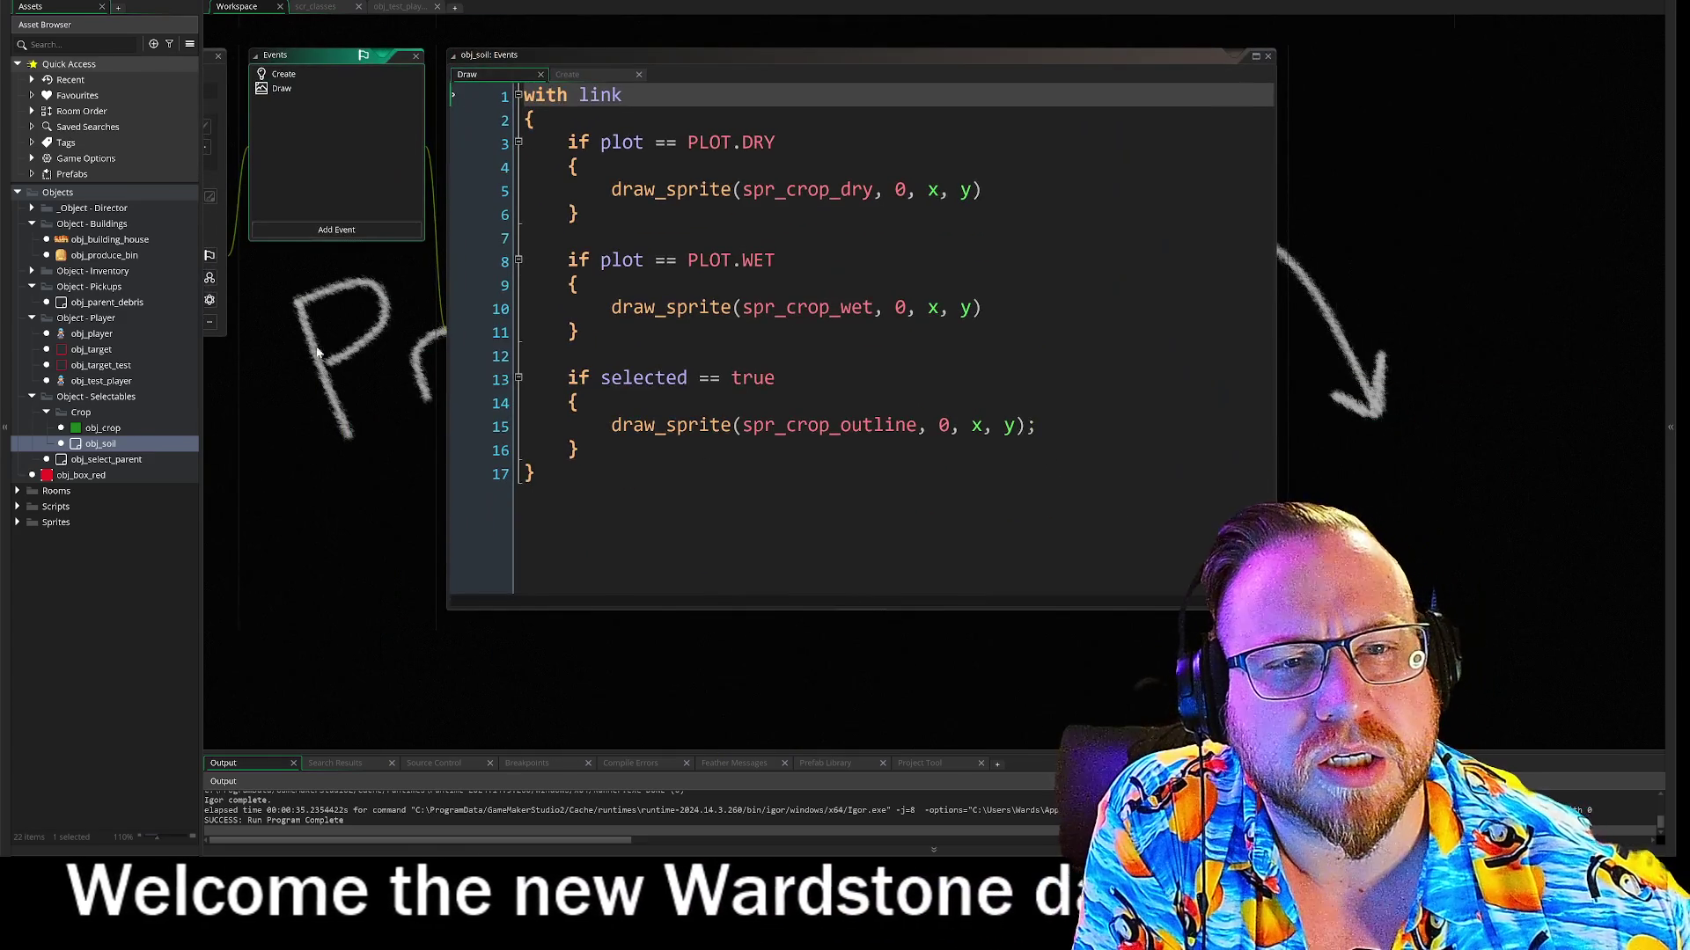
# Center obj_soil's Draw code and mark its selected-outline drawing block
pyautogui.moveTo(317, 352)
pyautogui.mouseDown()
pyautogui.moveTo(413, 393)
pyautogui.moveTo(461, 551)
pyautogui.moveTo(413, 397)
pyautogui.moveTo(430, 399)
pyautogui.mouseUp()
pyautogui.moveTo(457, 160)
pyautogui.mouseDown()
pyautogui.moveTo(497, 160)
pyautogui.moveTo(611, 592)
pyautogui.moveTo(551, 573)
pyautogui.moveTo(503, 154)
pyautogui.mouseUp()
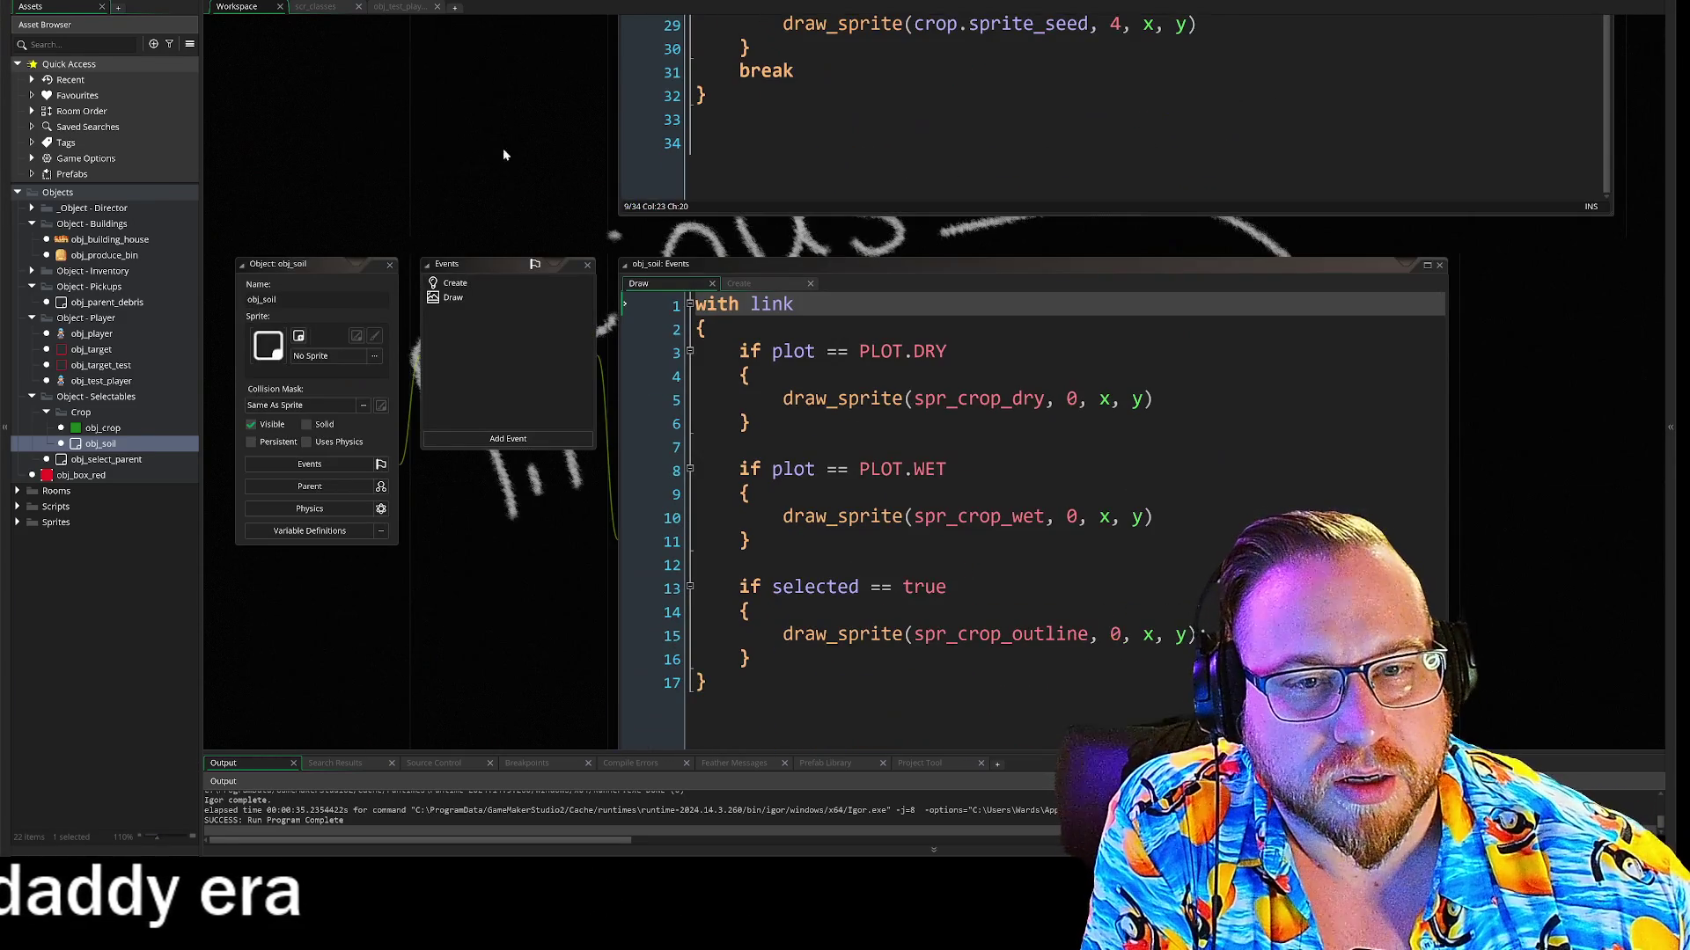
pyautogui.click(459, 299)
pyautogui.click(467, 284)
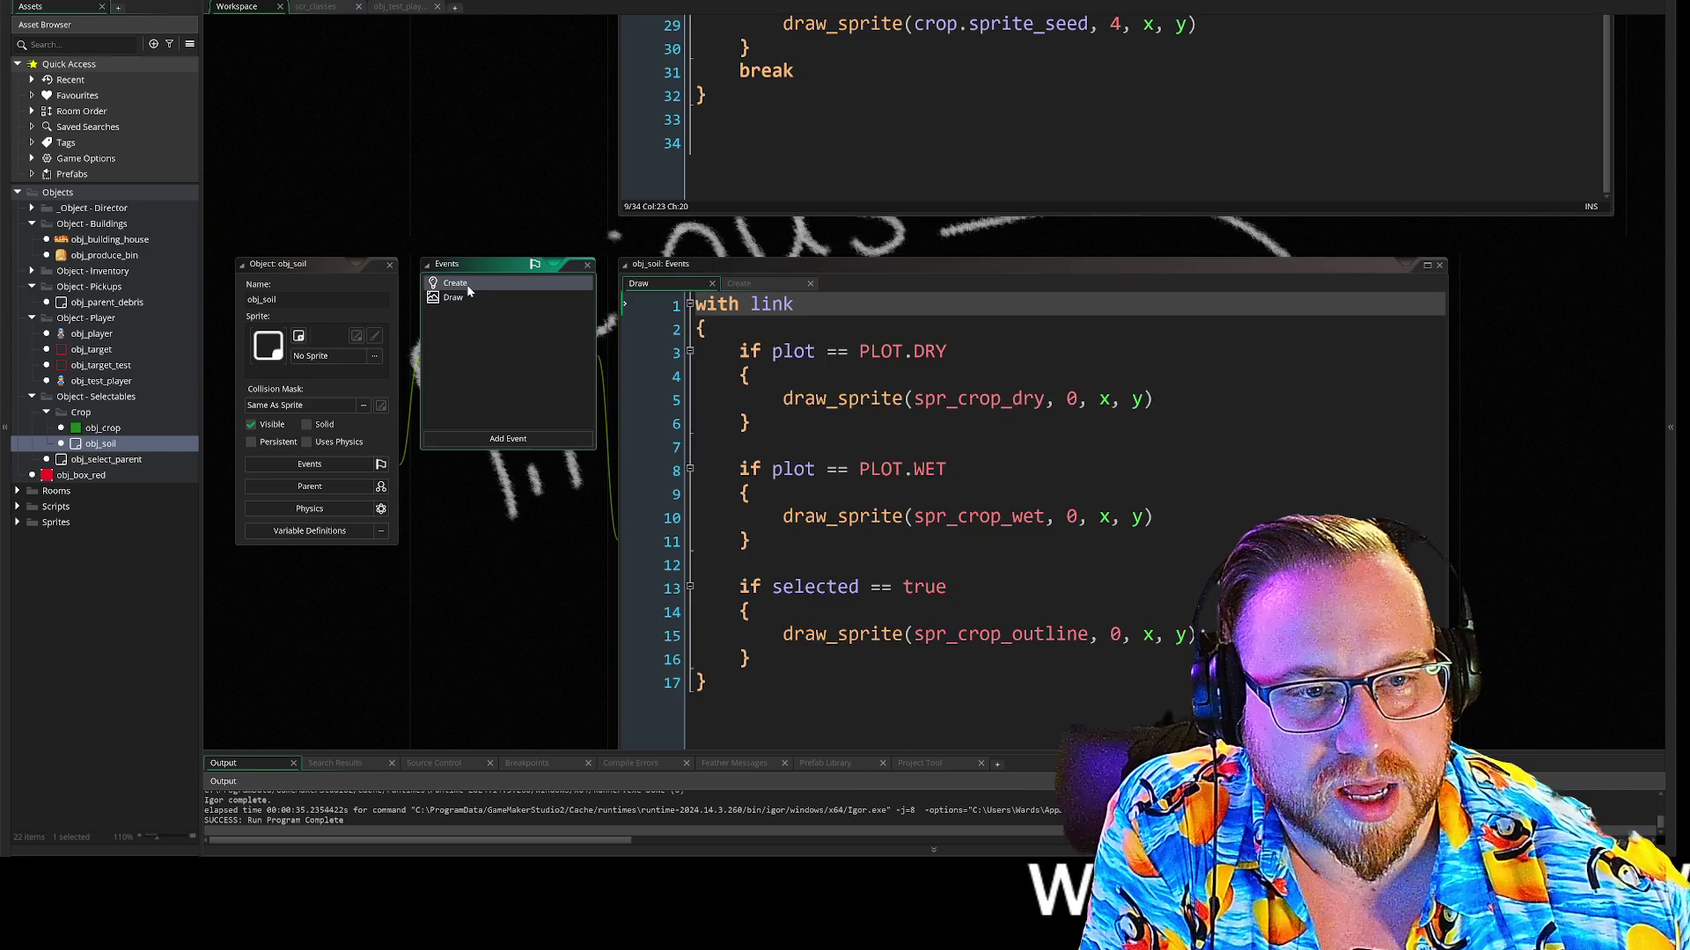
pyautogui.click(458, 302)
pyautogui.click(457, 303)
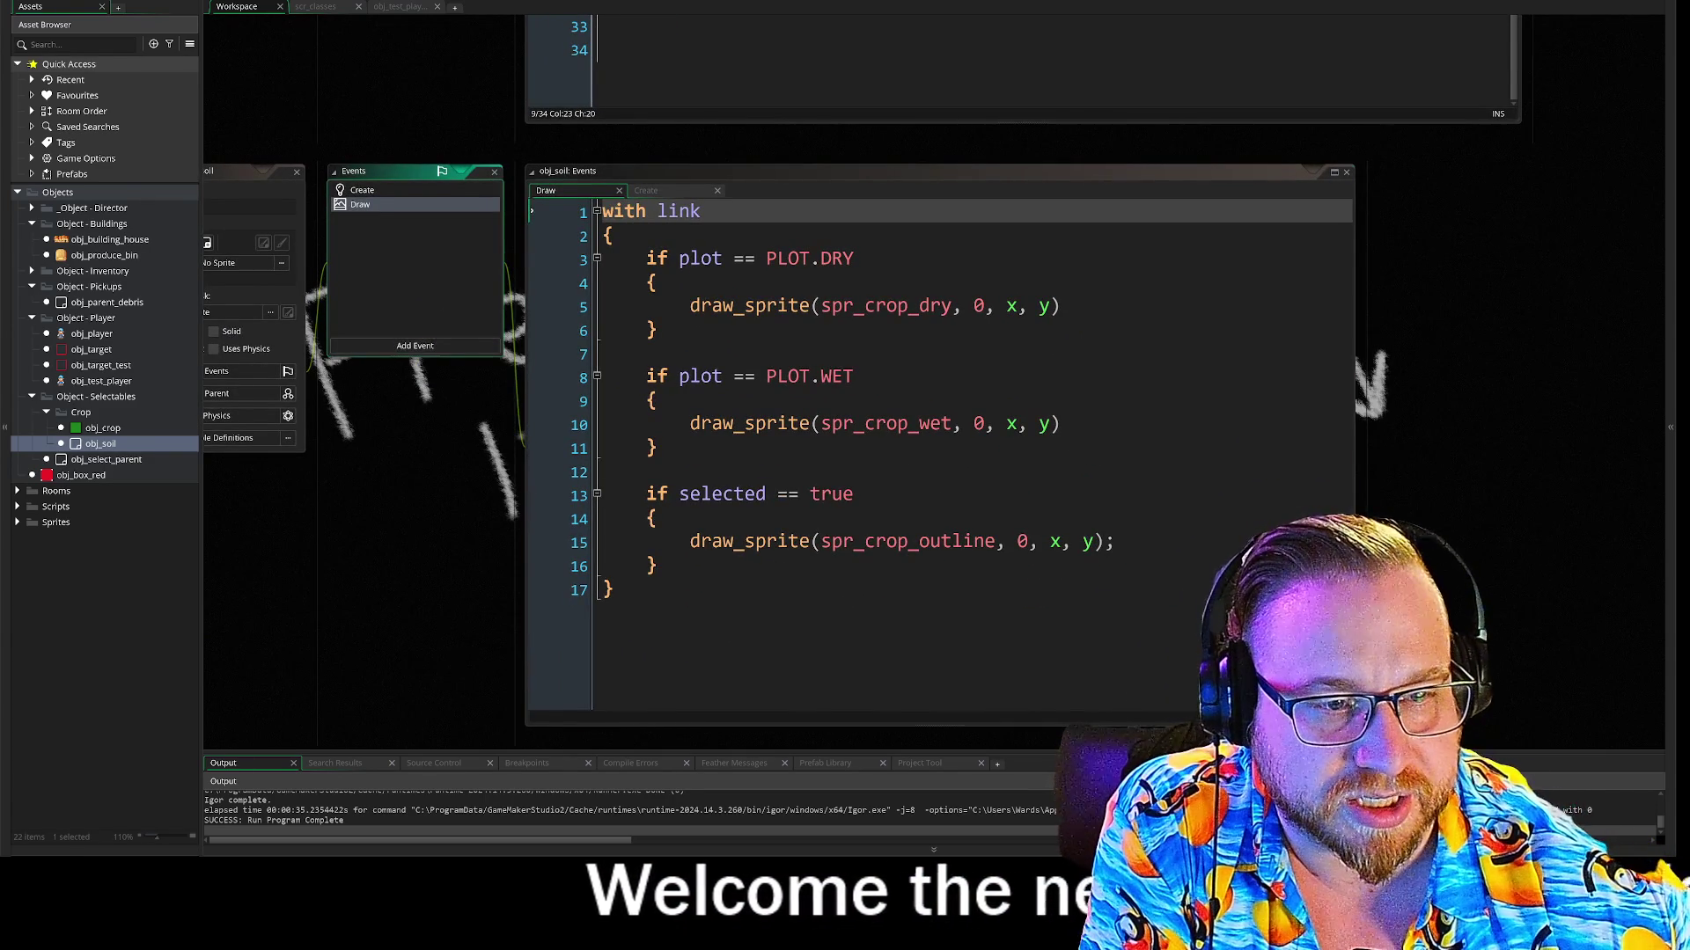
pyautogui.moveTo(699, 494); pyautogui.dragTo(660, 566)
pyautogui.click(660, 566)
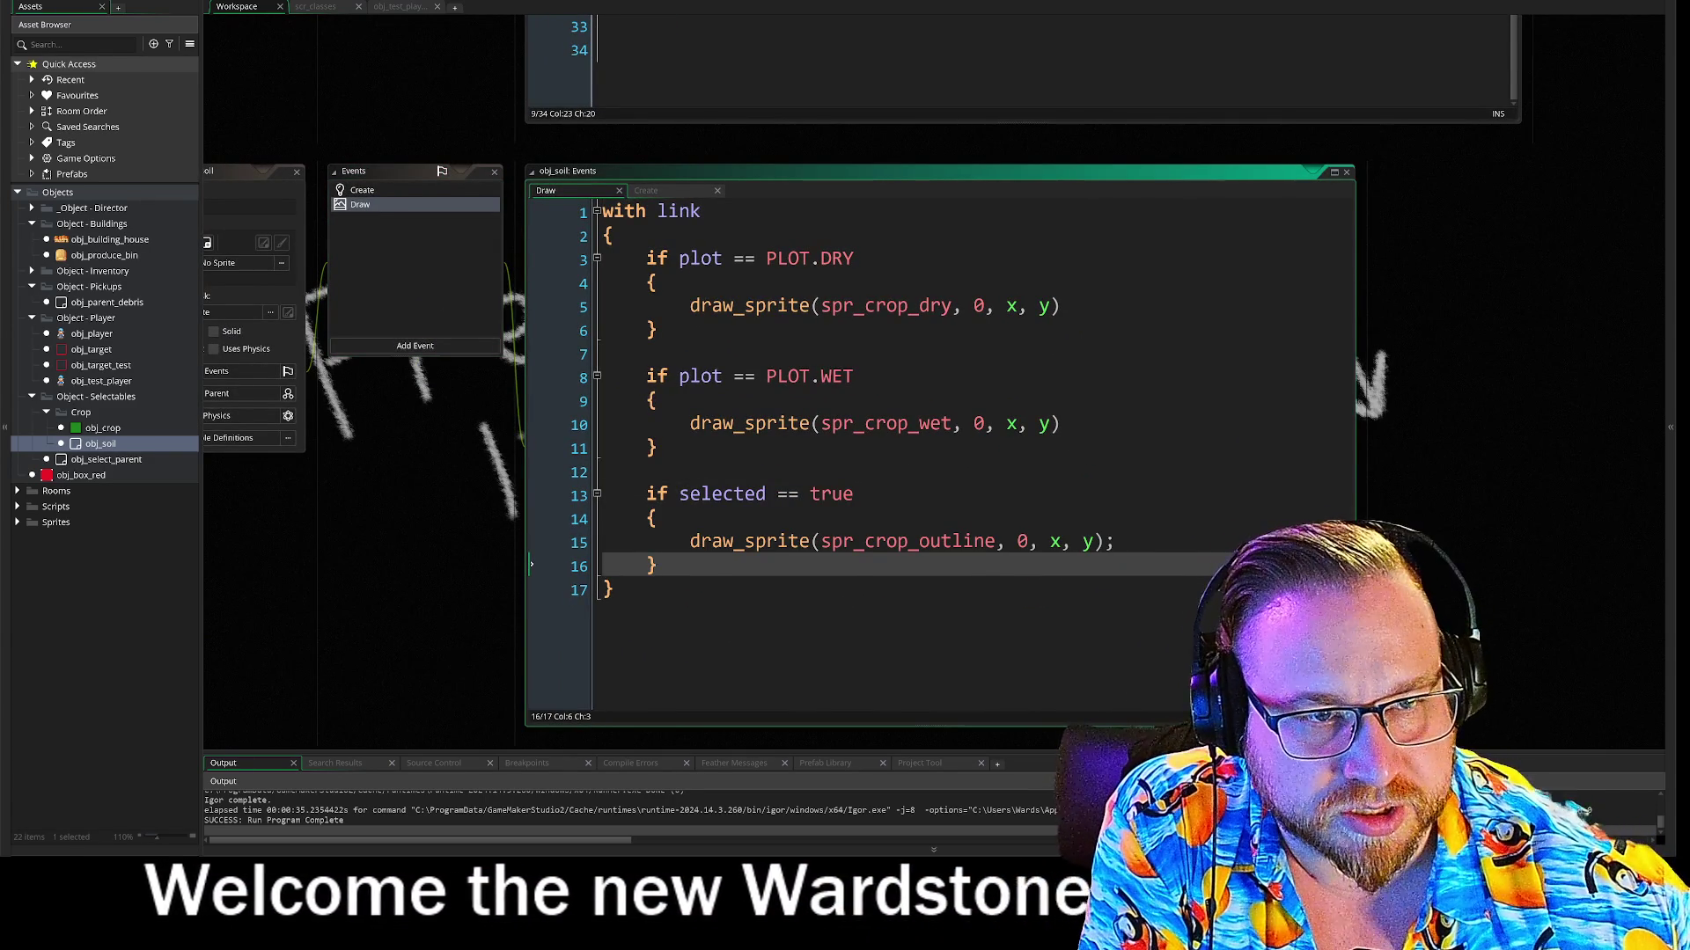
# Compare the PLOT.DRY and PLOT.WET checks with obj_soil's Create code, then scroll back to obj_crop's Draw
pyautogui.click(842, 258)
pyautogui.click(842, 376)
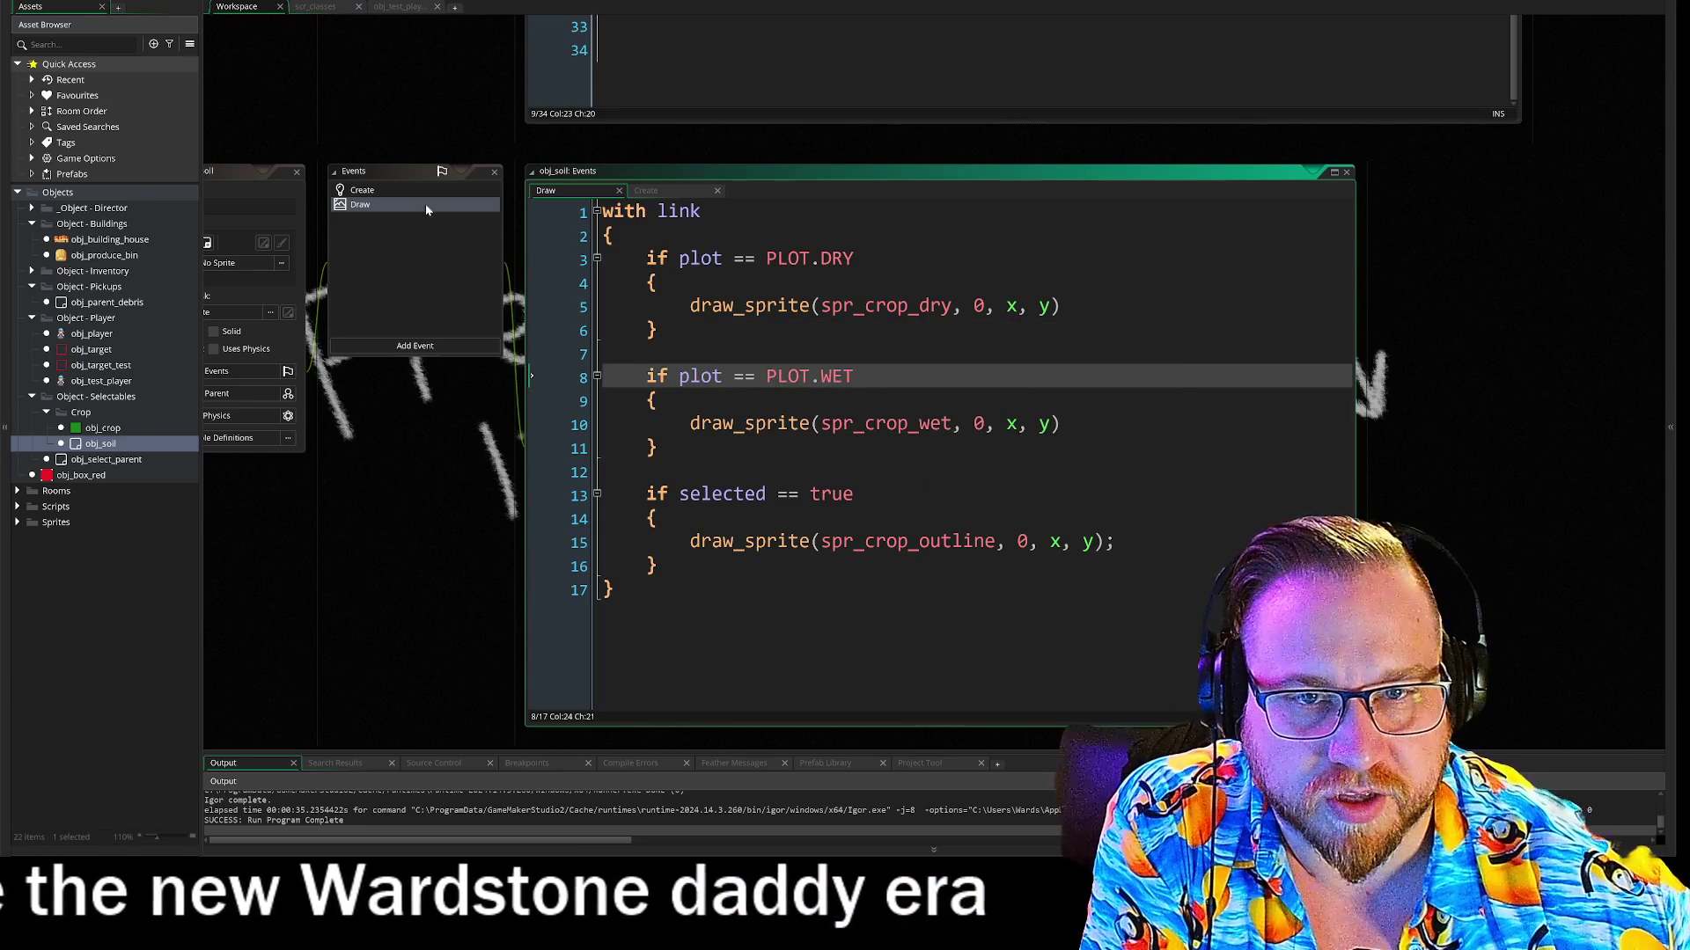
pyautogui.click(361, 190)
pyautogui.click(360, 204)
pyautogui.scroll(3, 429, 401)
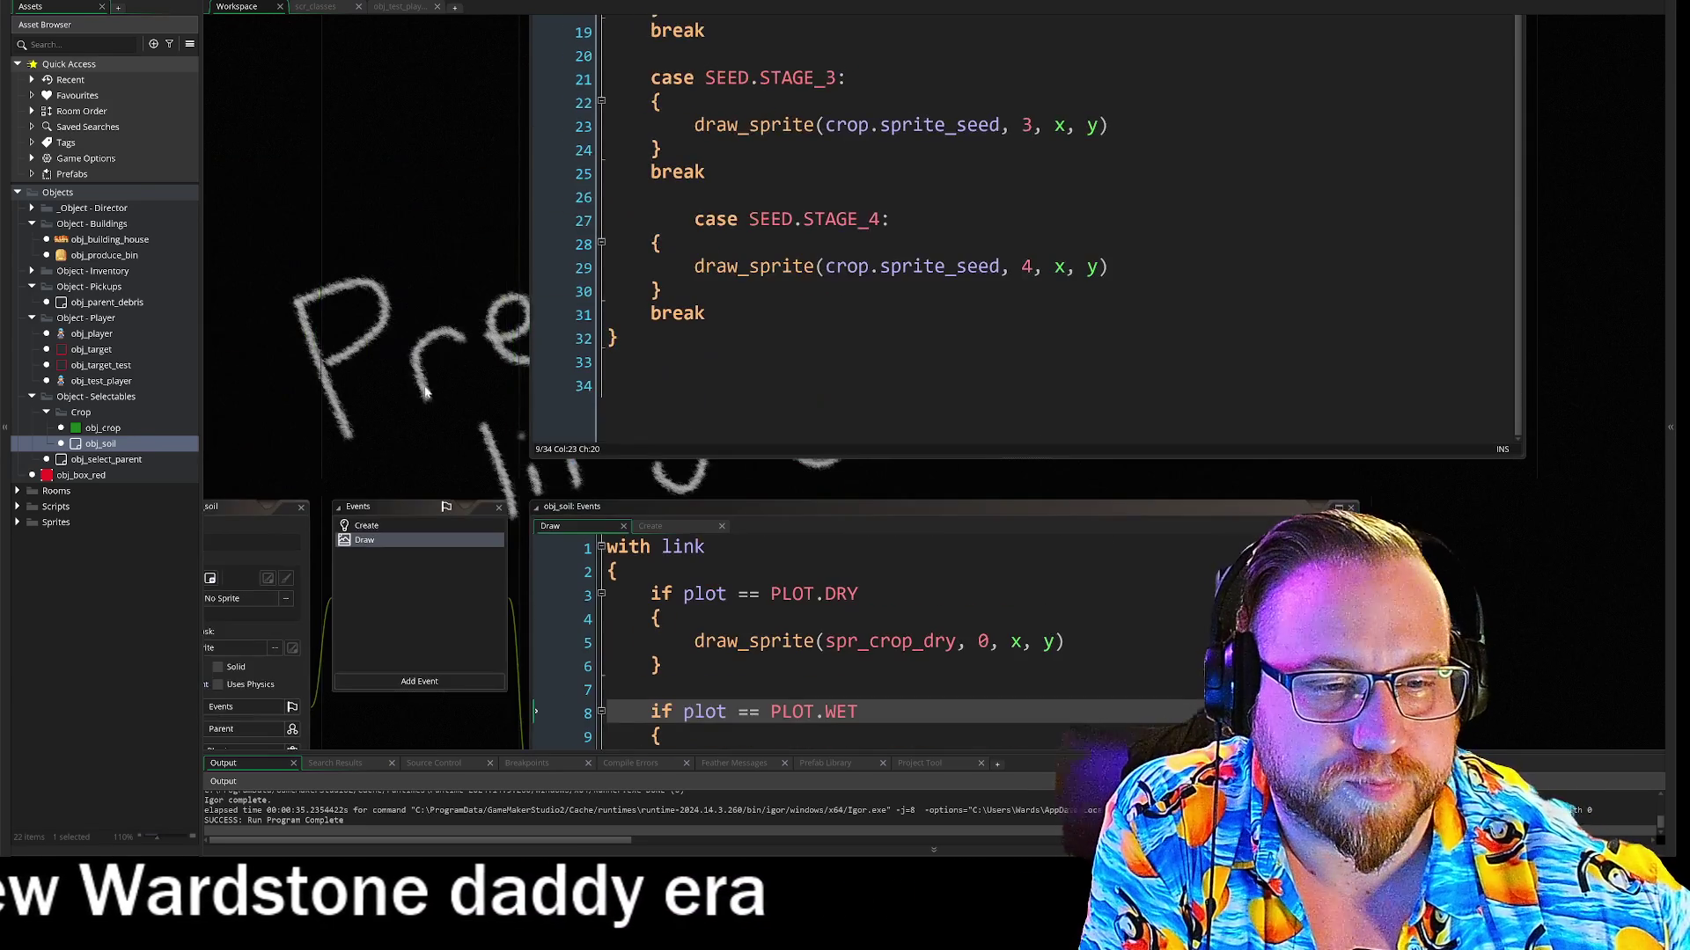
pyautogui.scroll(-2, 435, 258)
pyautogui.scroll(5, 436, 201)
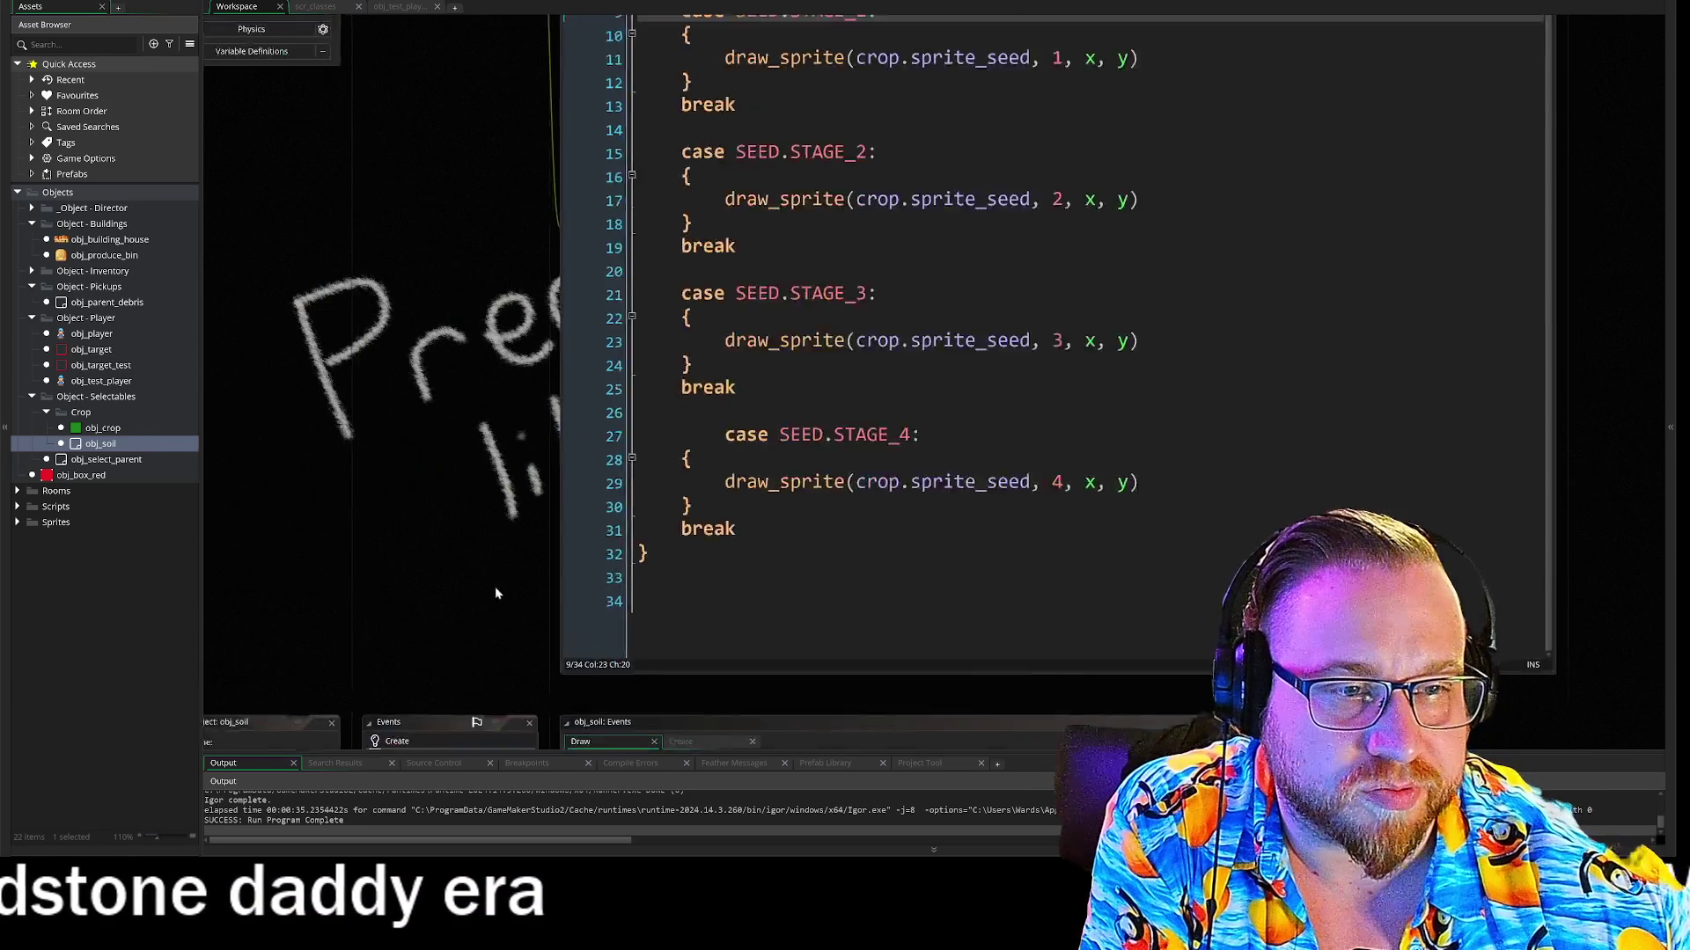
pyautogui.scroll(-5, 484, 577)
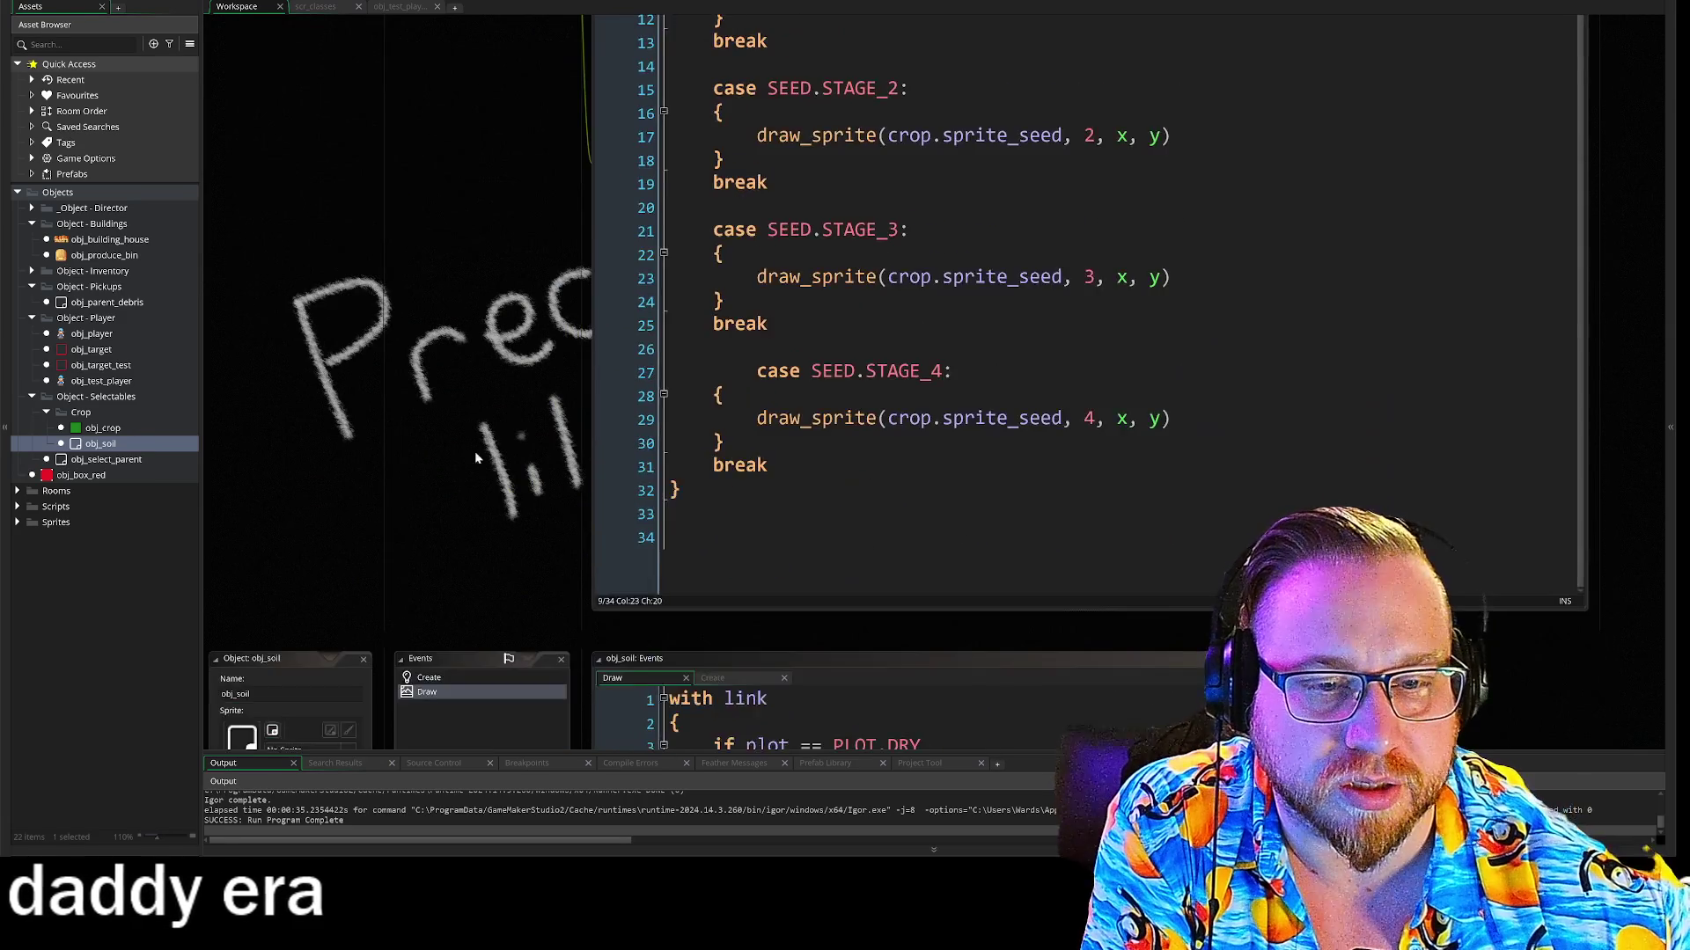
pyautogui.click(448, 495)
pyautogui.click(316, 283)
pyautogui.scroll(5, 425, 574)
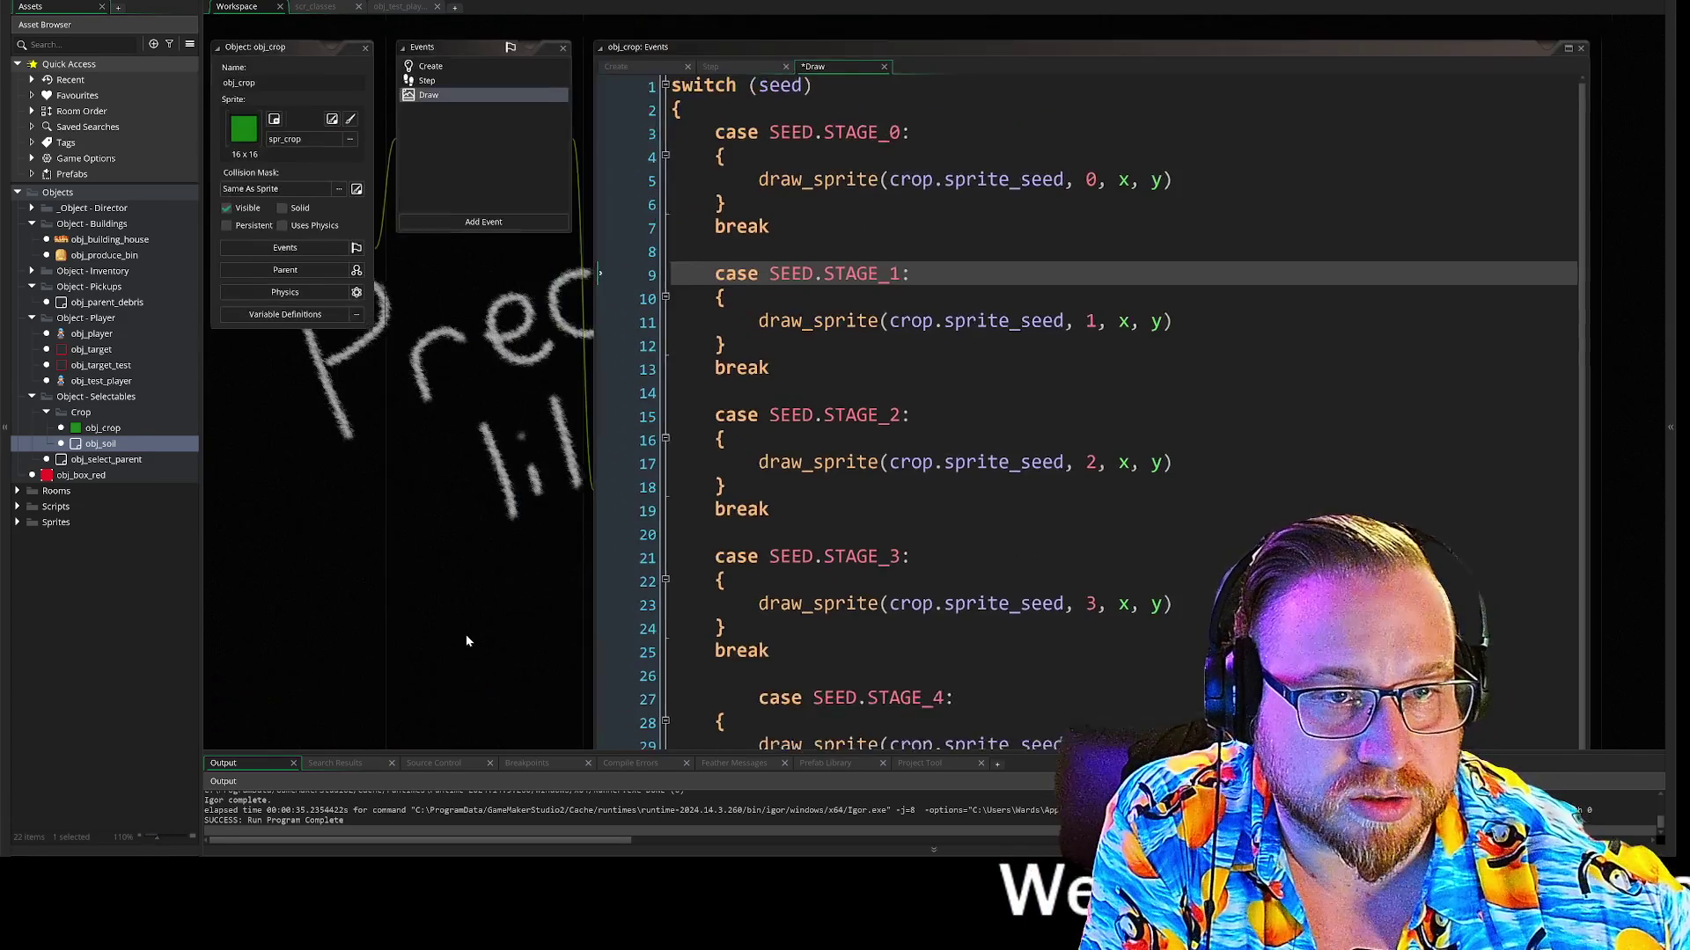
# Open obj_crop's Step event code and scroll to its top
pyautogui.click(437, 88)
pyautogui.scroll(5, 862, 352)
pyautogui.scroll(8, 783, 484)
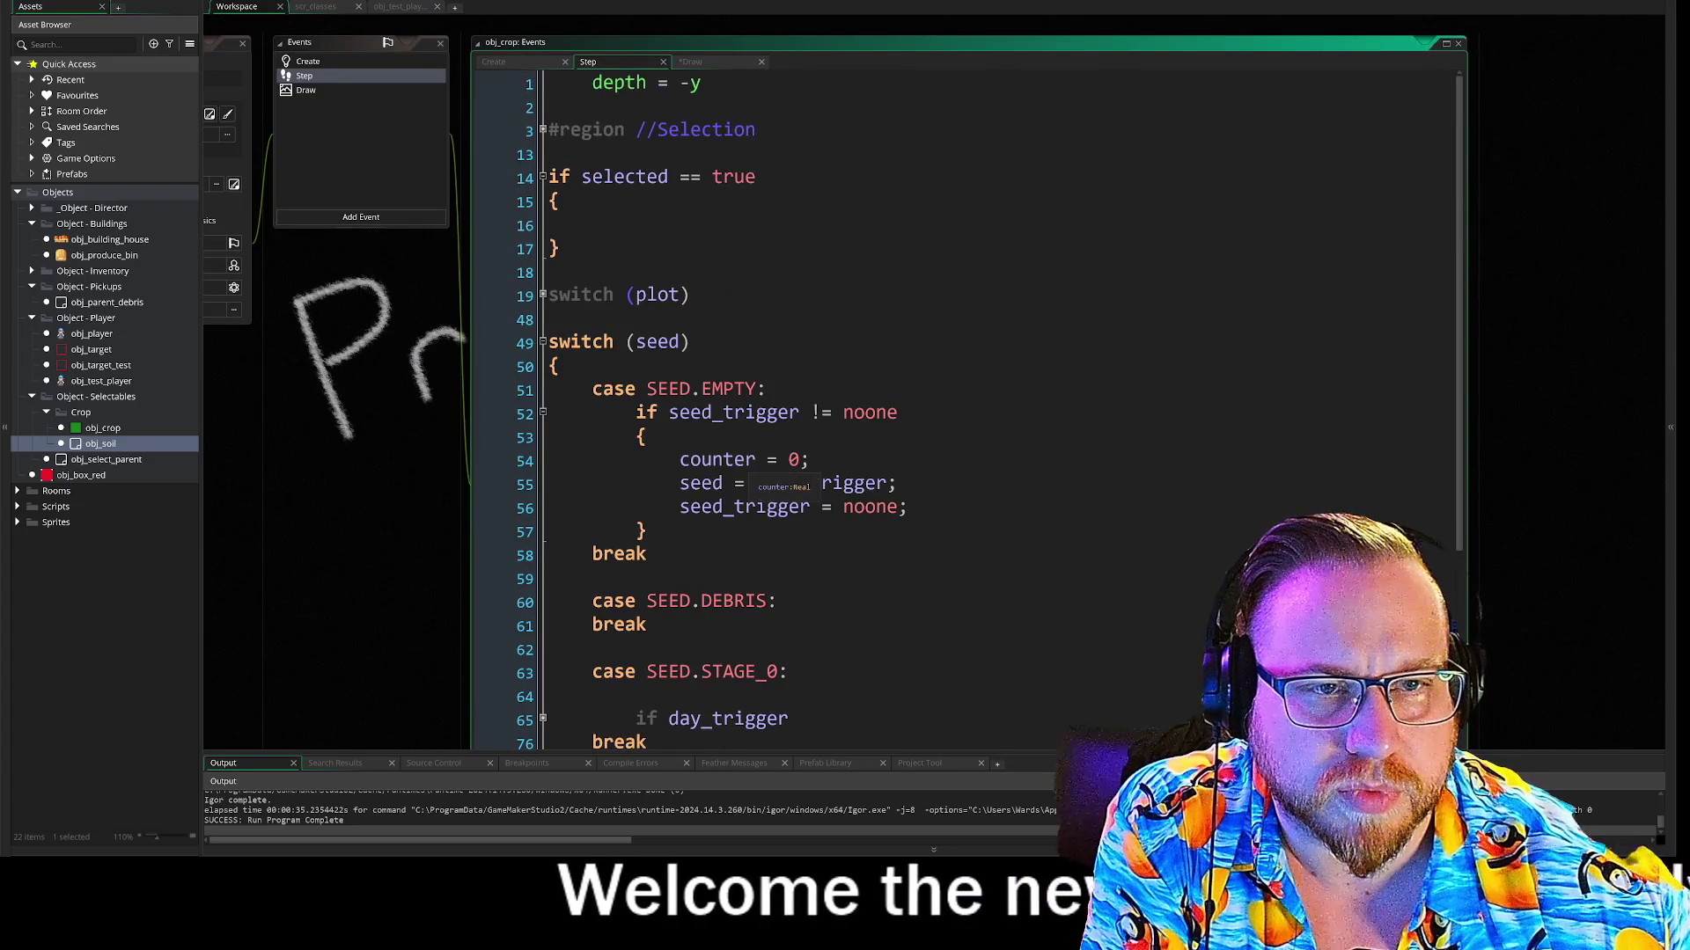
pyautogui.hscroll(-3, 557, 551)
# Open obj_crop's Create code and highlight the obj_soil instance_create_layer and soil.link lines
pyautogui.click(563, 181)
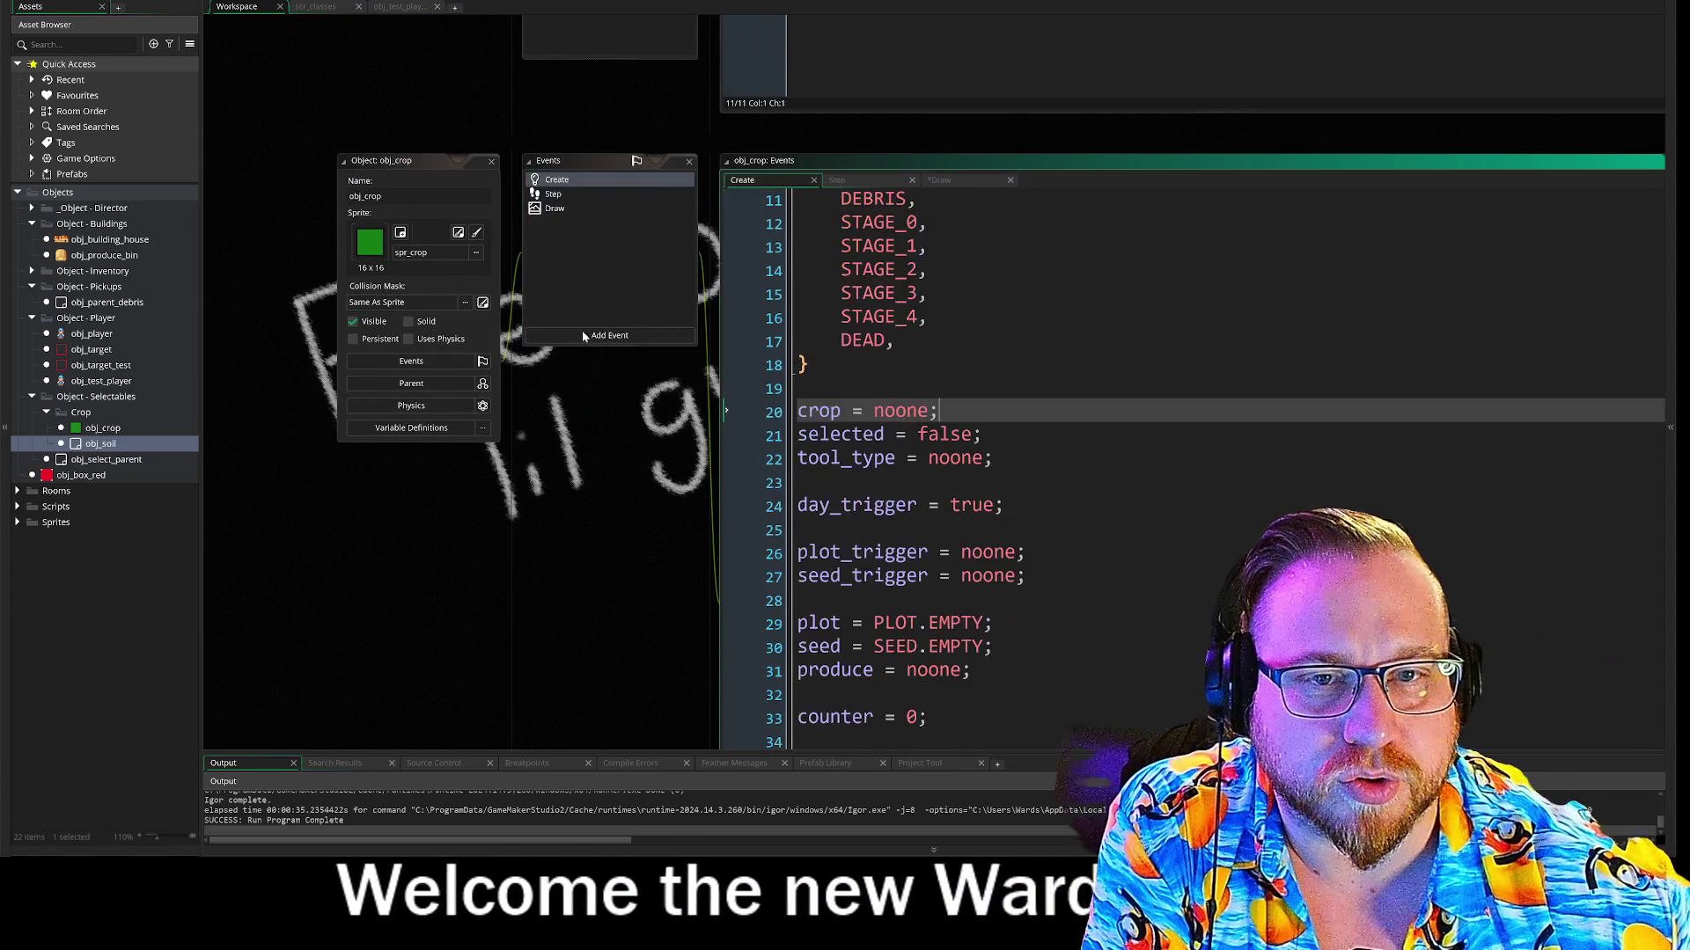
pyautogui.scroll(-4, 545, 202)
pyautogui.scroll(-3, 546, 203)
pyautogui.scroll(4, 530, 541)
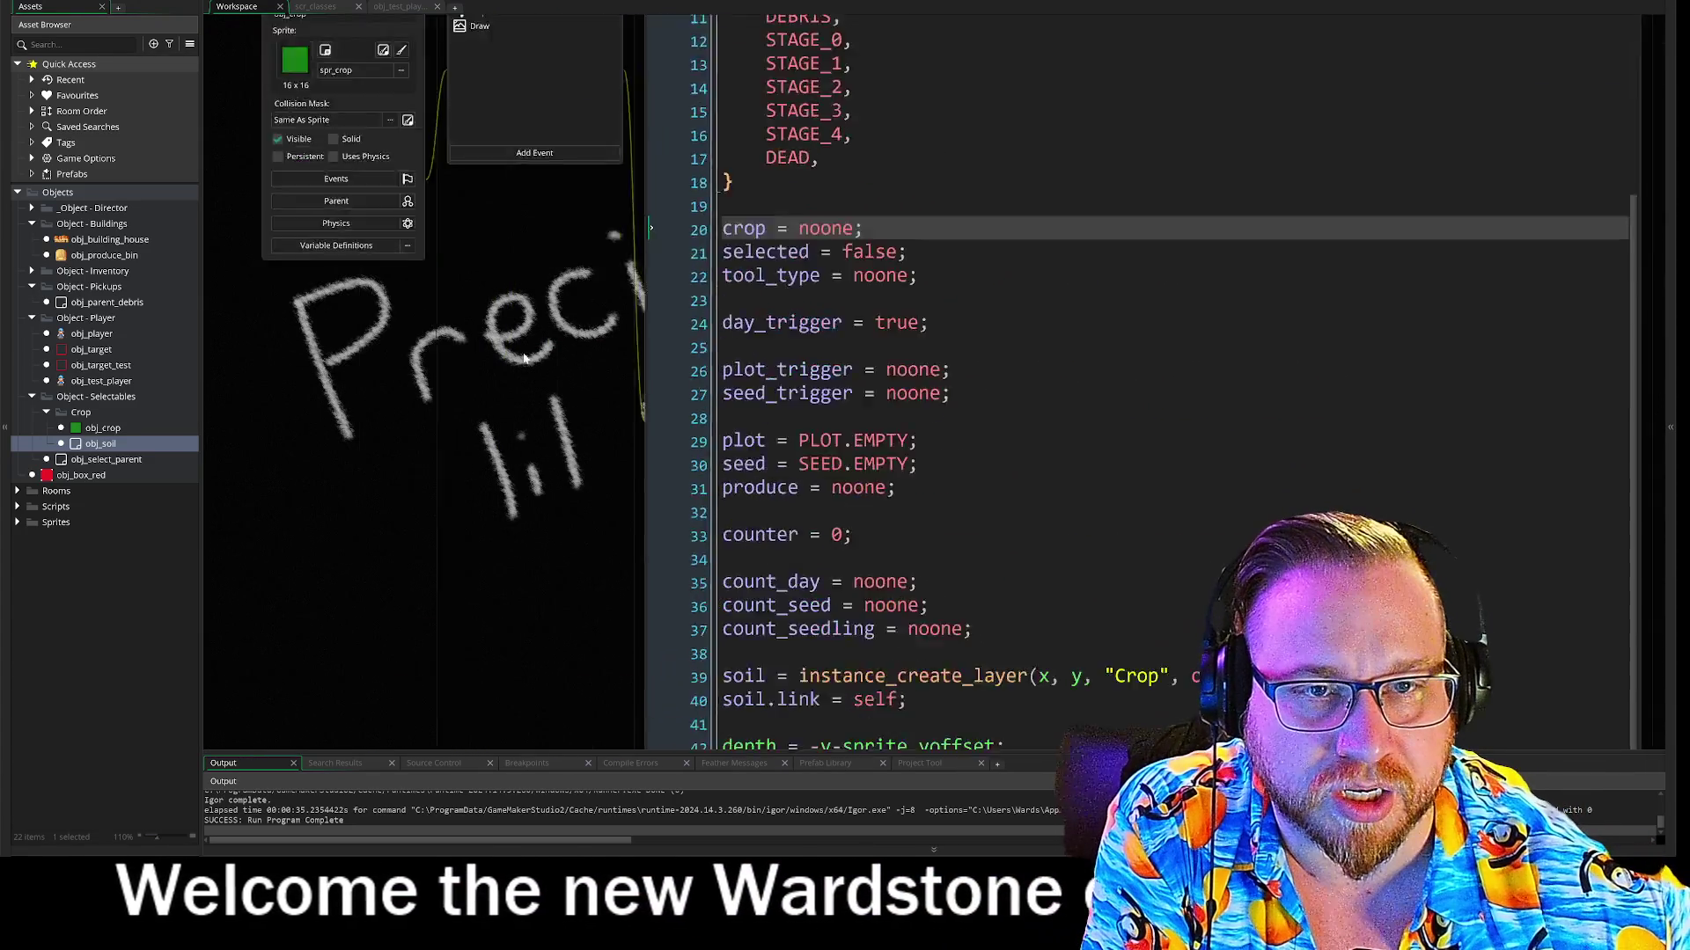
pyautogui.scroll(-5, 567, 479)
pyautogui.scroll(5, 476, 193)
pyautogui.hscroll(2, 457, 266)
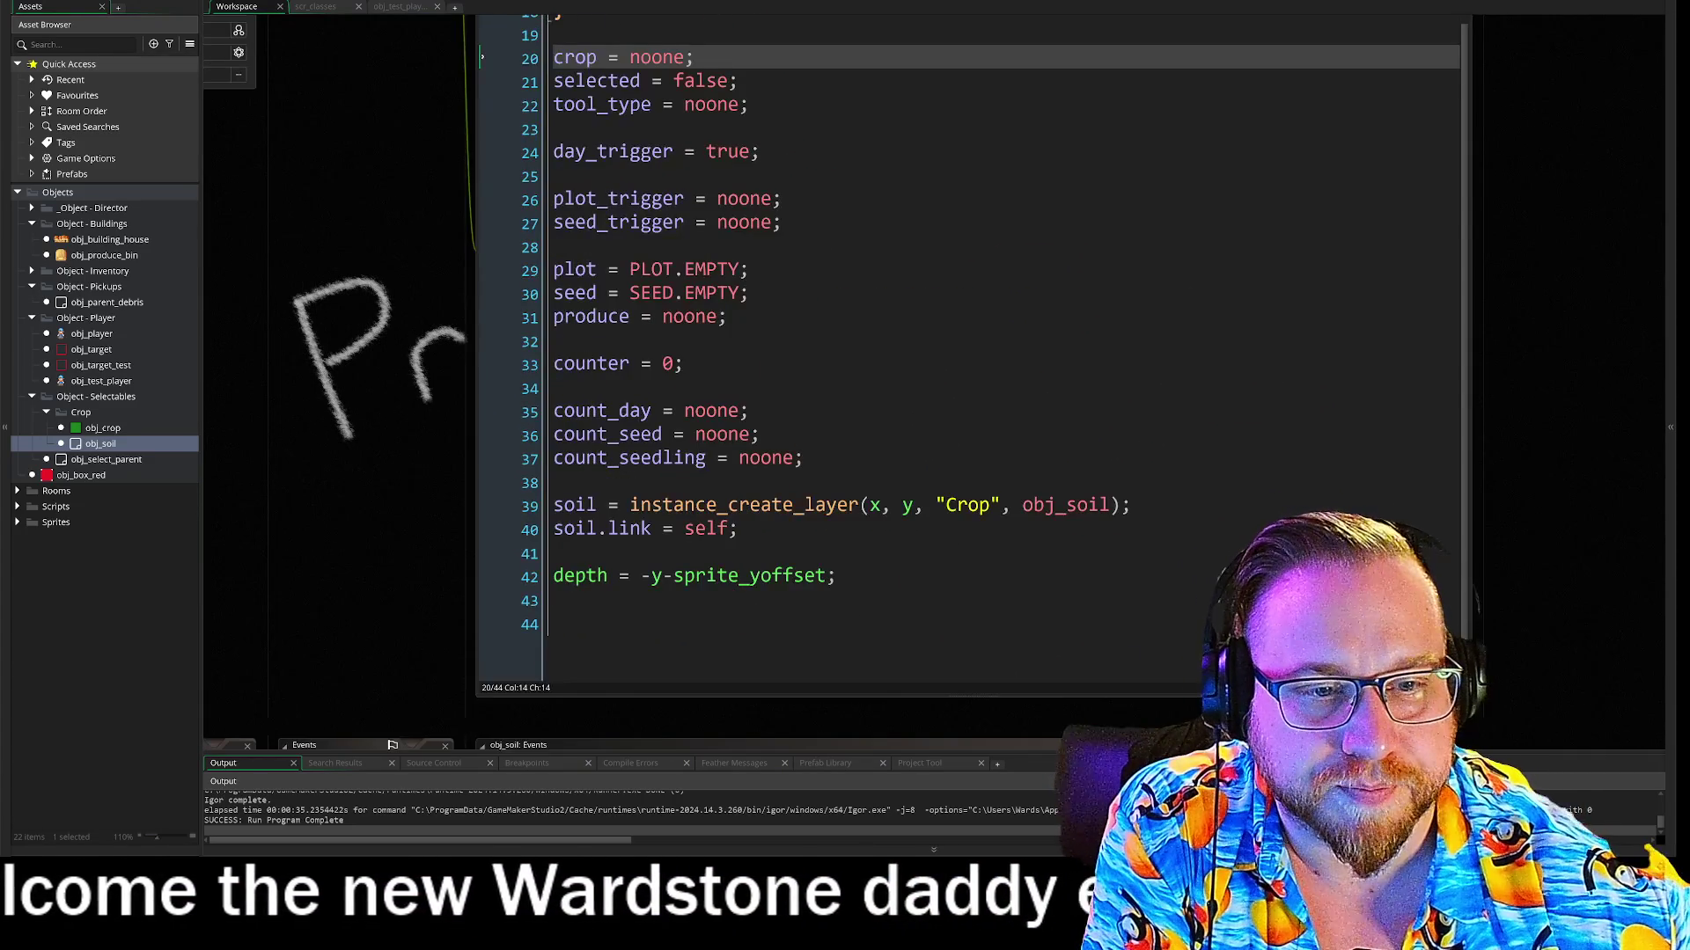
pyautogui.click(560, 505)
pyautogui.moveTo(760, 505); pyautogui.dragTo(1131, 505)
pyautogui.press('Down')
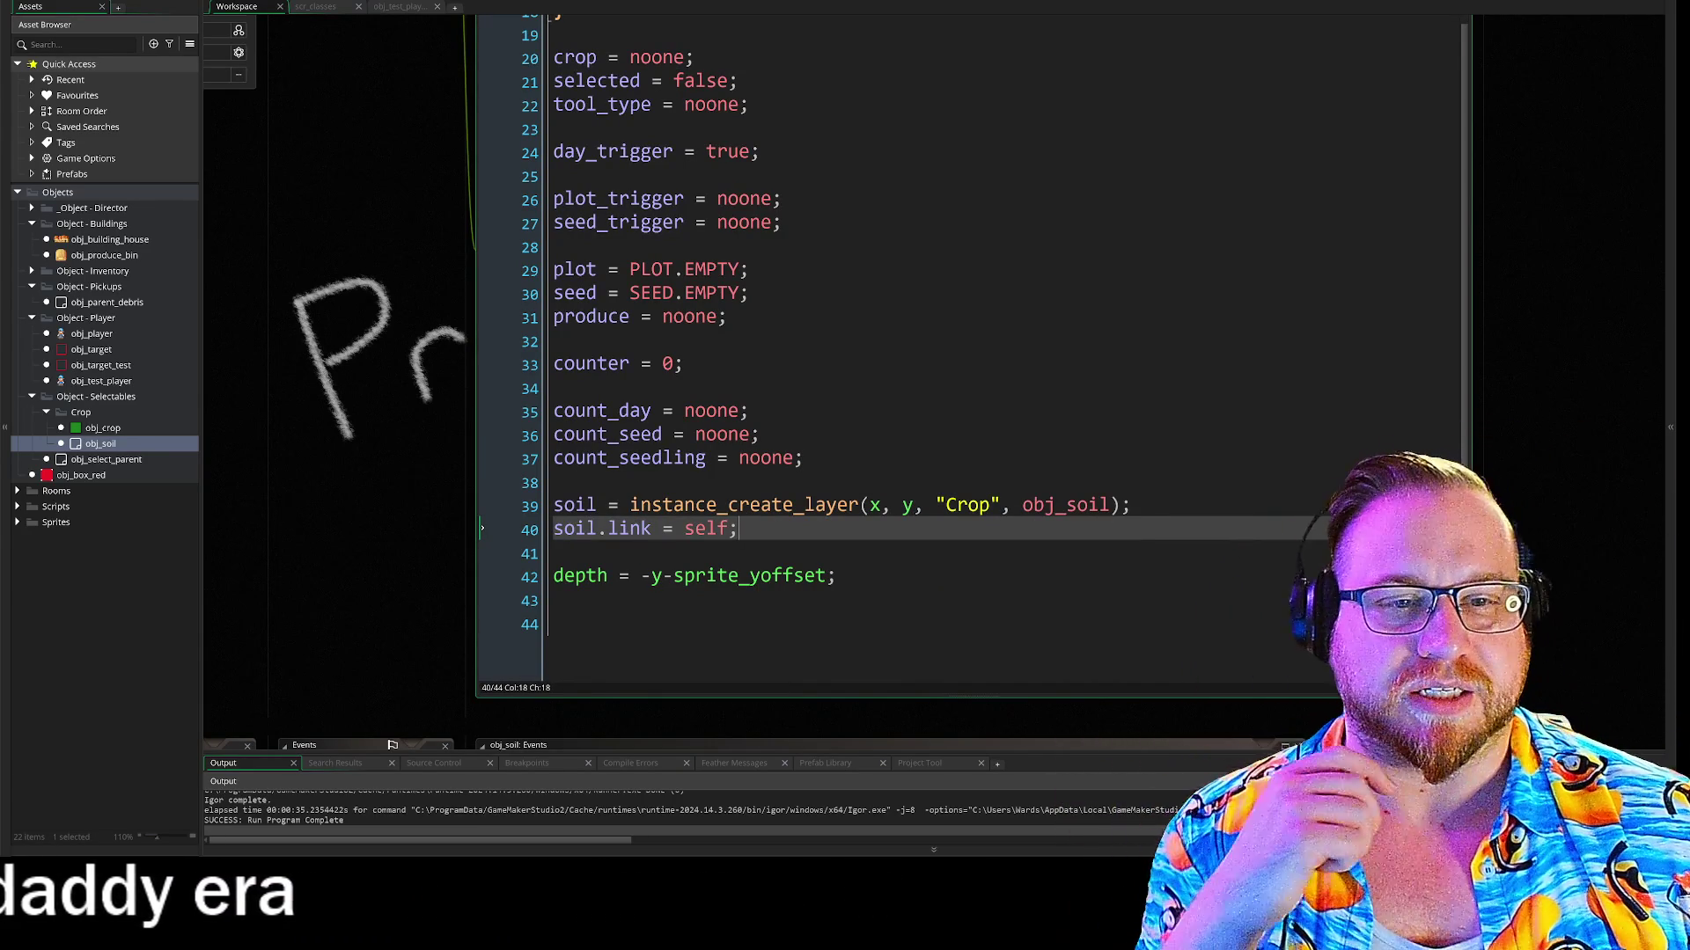
pyautogui.hotkey('ctrl', 'Tab')
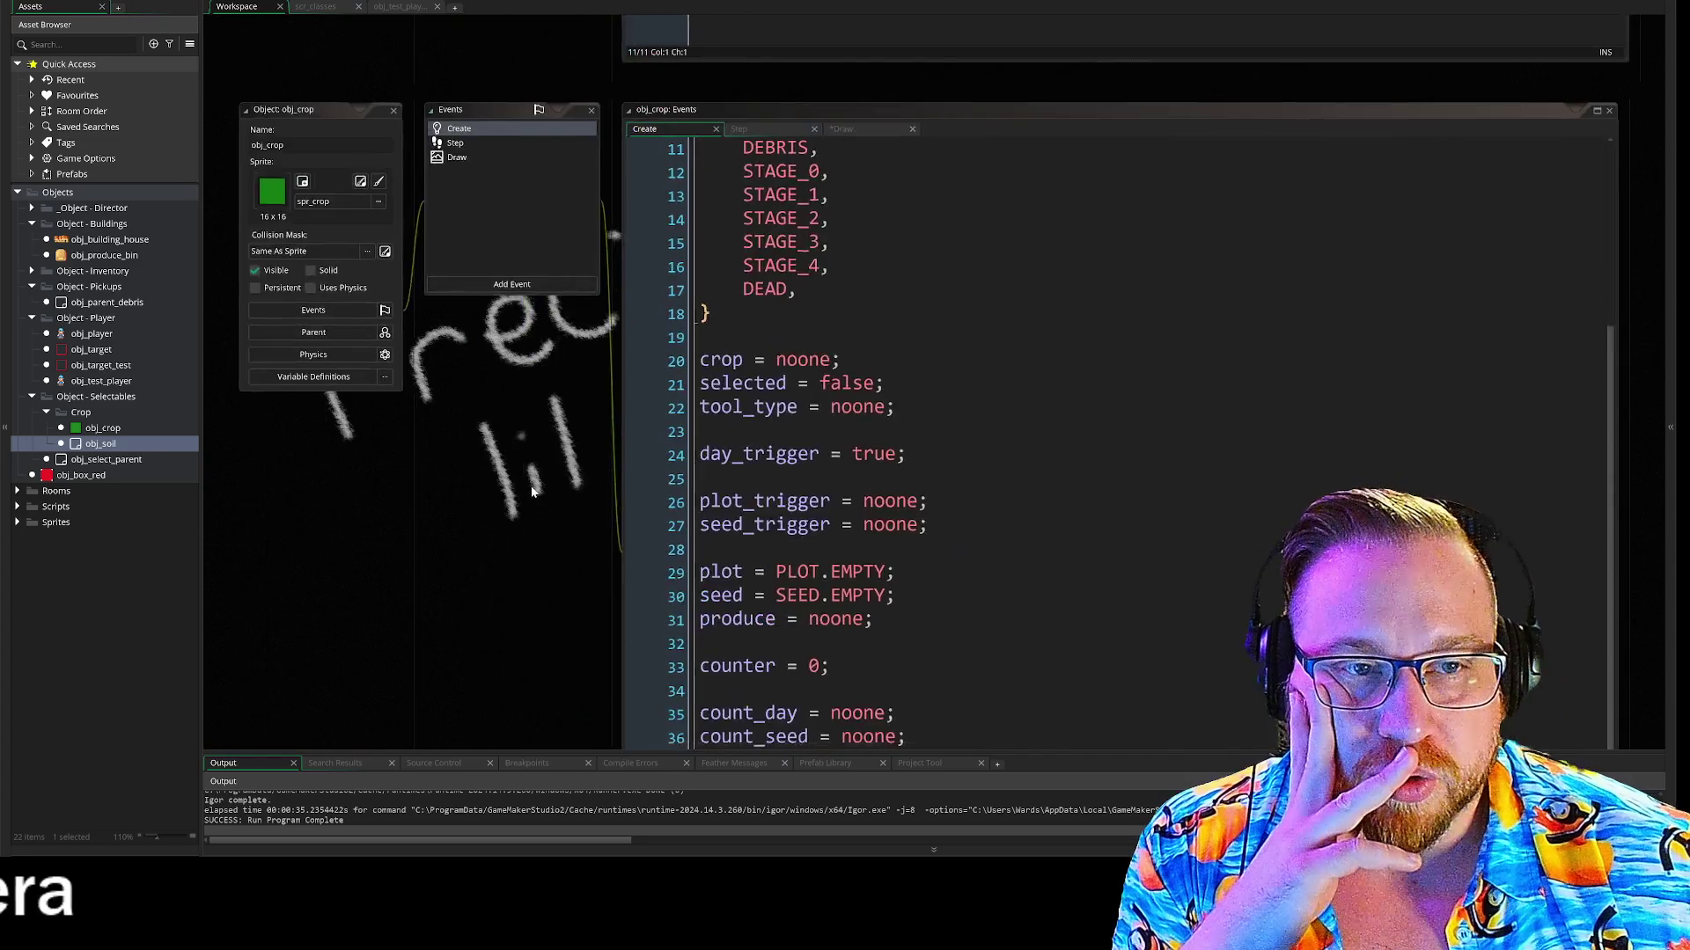
# Scroll to the top of obj_crop's Create code and review the SEED enum from DEBRIS to DEAD
pyautogui.scroll(4, 968, 396)
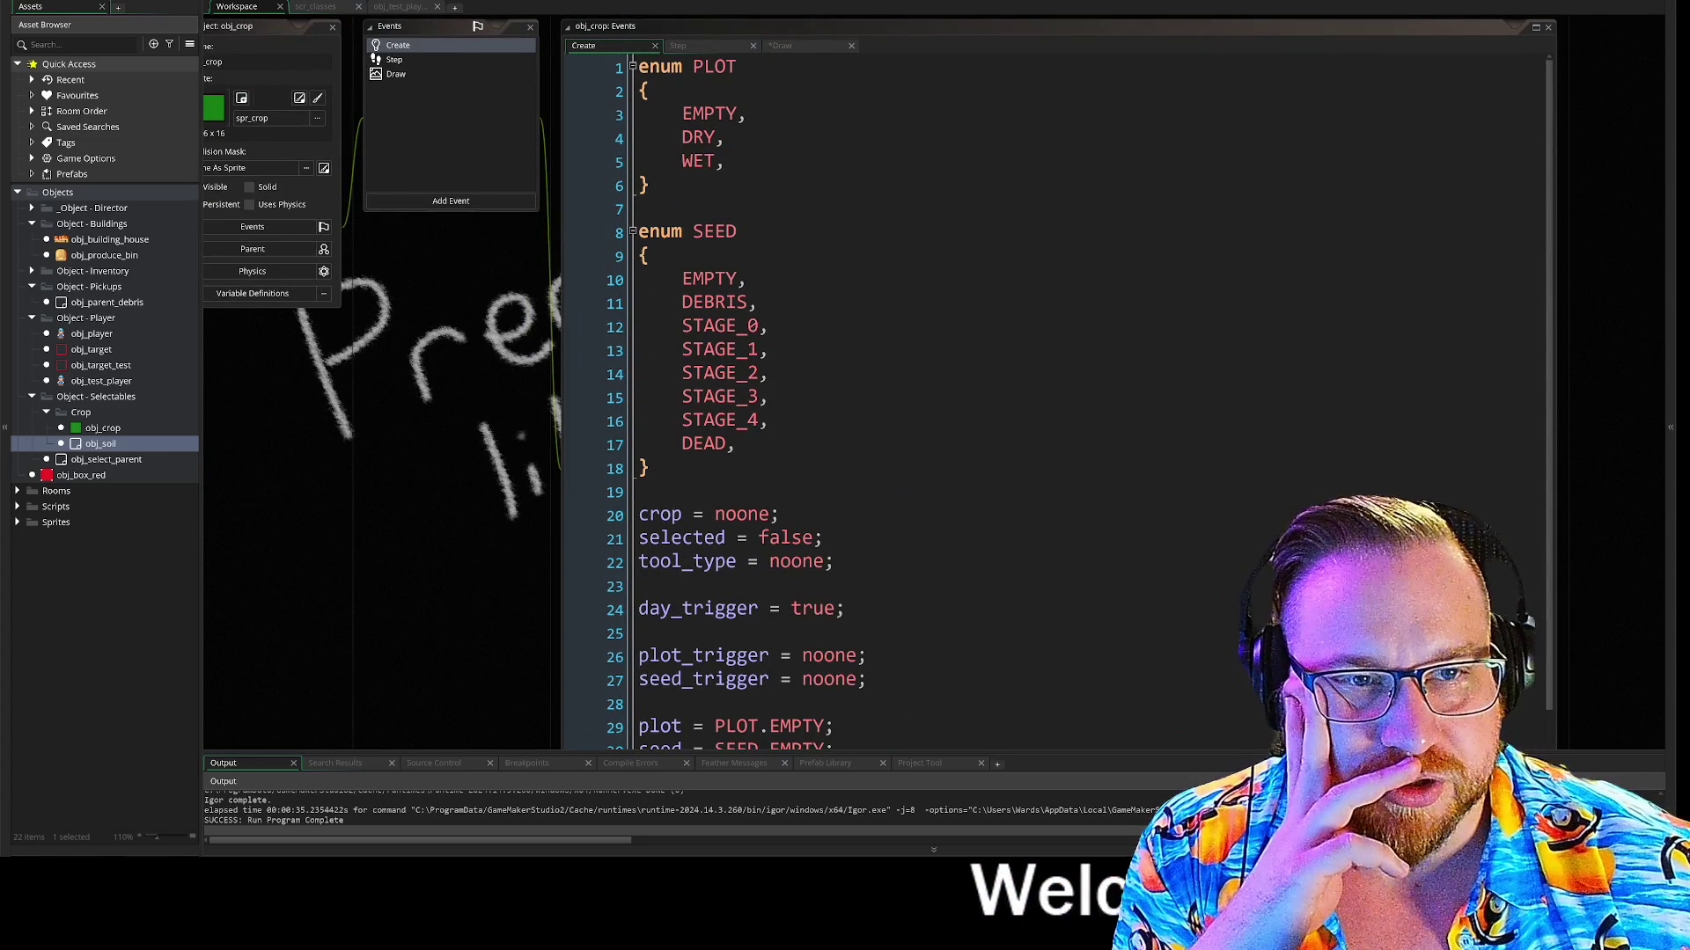
pyautogui.moveTo(568, 115); pyautogui.dragTo(568, 161)
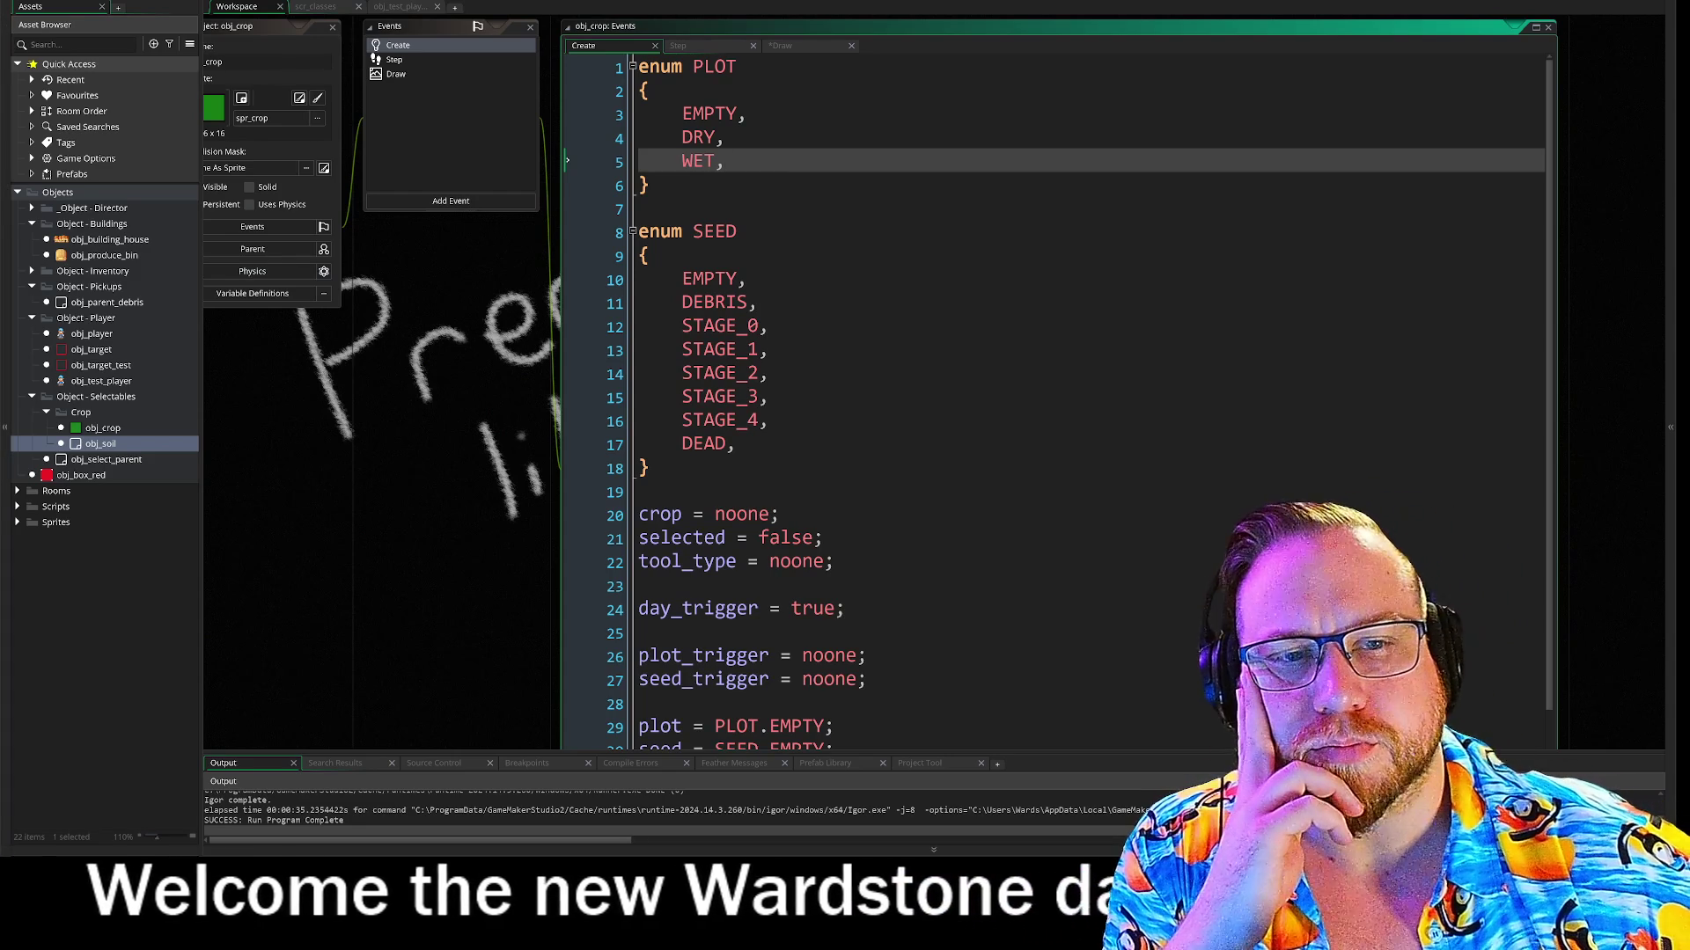
pyautogui.moveTo(568, 280)
pyautogui.mouseDown()
pyautogui.moveTo(568, 467)
pyautogui.moveTo(567, 444)
pyautogui.mouseUp()
pyautogui.click(568, 444)
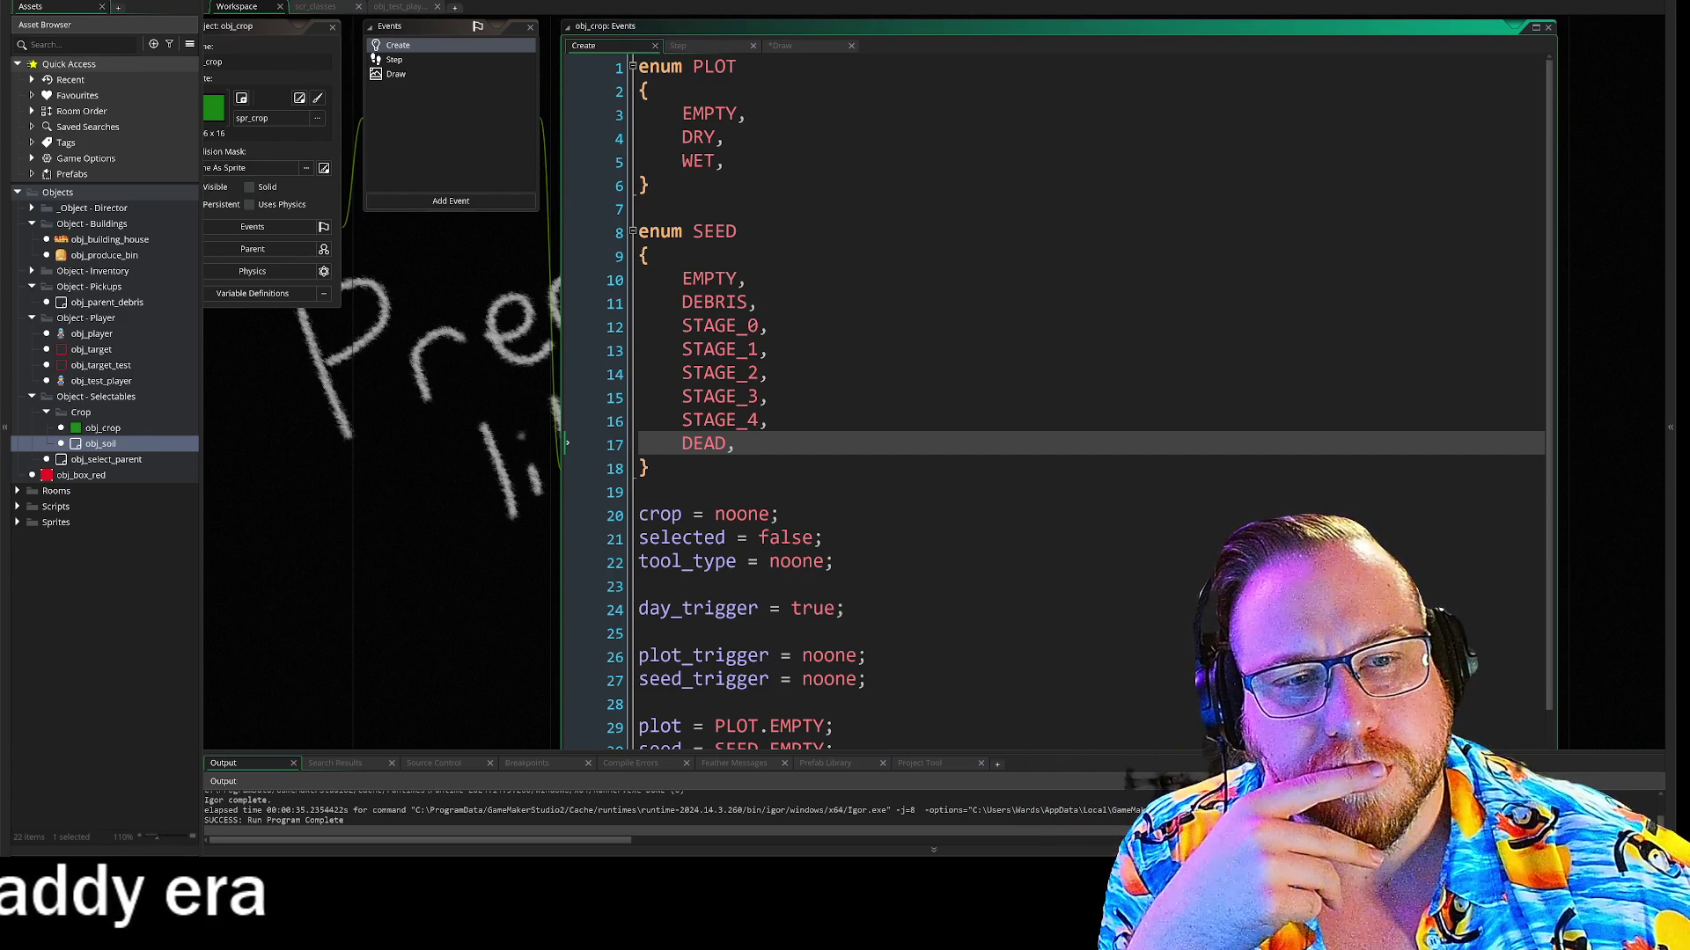
pyautogui.click(567, 302)
pyautogui.click(567, 443)
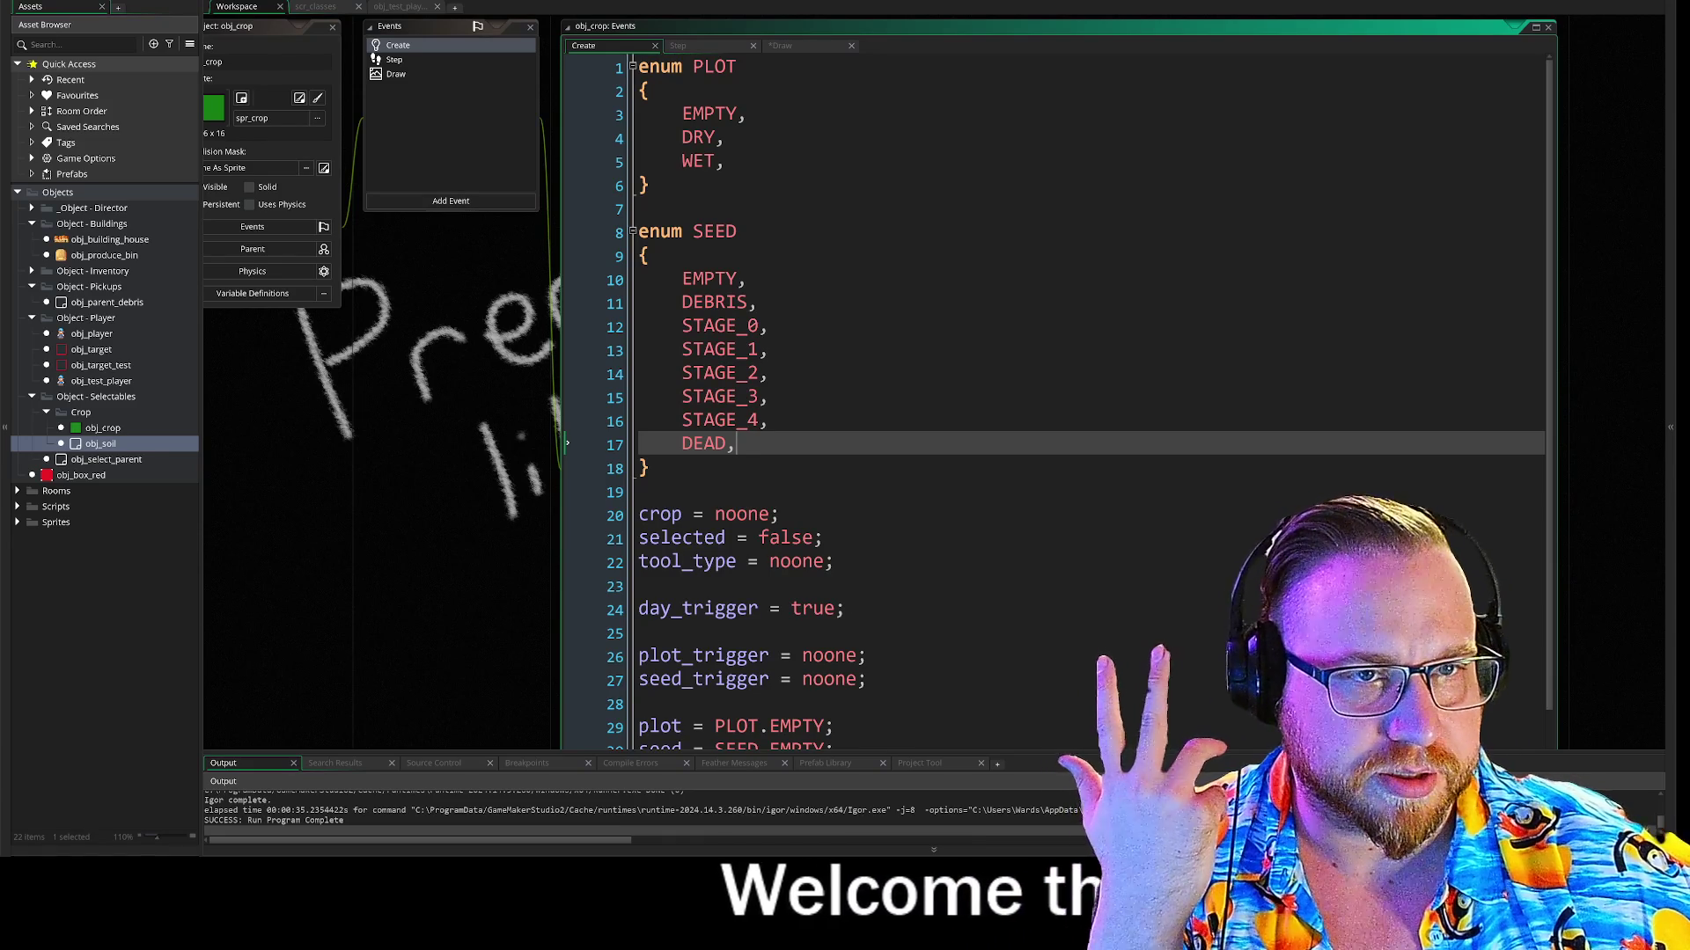
# Step through the PLOT enum's EMPTY, DRY and WET entries, then show obj_crop's Draw code
pyautogui.click(568, 67)
pyautogui.click(568, 113)
pyautogui.click(567, 138)
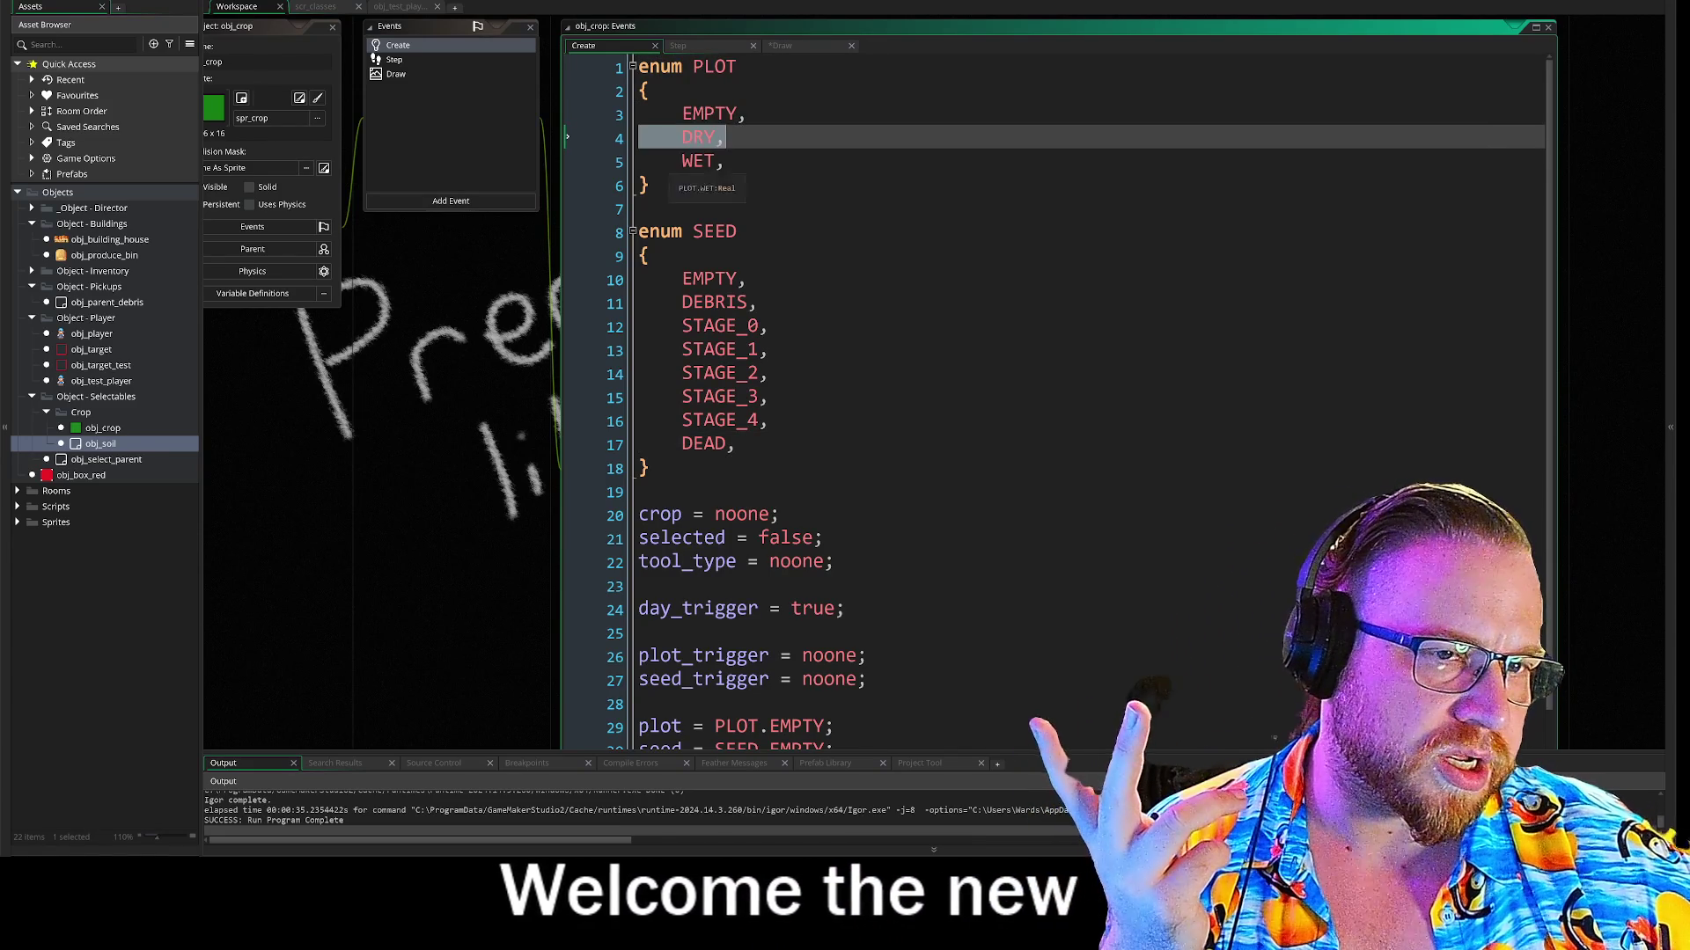
pyautogui.click(567, 161)
pyautogui.click(568, 113)
pyautogui.click(747, 112)
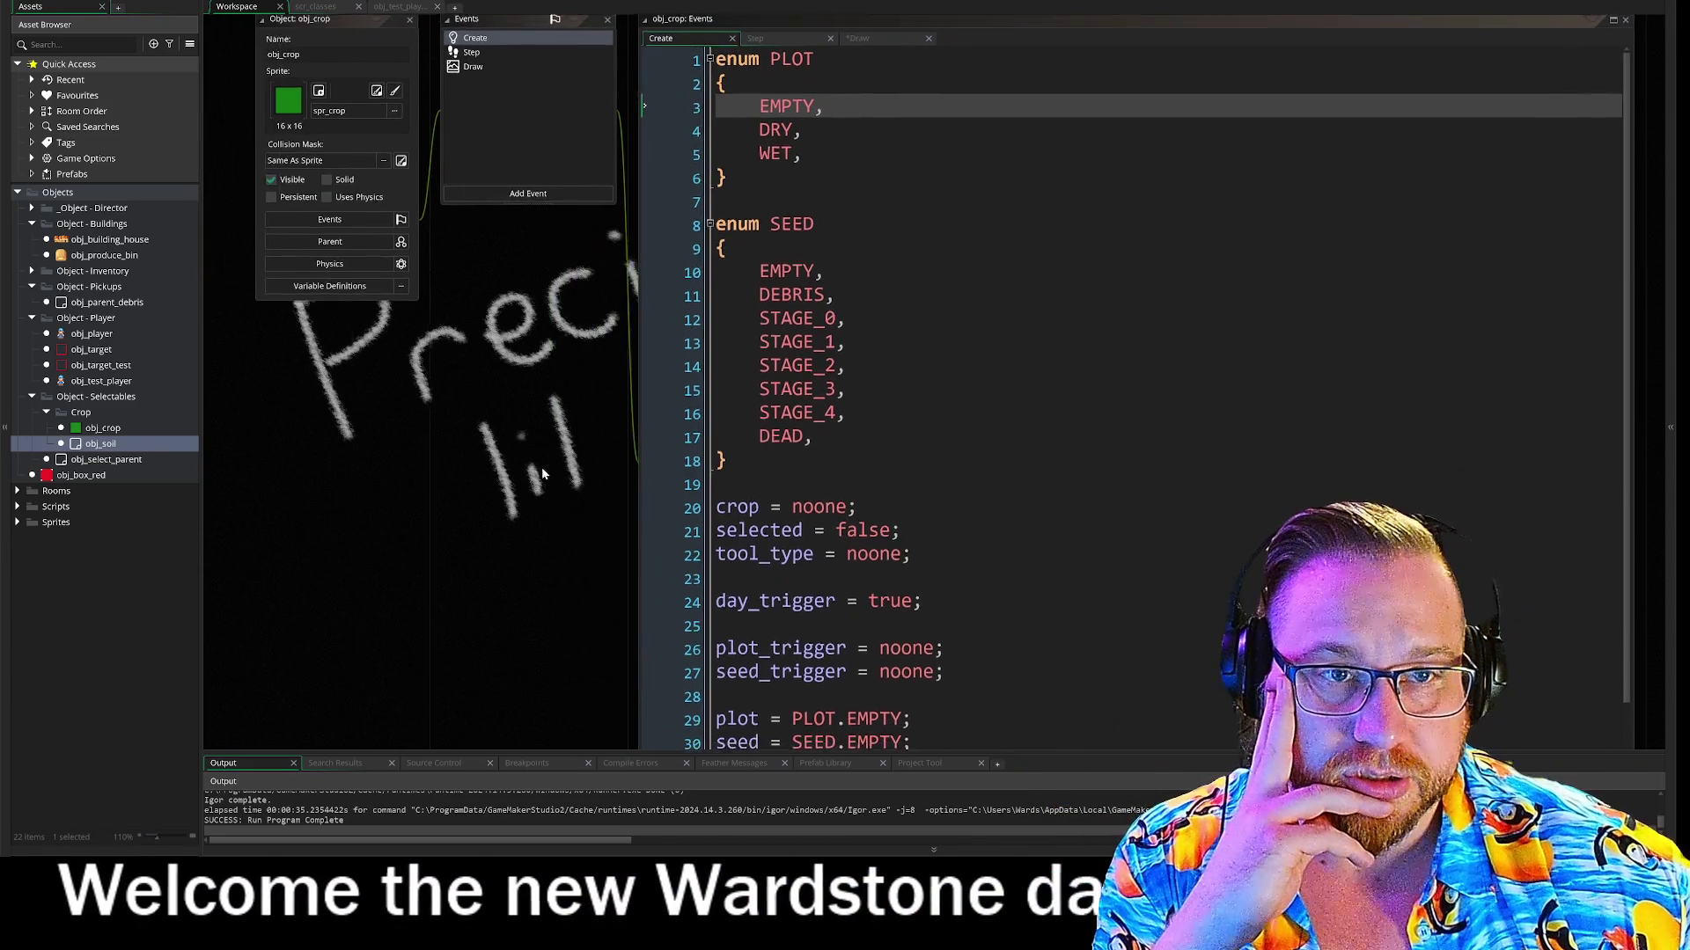
pyautogui.click(492, 112)
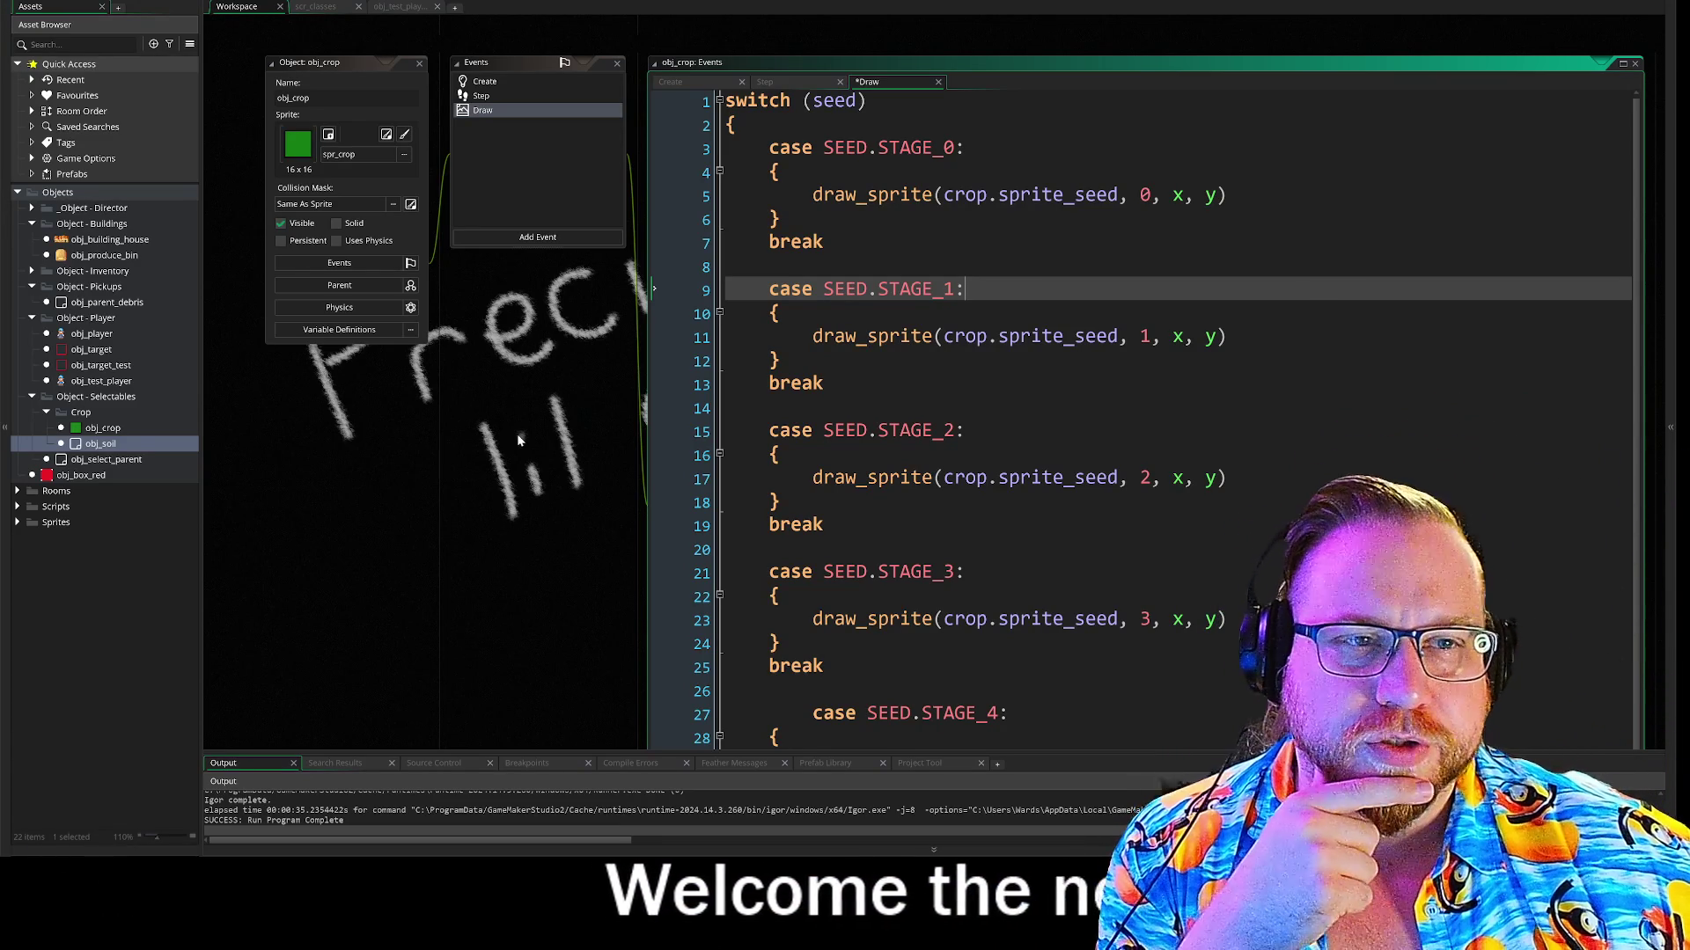
# Show obj_crop's Create code and highlight the SEED enum's STAGE_0 through STAGE_4 entries
pyautogui.moveTo(552, 475); pyautogui.dragTo(429, 483)
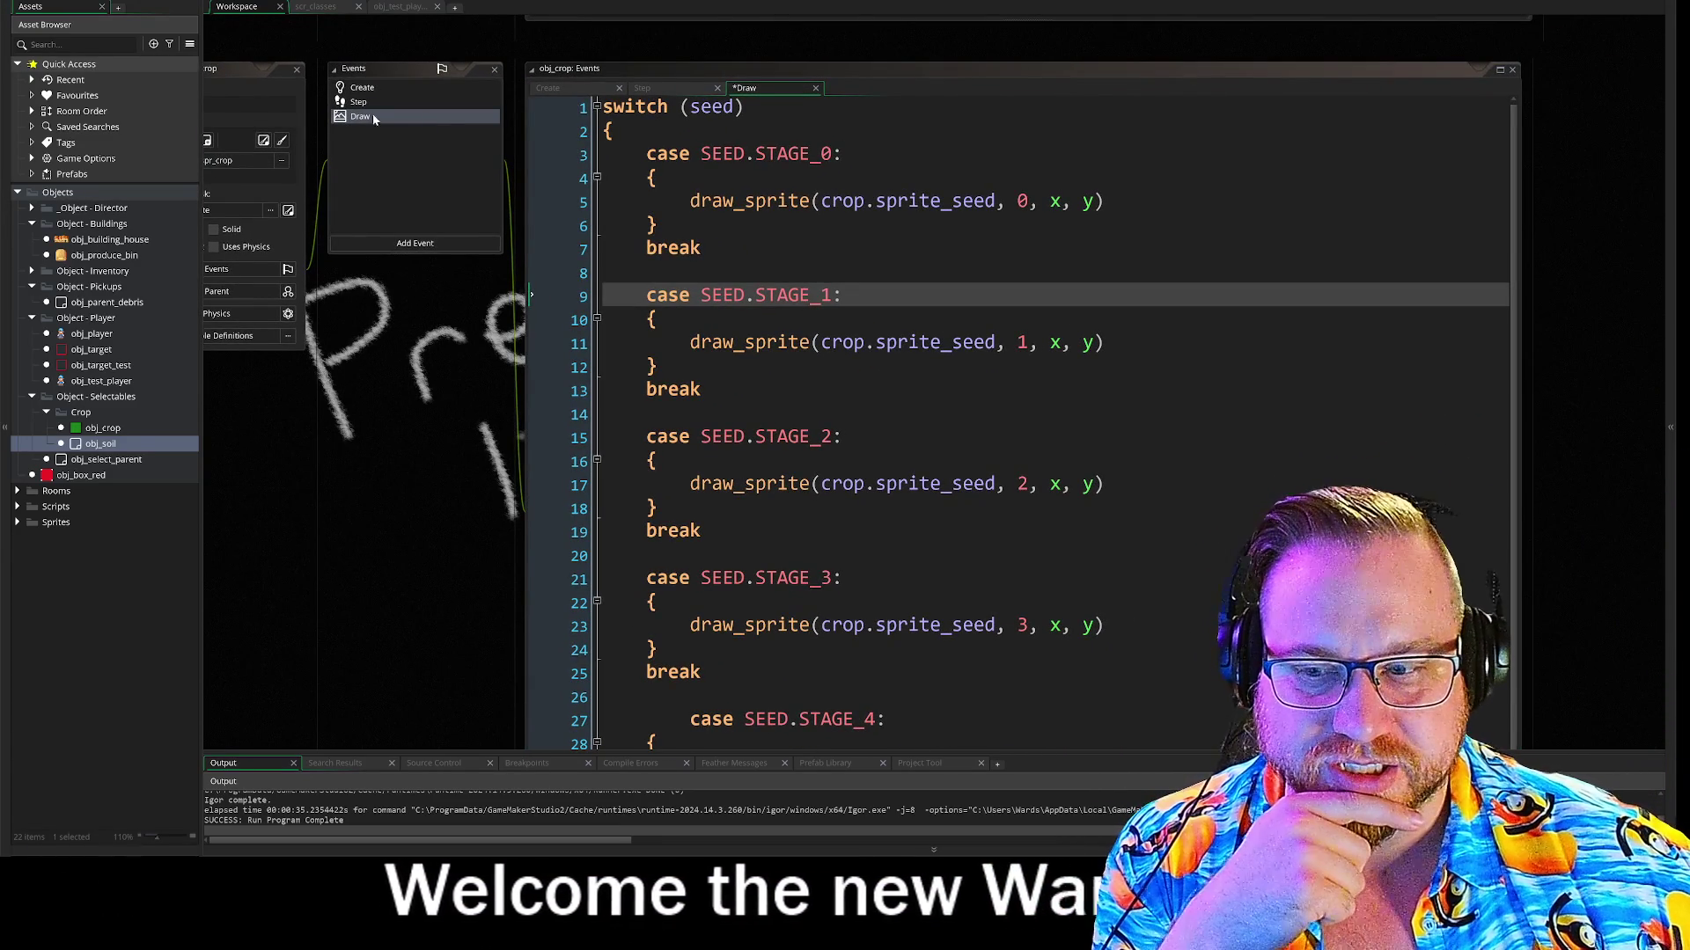
pyautogui.click(362, 87)
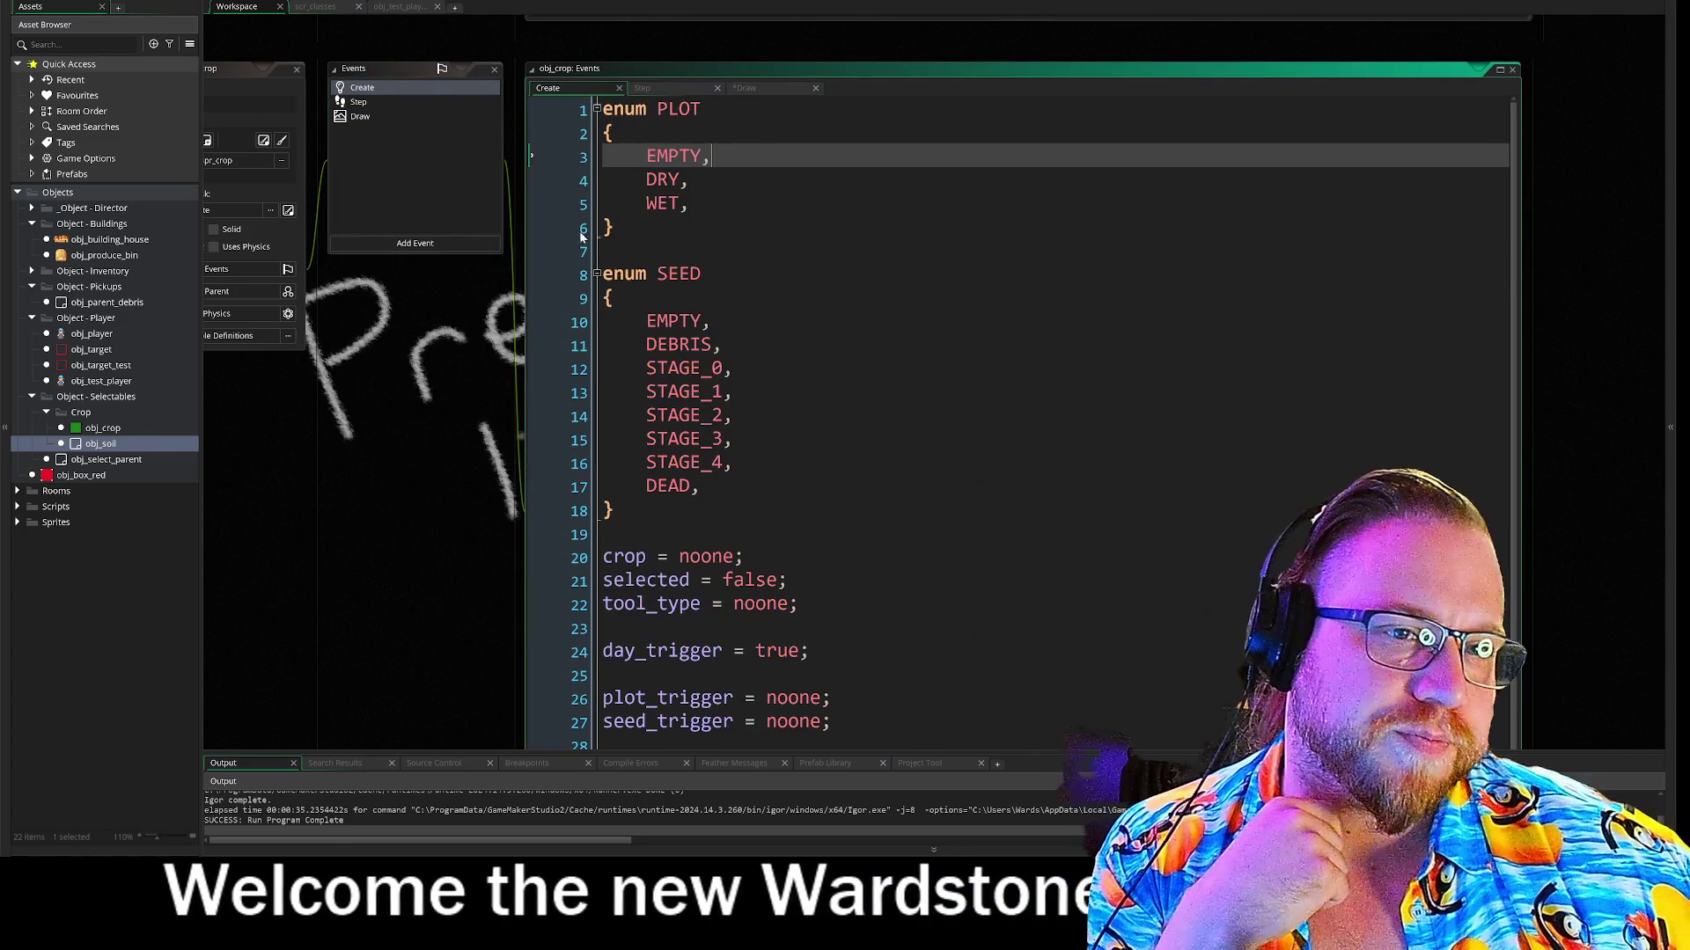
pyautogui.moveTo(649, 273)
pyautogui.mouseDown()
pyautogui.moveTo(696, 275)
pyautogui.moveTo(733, 464)
pyautogui.mouseUp()
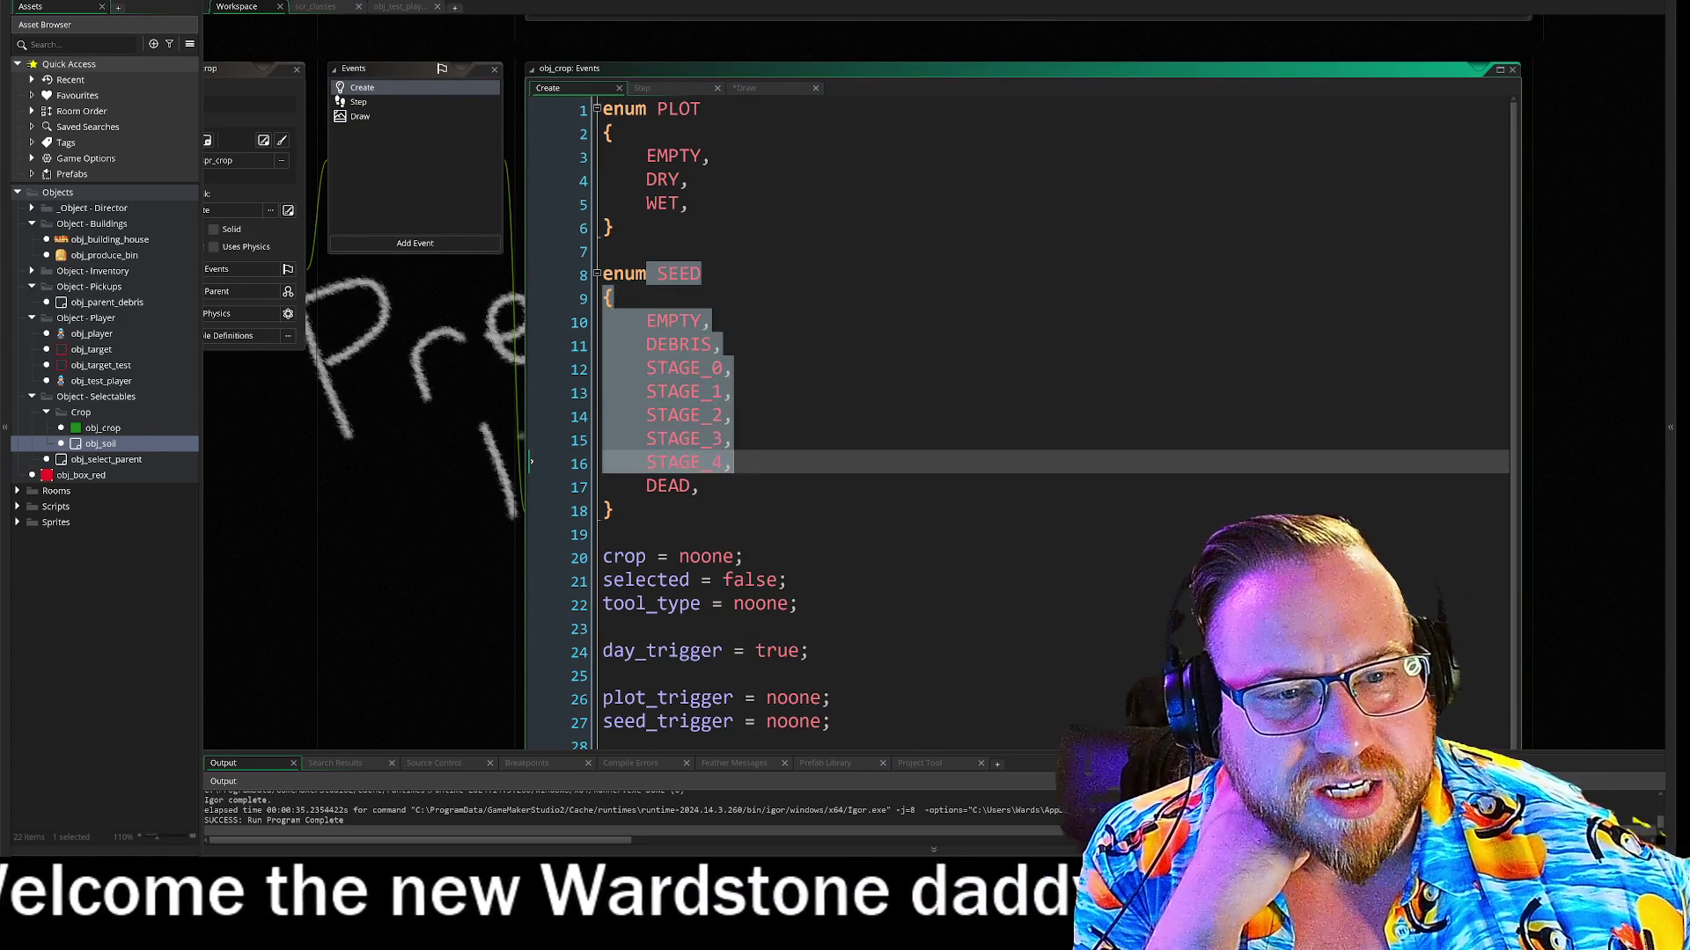
pyautogui.click(733, 464)
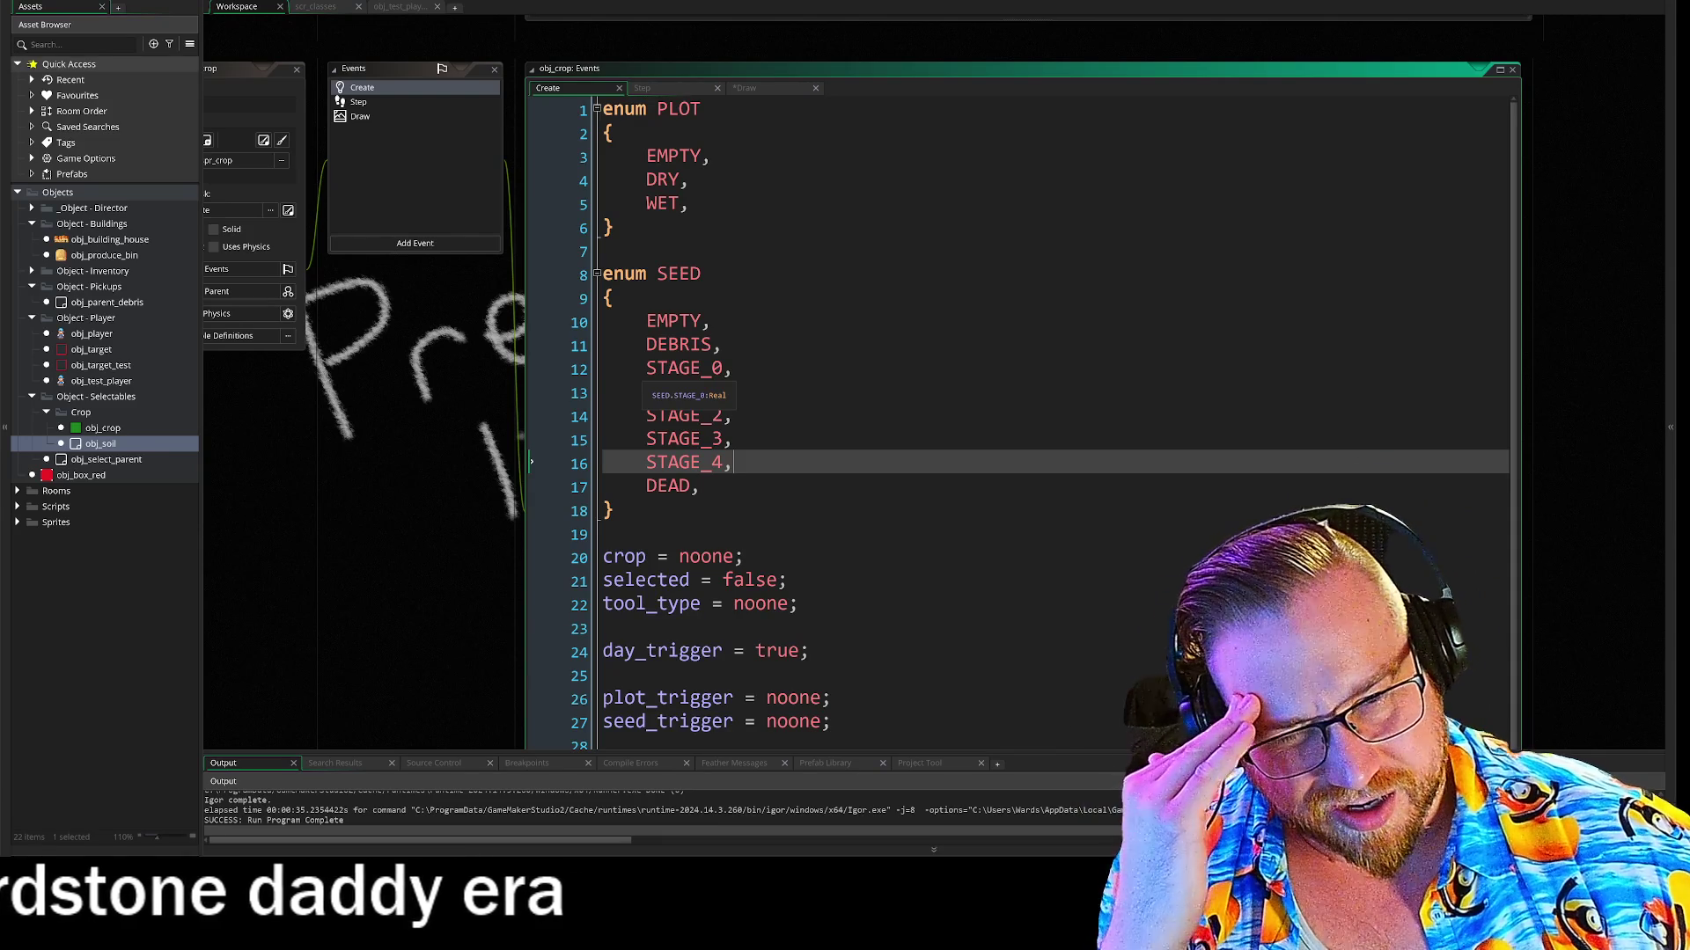
pyautogui.moveTo(646, 367)
pyautogui.mouseDown()
pyautogui.moveTo(730, 370)
pyautogui.moveTo(733, 464)
pyautogui.mouseUp()
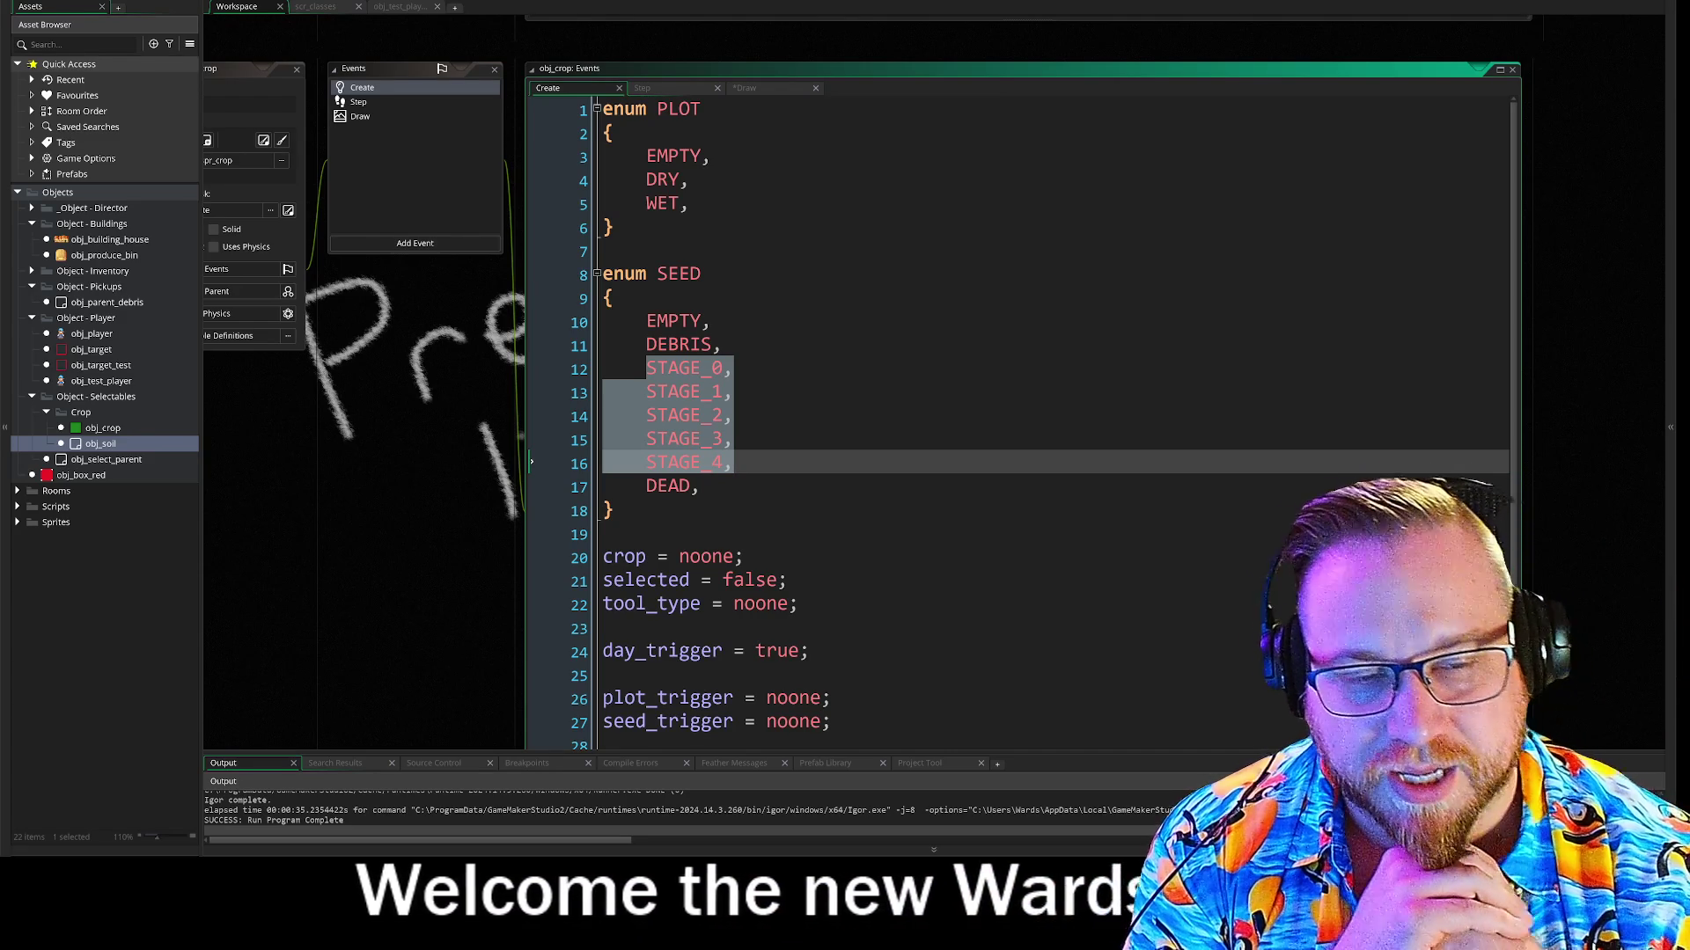
pyautogui.click(702, 476)
pyautogui.moveTo(732, 463); pyautogui.dragTo(647, 464)
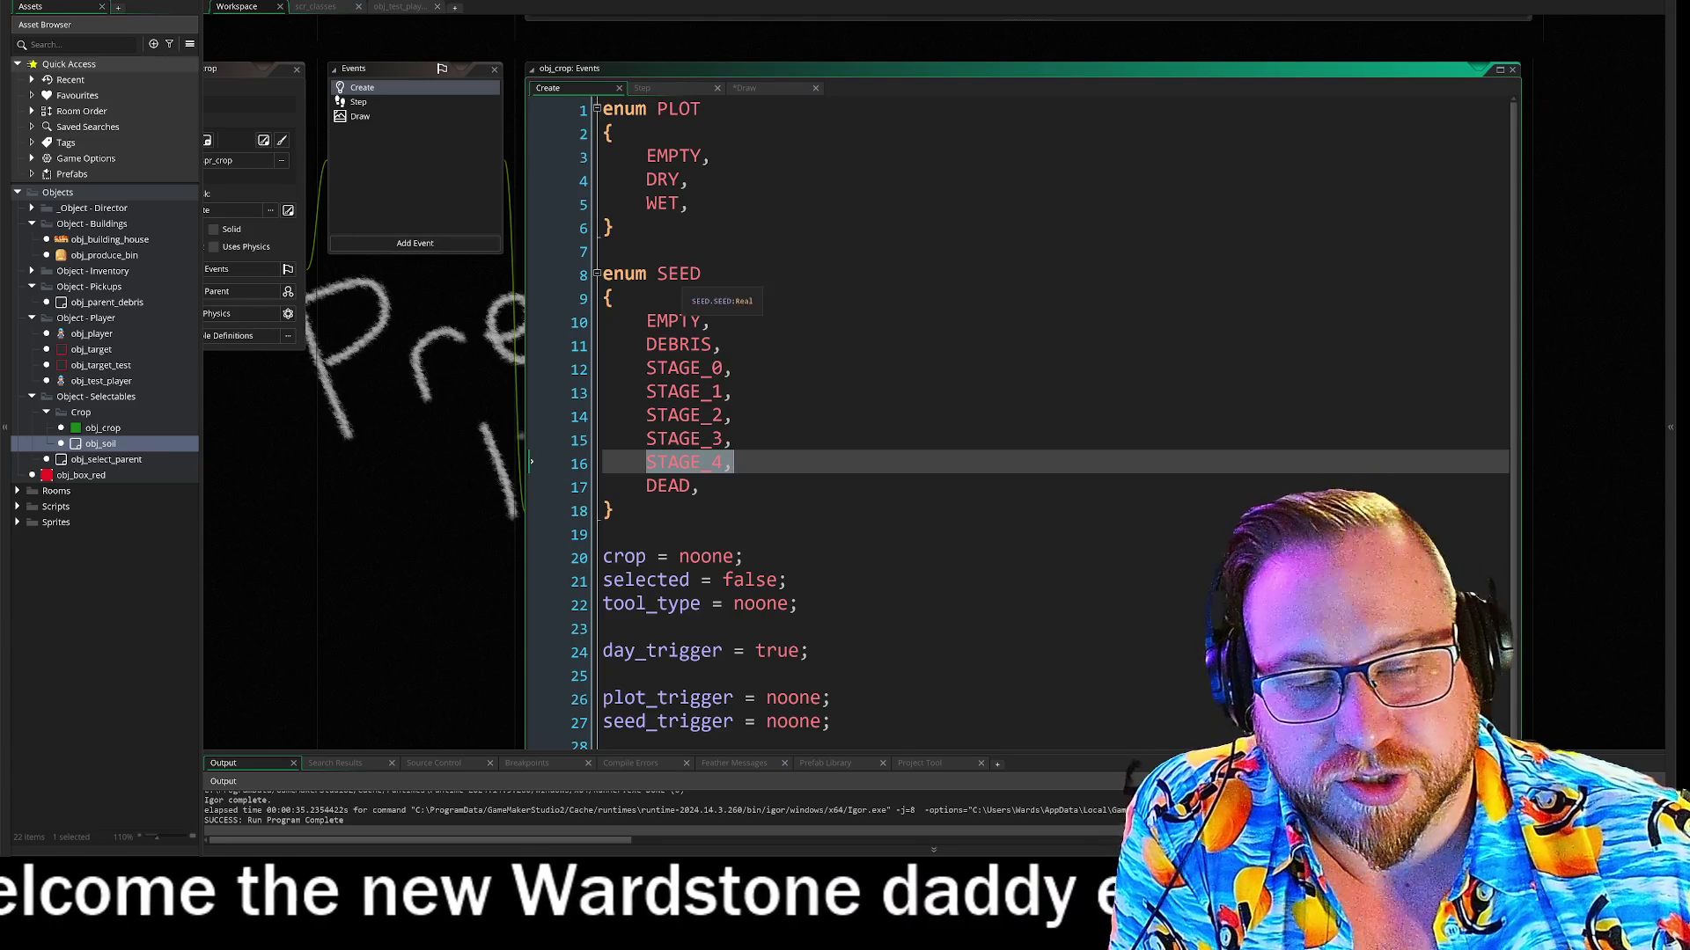
# Highlight the SEED enum name and its EMPTY, DEBRIS and STAGE_0 entries, then open obj_crop's Step code
pyautogui.doubleClick(679, 274)
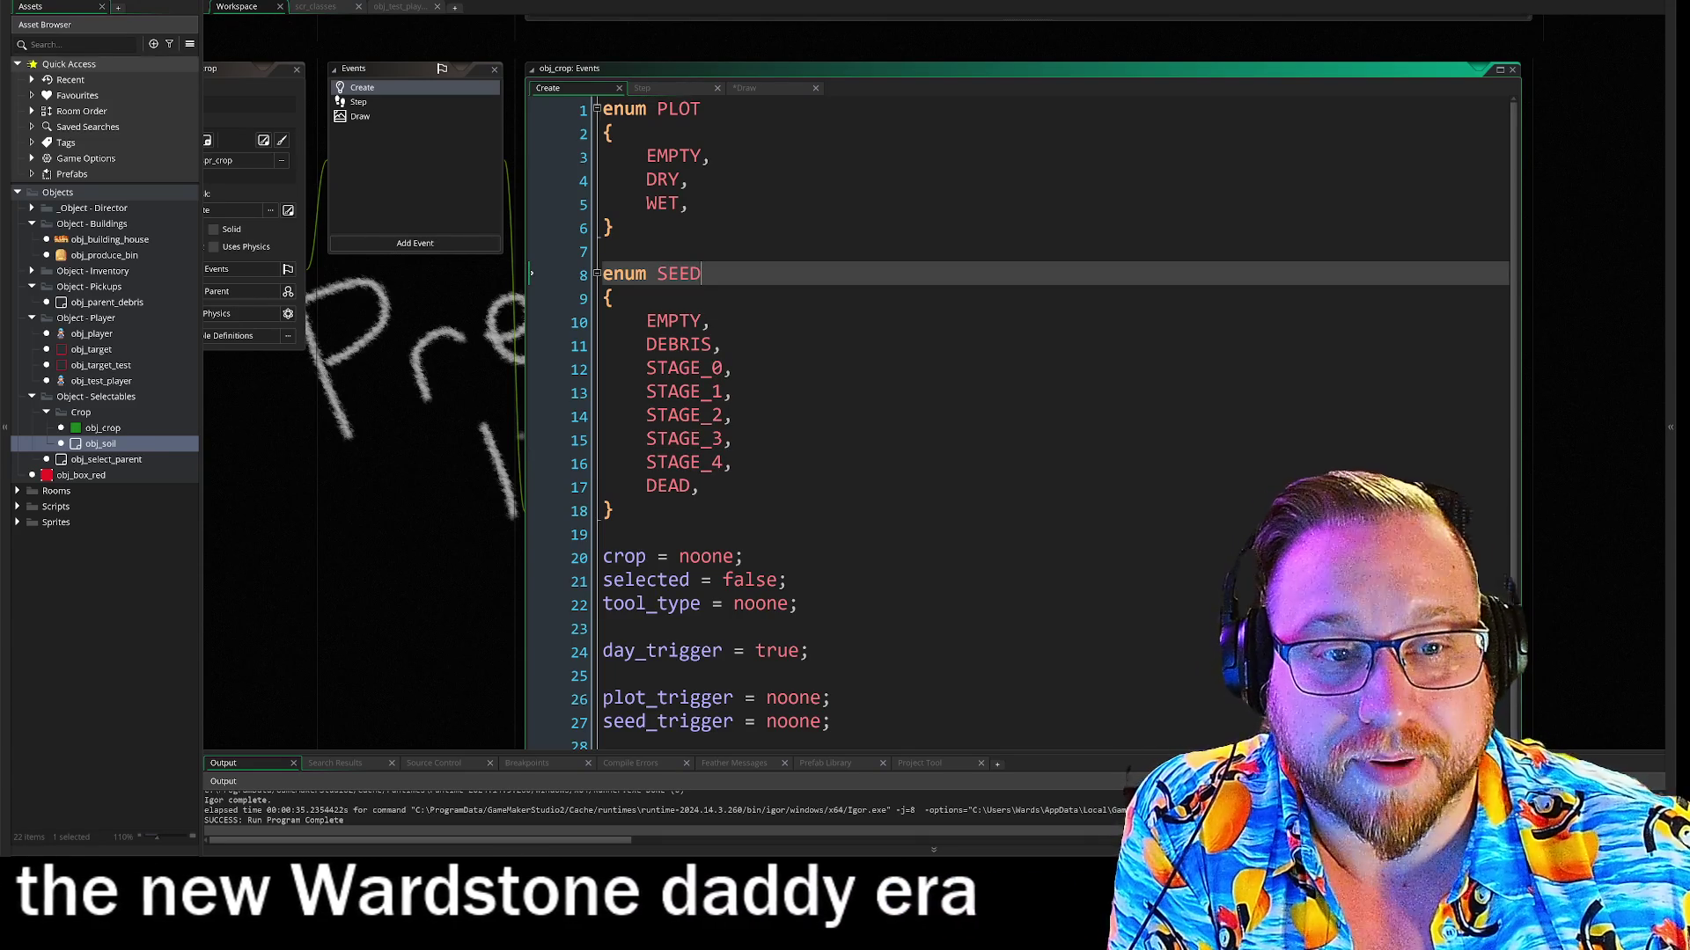
pyautogui.doubleClick(673, 321)
pyautogui.moveTo(647, 345); pyautogui.dragTo(691, 345)
pyautogui.doubleClick(684, 368)
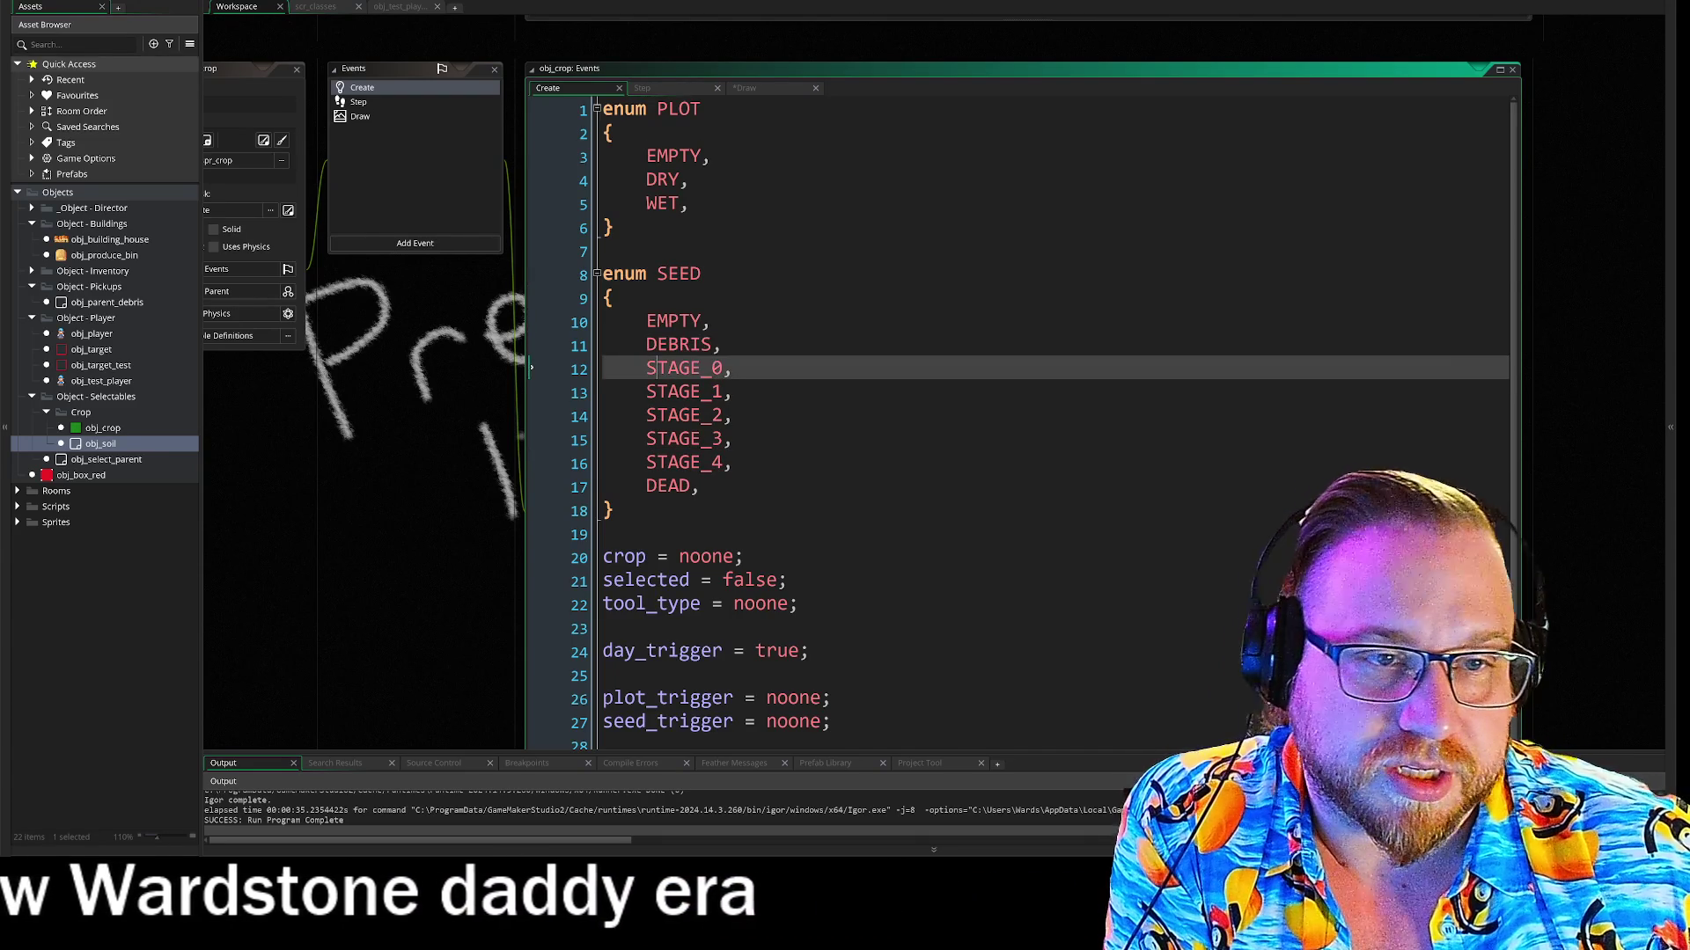
pyautogui.click(607, 252)
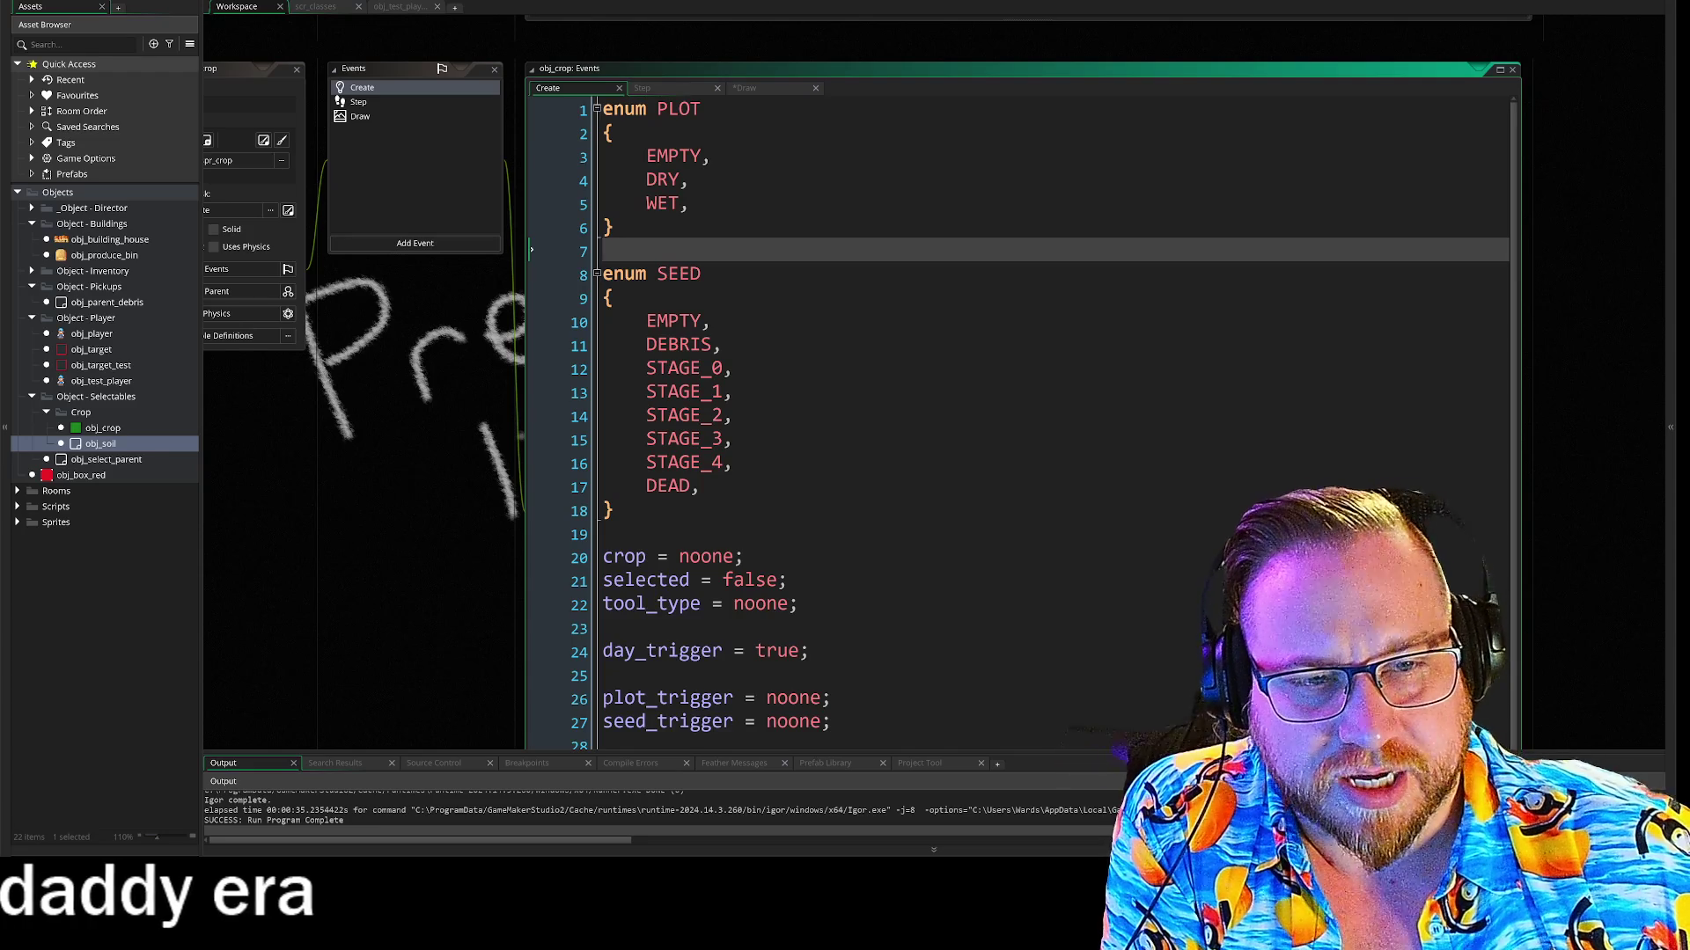
pyautogui.click(380, 102)
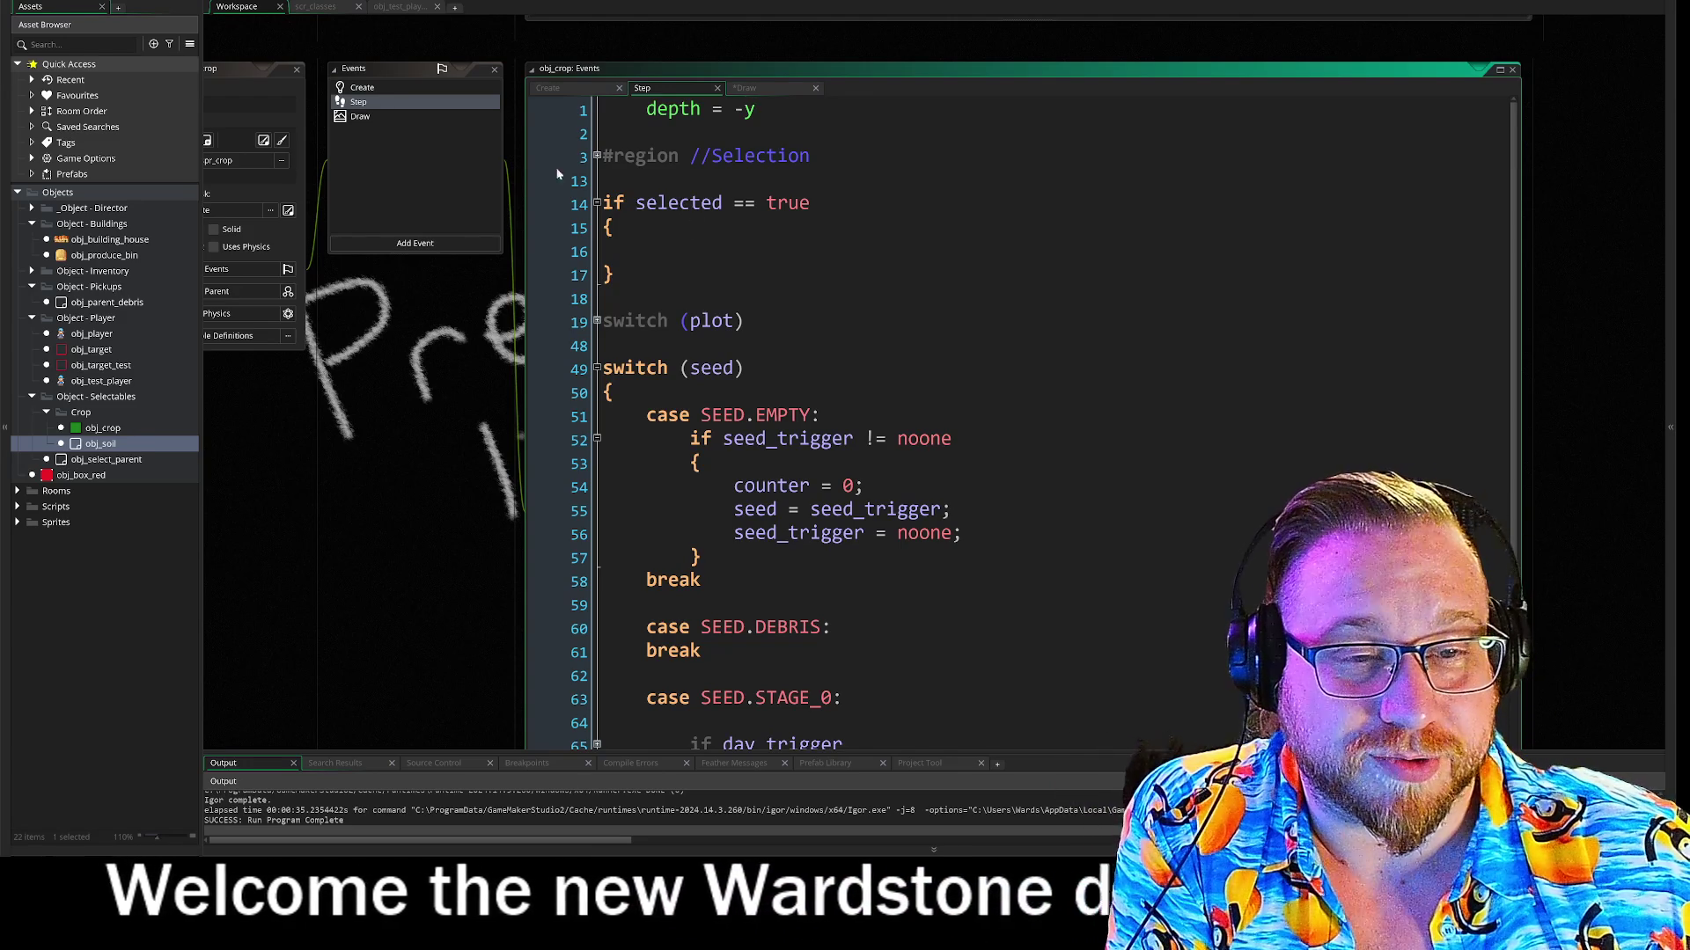
# Fold and unfold the 'if selected' block and the Selection region in obj_crop's Step code
pyautogui.click(596, 202)
pyautogui.scroll(-2, 601, 193)
pyautogui.click(596, 31)
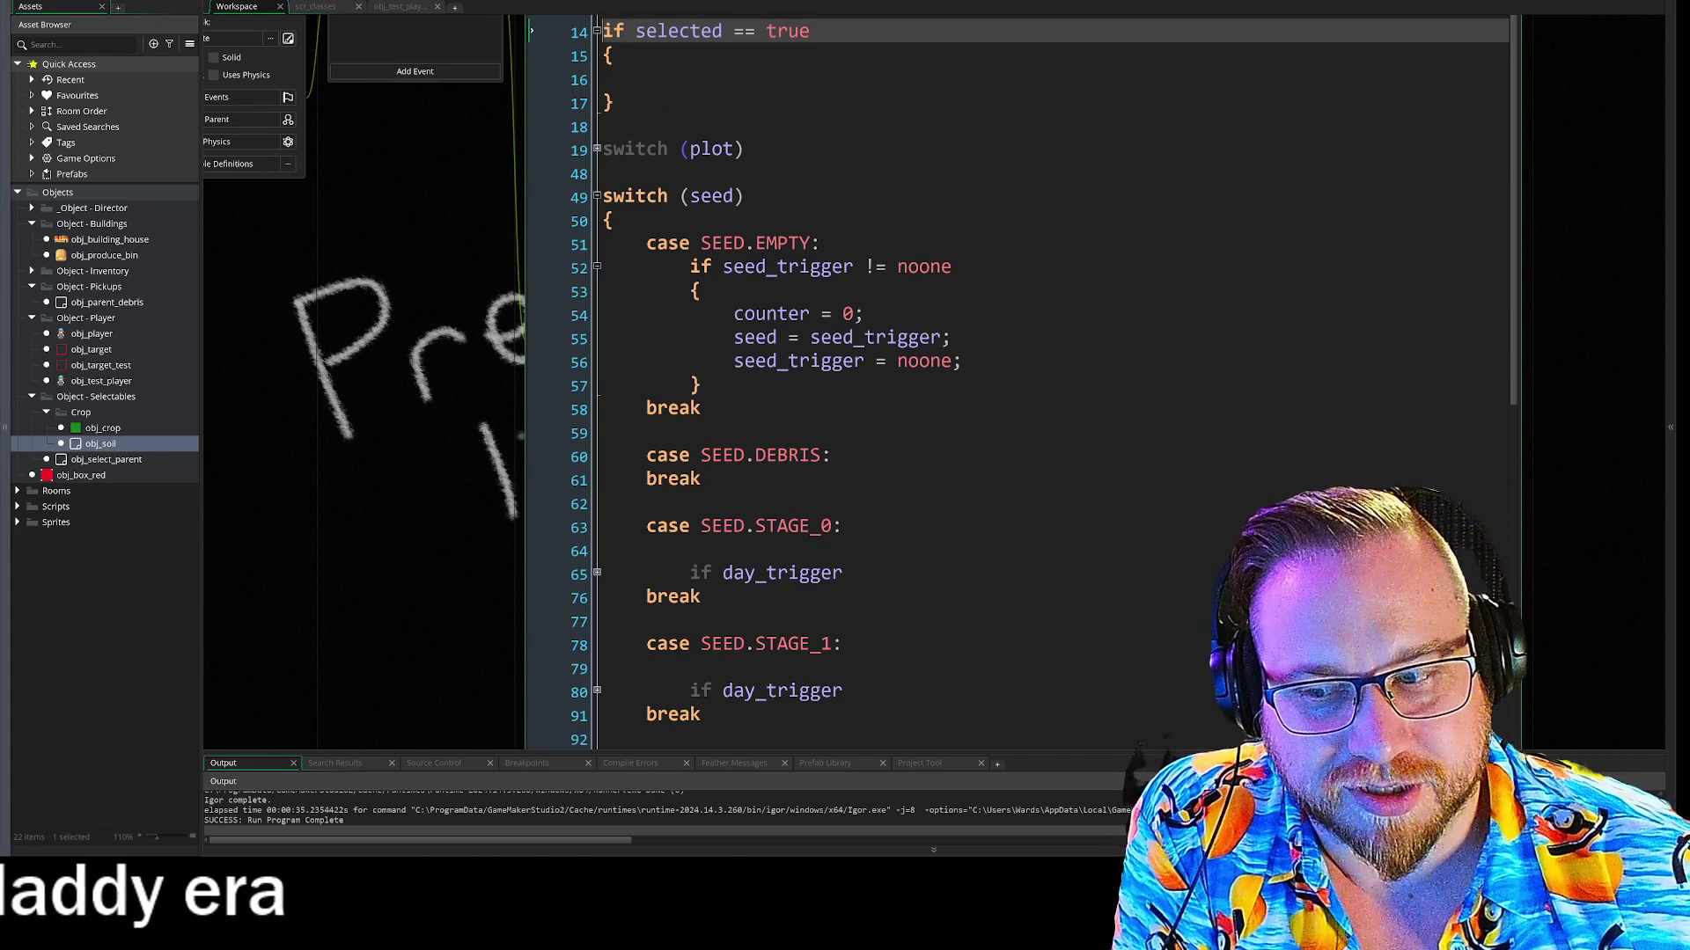
pyautogui.moveTo(531, 291); pyautogui.dragTo(541, 426)
pyautogui.click(607, 120)
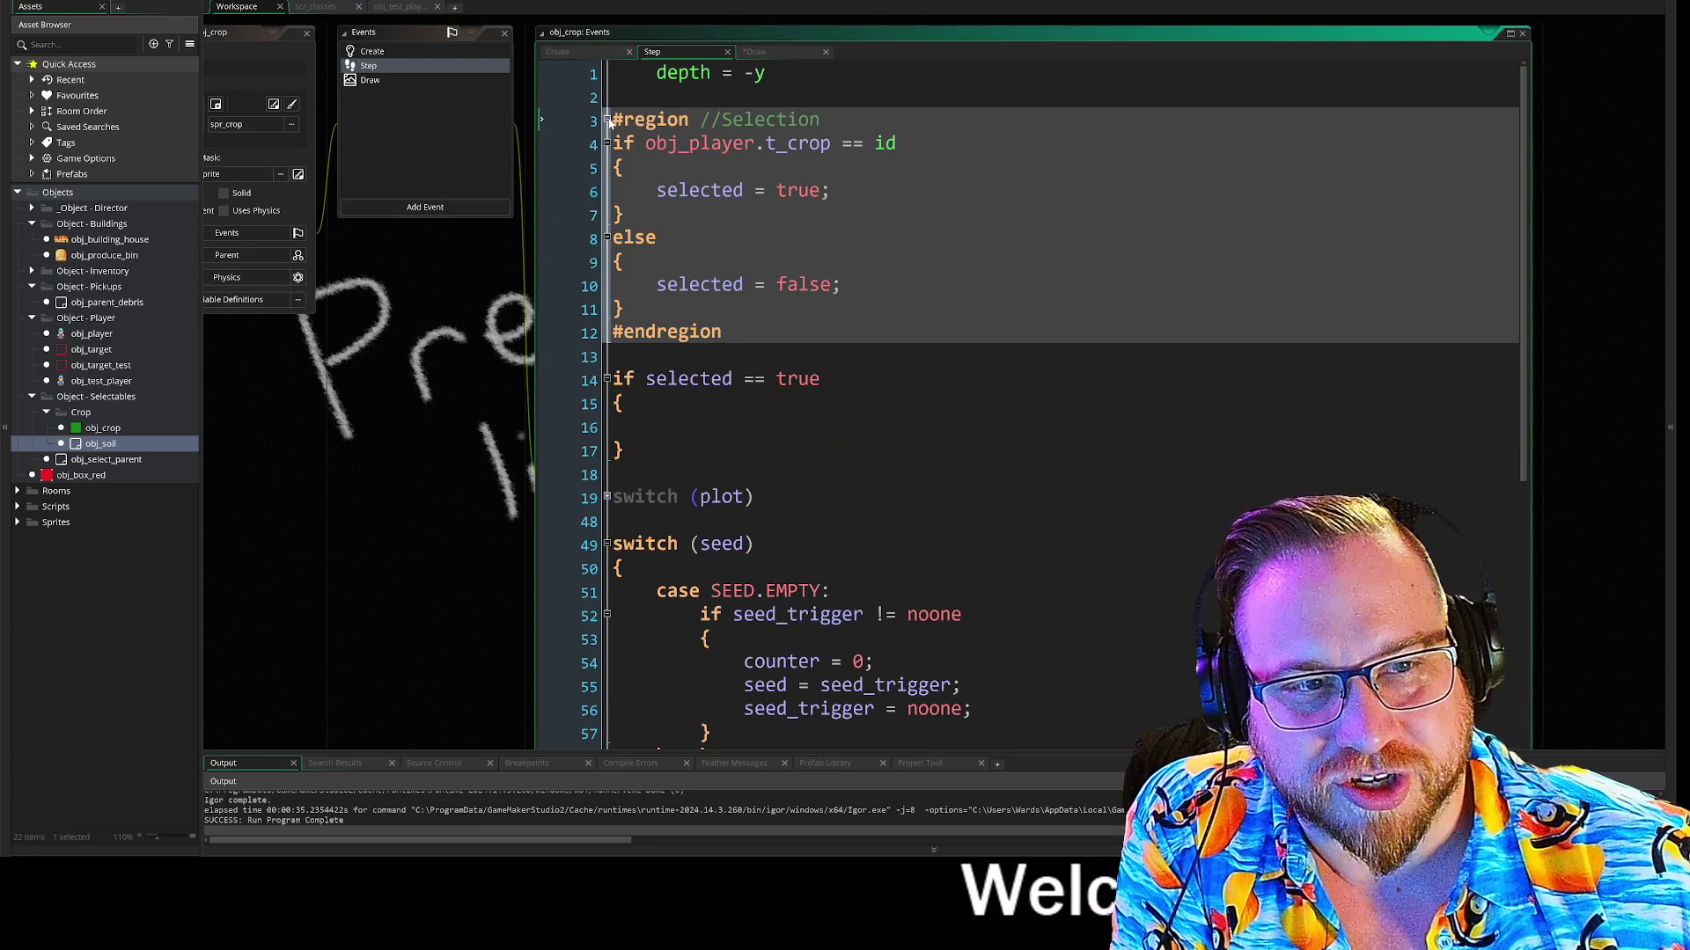
pyautogui.click(608, 121)
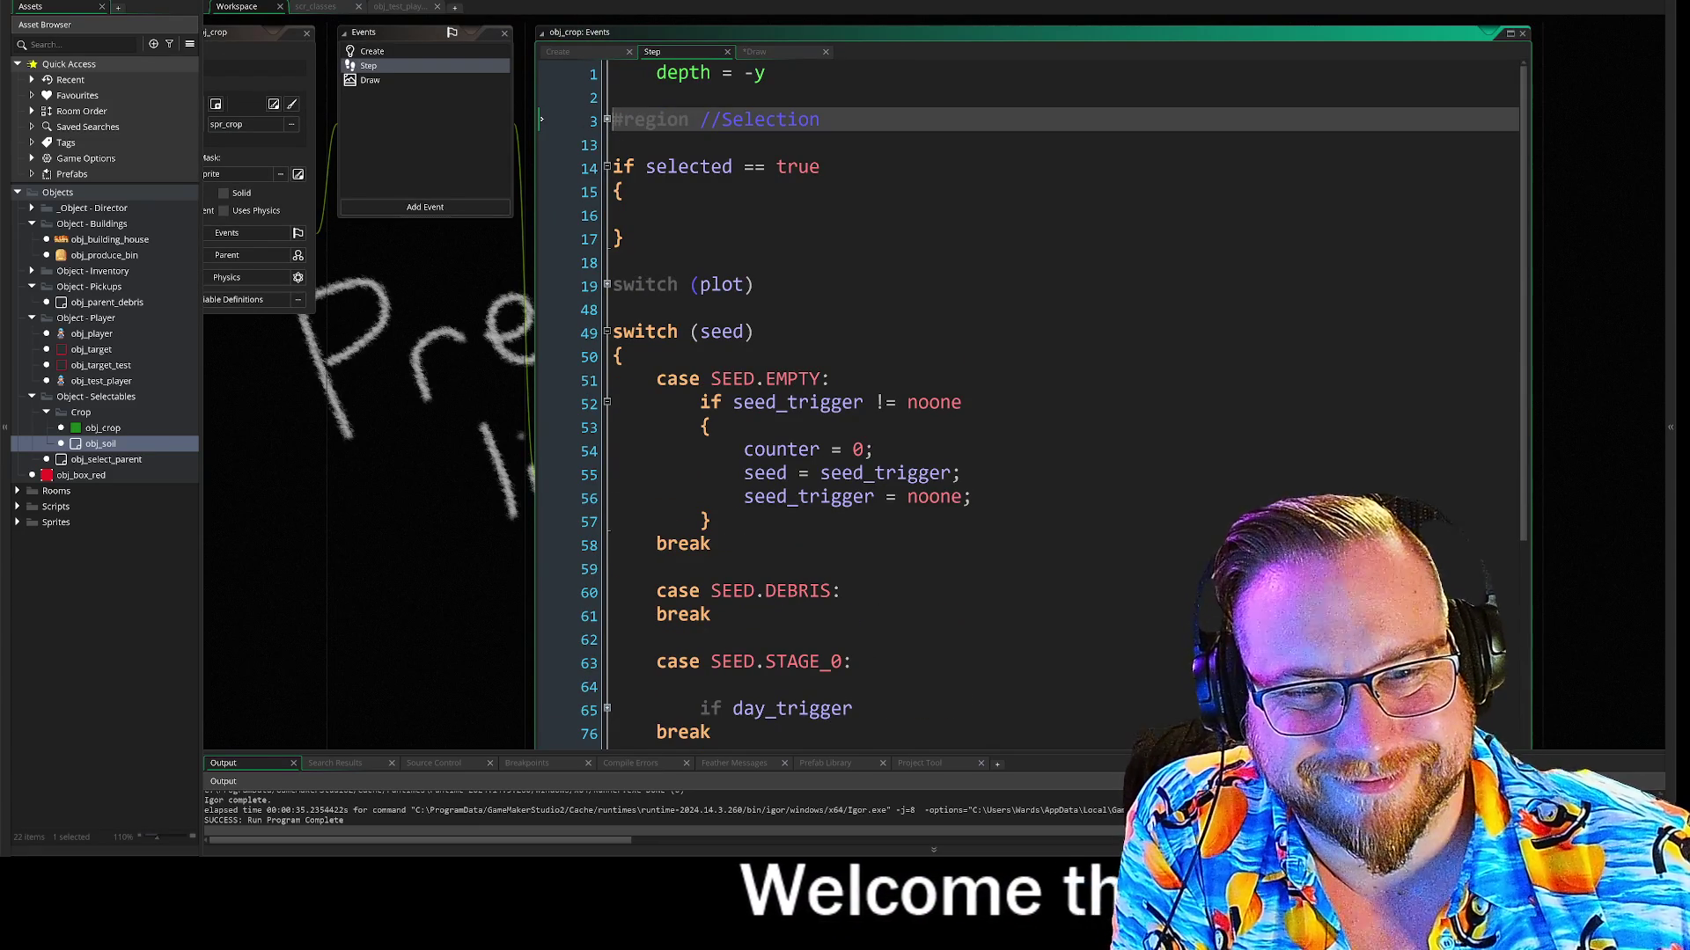
# Expand the switch (plot) block, review the PLOT.EMPTY plot_trigger lines, then open obj_player's Draw GUI code
pyautogui.click(608, 284)
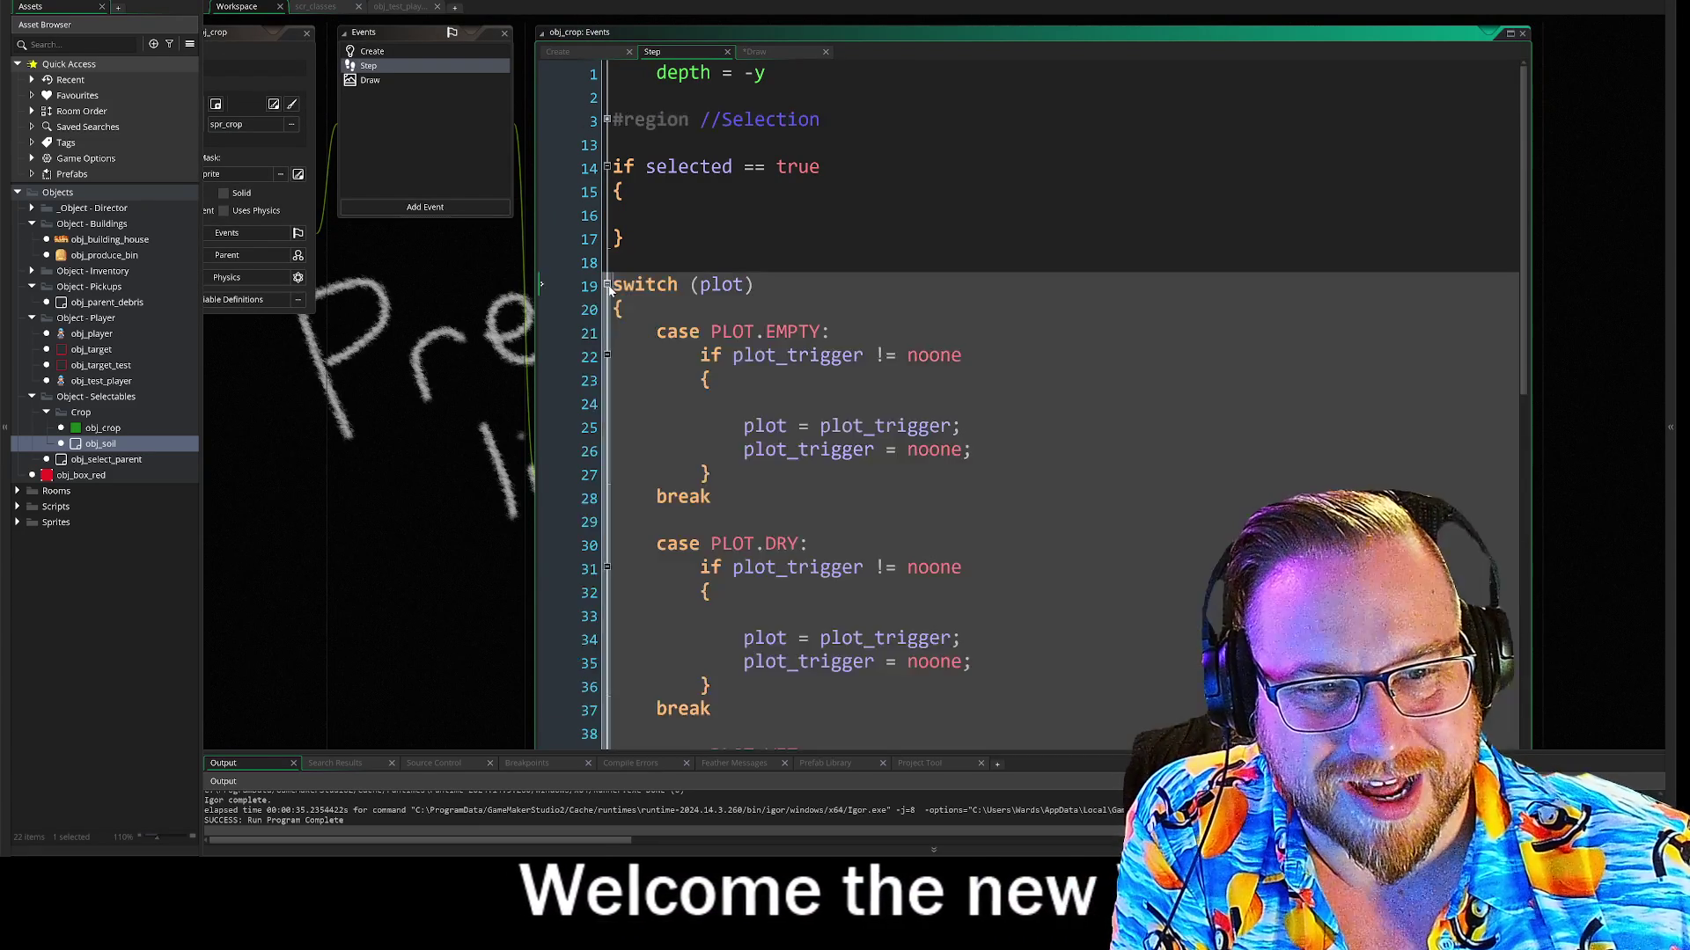
pyautogui.scroll(-5, 608, 284)
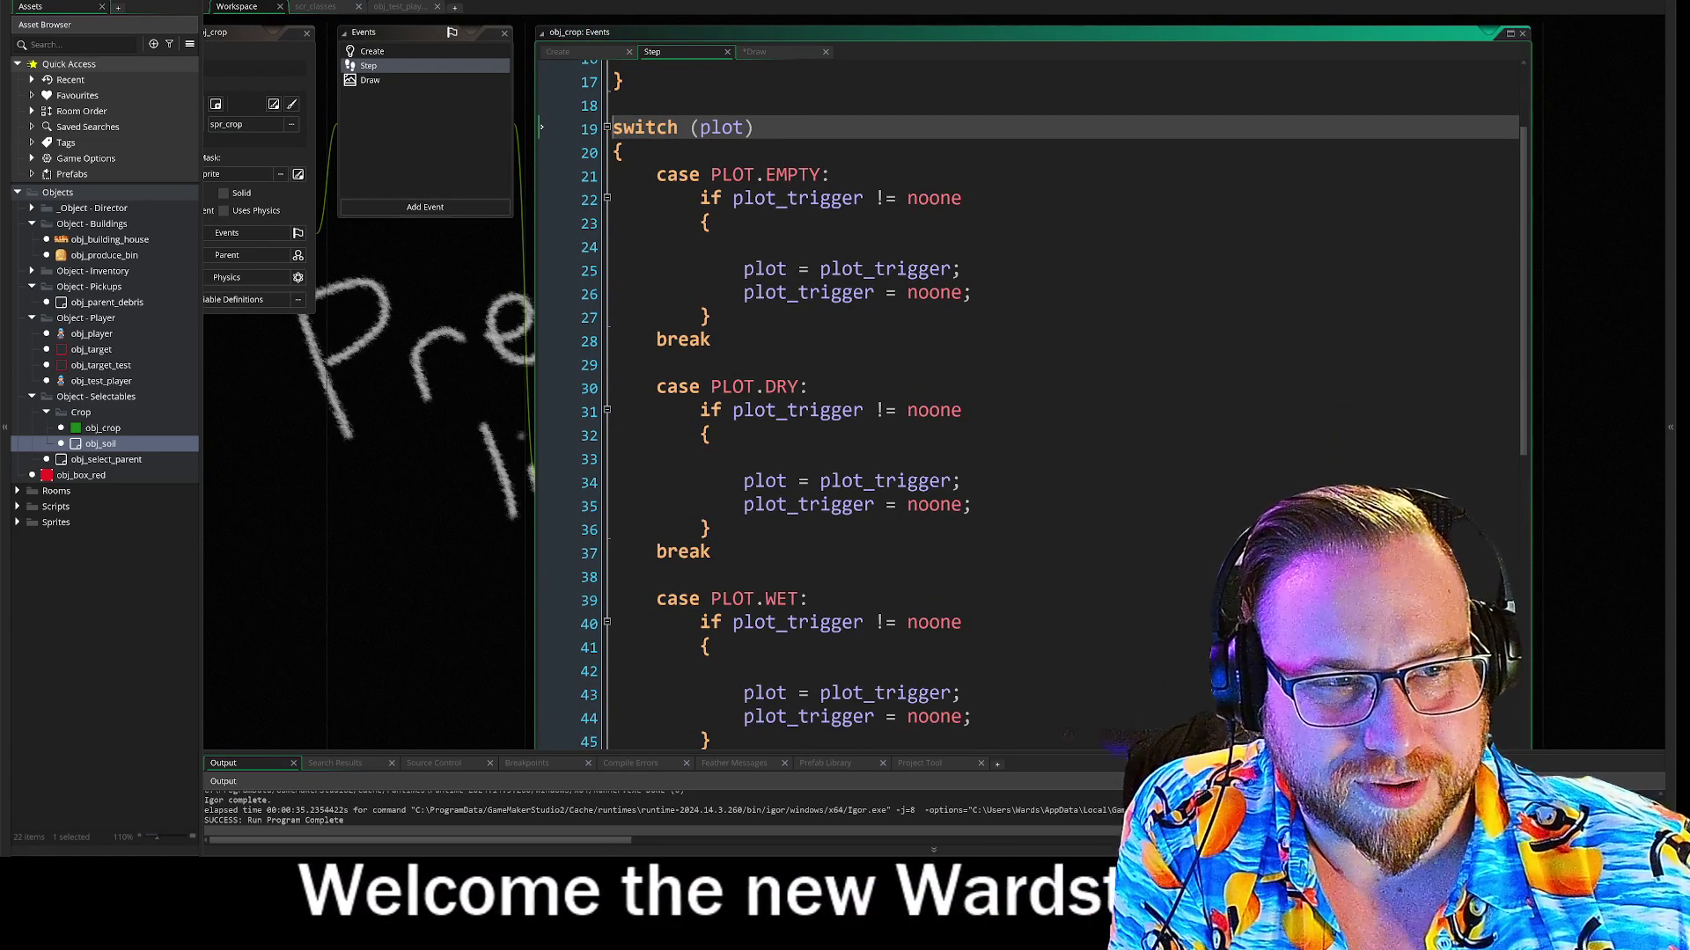
pyautogui.scroll(-3, 1030, 396)
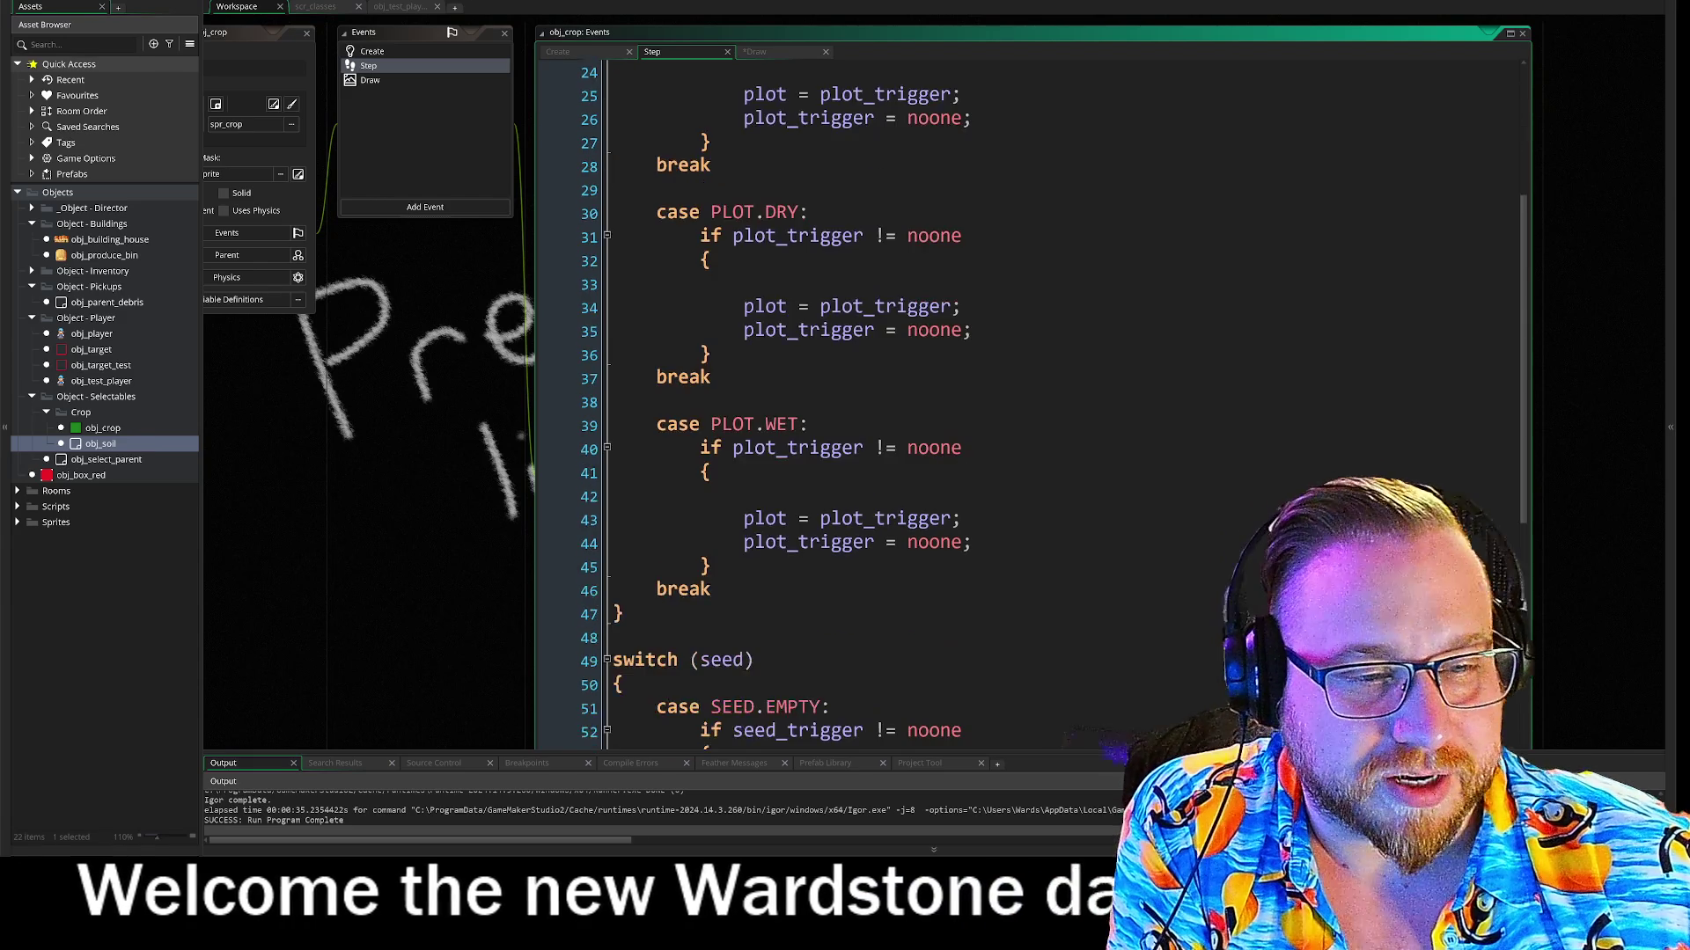
pyautogui.scroll(3, 1030, 396)
pyautogui.moveTo(744, 251); pyautogui.dragTo(970, 274)
pyautogui.click(973, 275)
pyautogui.doubleClick(103, 427)
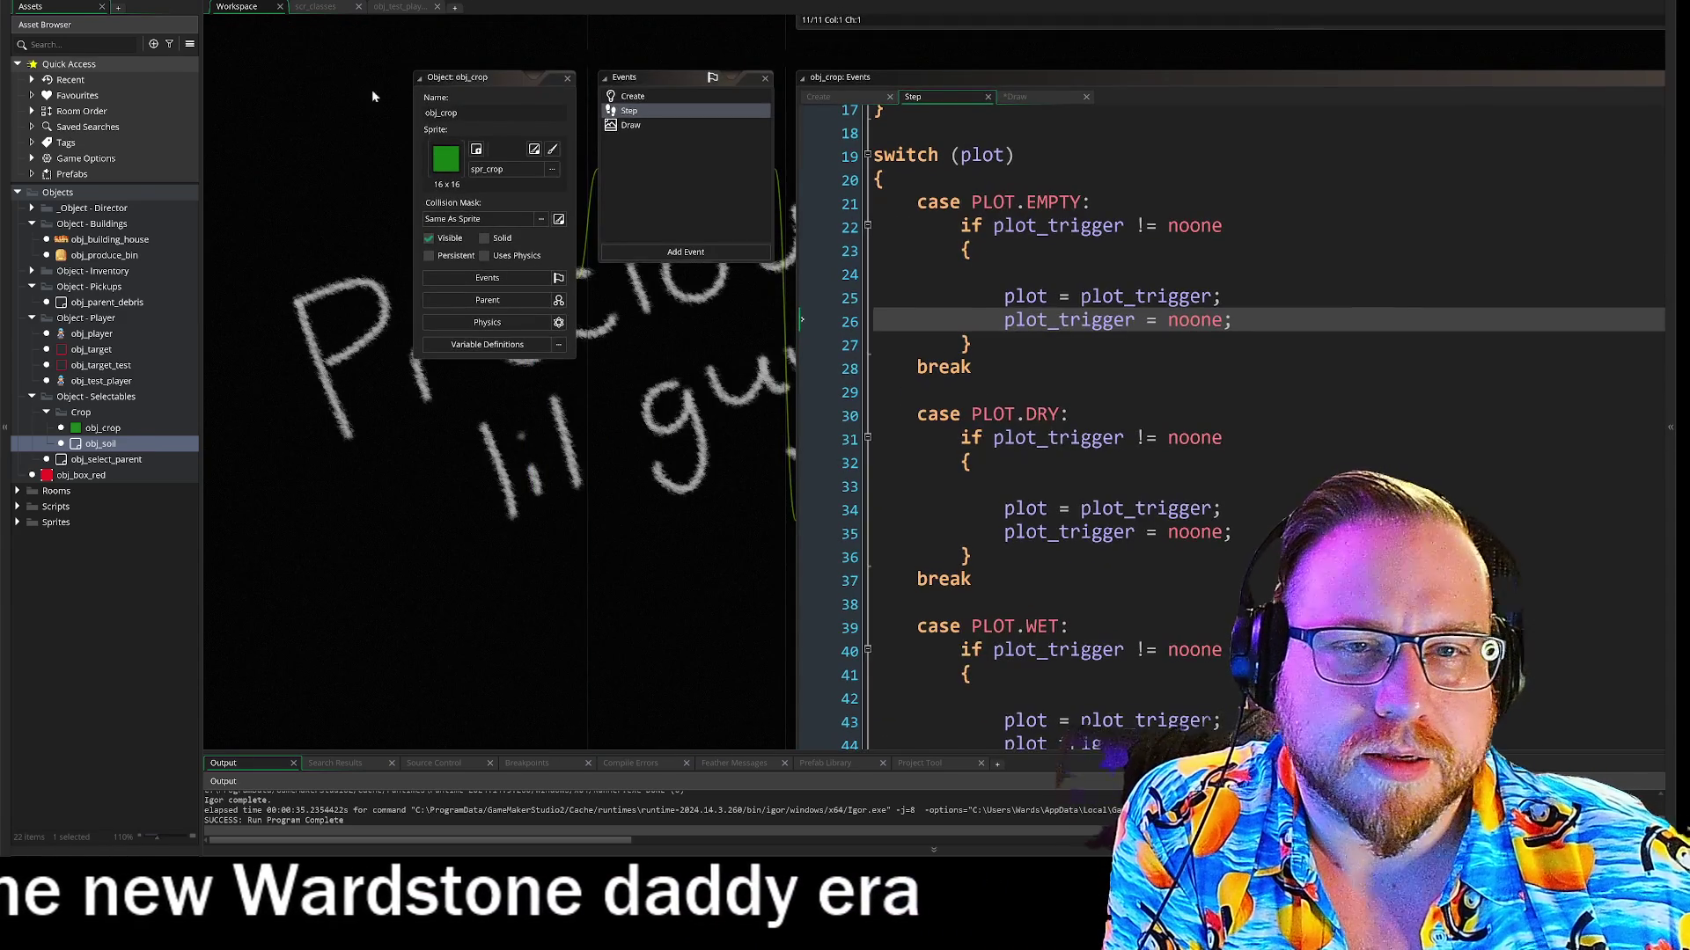
pyautogui.doubleClick(91, 333)
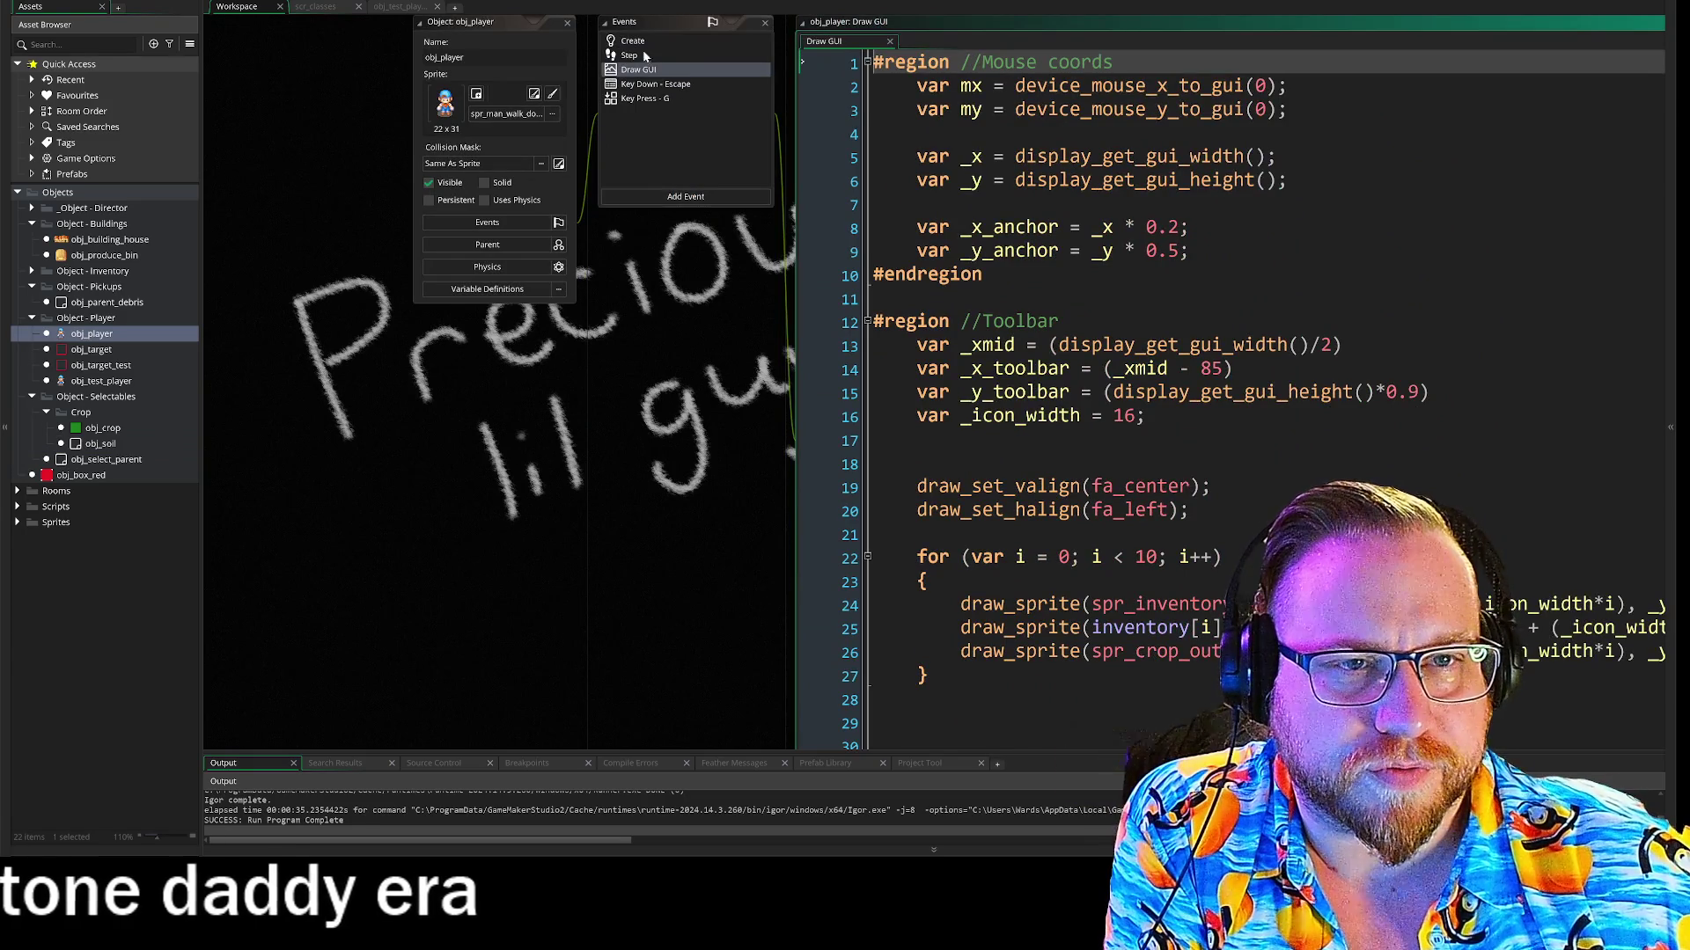
# Open obj_player's Step code and select .plot_trigger on line 355 in the Crop Tools region
pyautogui.click(647, 58)
pyautogui.moveTo(729, 315); pyautogui.dragTo(350, 171)
pyautogui.scroll(-3, 968, 317)
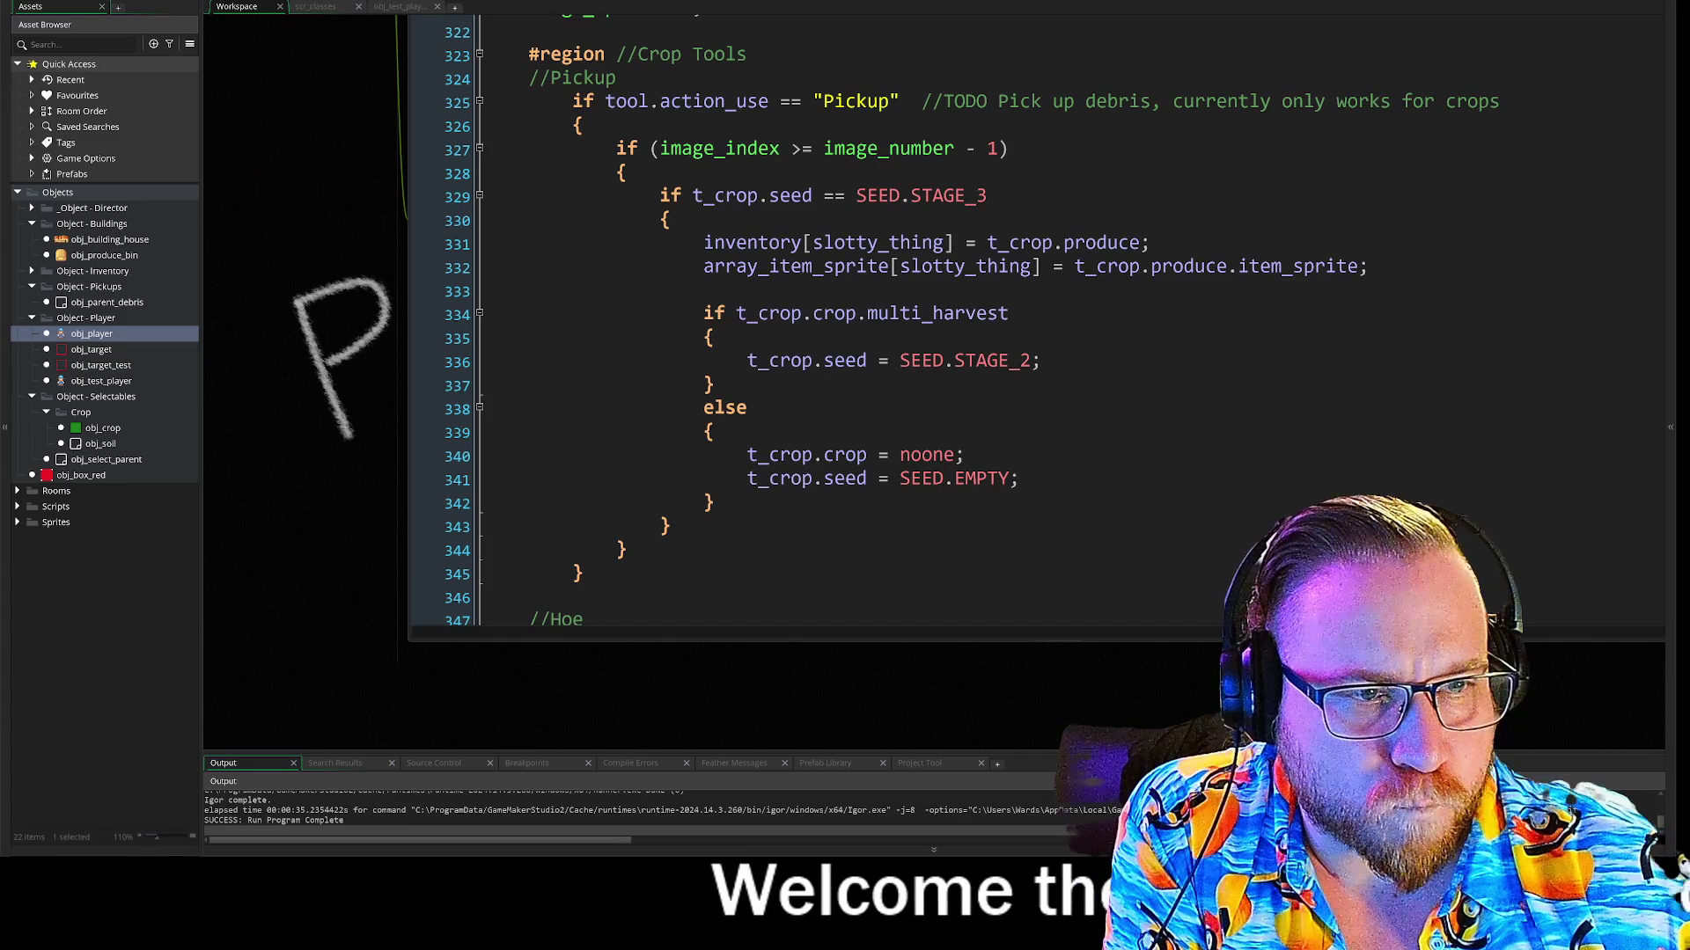
pyautogui.scroll(-1, 968, 316)
pyautogui.scroll(1, 968, 316)
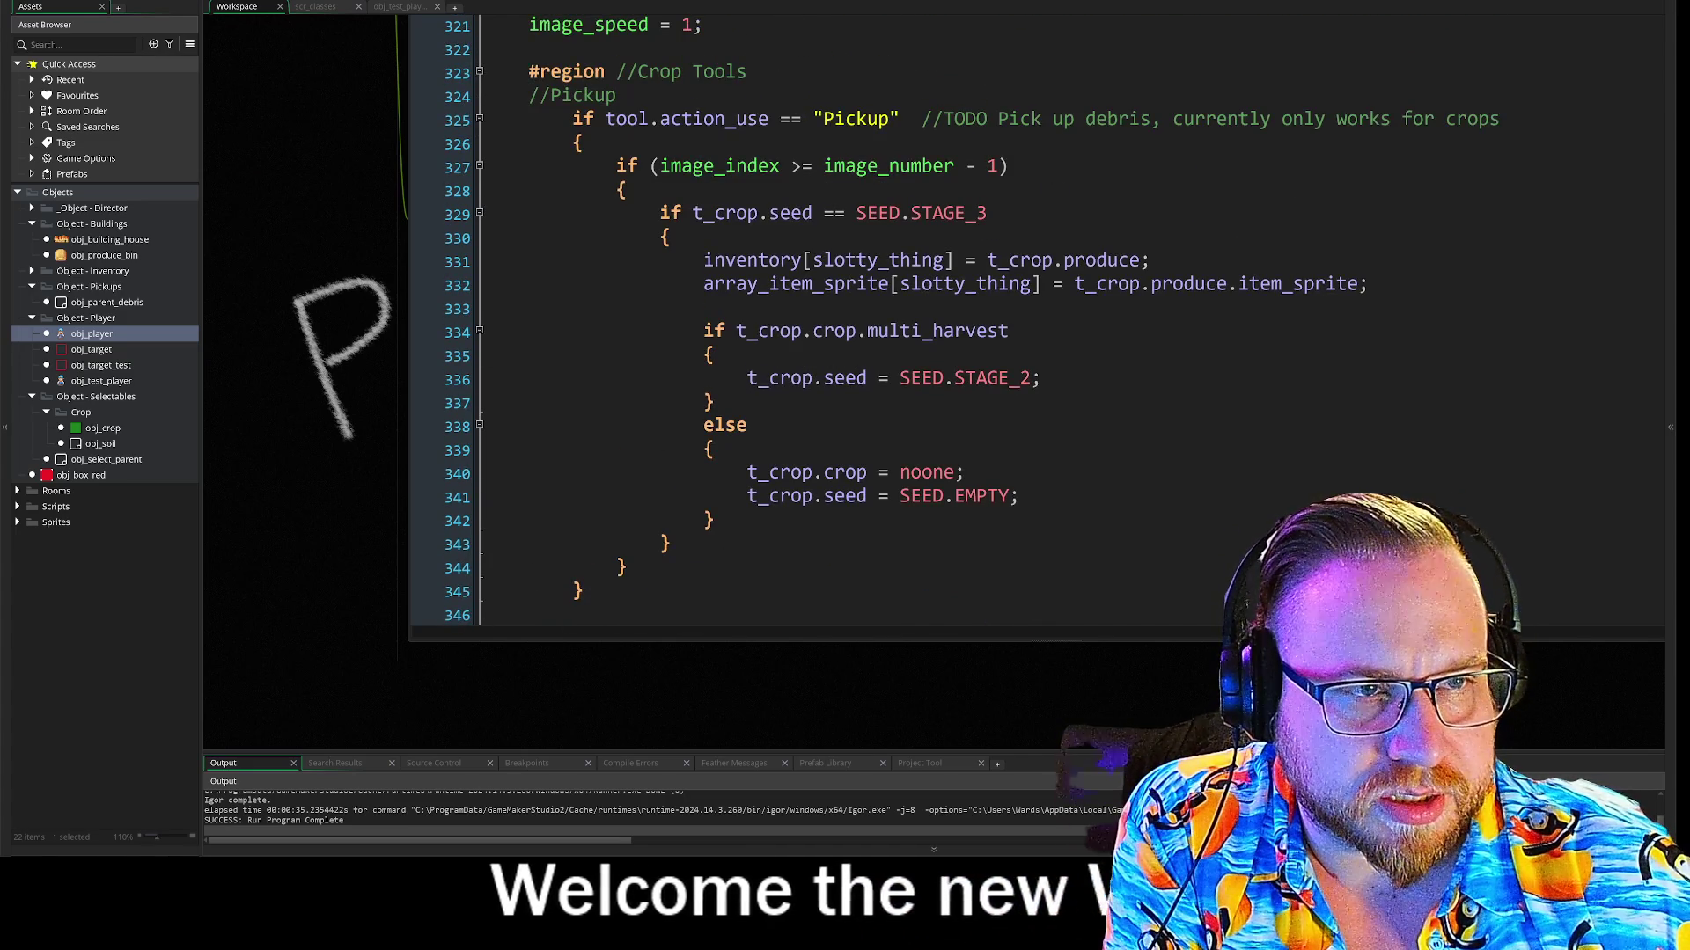
pyautogui.scroll(-8, 968, 317)
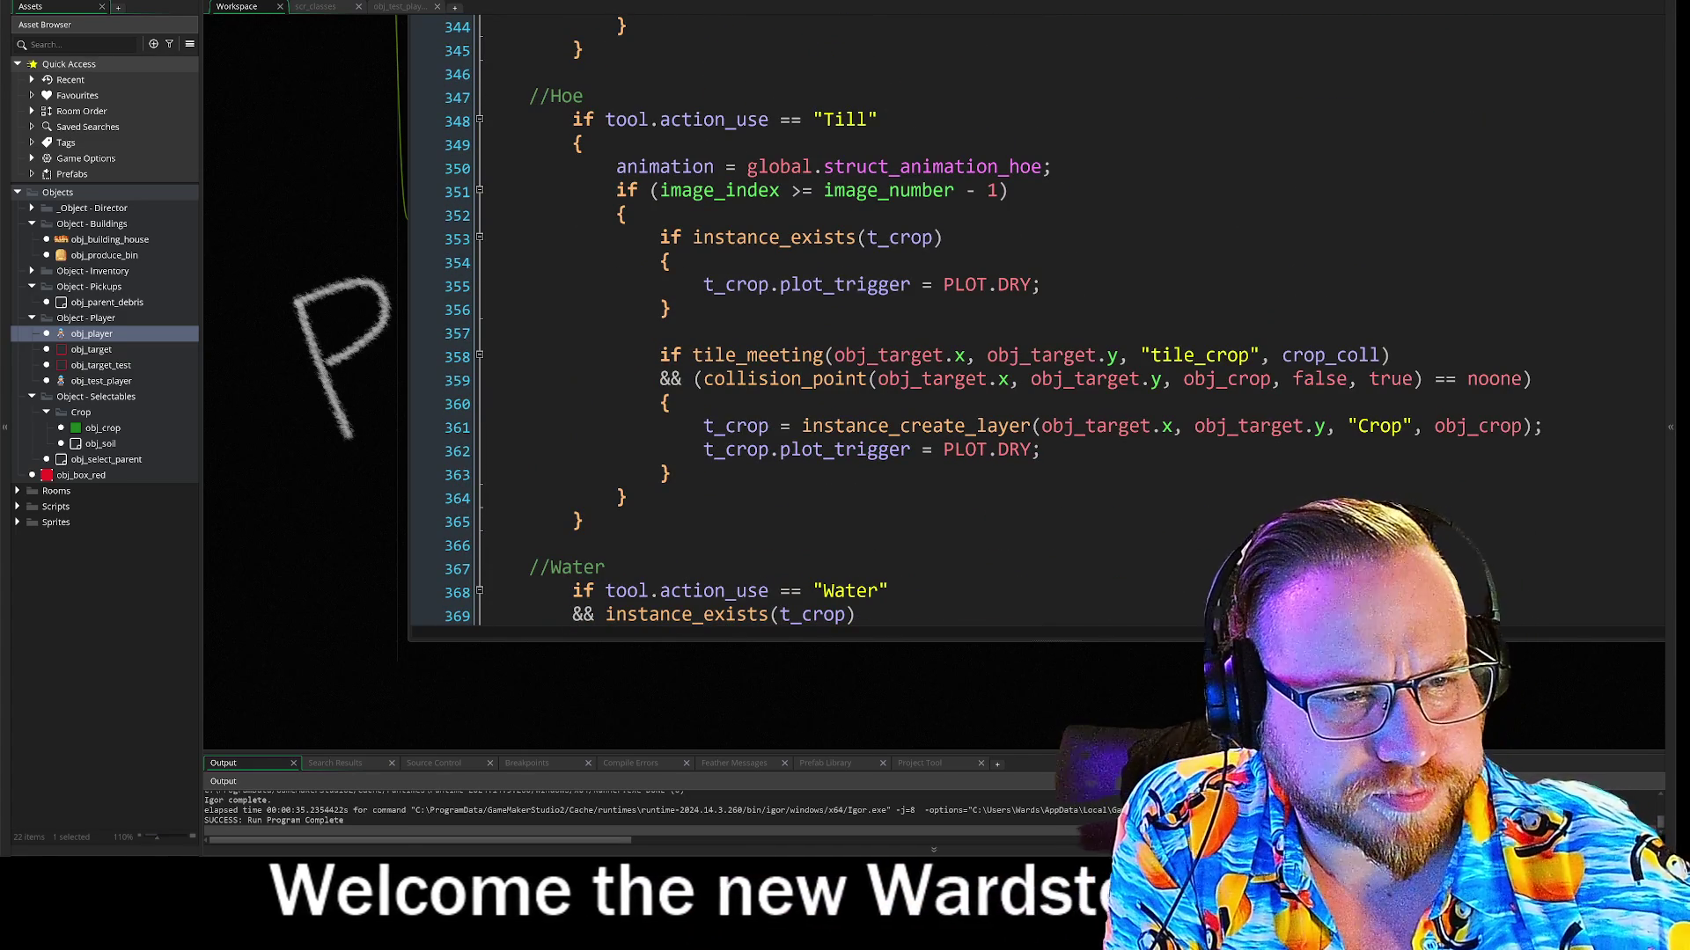
pyautogui.click(911, 286)
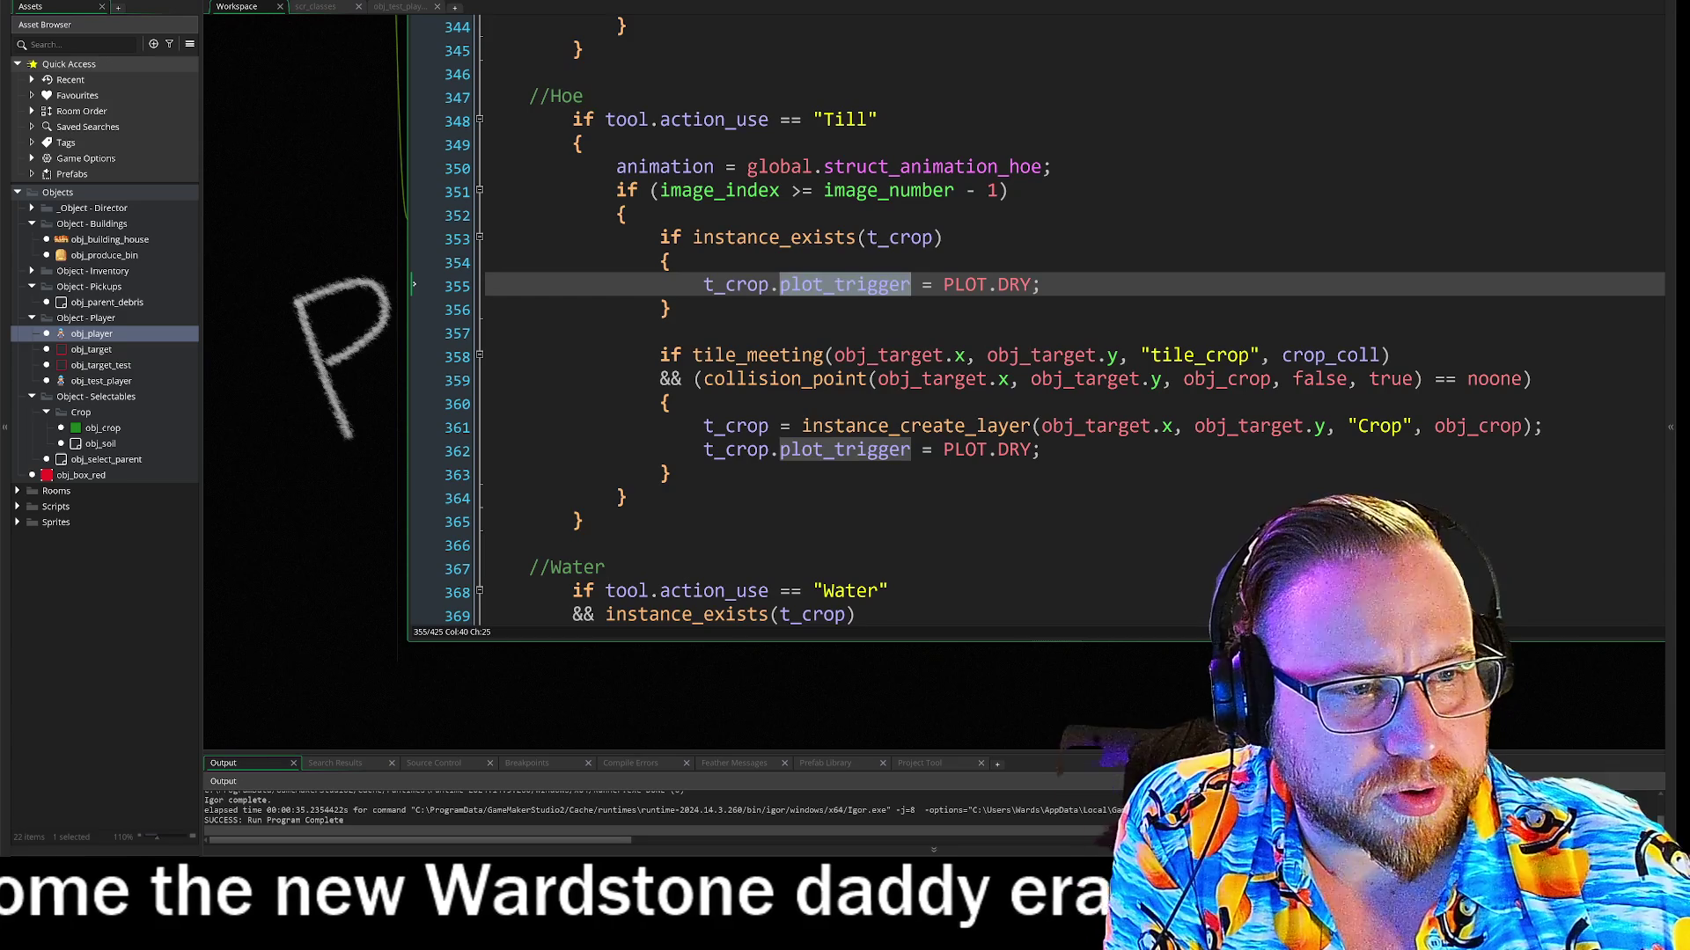
pyautogui.press('End')
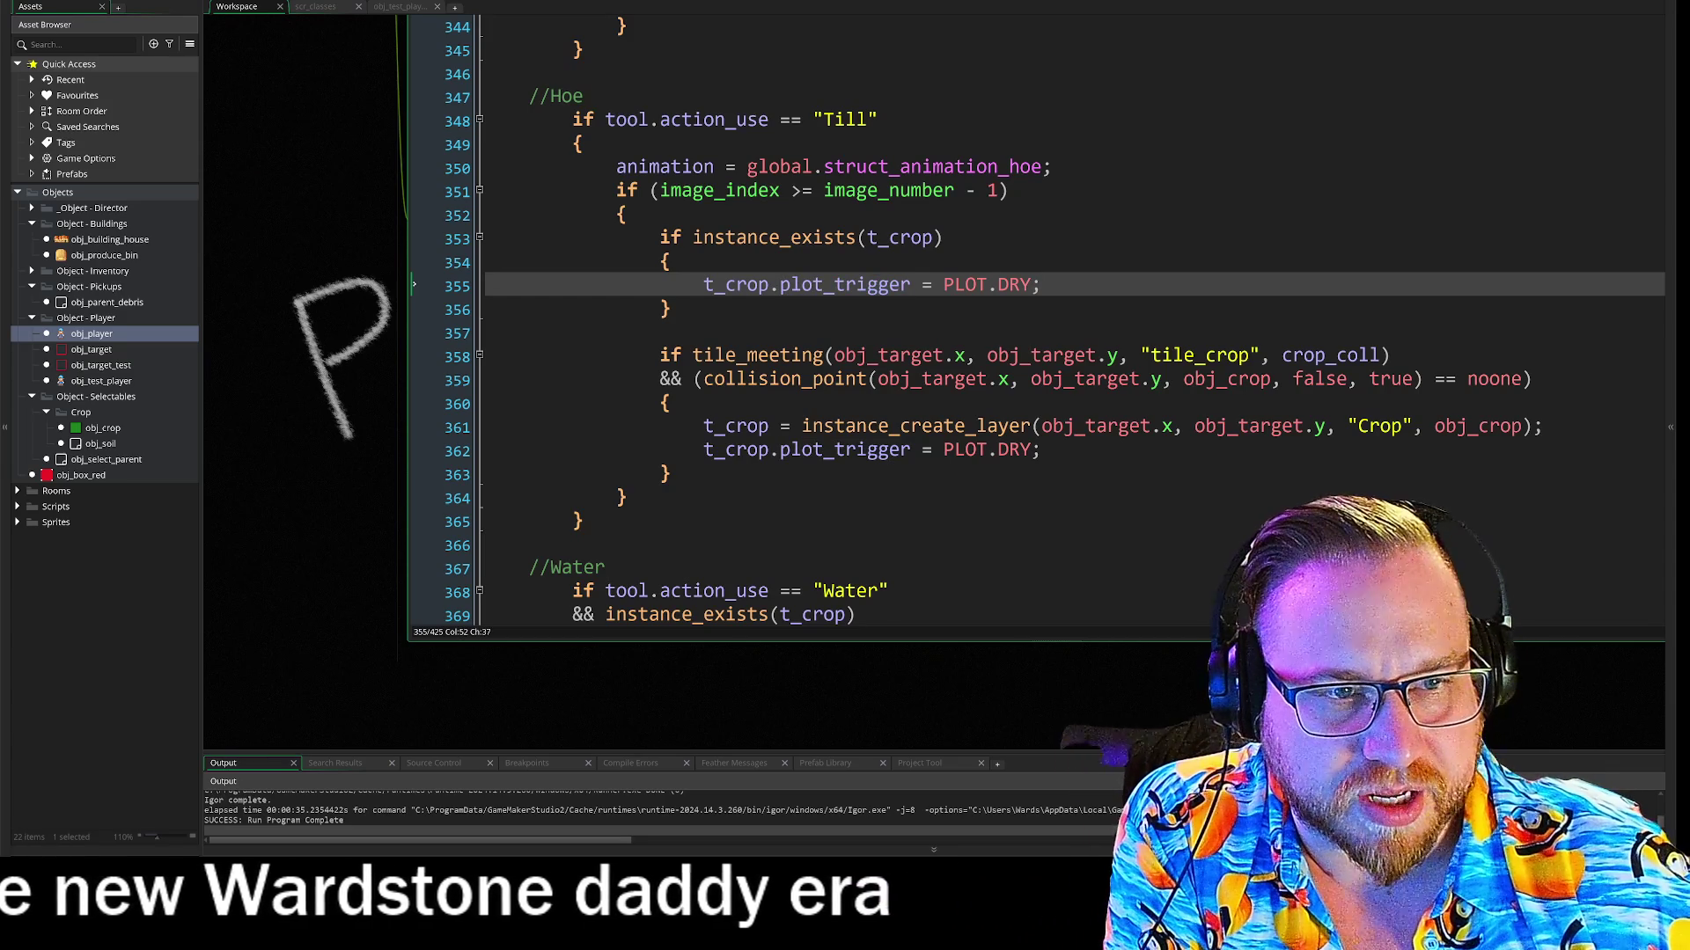
pyautogui.moveTo(769, 284); pyautogui.dragTo(912, 284)
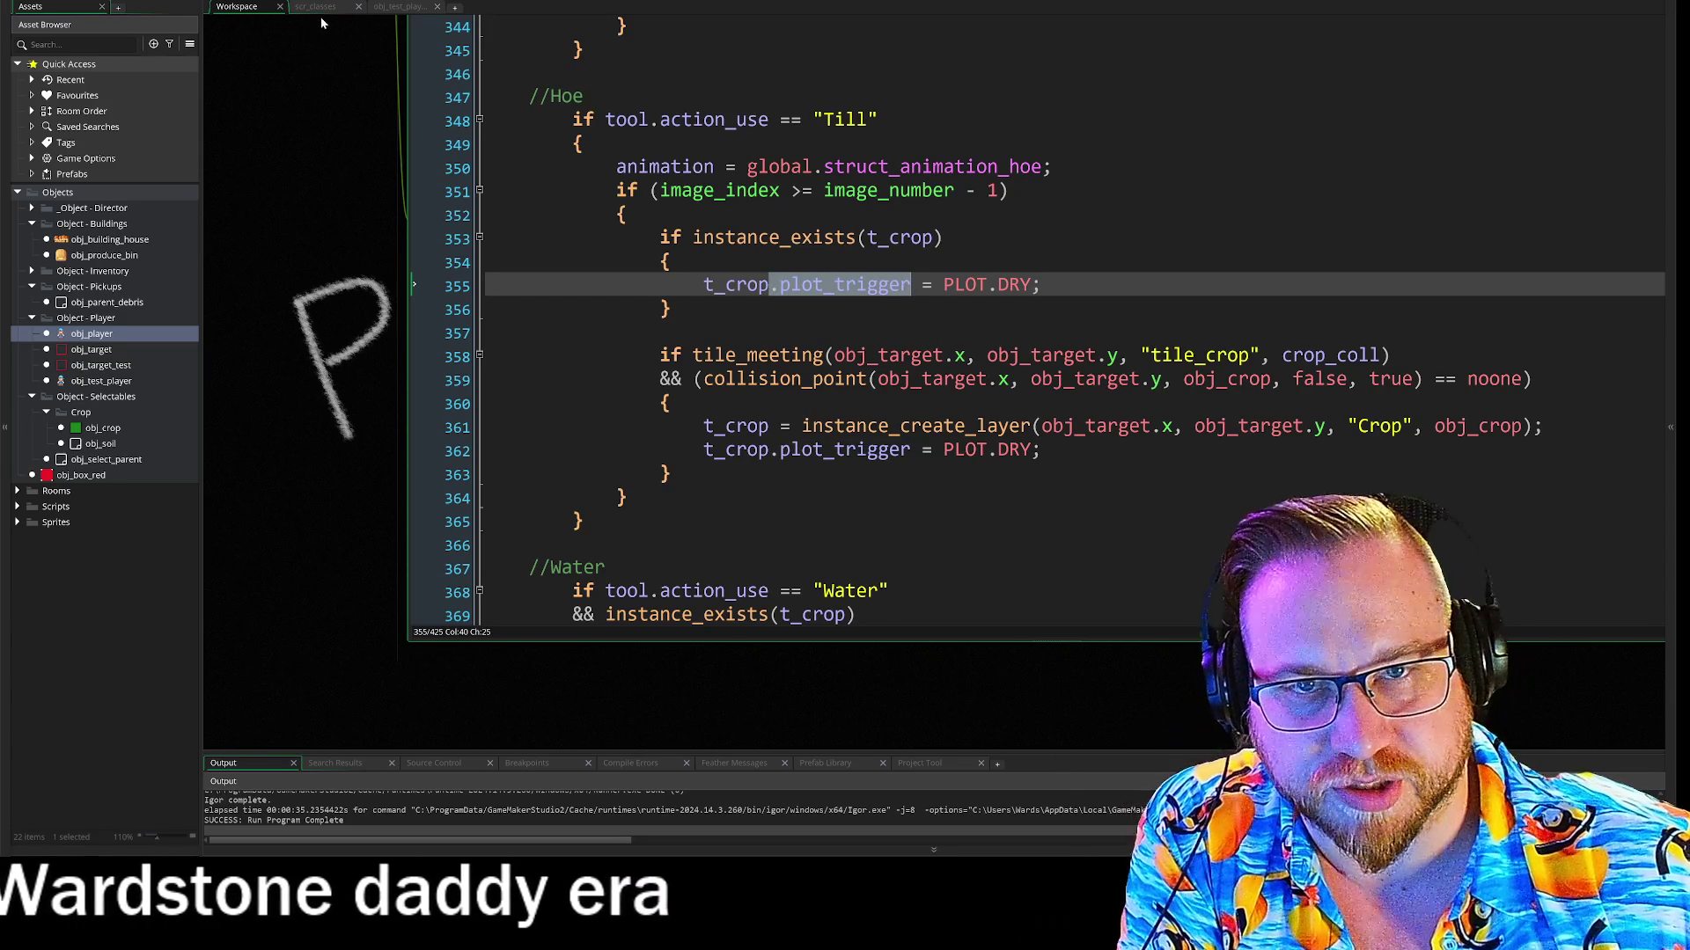
# Switch between the code tabs and return the workspace to obj_soil's Draw code
pyautogui.click(315, 7)
pyautogui.click(389, 7)
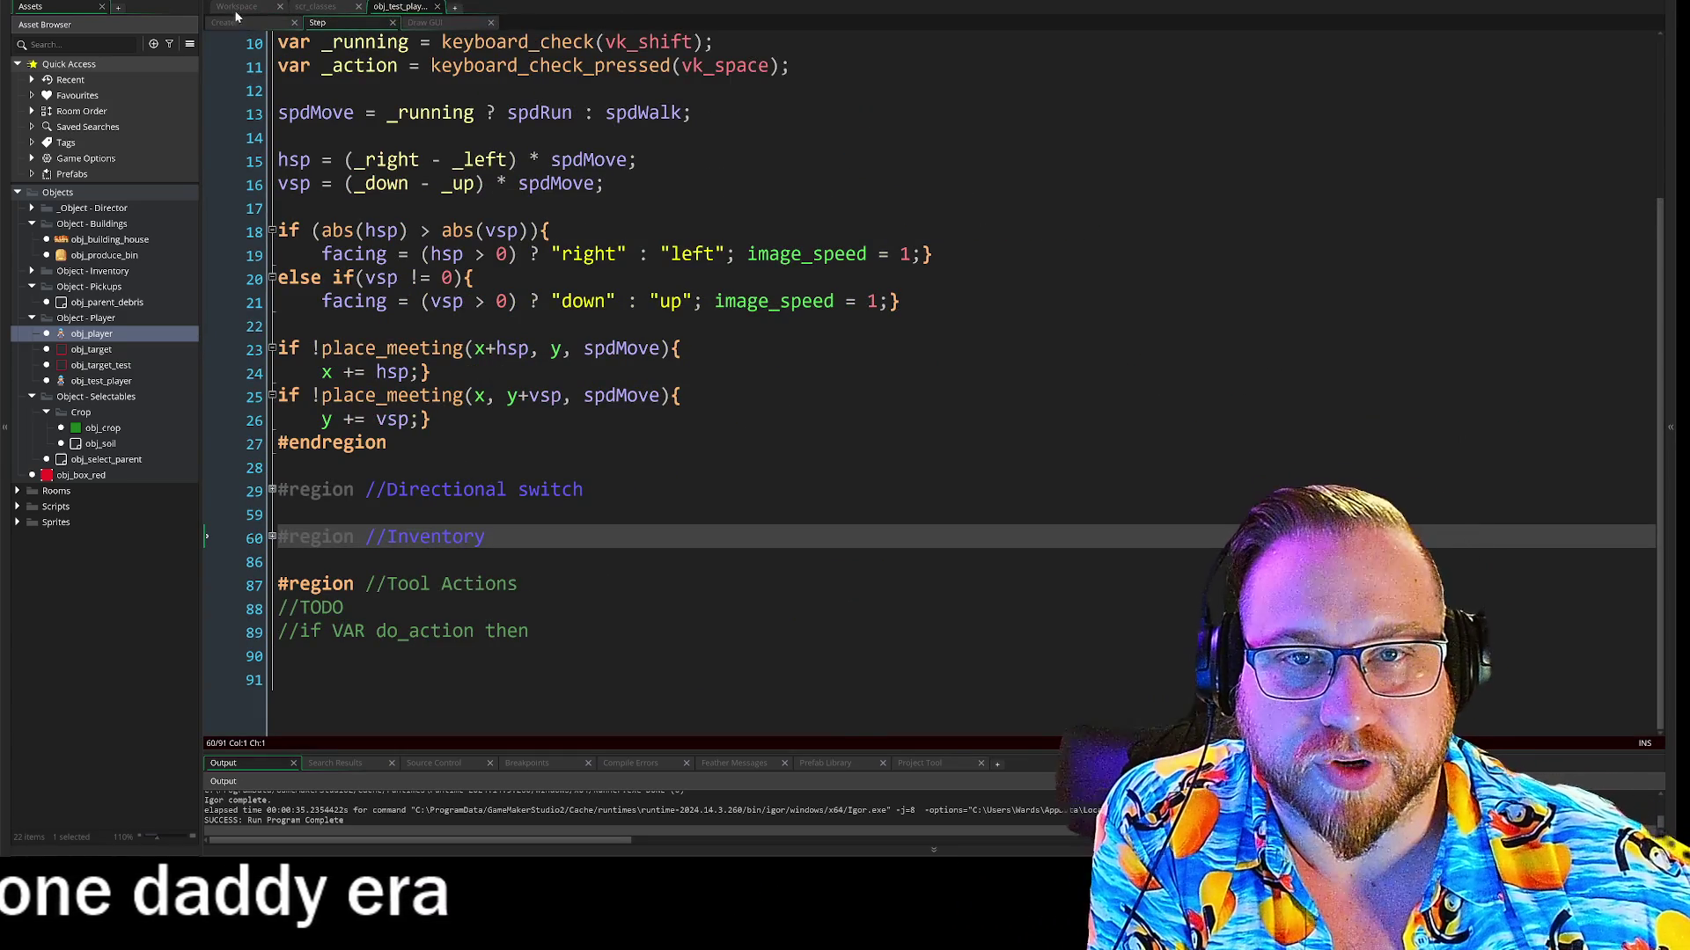
pyautogui.click(236, 7)
pyautogui.scroll(3, 351, 332)
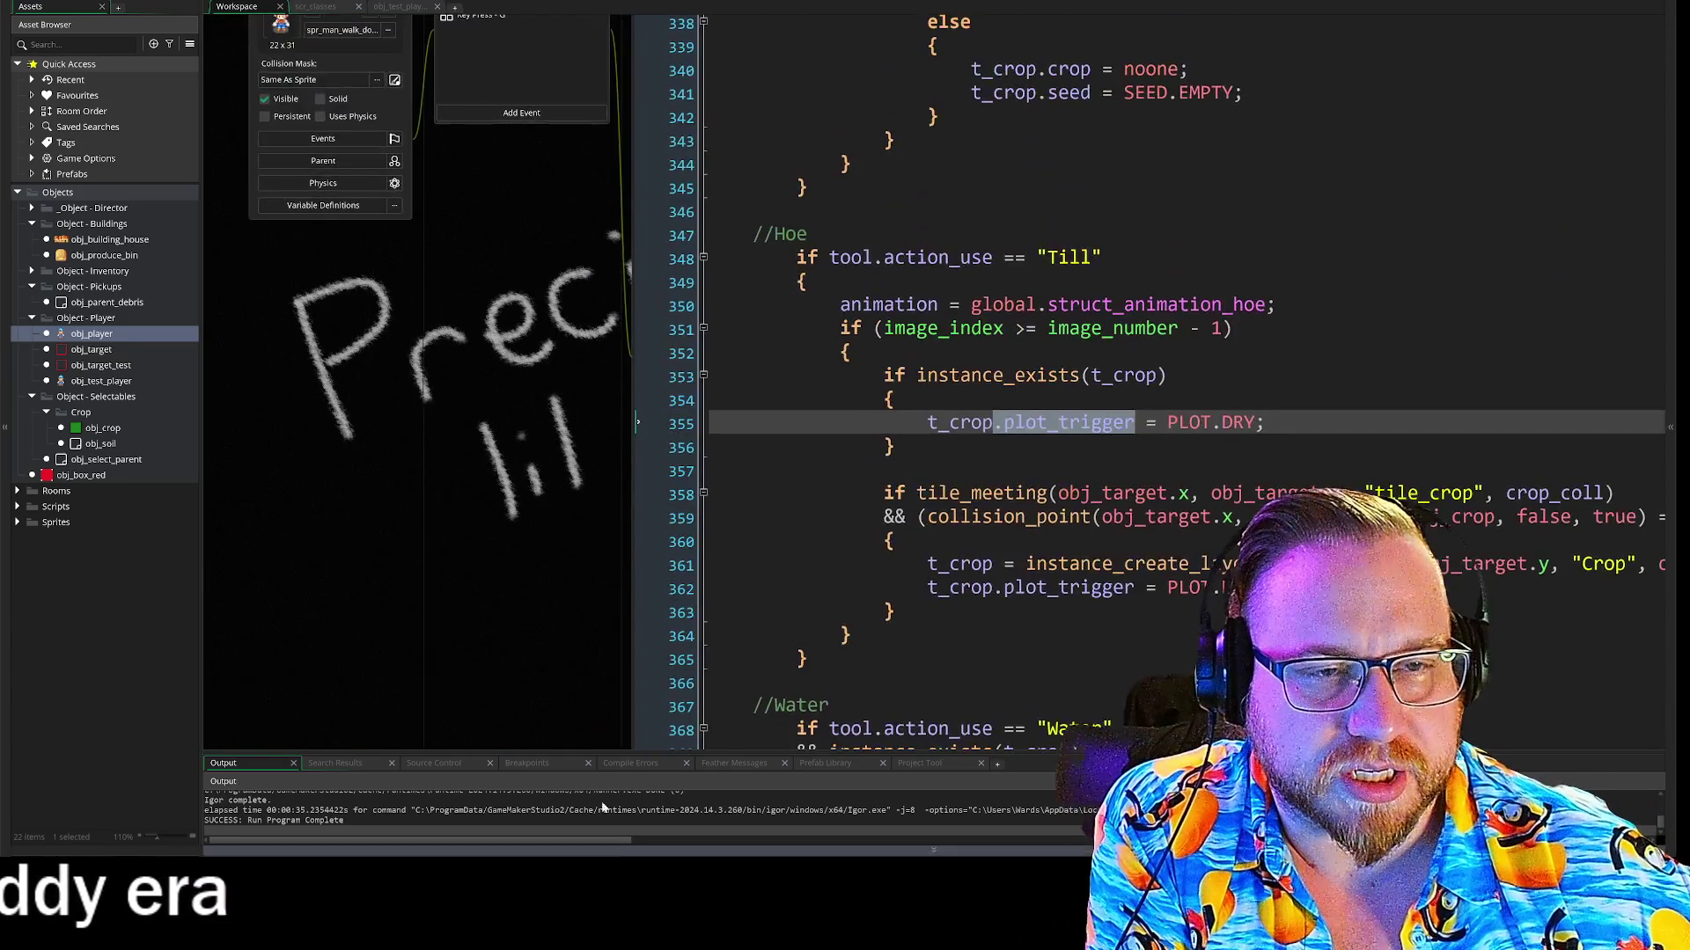
pyautogui.scroll(-3, 933, 378)
pyautogui.scroll(3, 521, 158)
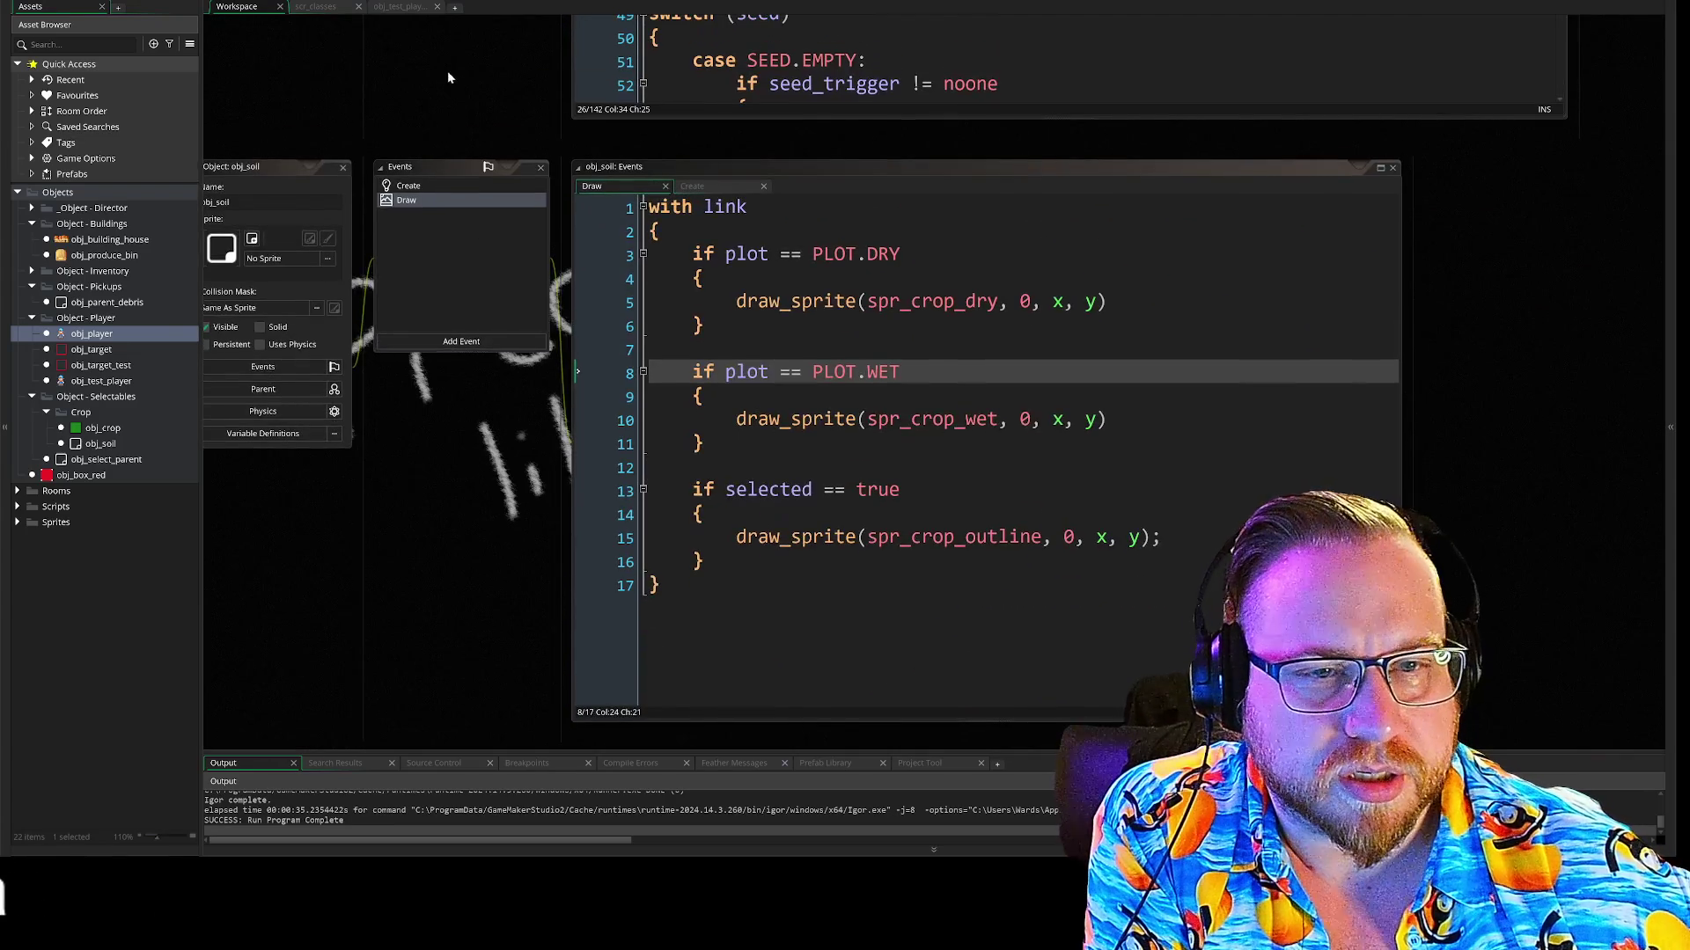
# Scroll from obj_soil's Draw window up to obj_crop's Step code with its switch (plot) cases
pyautogui.scroll(5, 480, 86)
pyautogui.scroll(-5, 522, 467)
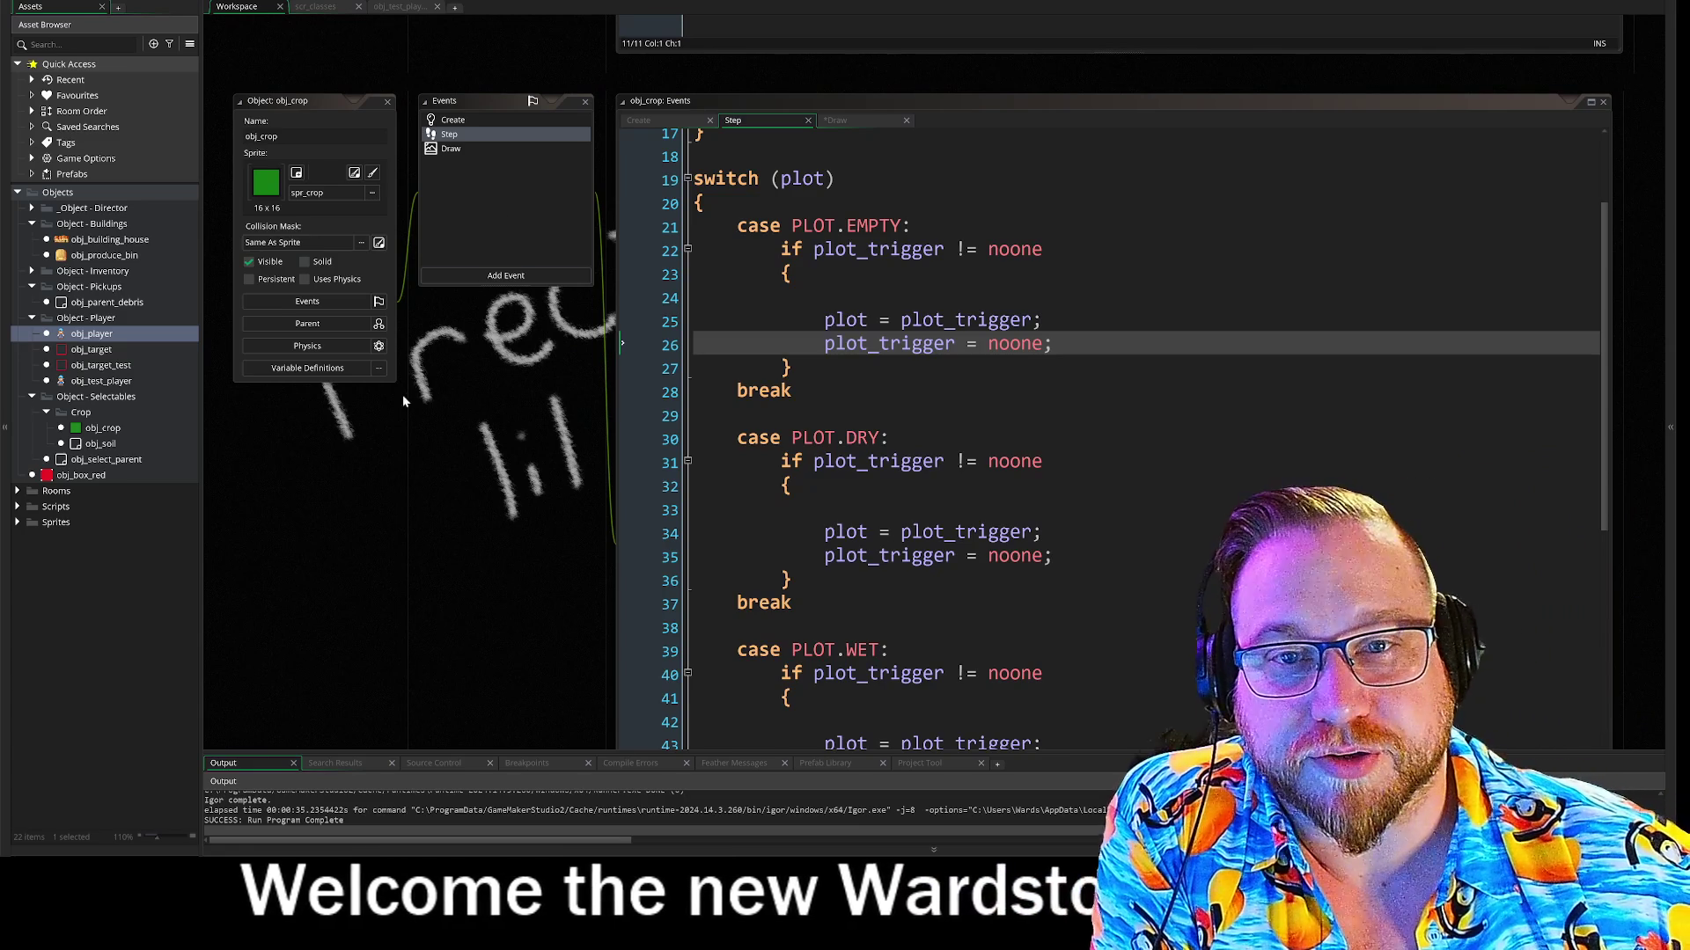
pyautogui.scroll(-3, 454, 166)
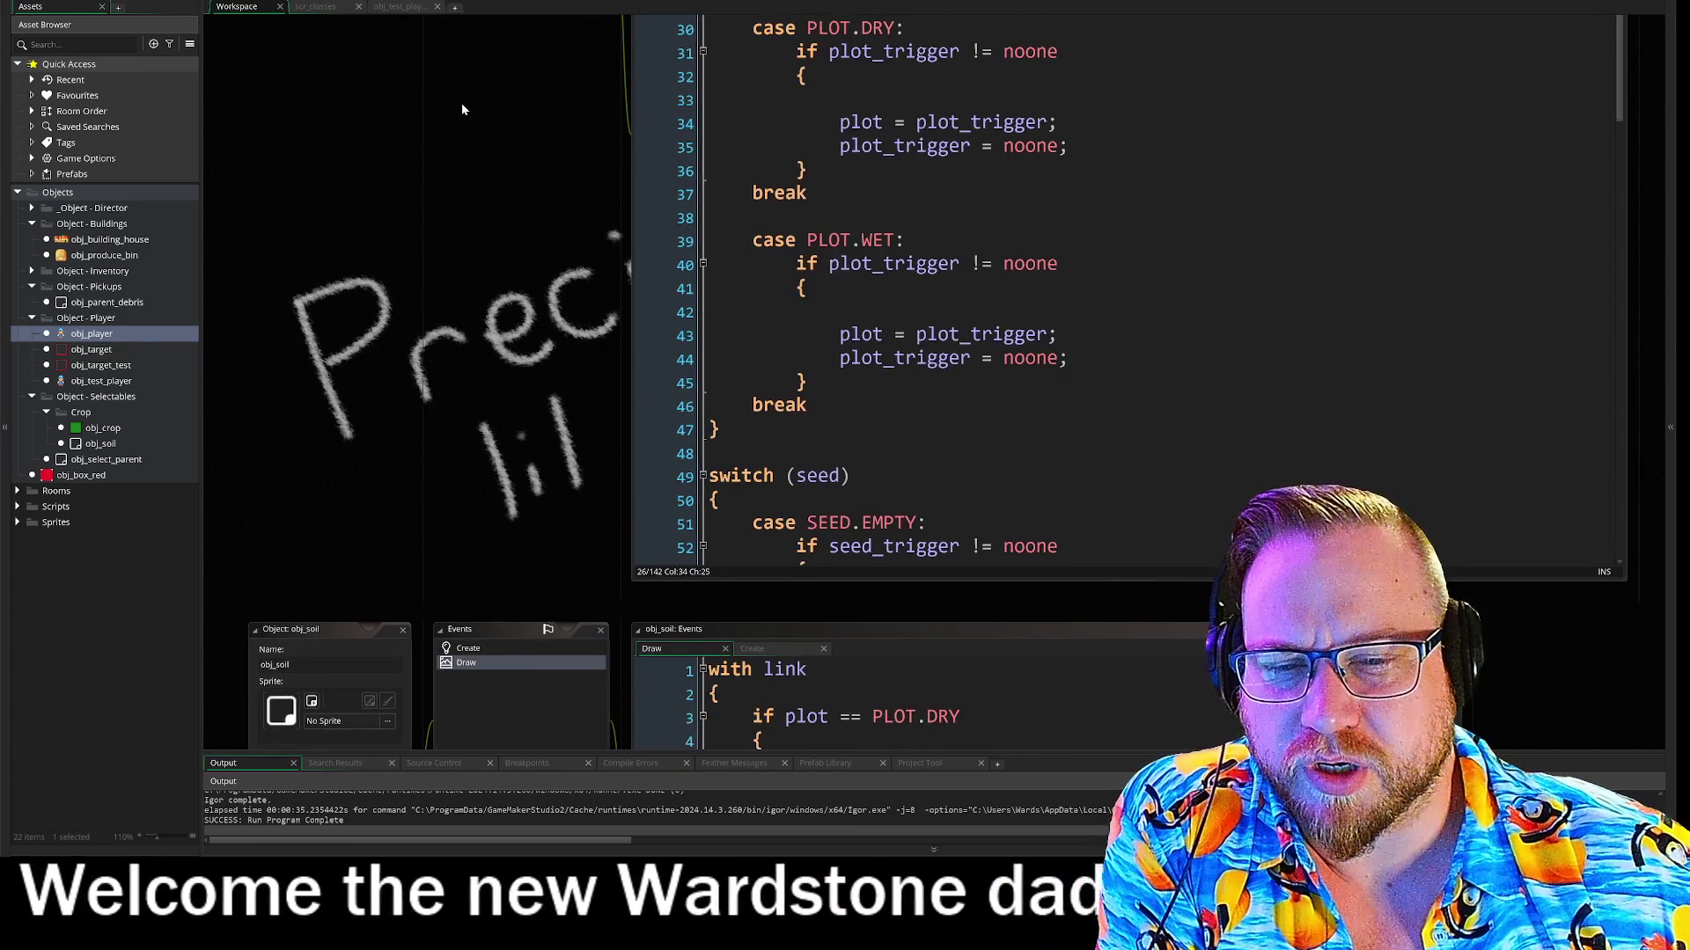
pyautogui.scroll(3, 304, 209)
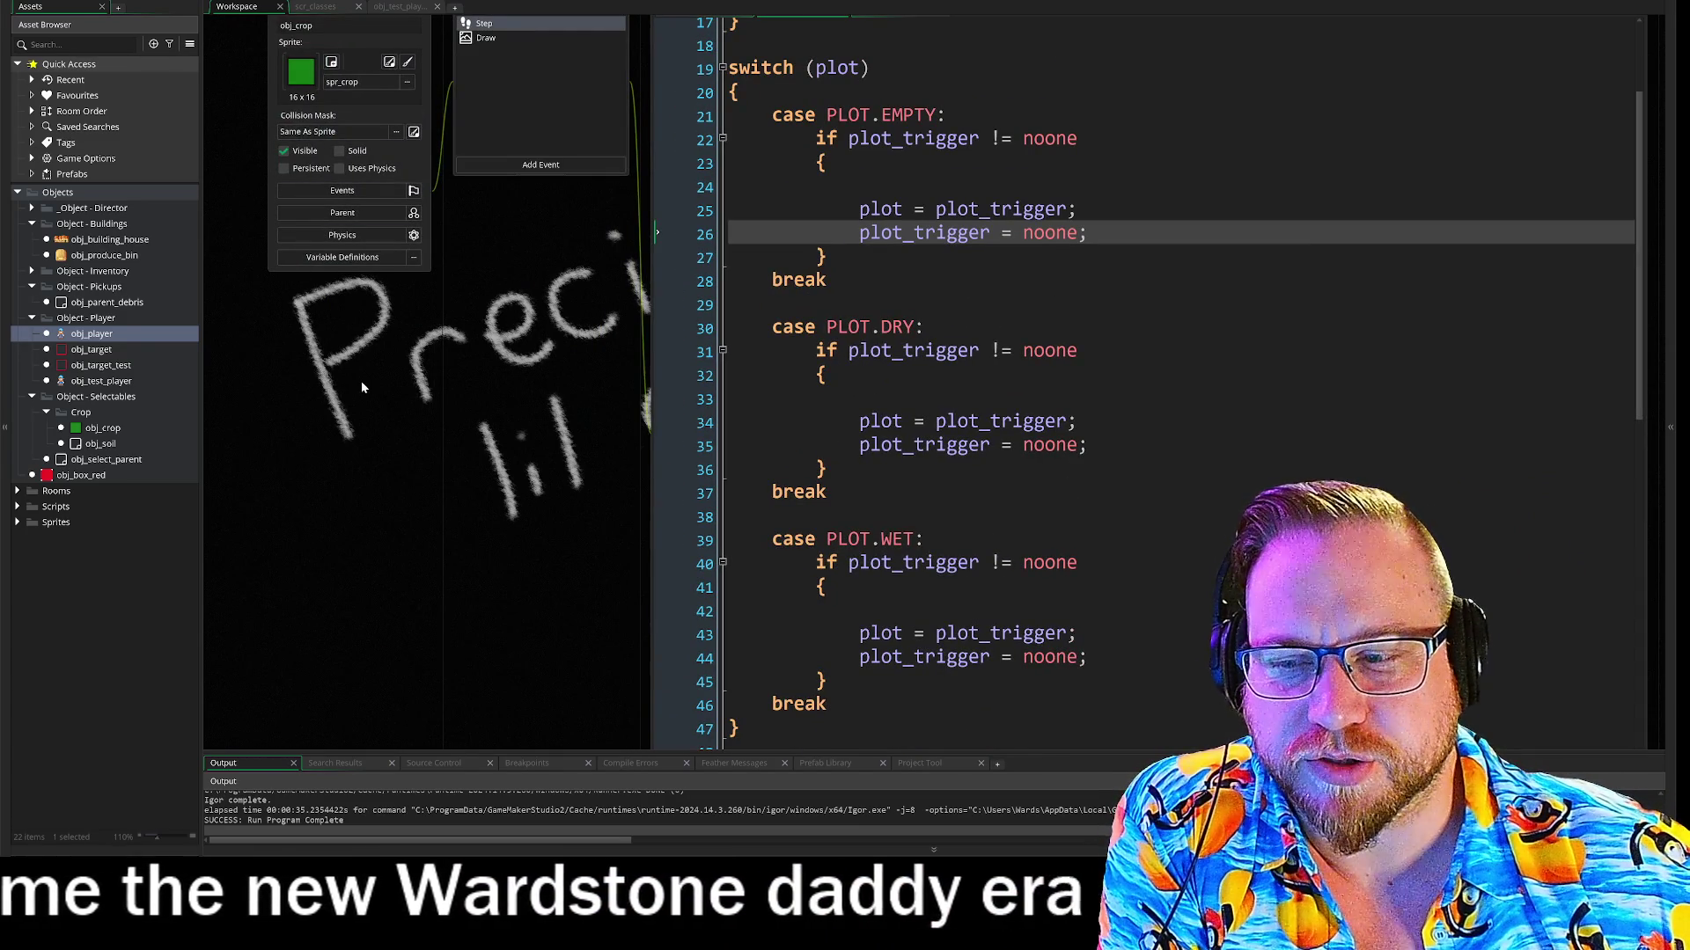
pyautogui.scroll(2, 473, 410)
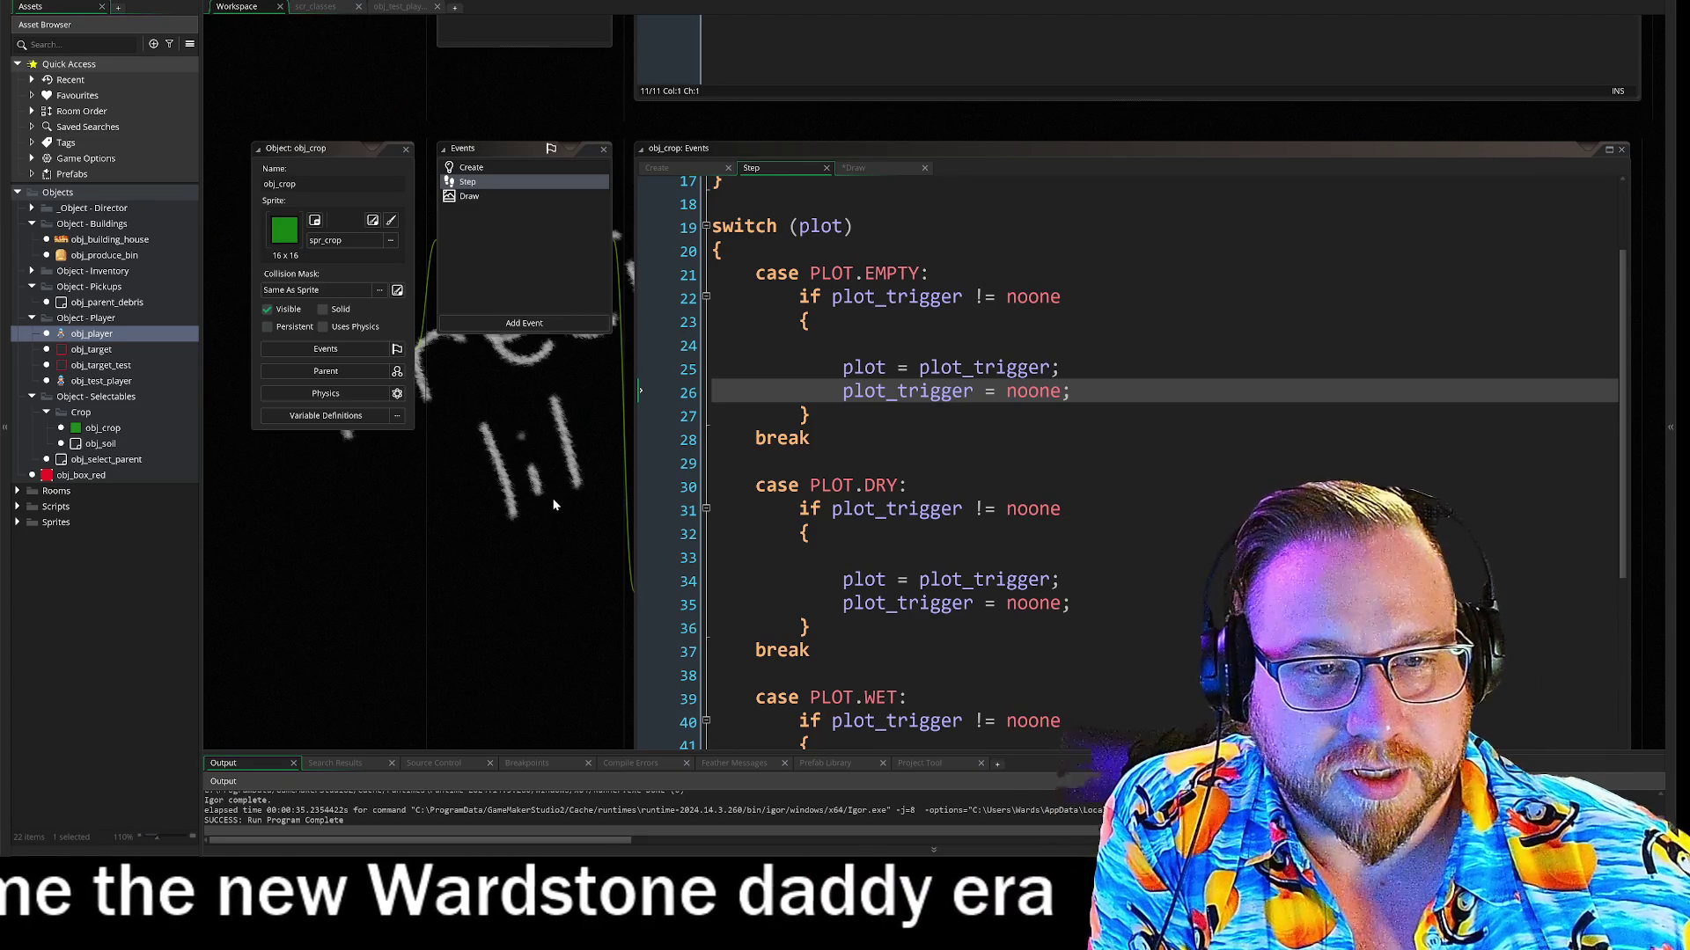
pyautogui.scroll(-3, 537, 493)
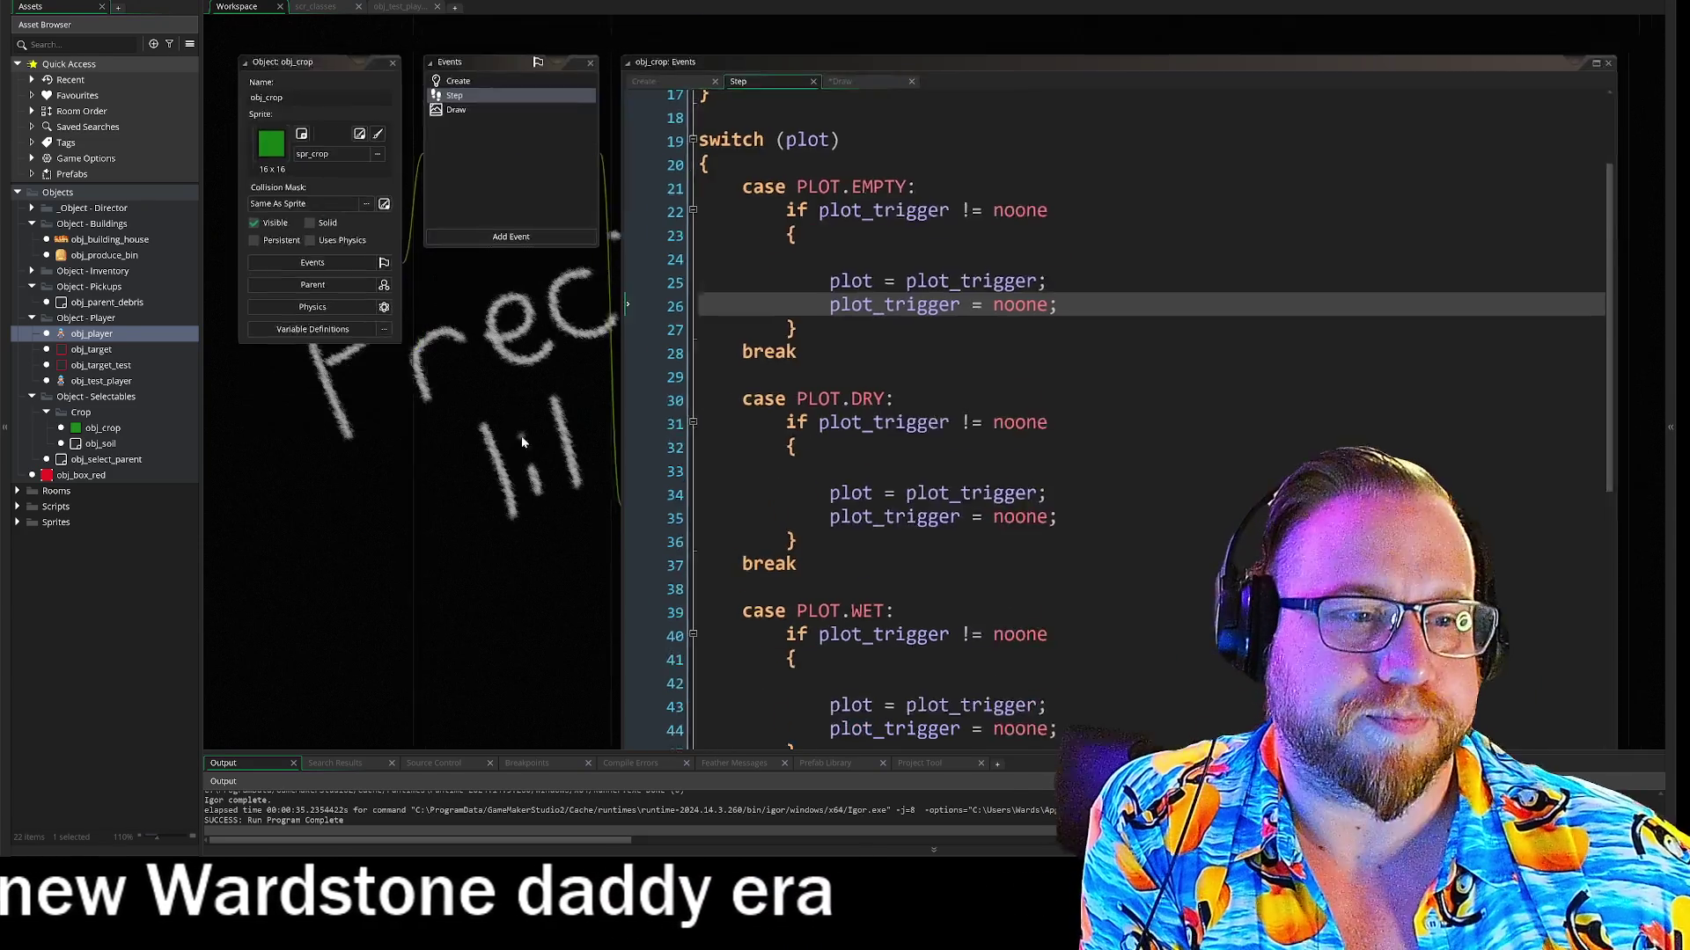
pyautogui.scroll(1, 520, 478)
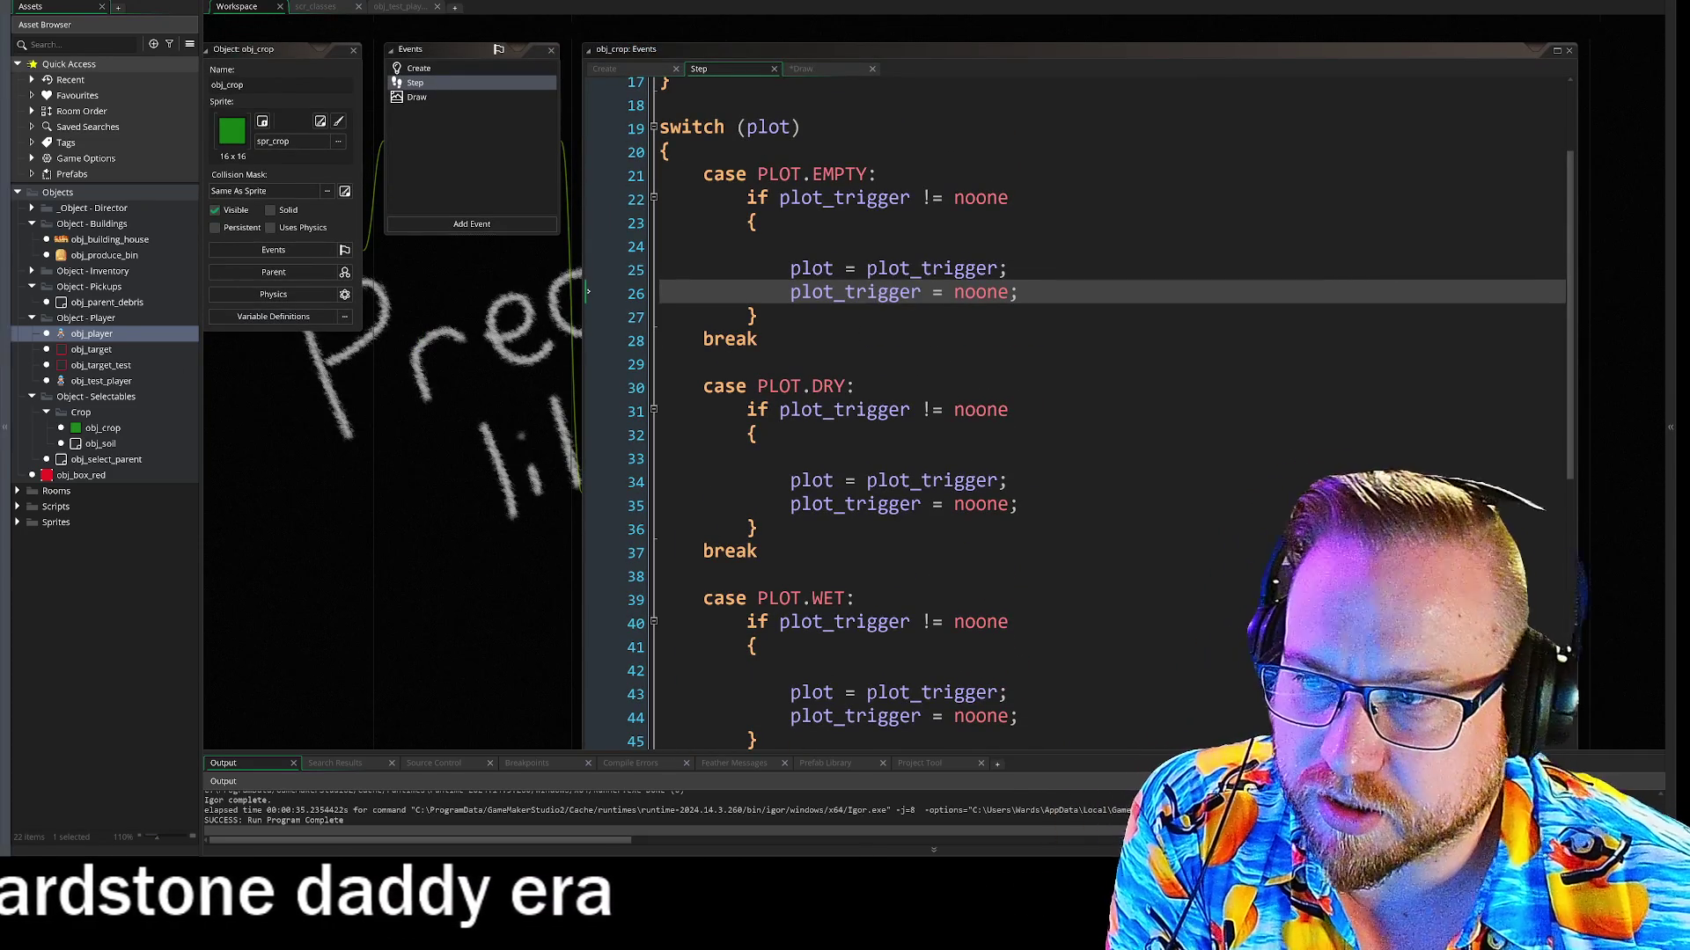